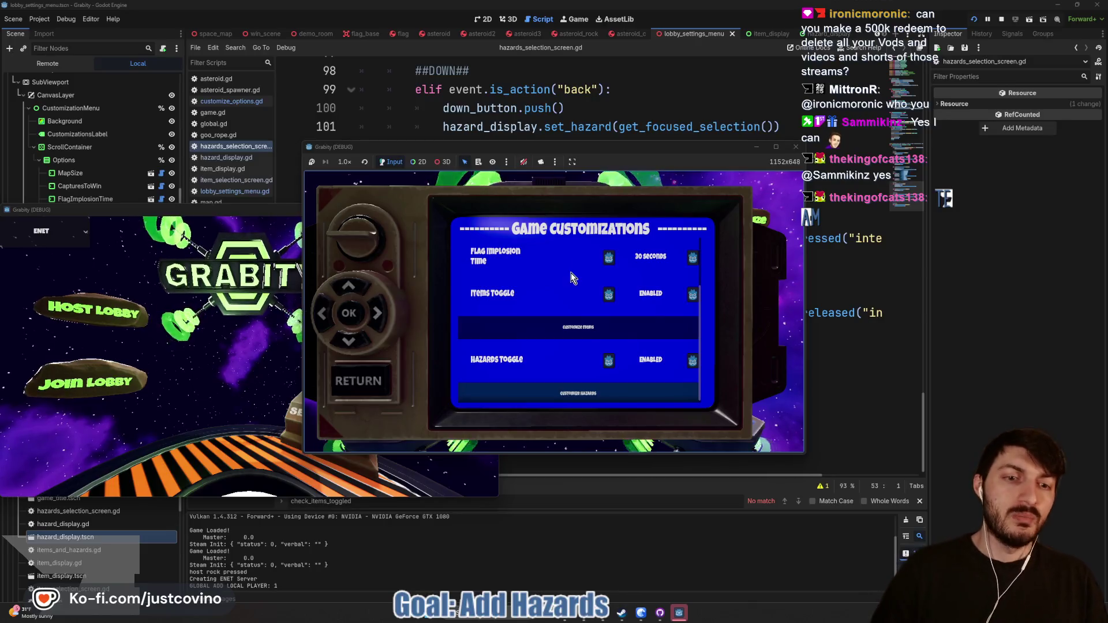
Step: Stop the running game and find _on_back_button_pressed in hazards_selection_screen.gd
click(1001, 19)
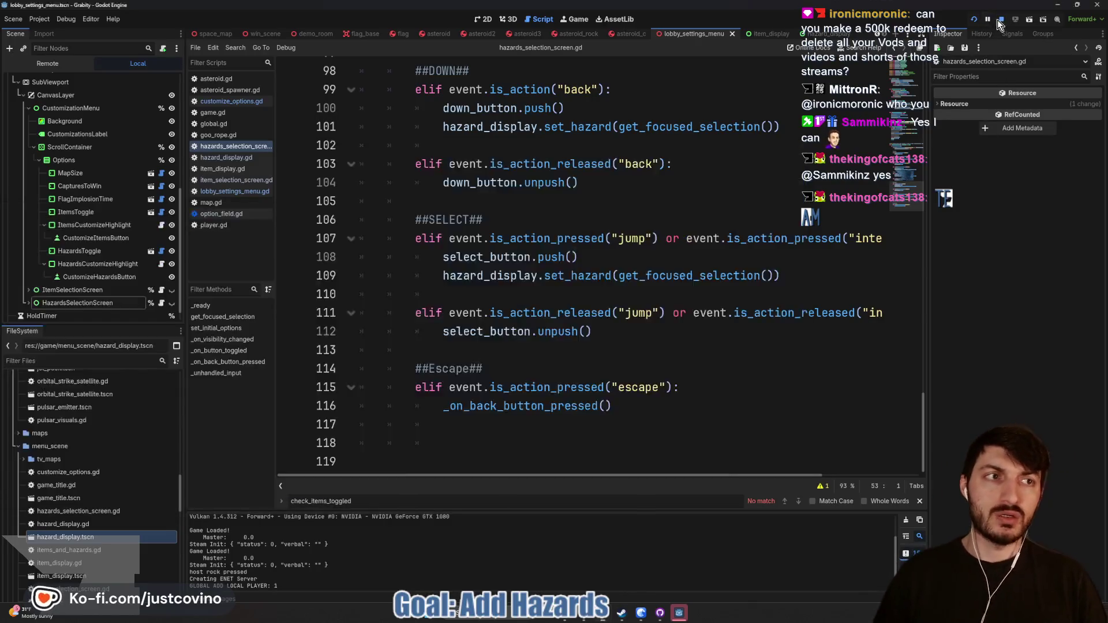
click(653, 275)
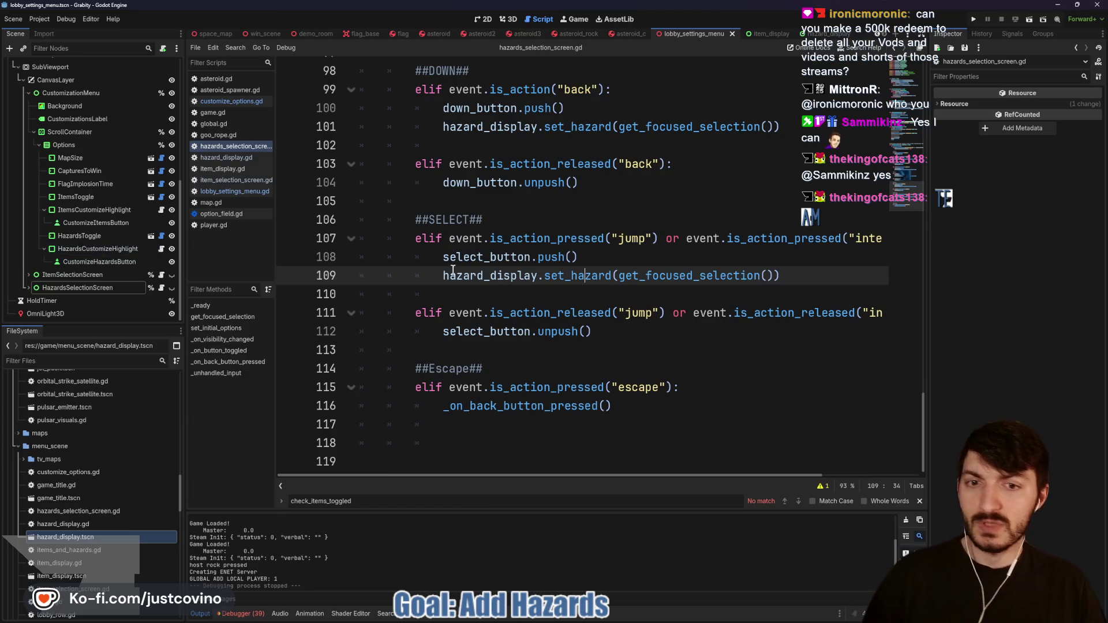
scroll(584, 323, up, 14)
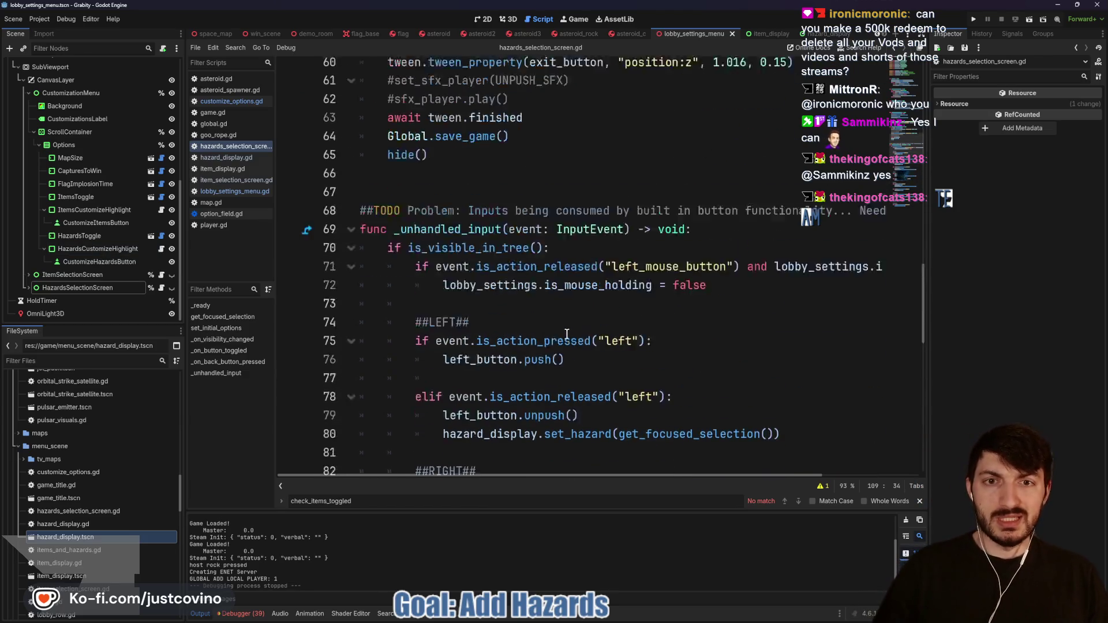
scroll(477, 266, up, 2)
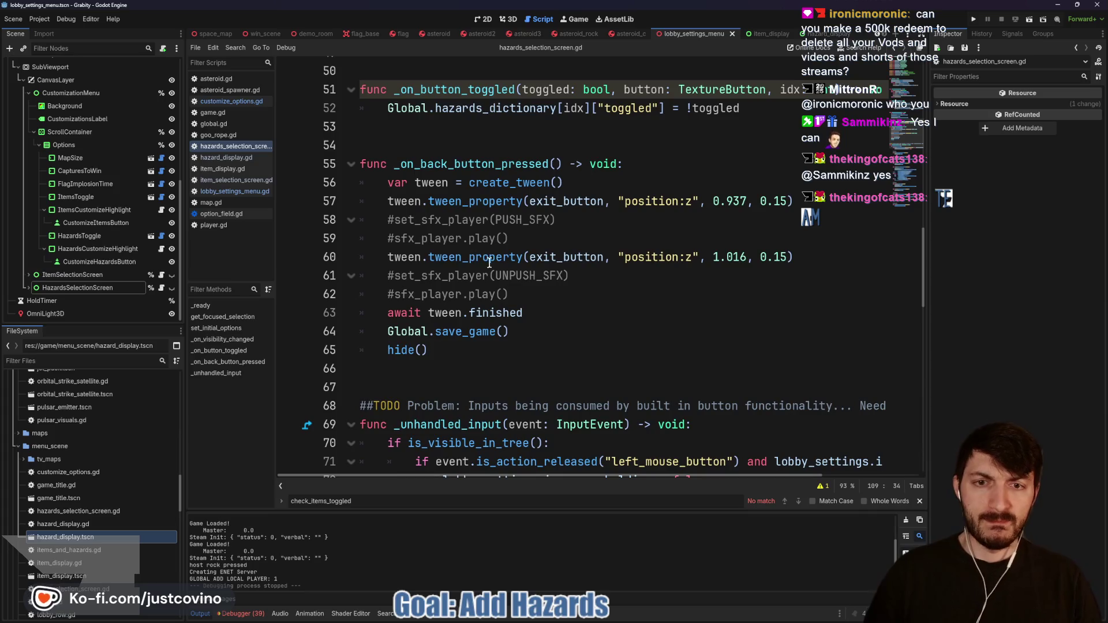
double_click(470, 164)
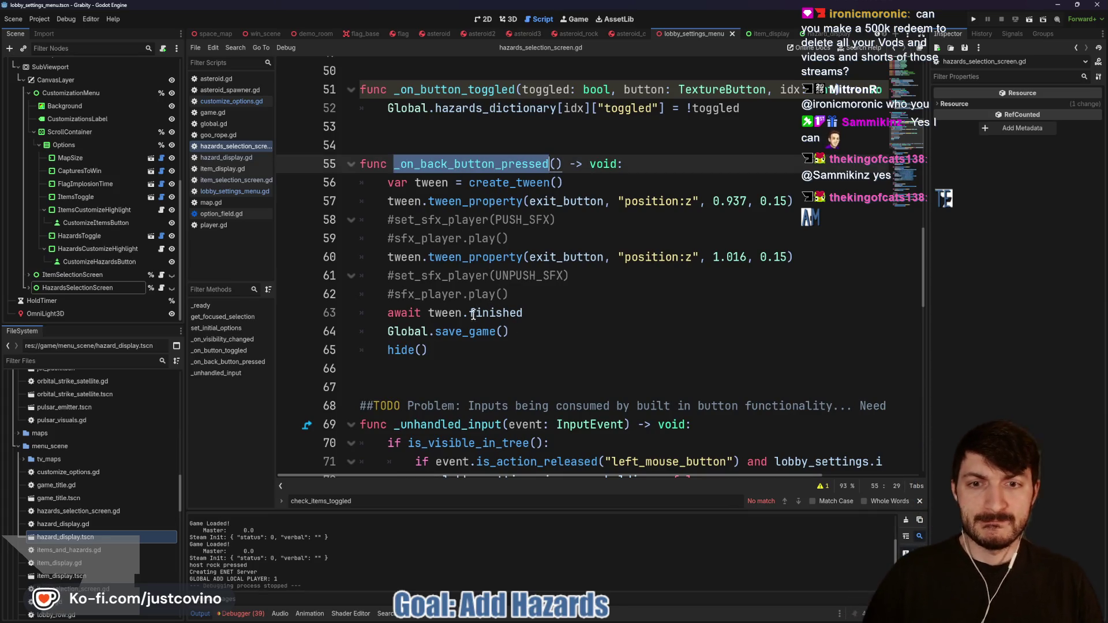
scroll(420, 341, up, 2)
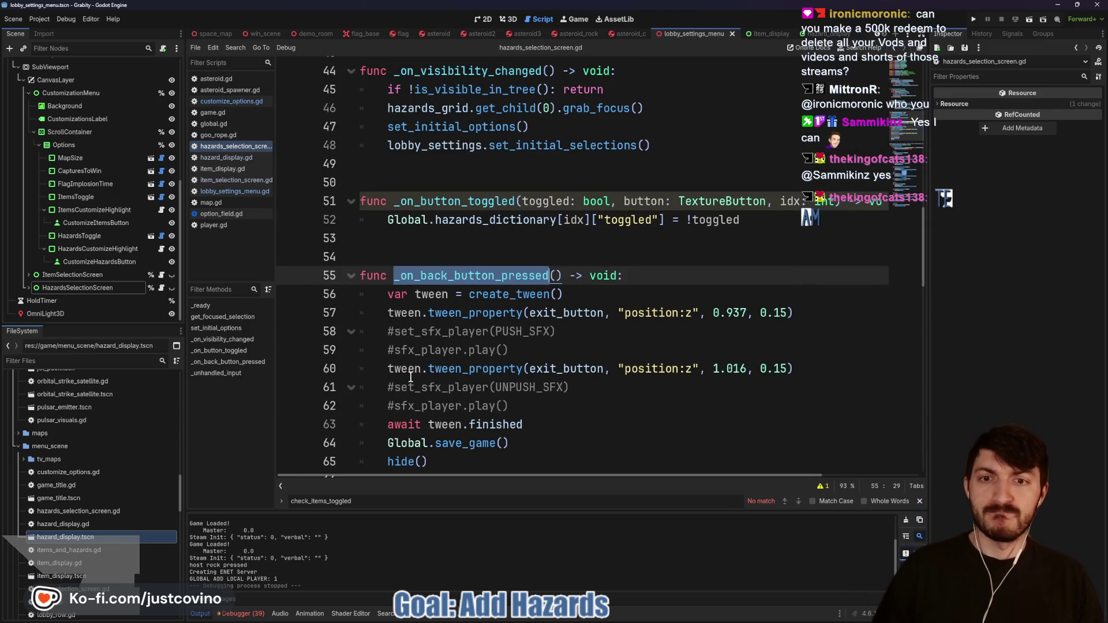
Step: Compare item_selection_screen.gd's set_initial_selections call on line 47, then return to the hazards script
click(161, 275)
scroll(483, 273, down, 2)
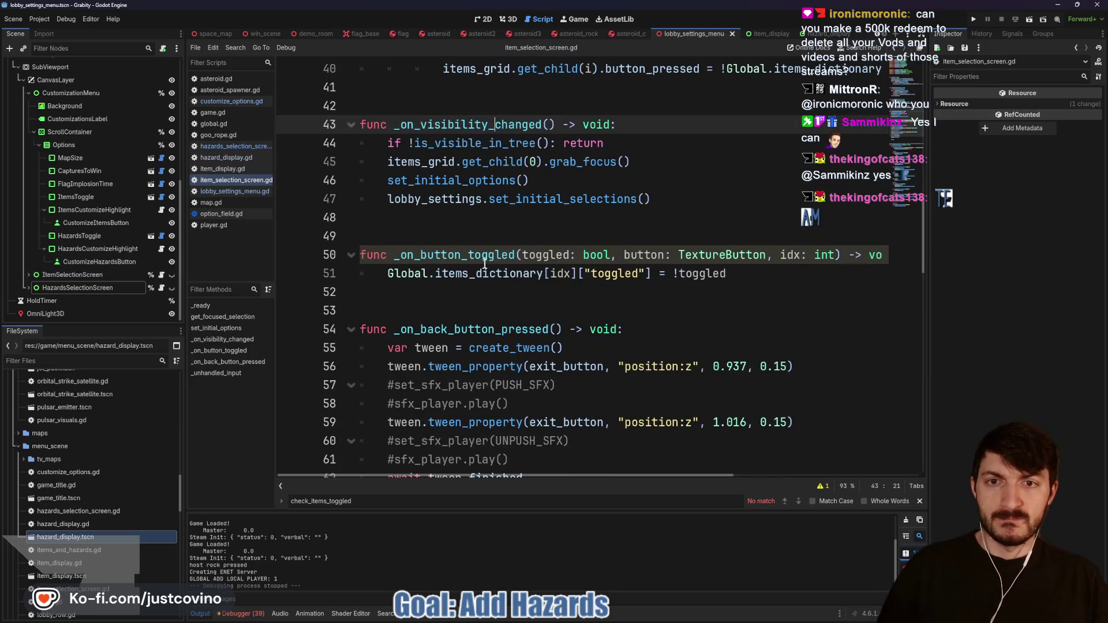
double_click(449, 198)
drag(685, 198, 381, 201)
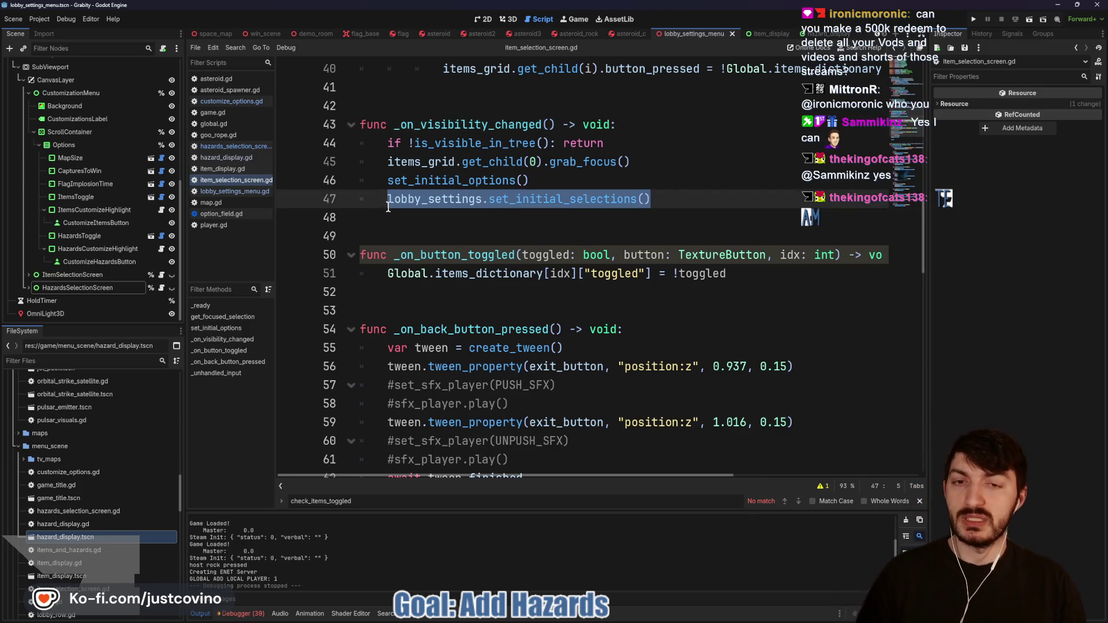
scroll(445, 214, down, 6)
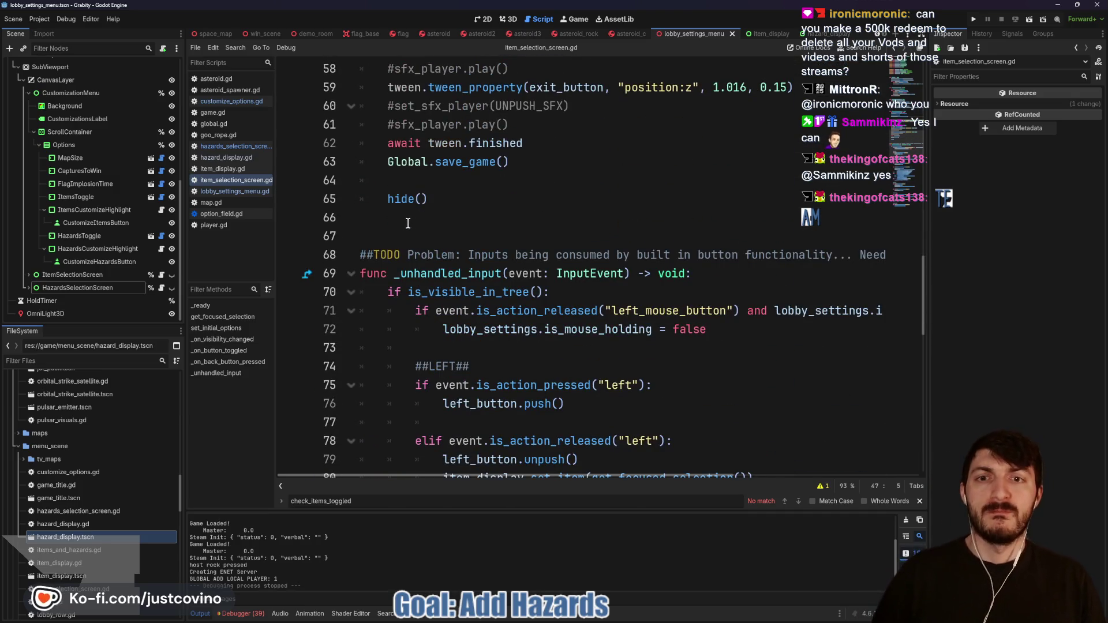
click(161, 289)
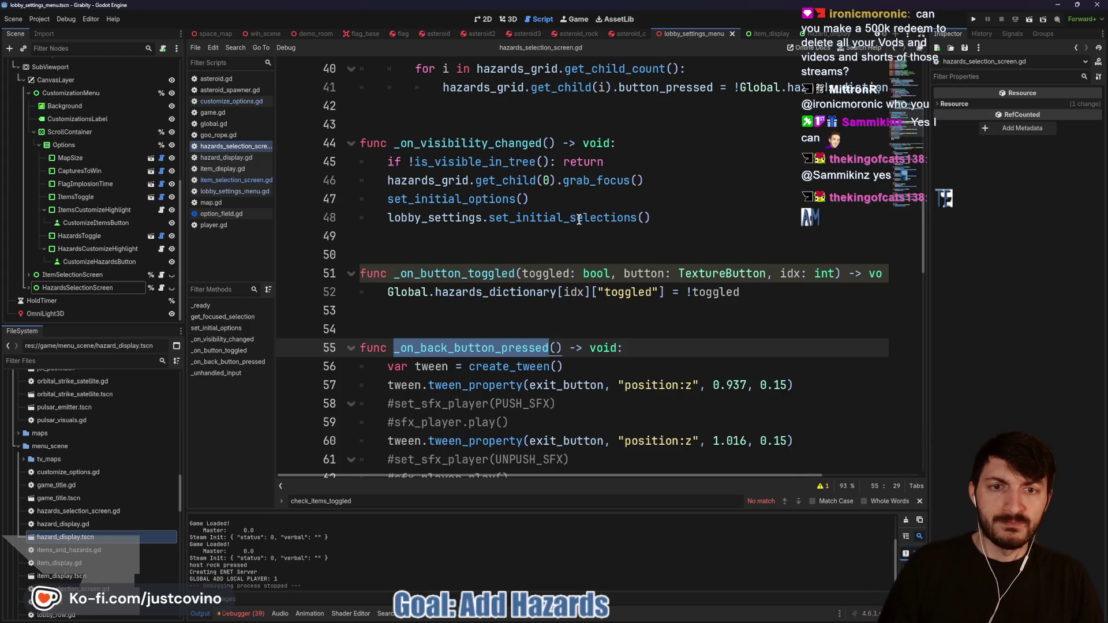
scroll(91, 119, up, 6)
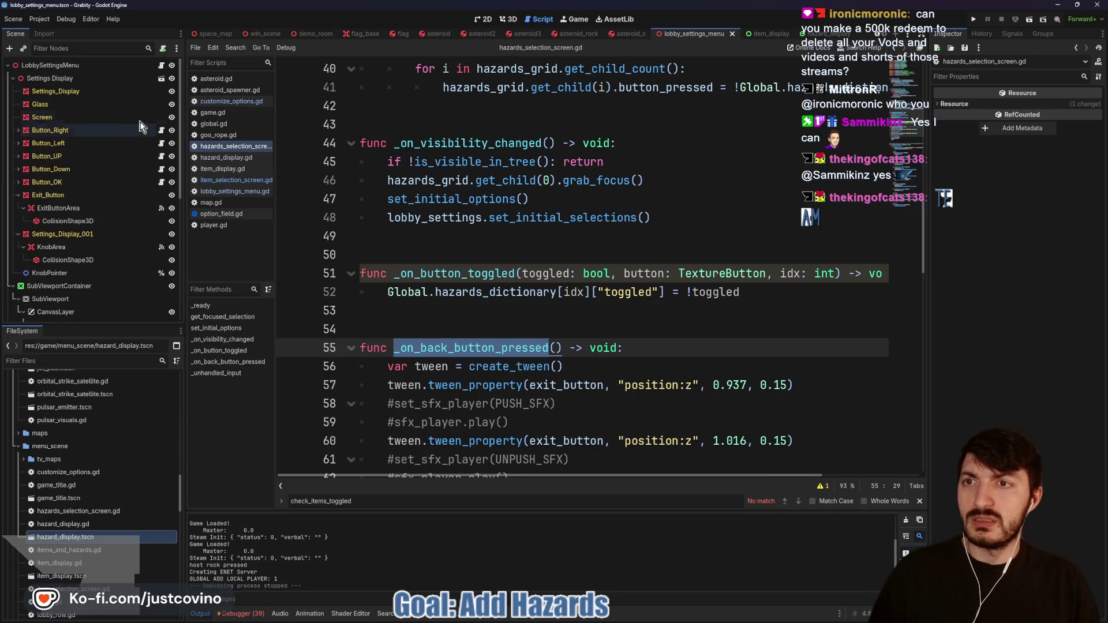
Step: Open lobby_settings_menu.gd and locate check_hazards_toggled within set_initial_selections
click(161, 64)
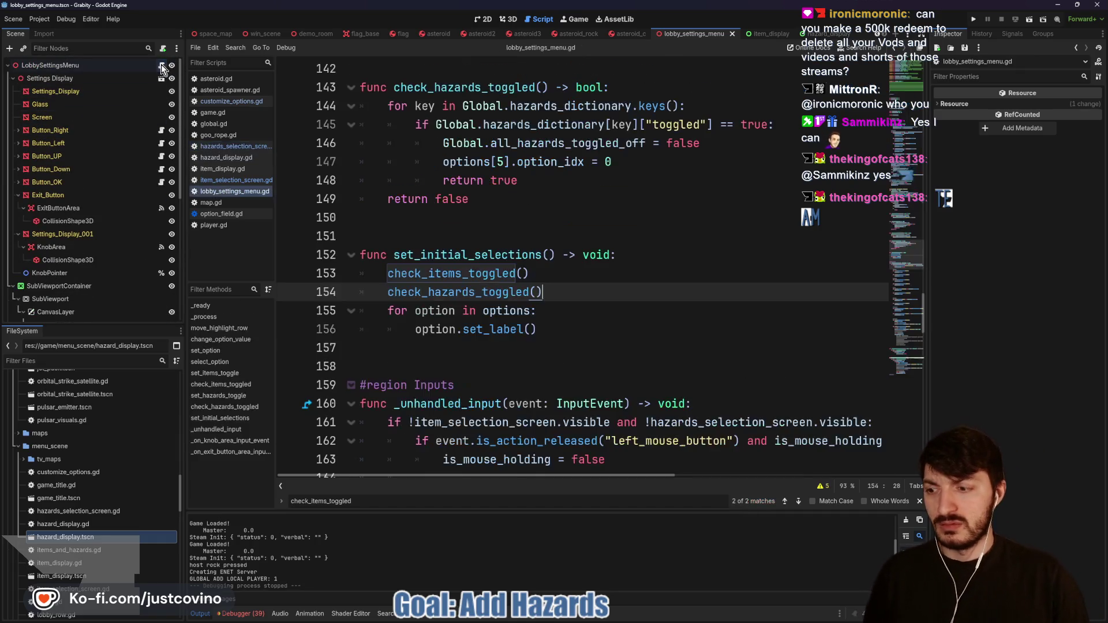
click(564, 302)
double_click(424, 293)
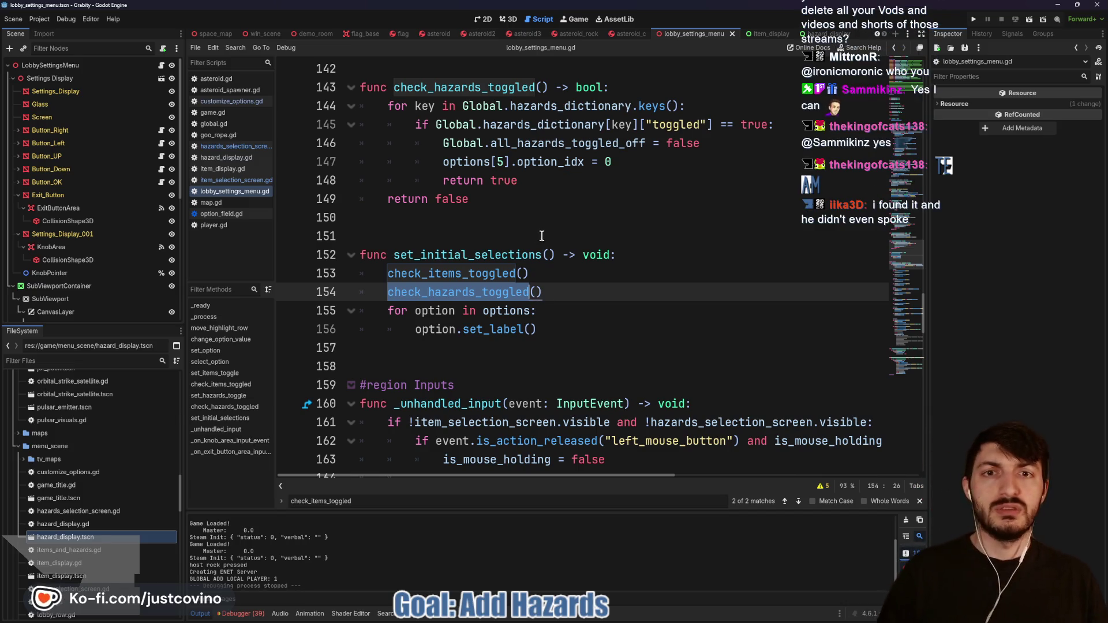
scroll(541, 236, up, 2)
scroll(551, 245, up, 3)
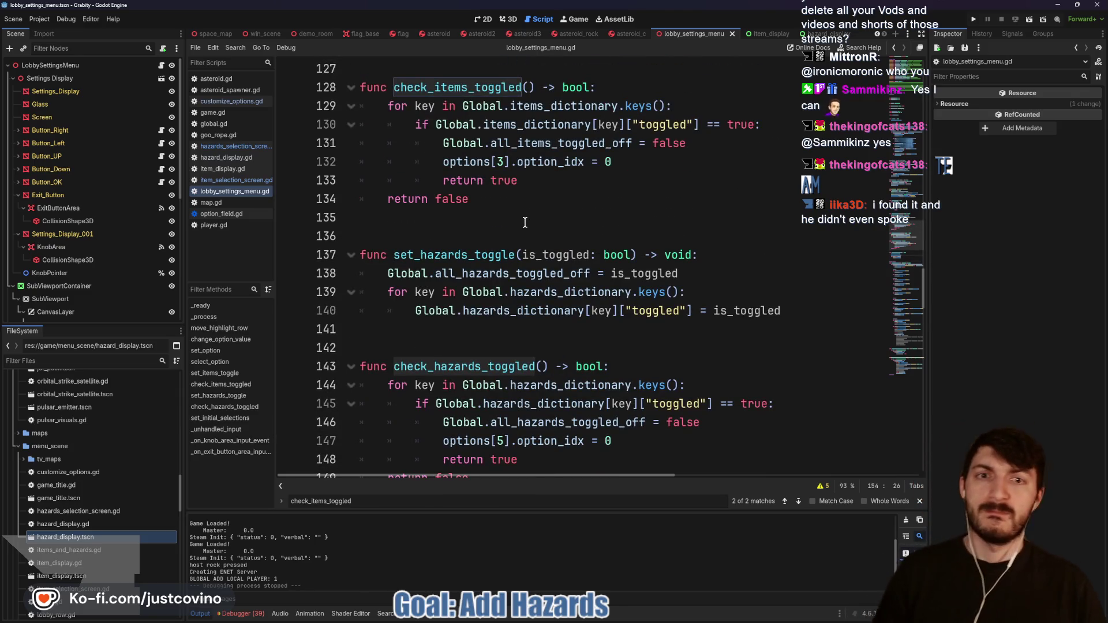
mouse_move(515, 298)
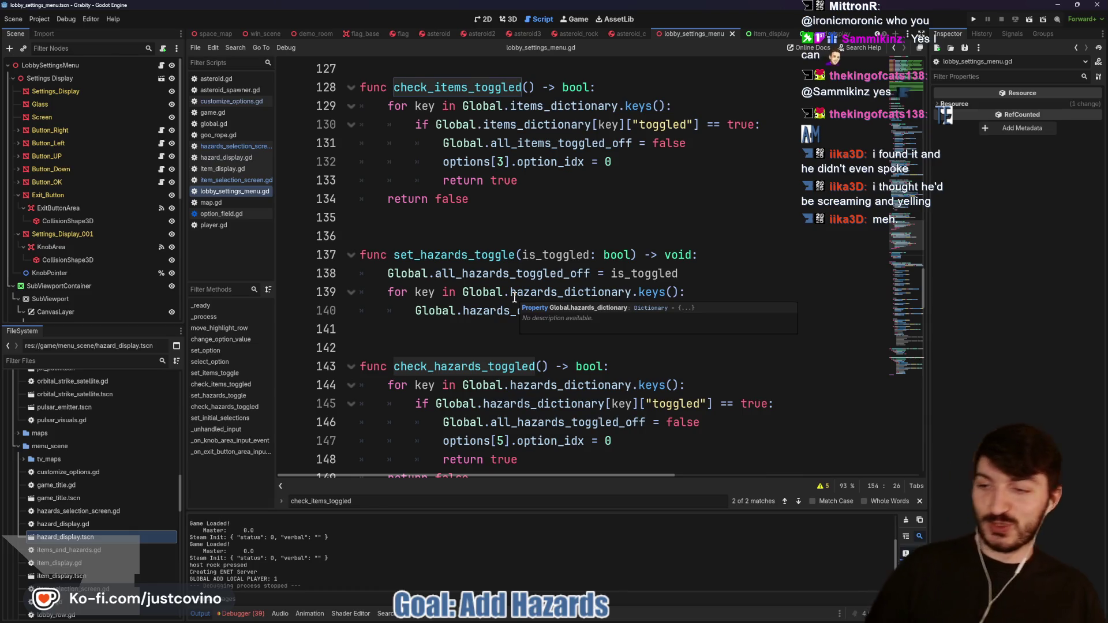
click(488, 329)
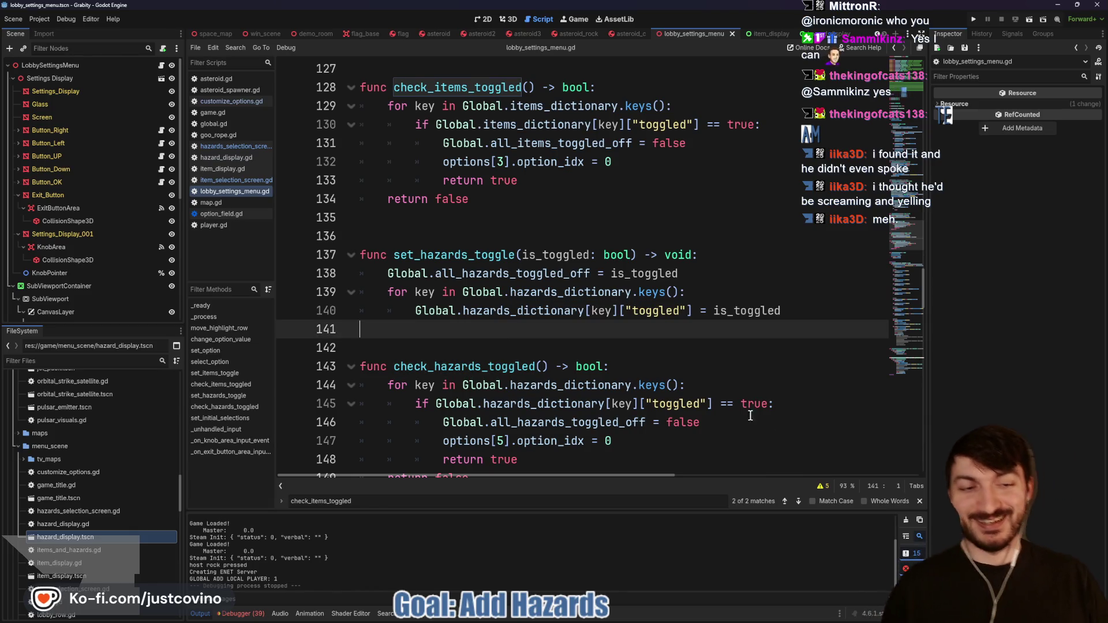
Step: Close the find bar and review the input handling that moves highlights and changes option values
click(920, 501)
scroll(463, 287, up, 4)
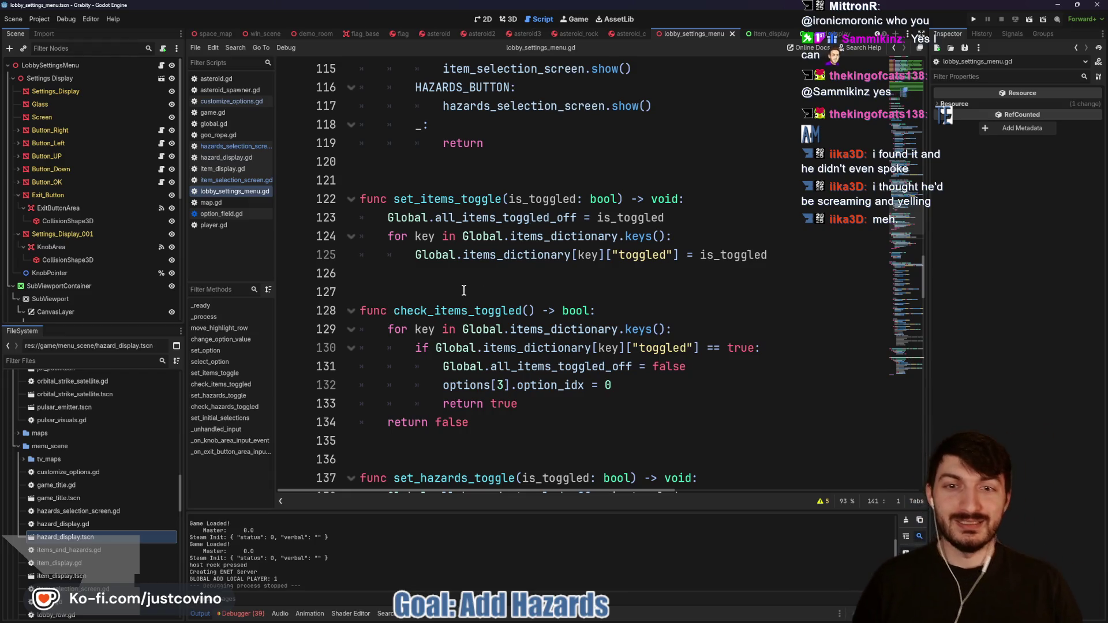
scroll(463, 290, down, 2)
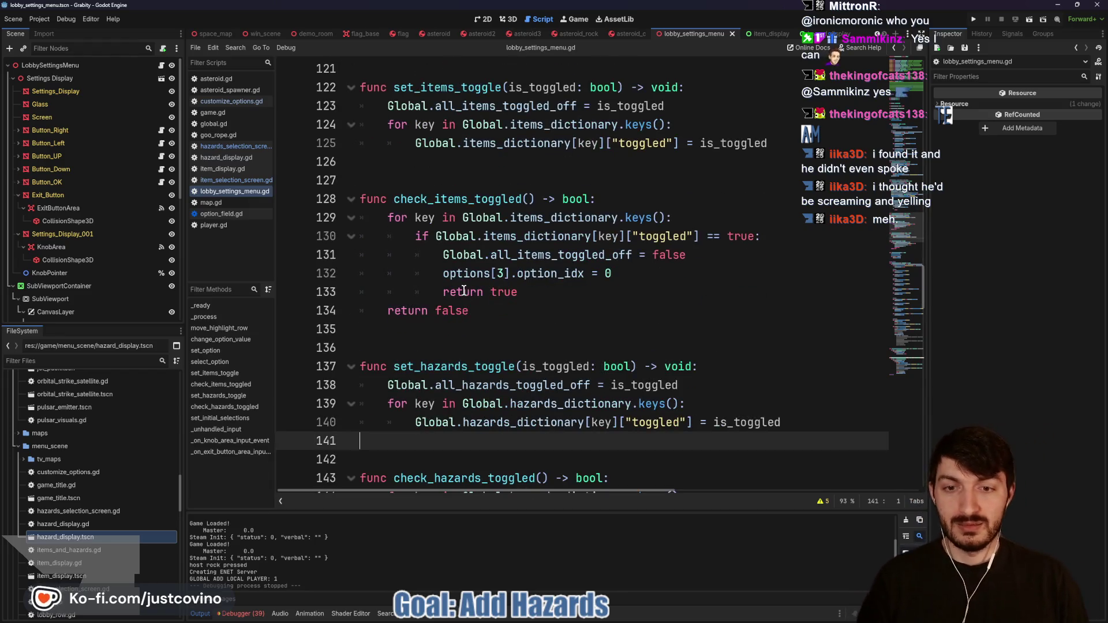
scroll(463, 290, up, 2)
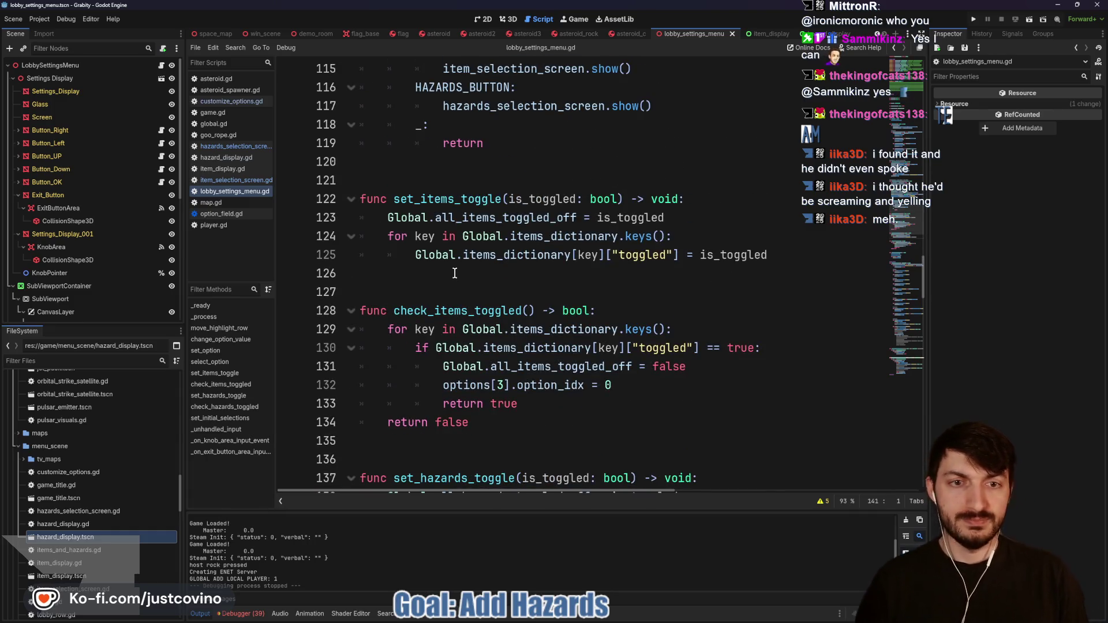
scroll(455, 274, up, 3)
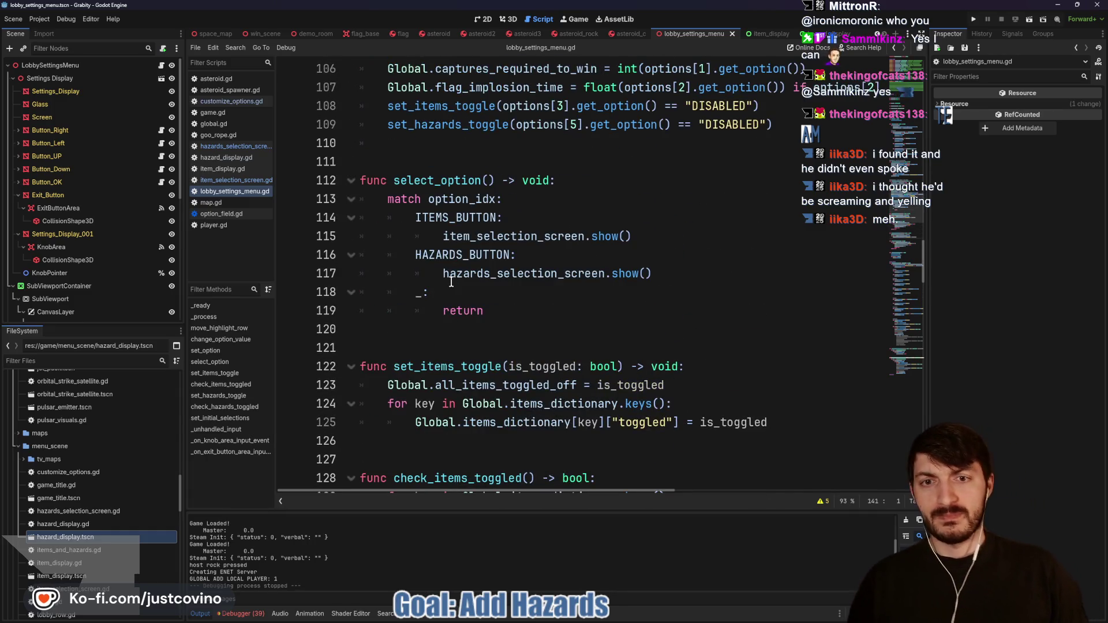
scroll(450, 289, up, 3)
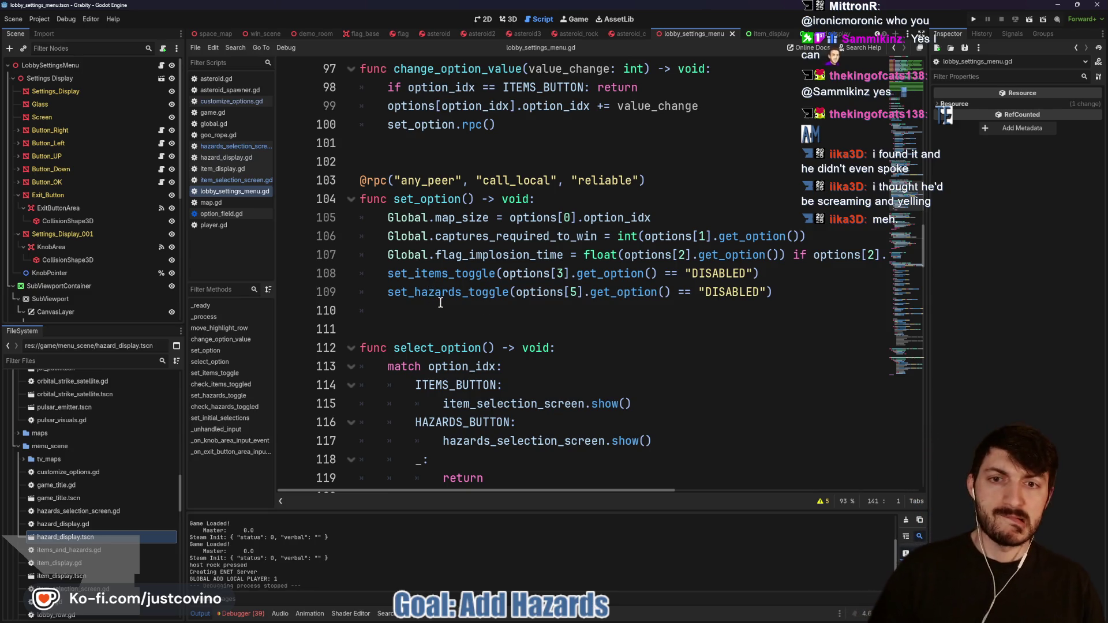
scroll(433, 299, up, 1)
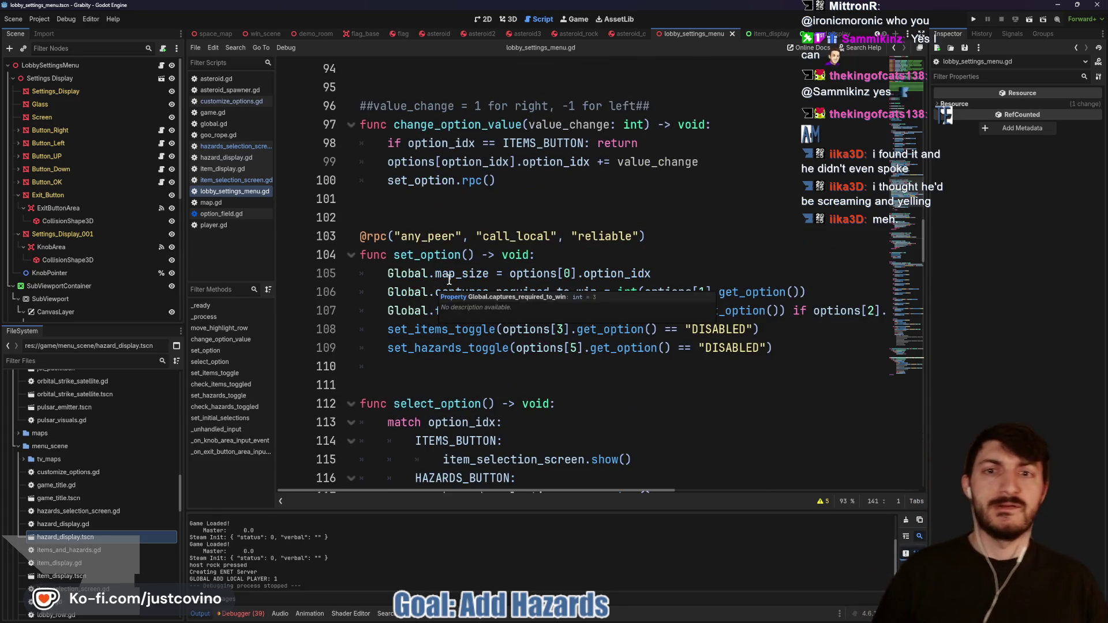
scroll(462, 251, up, 3)
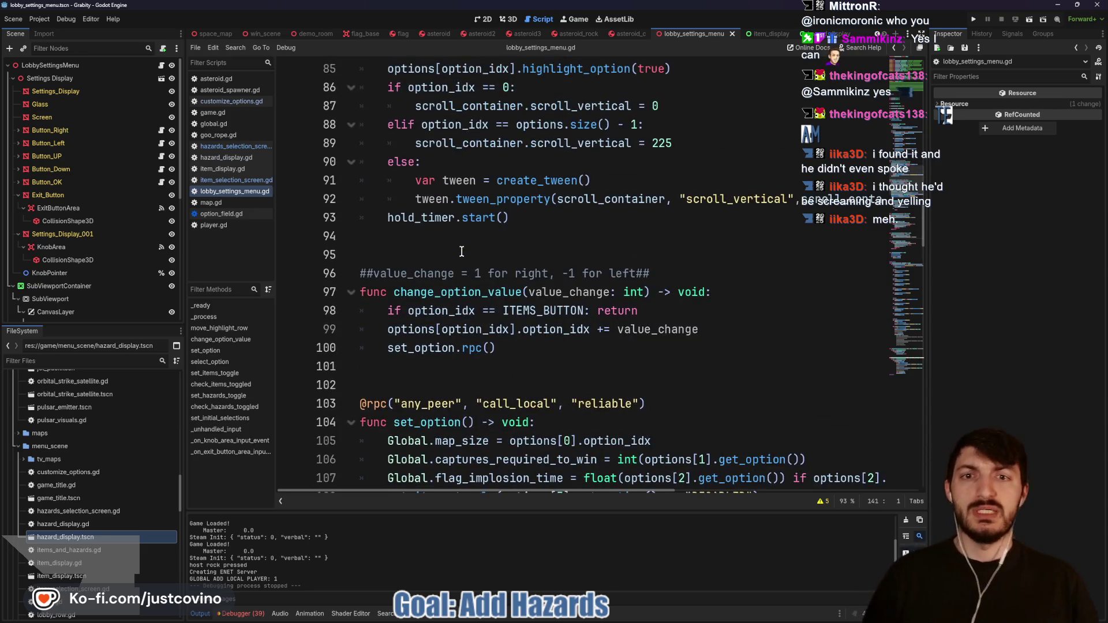
scroll(462, 250, up, 8)
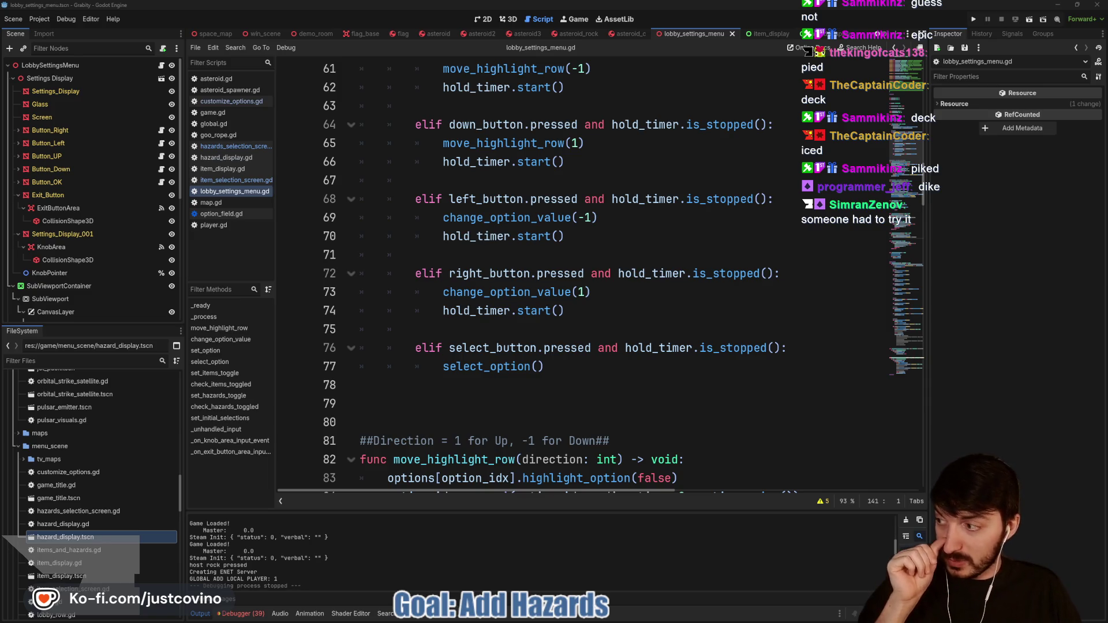
click(562, 326)
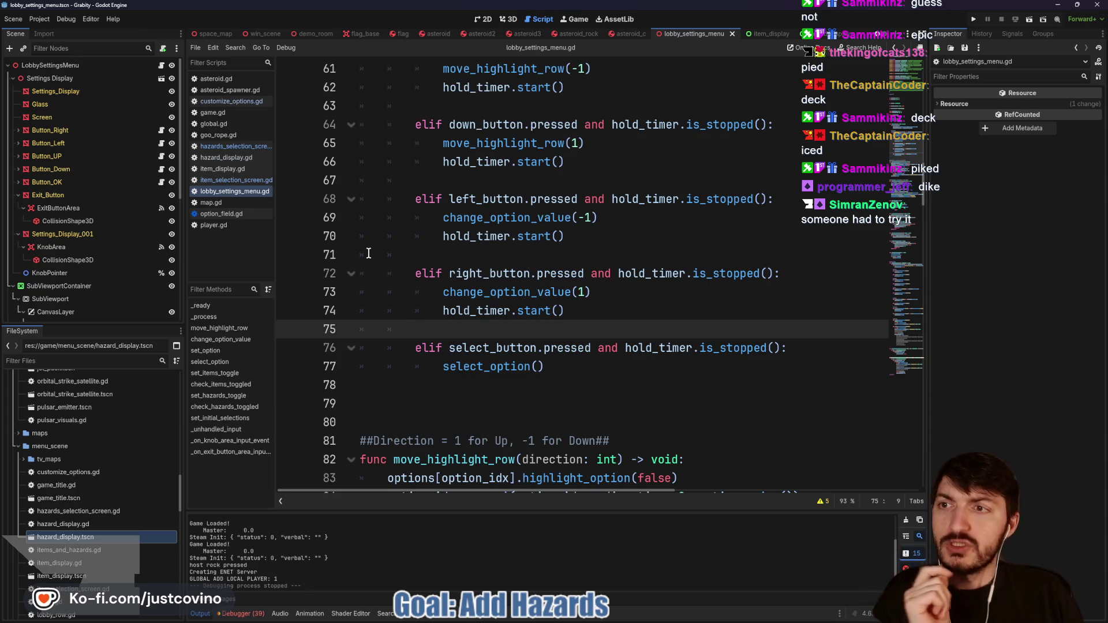
scroll(514, 213, down, 7)
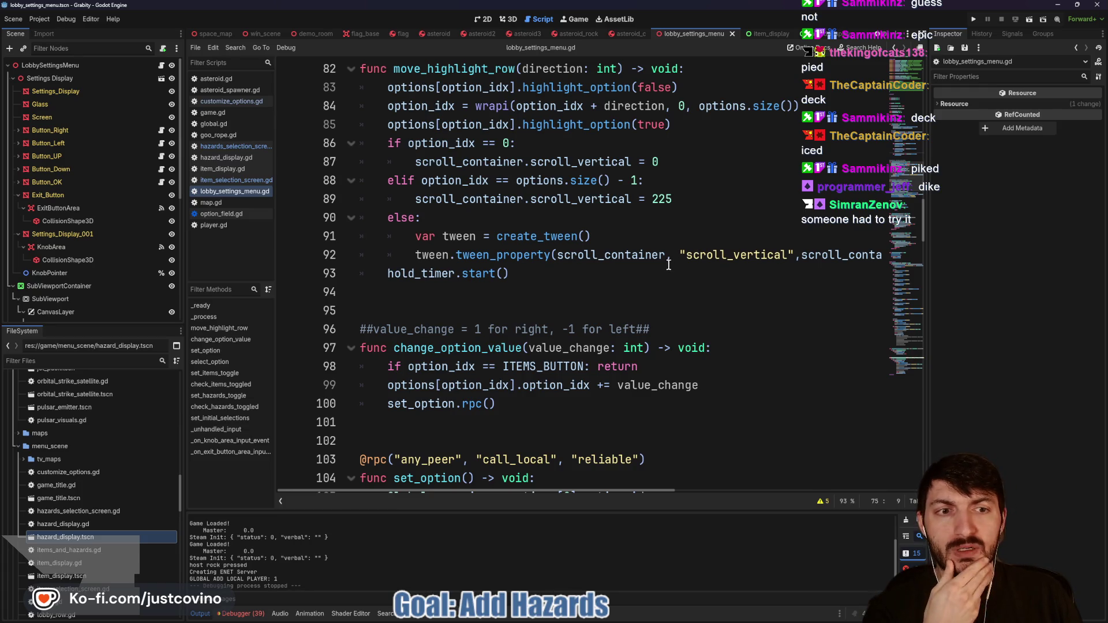
scroll(668, 264, down, 3)
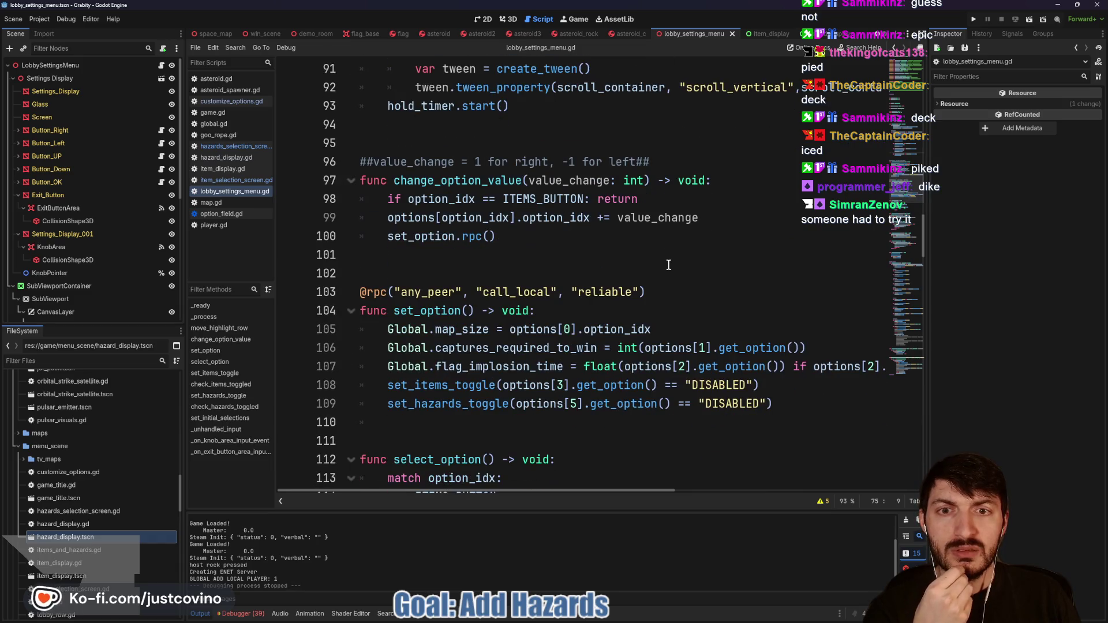
scroll(538, 265, down, 1)
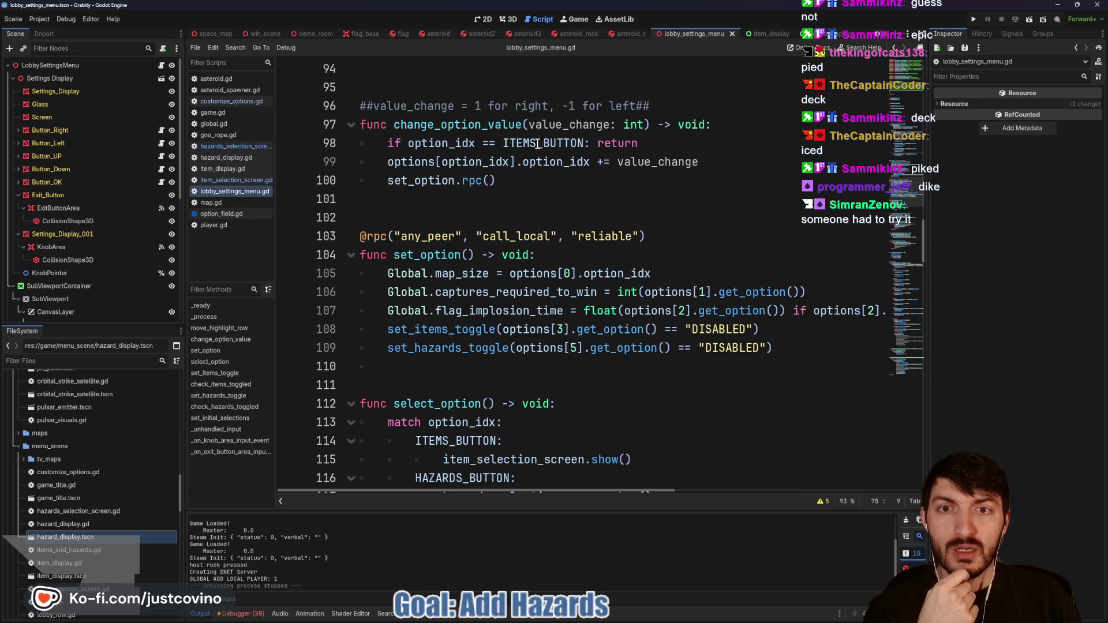
Step: Add 'or option_idx == HAZARDS_BUTTON' to the early-return condition on line 98
click(671, 142)
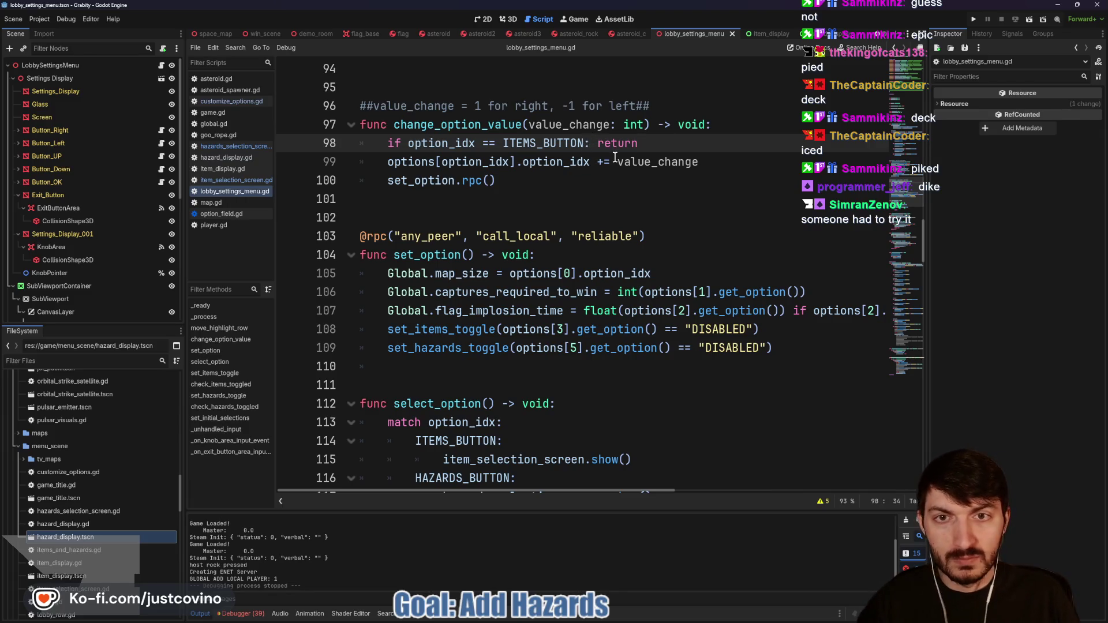
text(or OP)
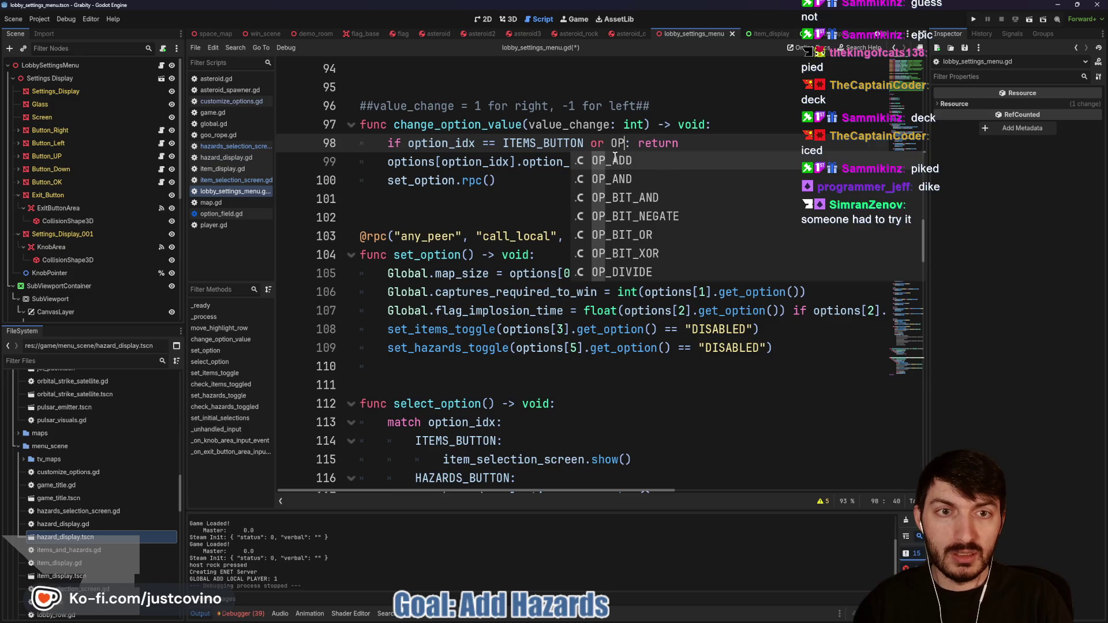
key(BackSpace)
key(BackSpace)
text(option)
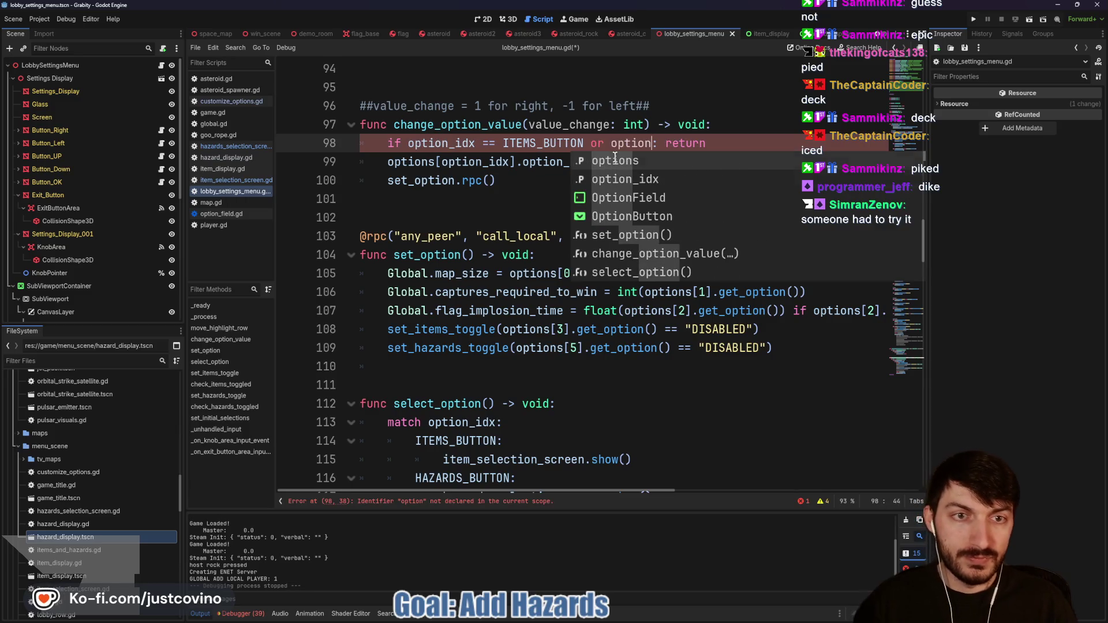
text(_idx == HA)
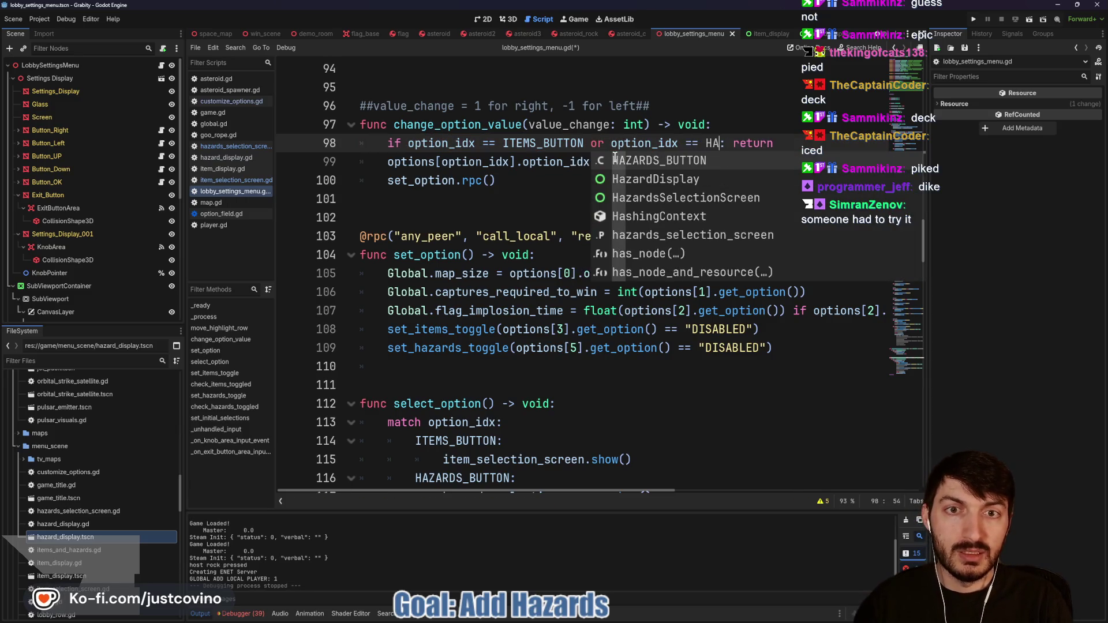
text(ZARDS_BUTTON)
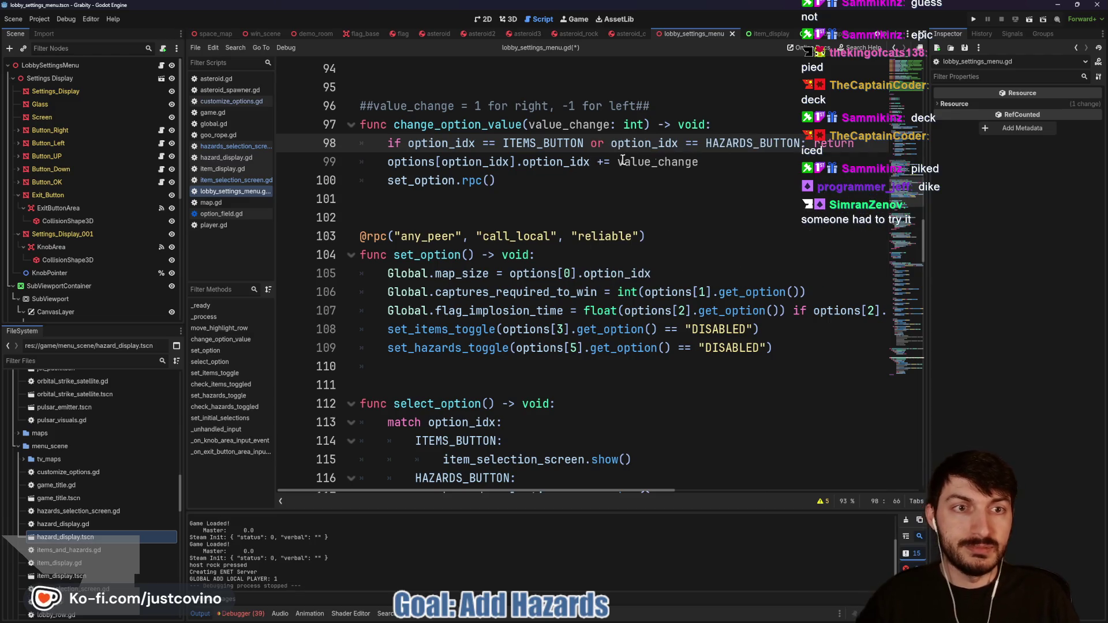
click(736, 165)
Step: Save lobby_settings_menu.gd and look over the code below the edited condition
key(ctrl+s)
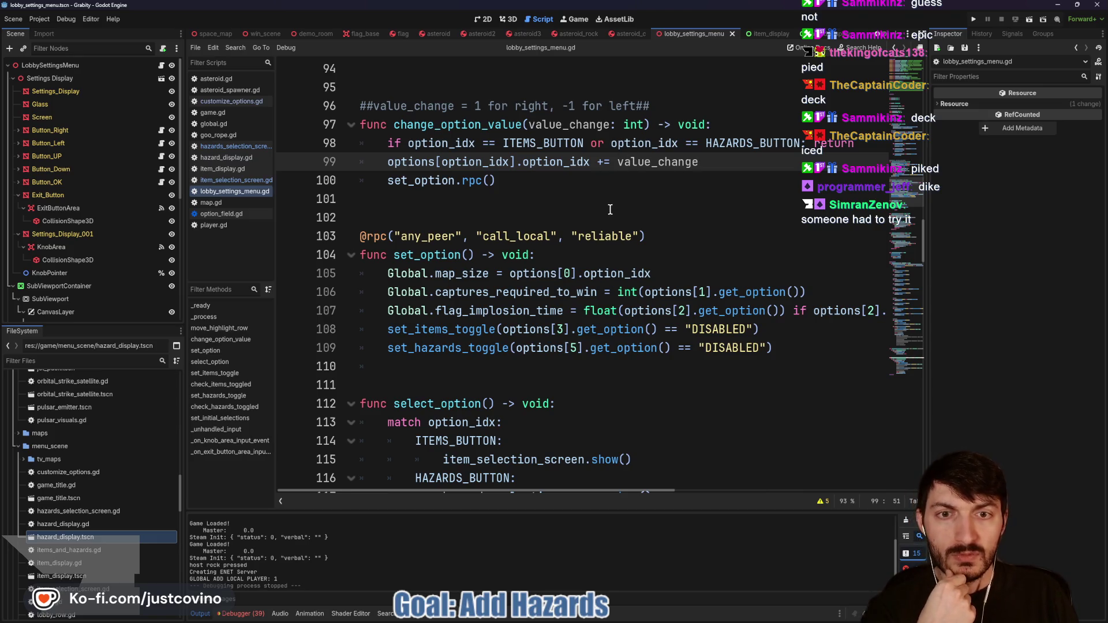
scroll(610, 210, down, 2)
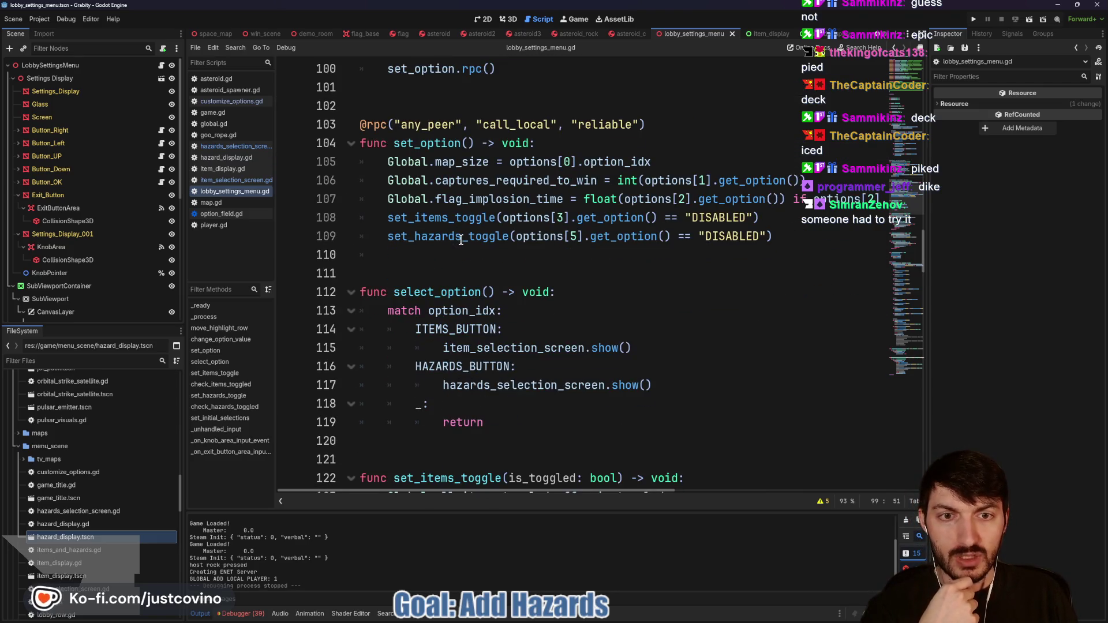
mouse_move(460, 240)
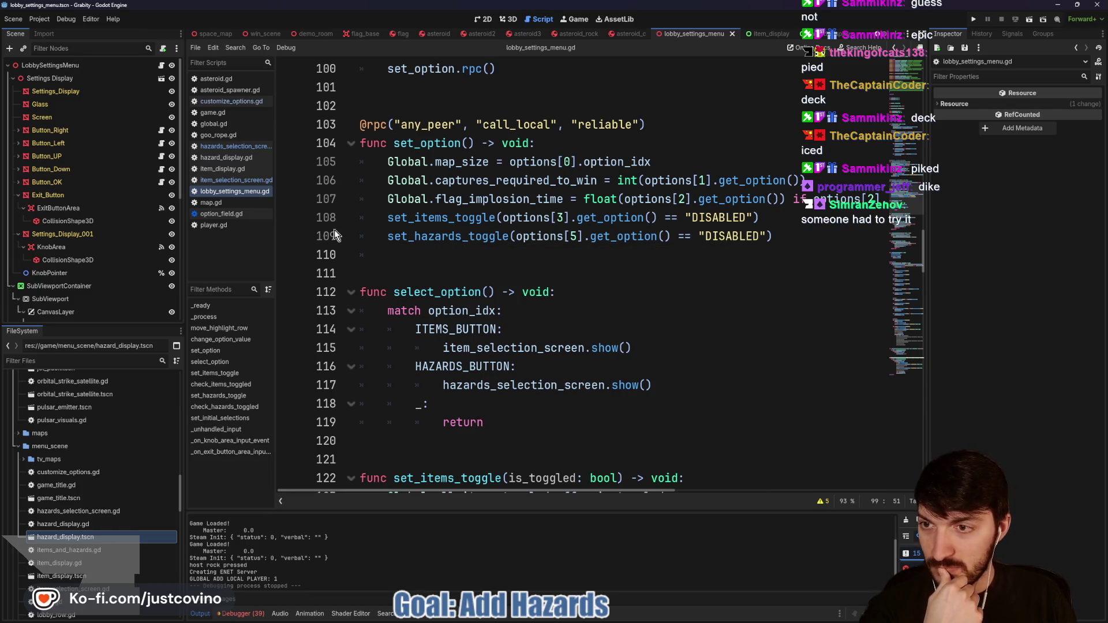
scroll(84, 254, down, 5)
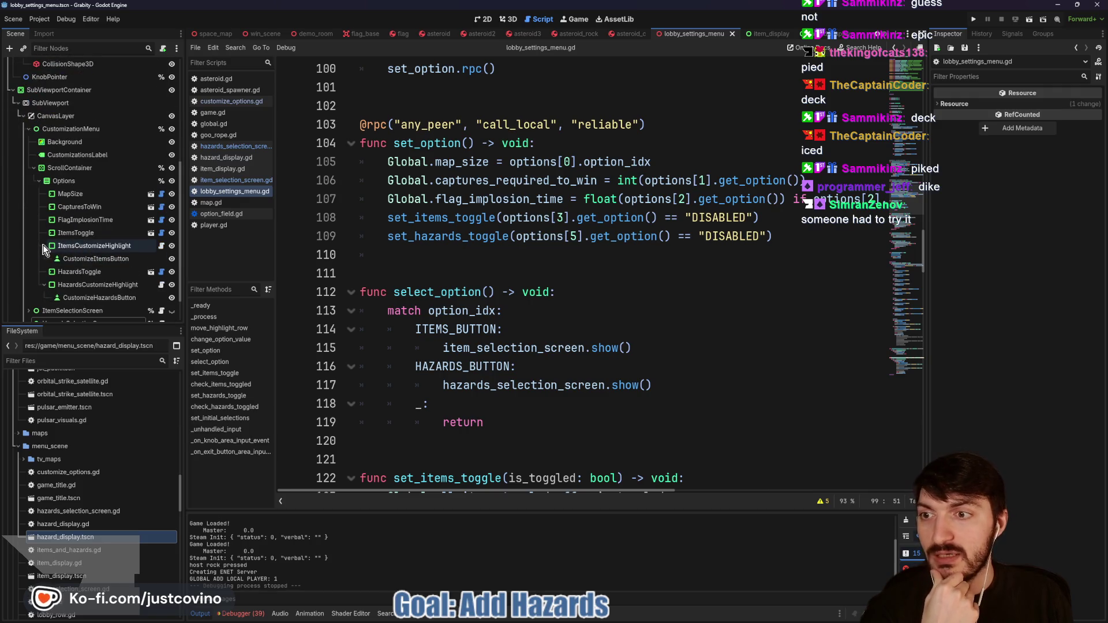
Step: Collapse the customize highlight nodes and show HazardsToggle's Option List (ENABLED, DISABLED)
click(44, 246)
click(44, 272)
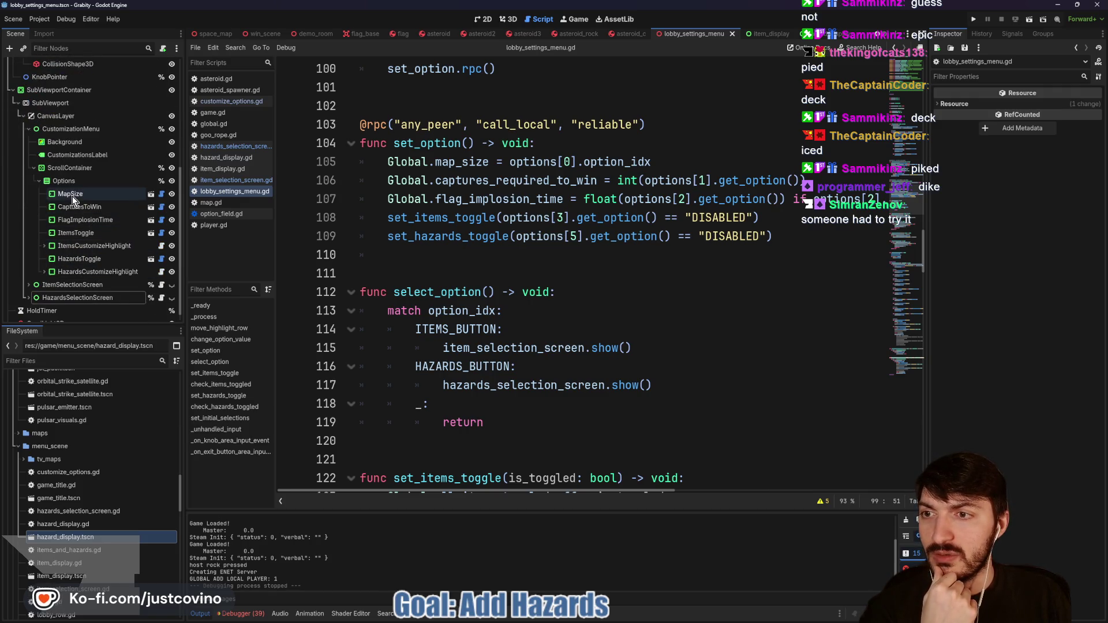
click(72, 260)
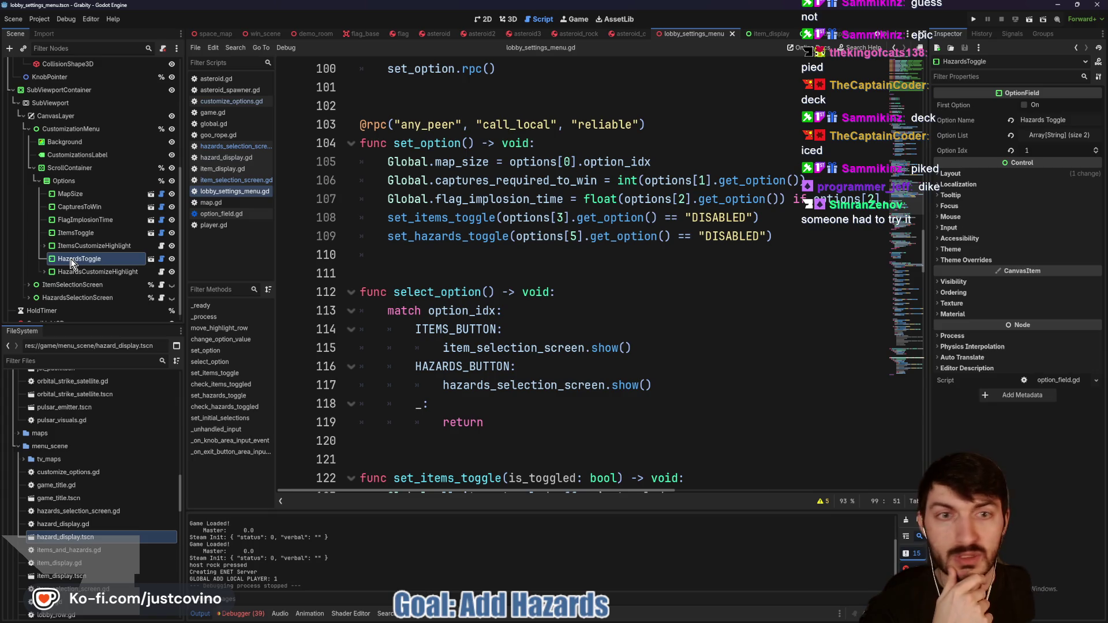
click(1039, 135)
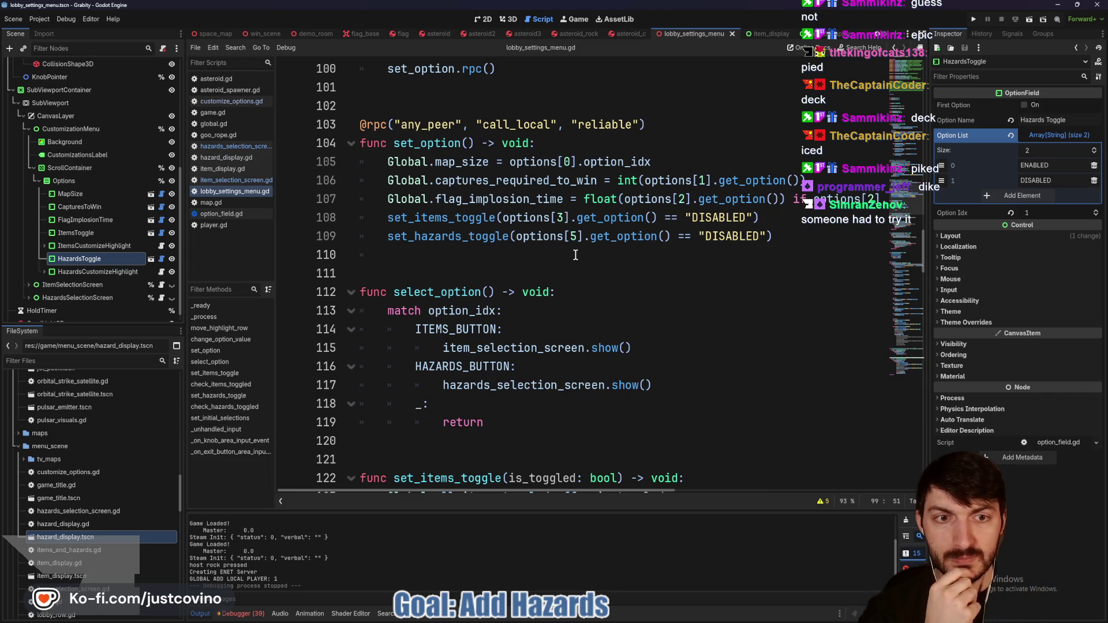
Step: Scroll through set_items_toggle and set_hazards_toggle in lobby_settings_menu.gd
scroll(576, 255, down, 2)
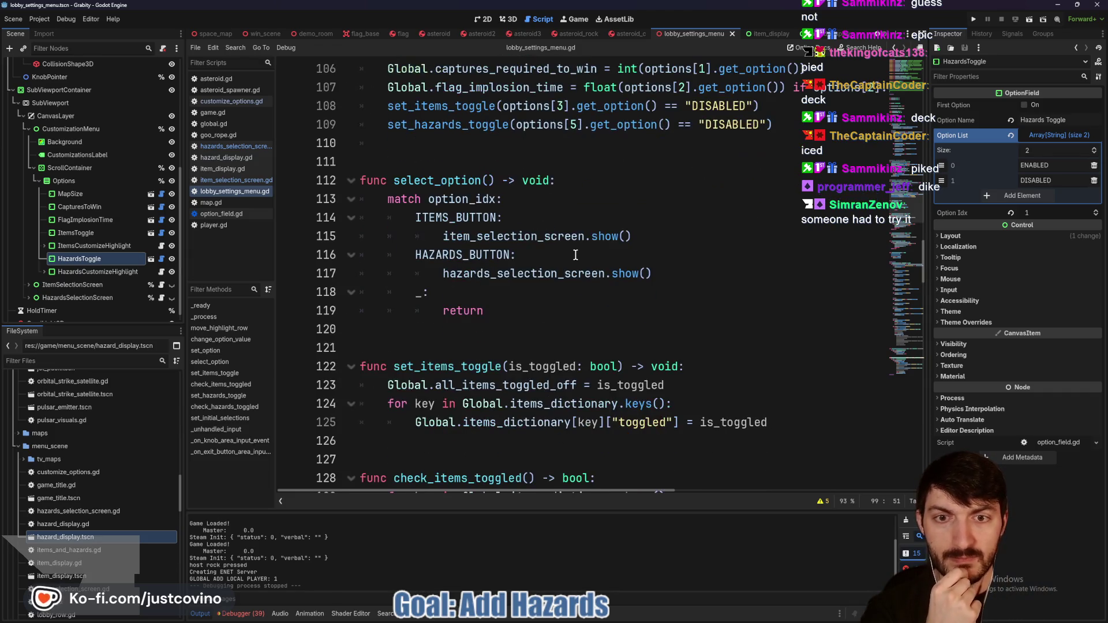
scroll(573, 254, down, 3)
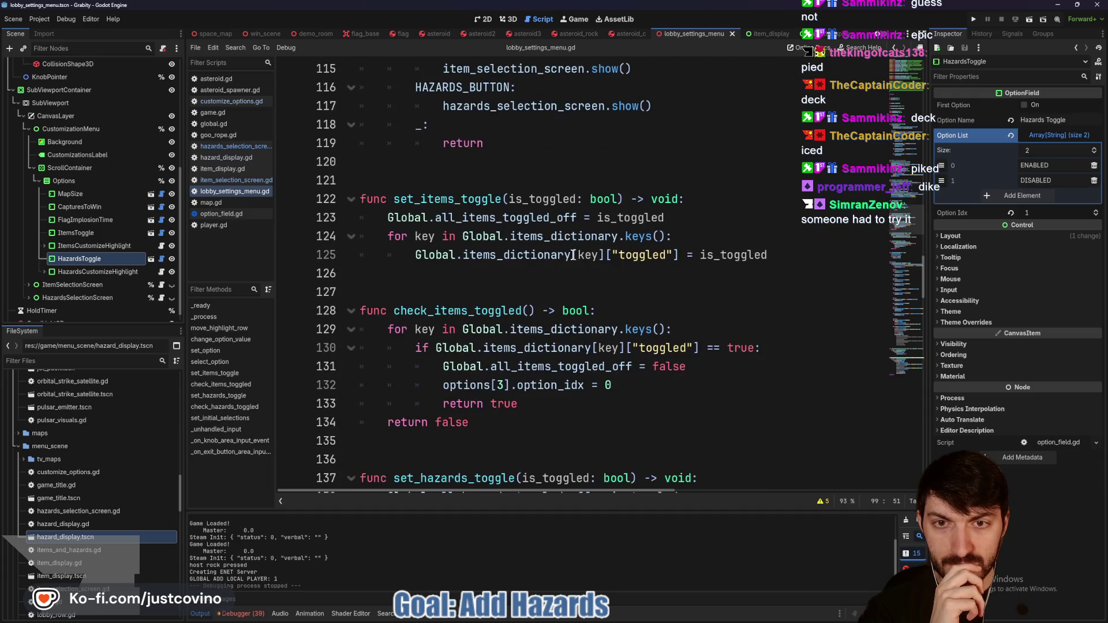
double_click(429, 202)
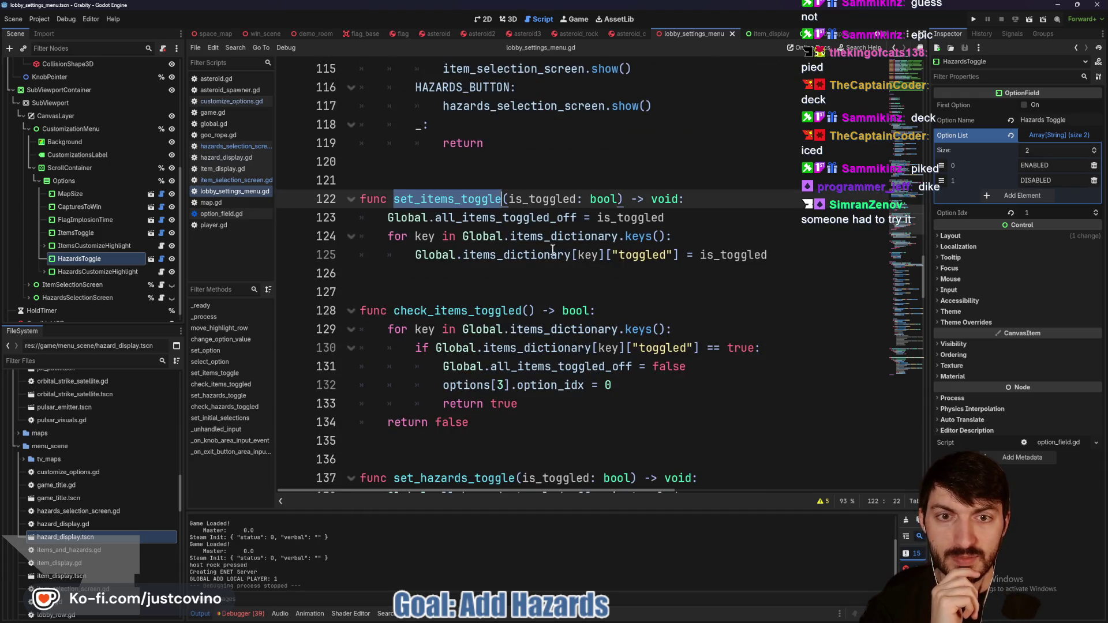
scroll(583, 225, down, 1)
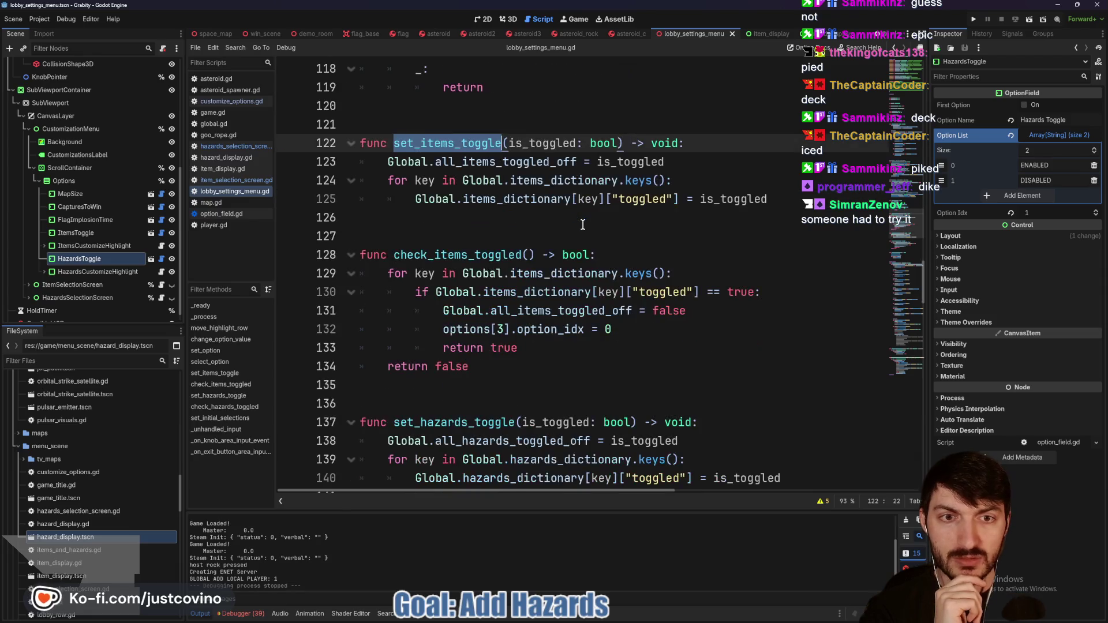
scroll(576, 225, down, 3)
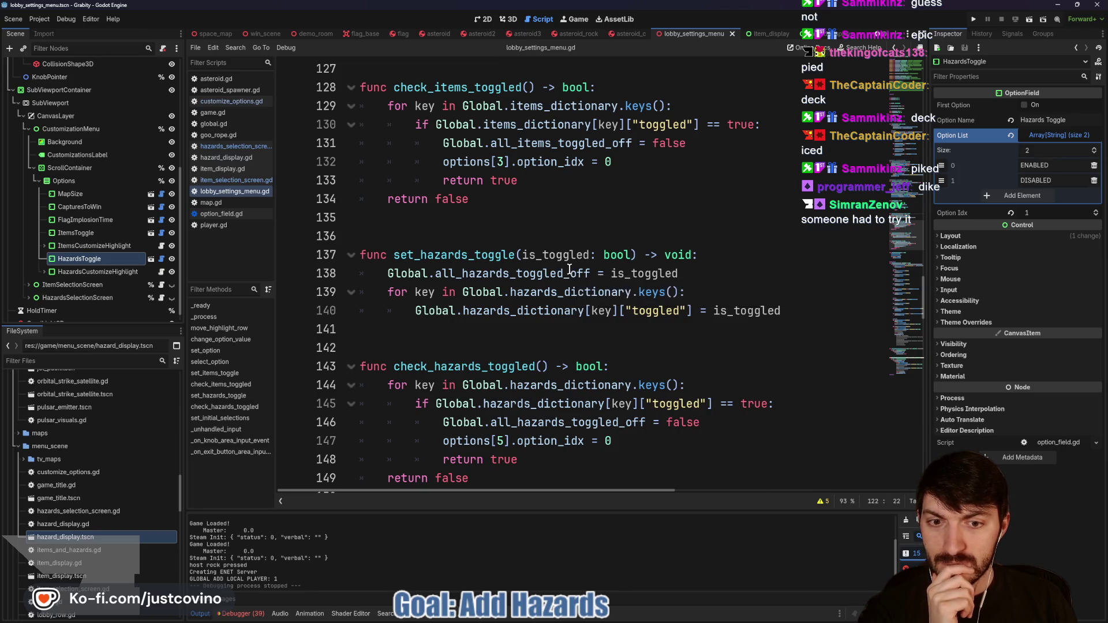
Step: Jump from _ready's call to the set_initial_selections definition
scroll(570, 270, up, 5)
scroll(568, 270, up, 6)
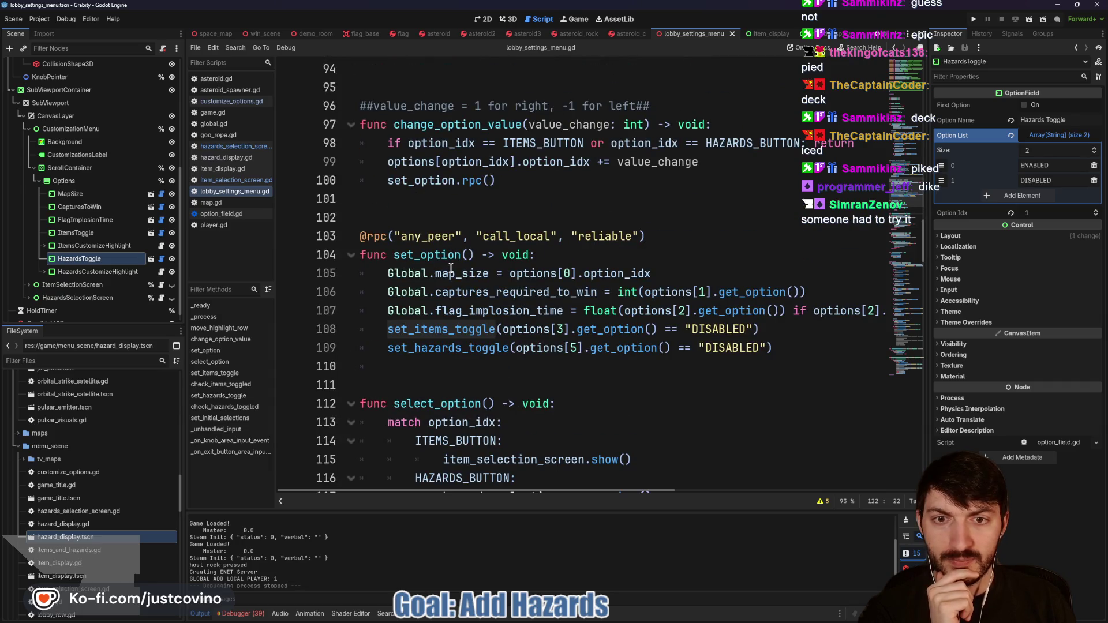
scroll(451, 268, up, 7)
scroll(448, 269, up, 12)
scroll(448, 269, down, 5)
scroll(452, 206, up, 3)
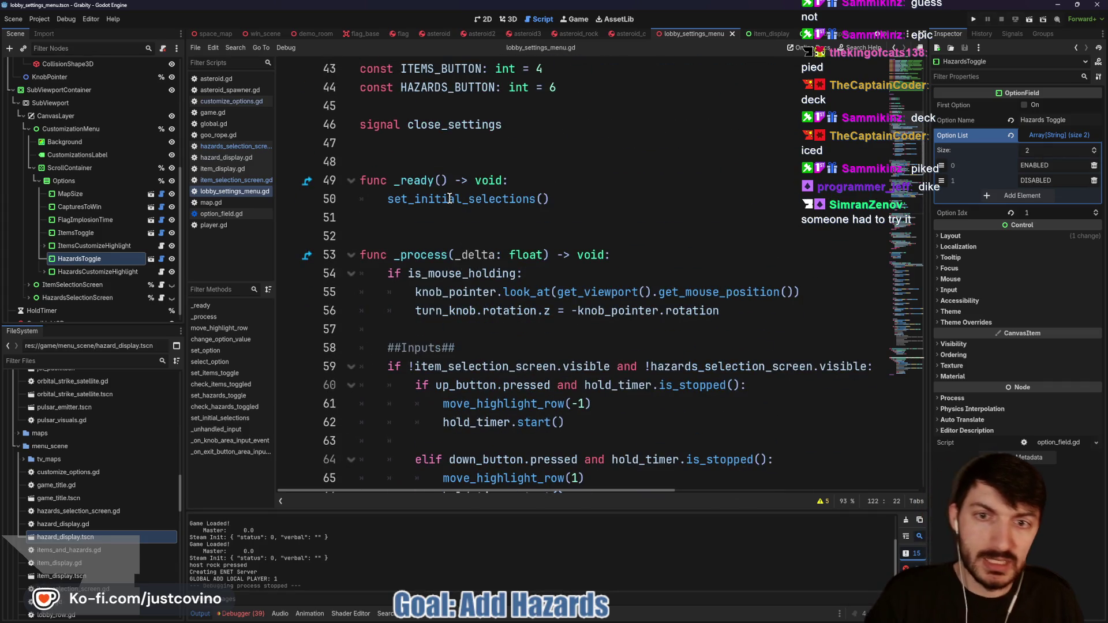
ctrl+click(449, 199)
Step: Jump to check_hazards_toggled's definition, which sets options[5].option_idx to 0
scroll(512, 274, down, 1)
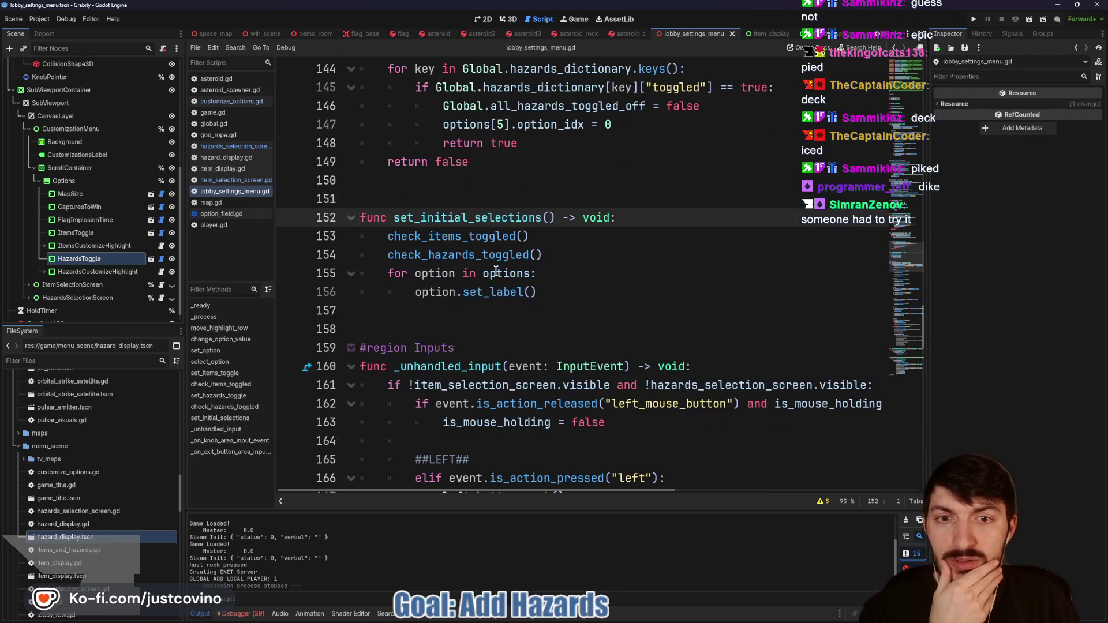
double_click(458, 254)
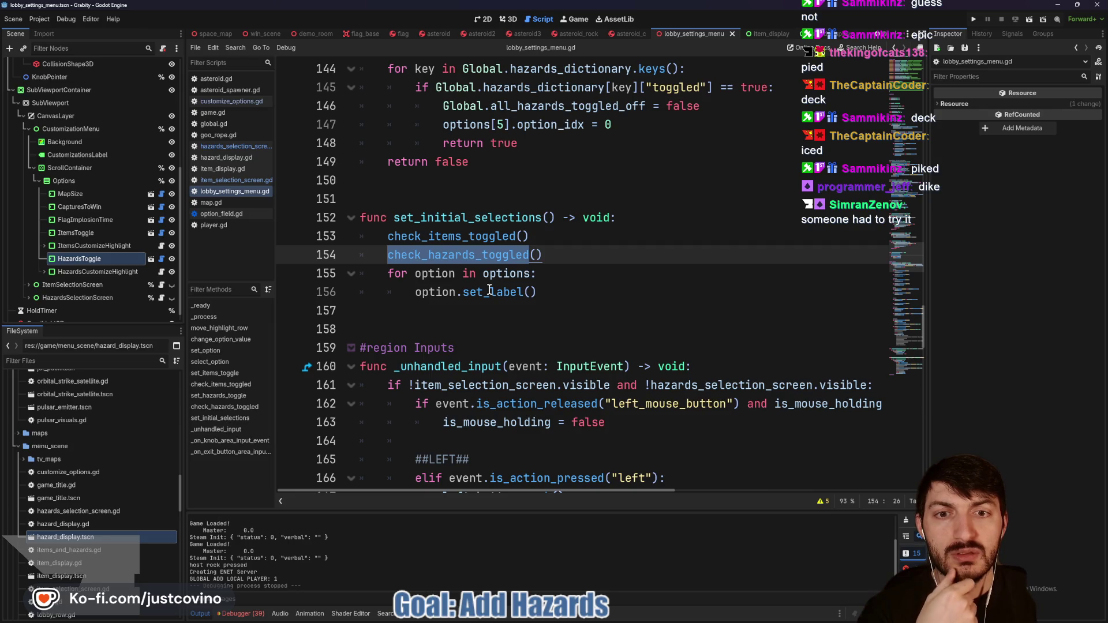
ctrl+click(478, 258)
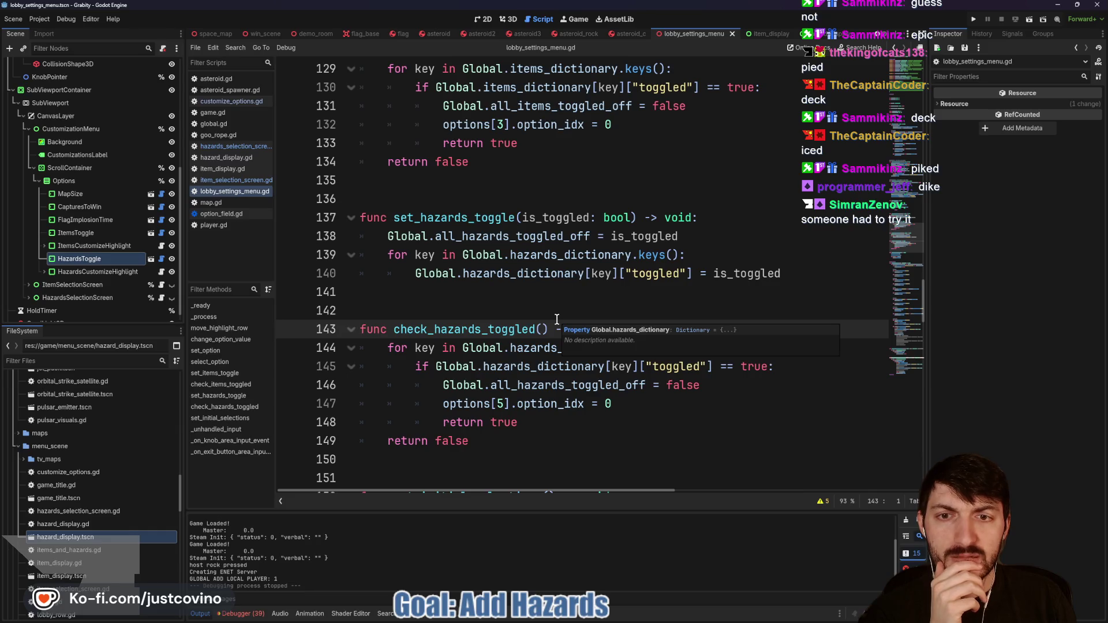
scroll(551, 319, up, 3)
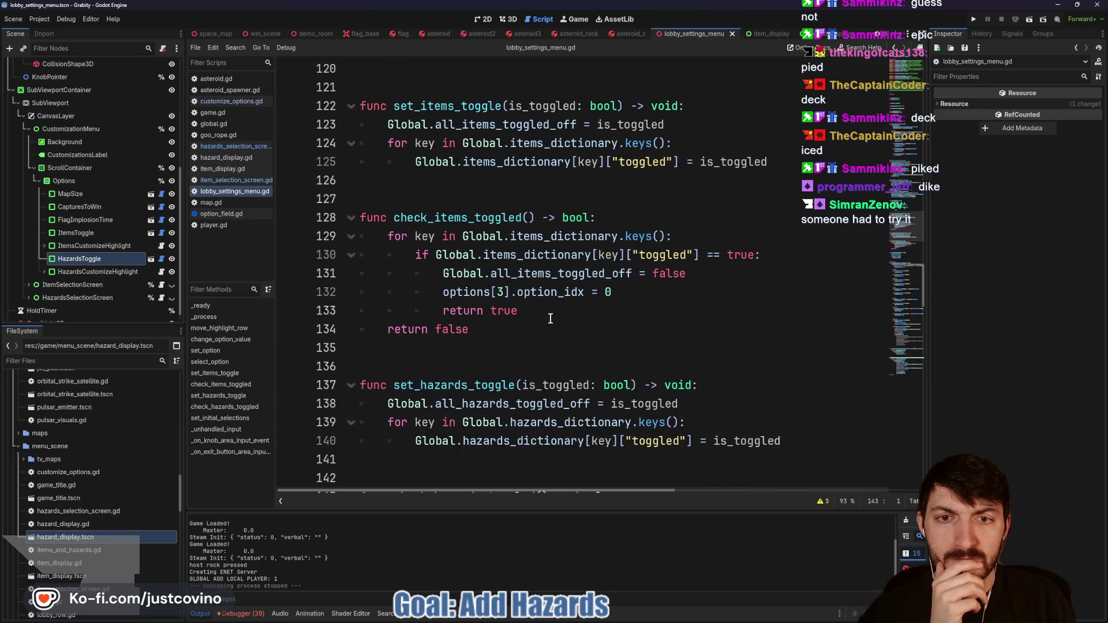
scroll(551, 319, down, 7)
scroll(551, 318, down, 6)
scroll(550, 317, up, 5)
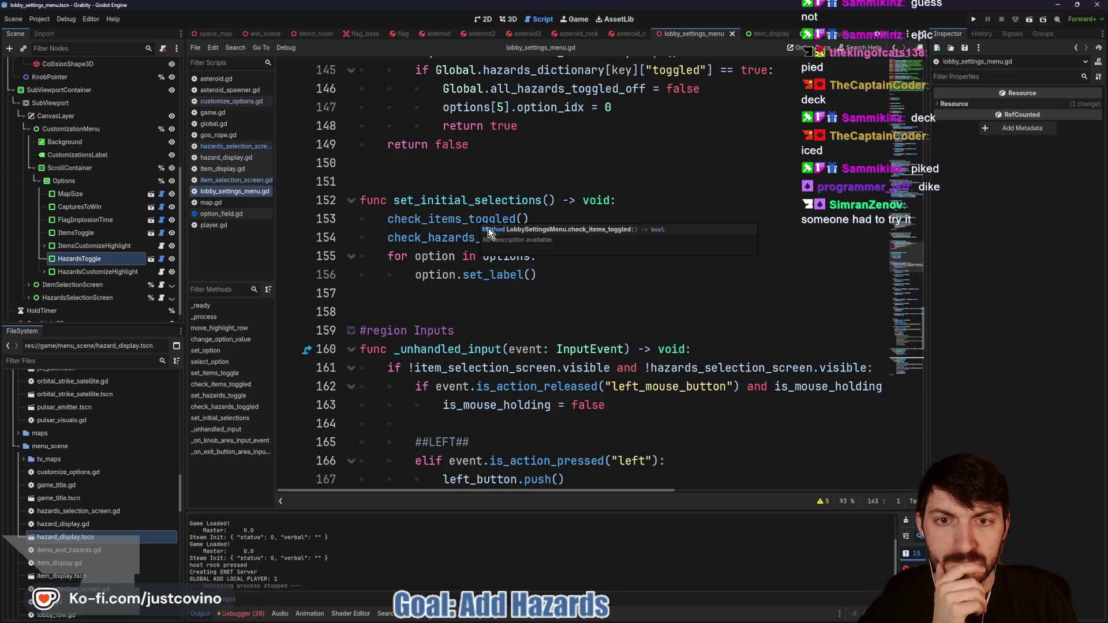
scroll(488, 237, up, 2)
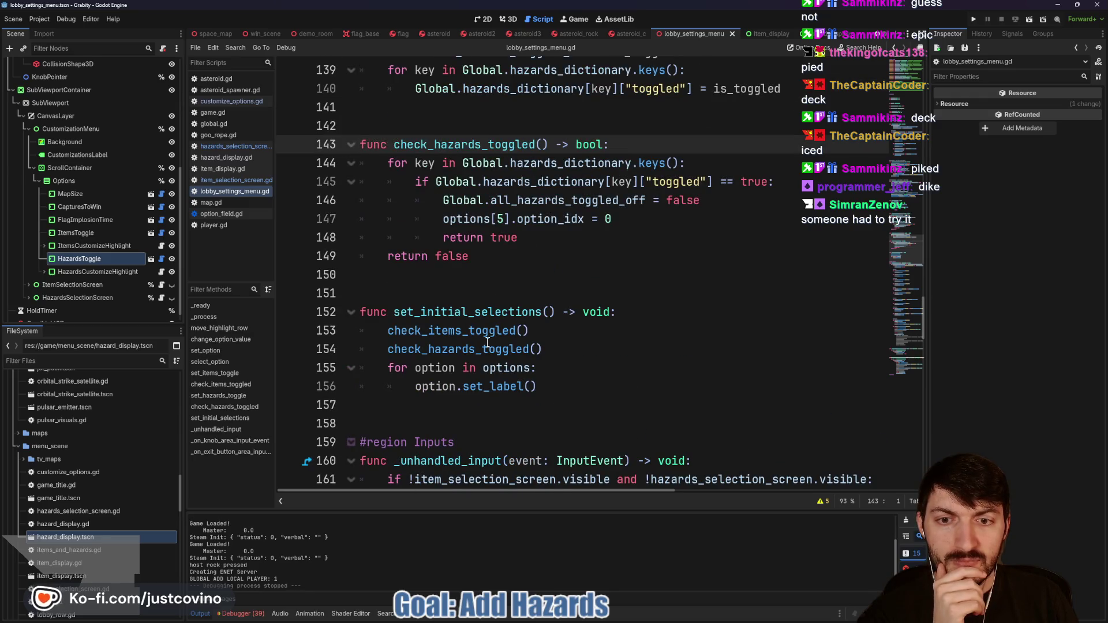
scroll(487, 343, up, 1)
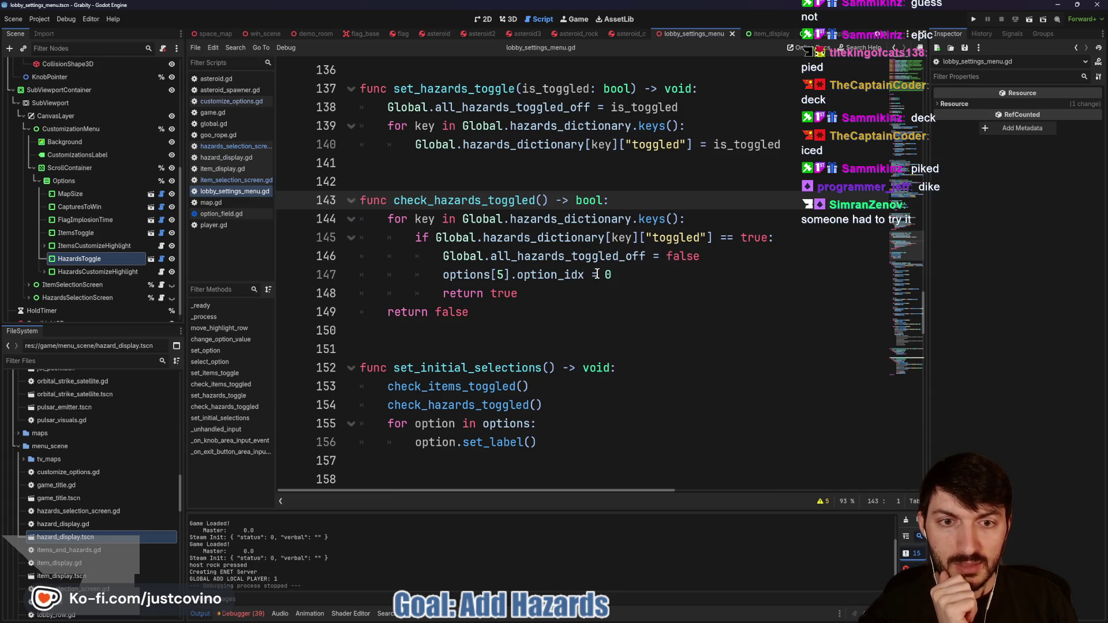
Step: Set options[5].option_idx to 1 on line 147, comparing HazardsToggle and ItemsToggle option indices
click(615, 274)
text(1)
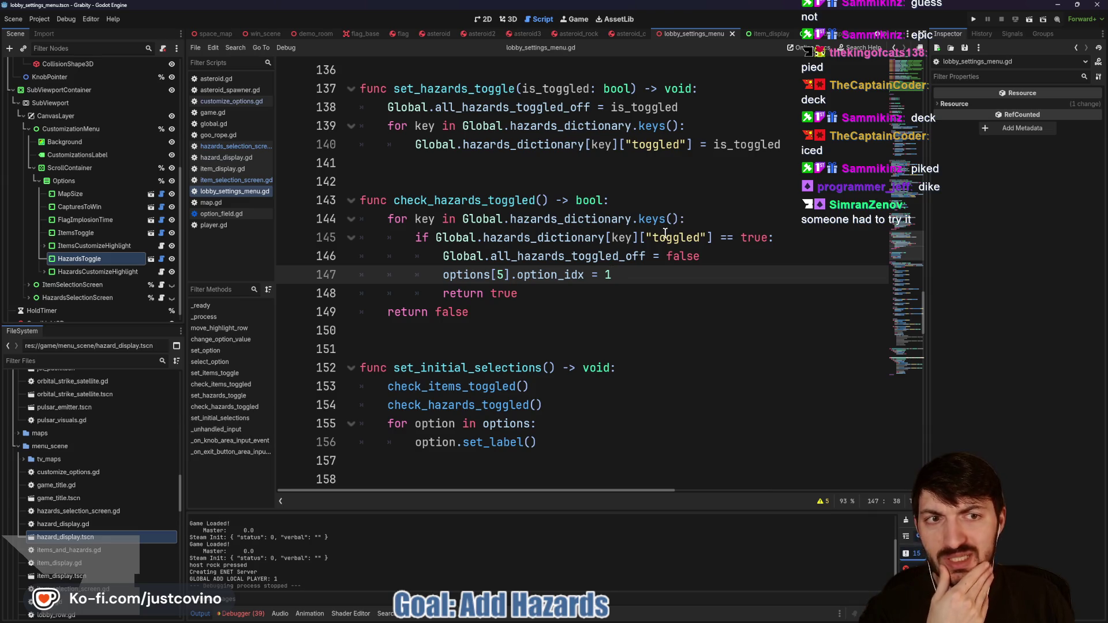
click(105, 257)
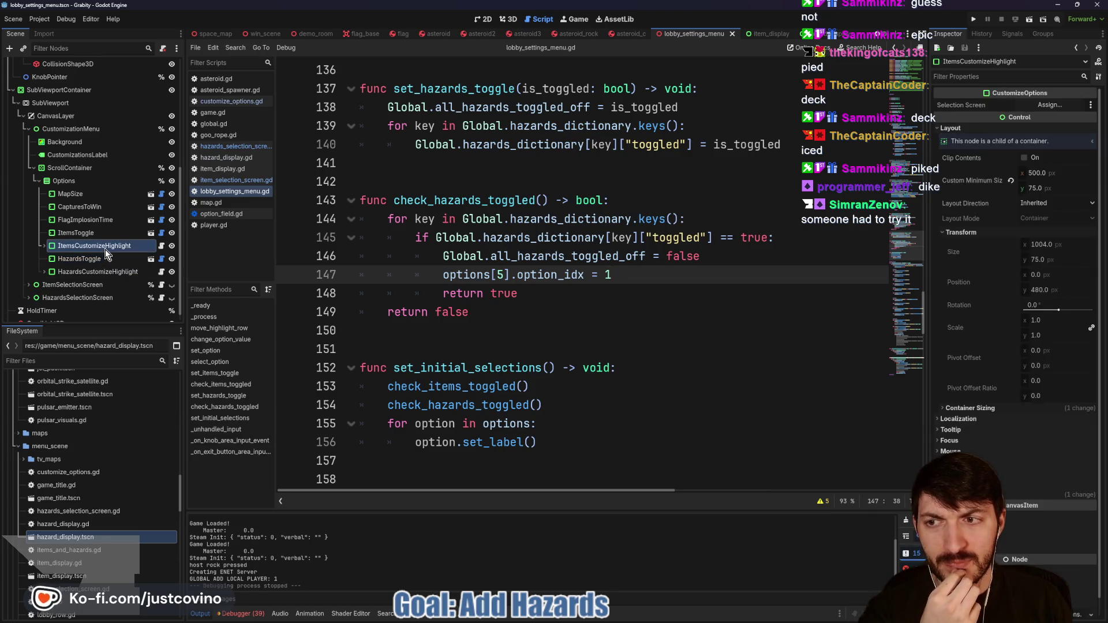
click(92, 236)
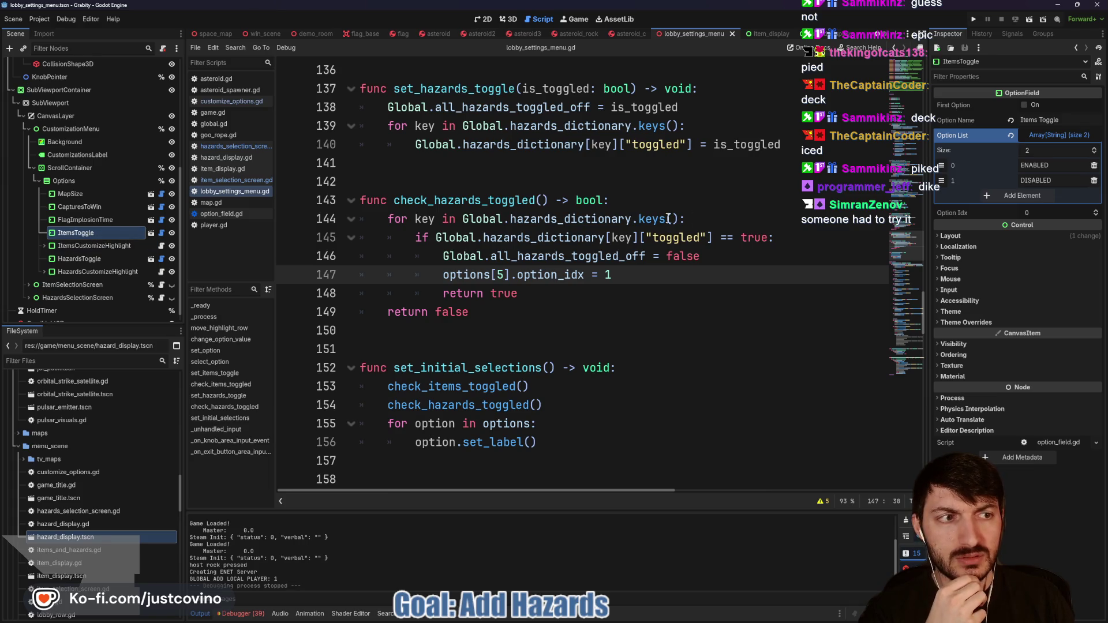
click(96, 262)
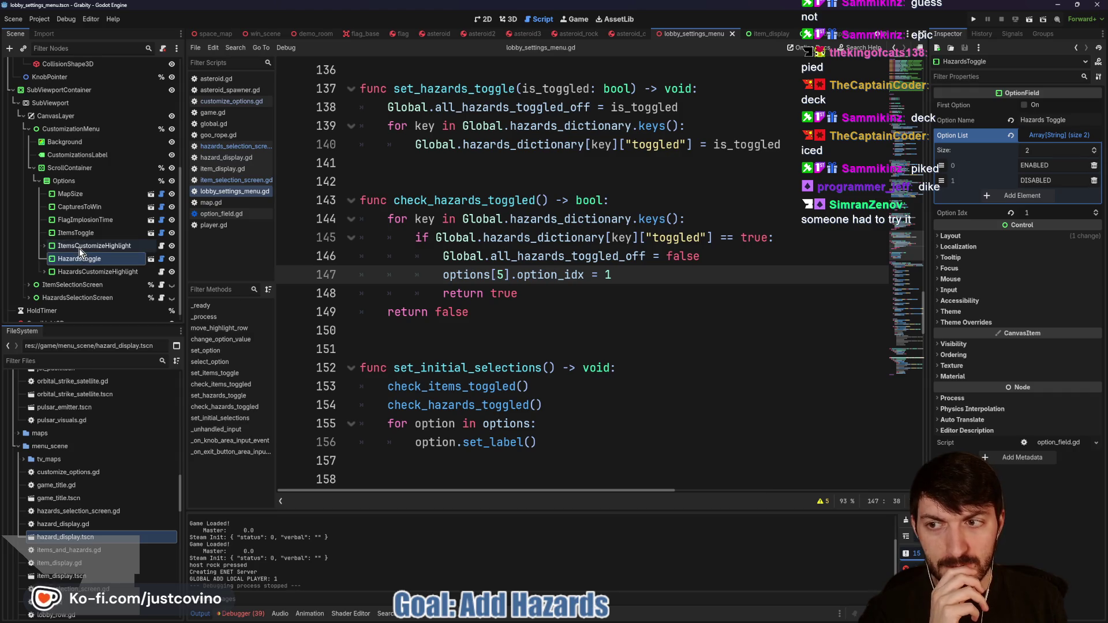
click(83, 232)
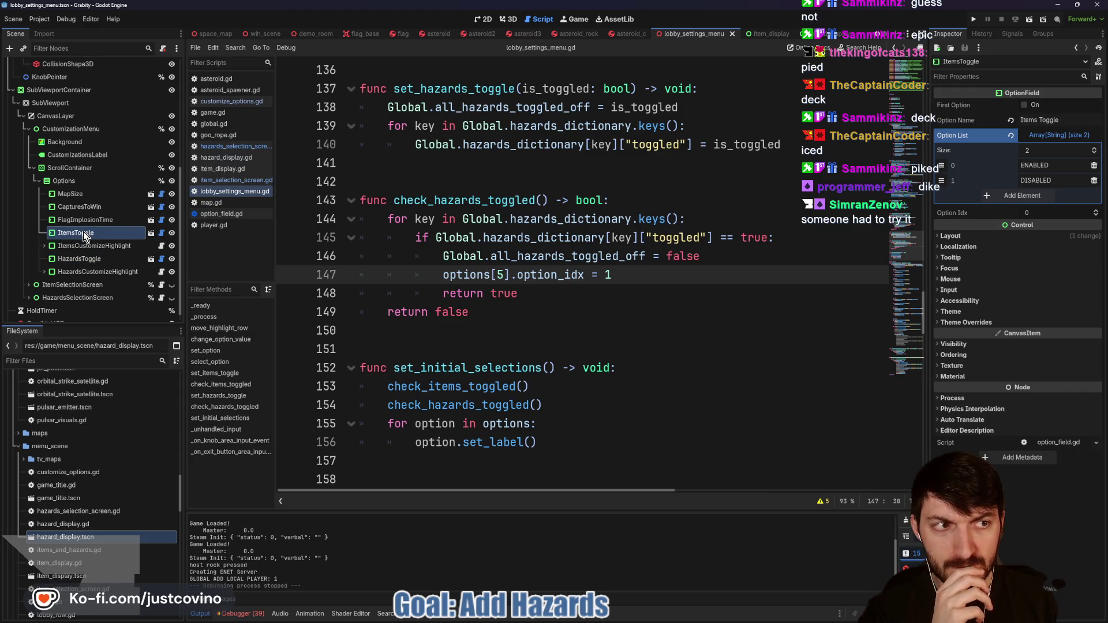
click(81, 262)
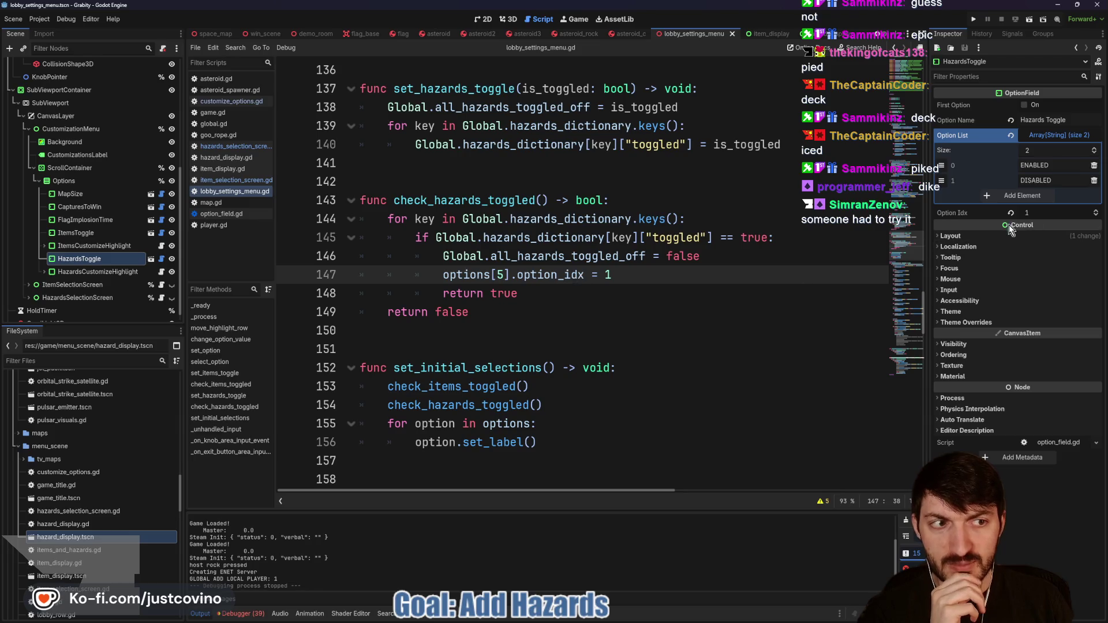
click(566, 295)
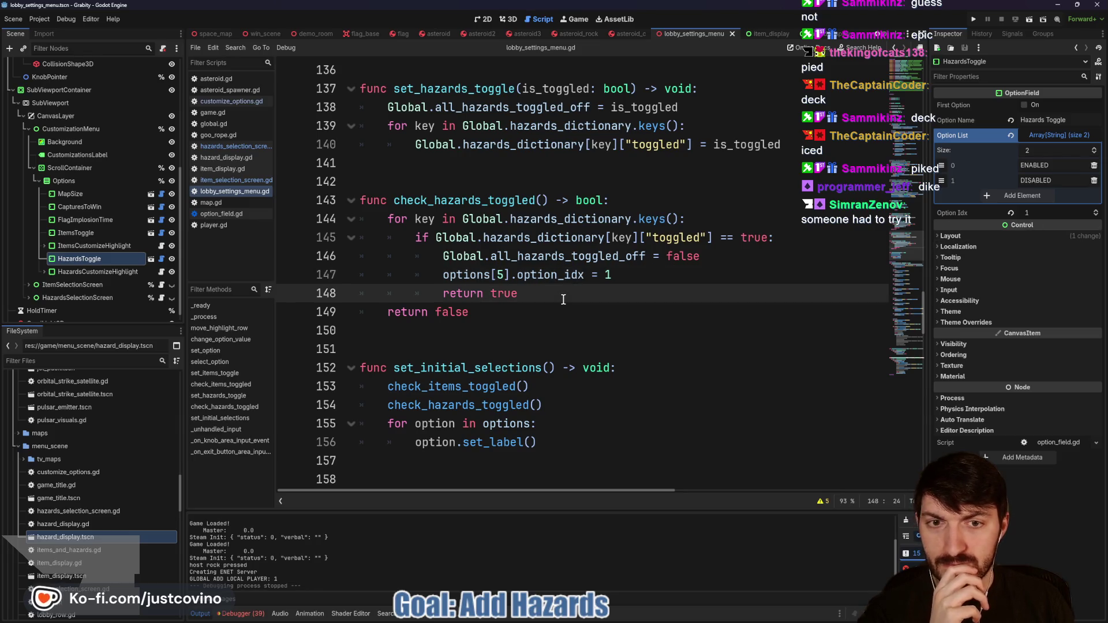
Step: Run Grabity with F5, arrange both game windows, host a lobby and open Game Customizations
key(F5)
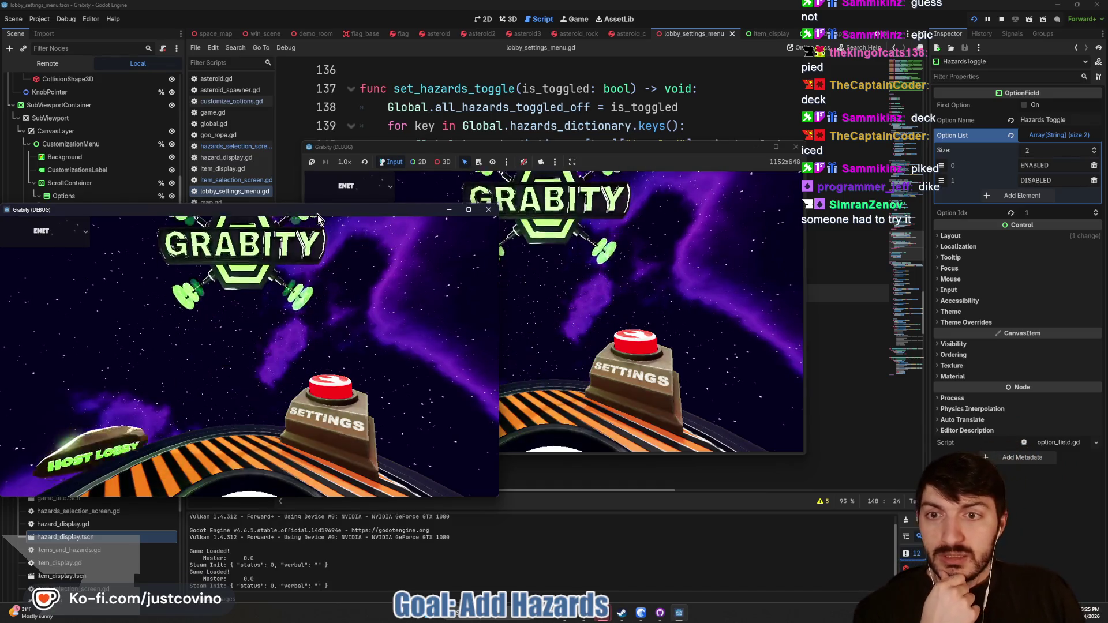
drag(319, 215, 840, 171)
drag(736, 146, 454, 157)
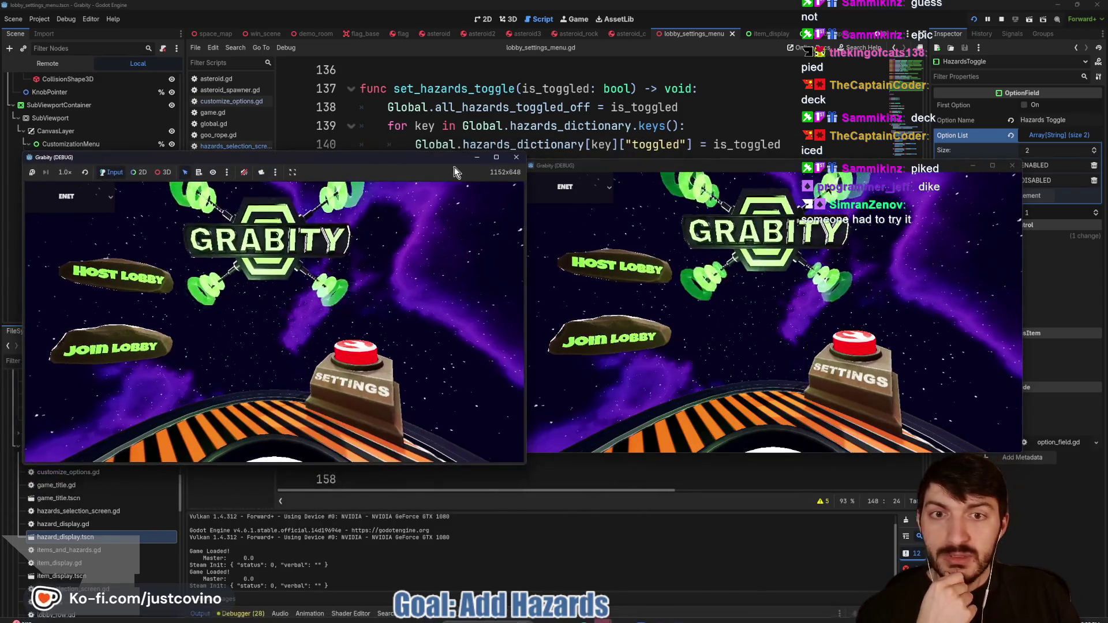
drag(670, 167, 697, 158)
click(116, 273)
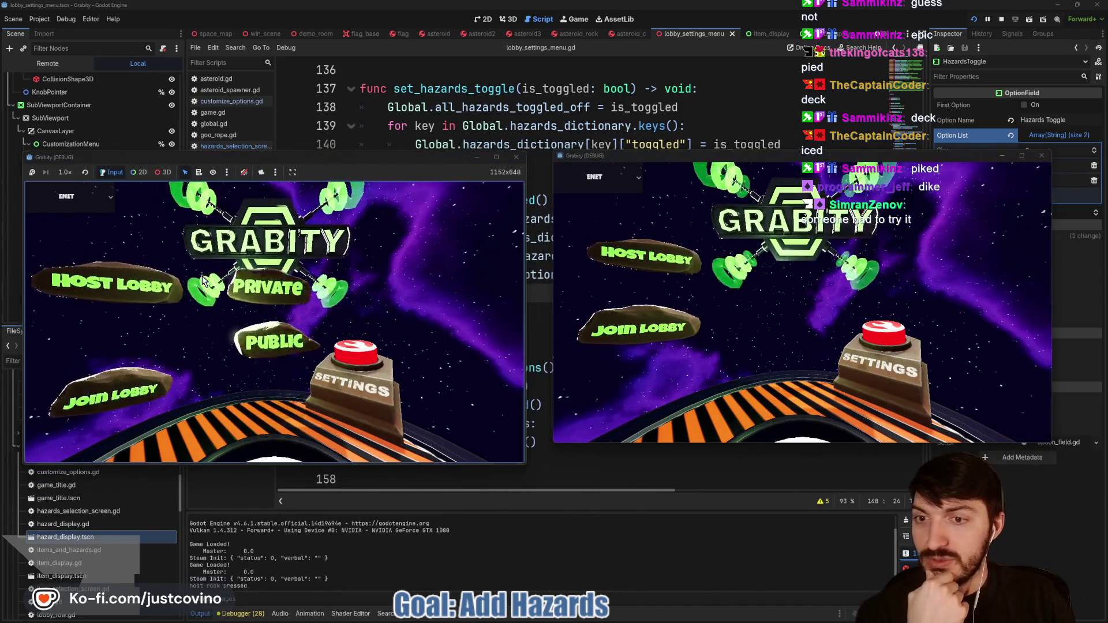
click(635, 329)
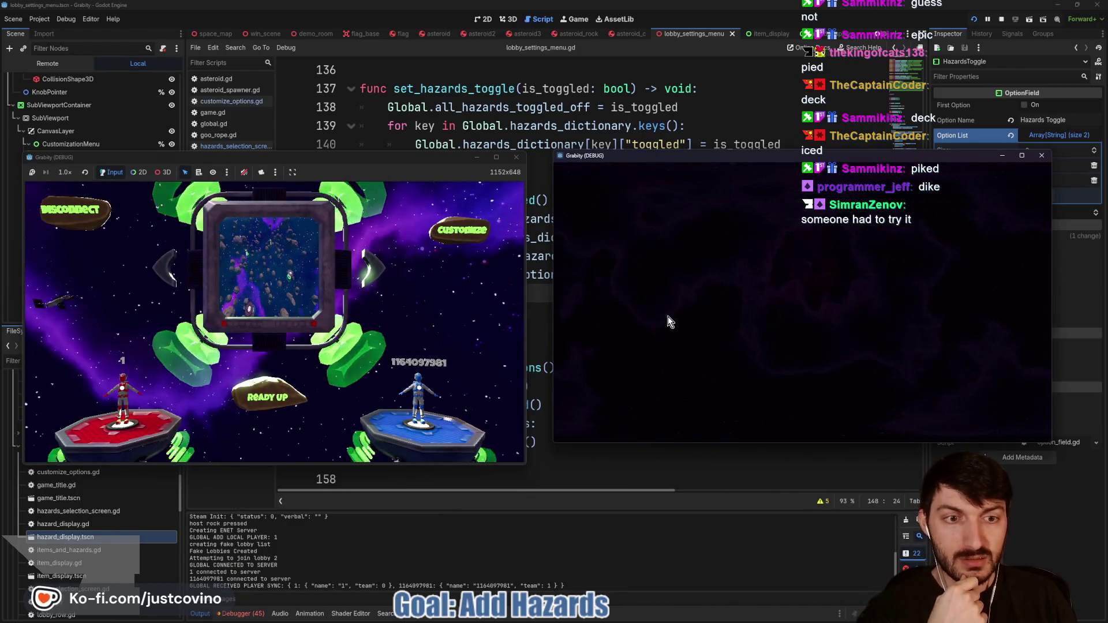
click(453, 231)
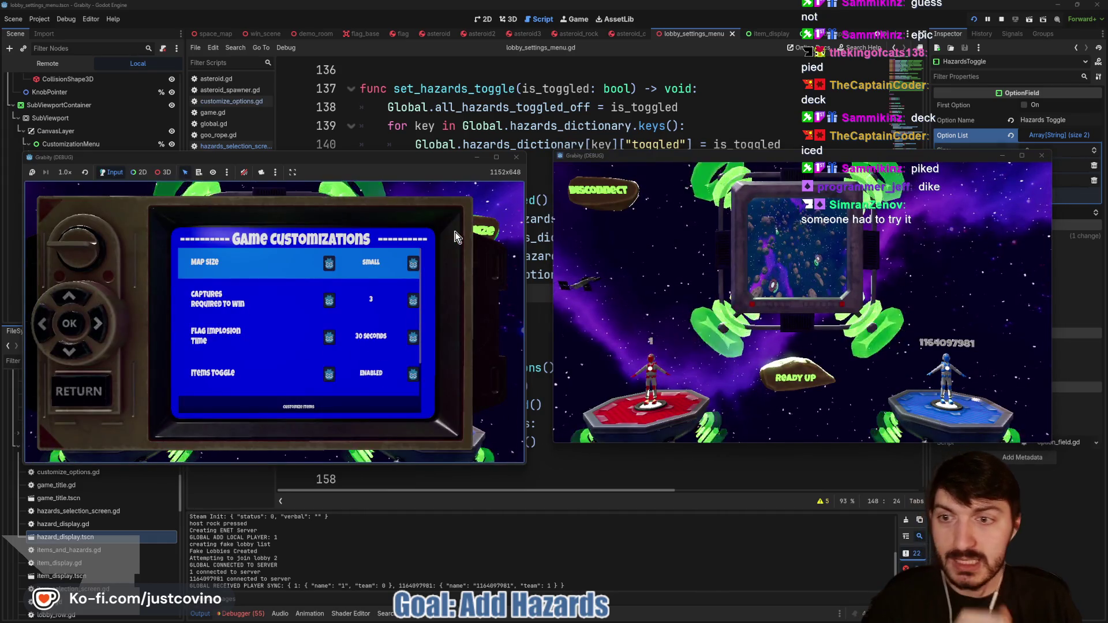
Step: Check Customize Hazards, then enable Hazards Toggle and reopen the Hazards Selection screen to verify
key(Down)
key(Down)
key(Down)
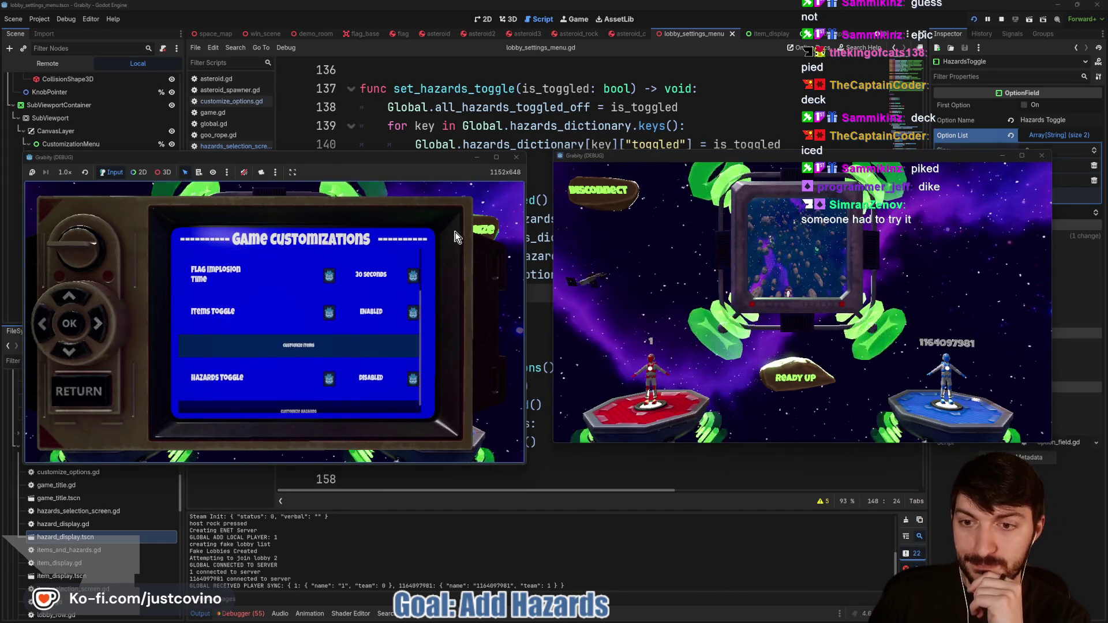
key(Down)
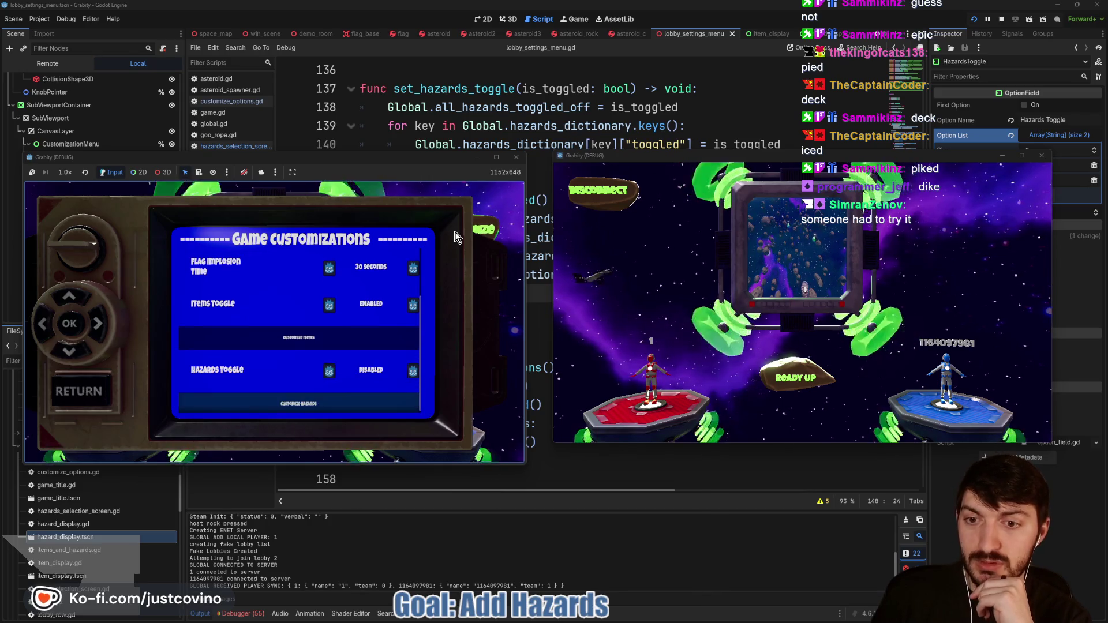
key(Return)
key(Return)
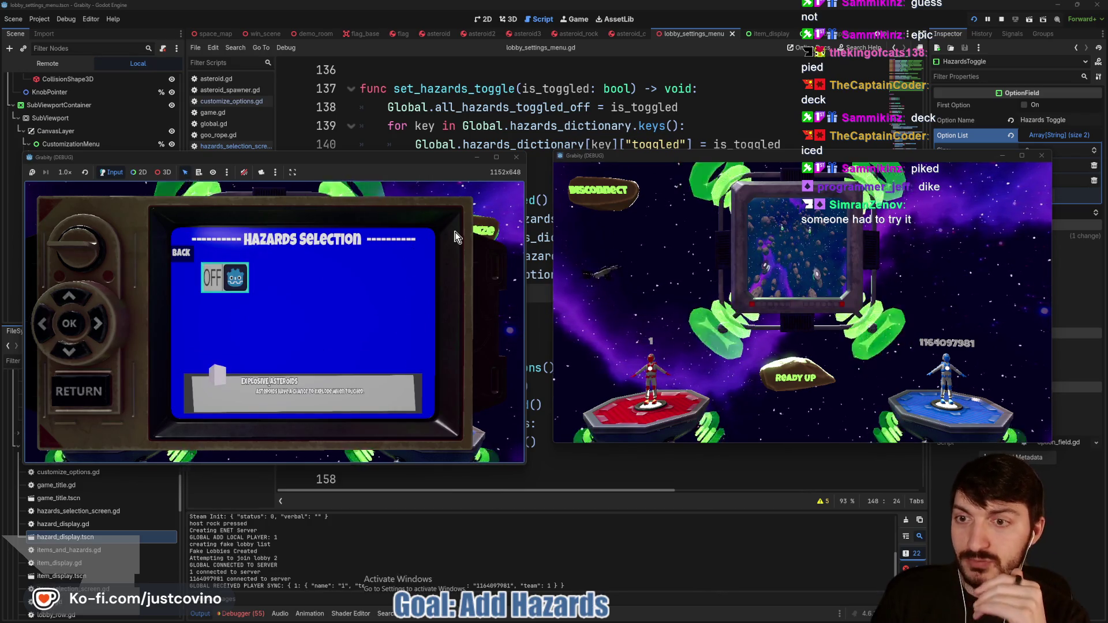
key(Escape)
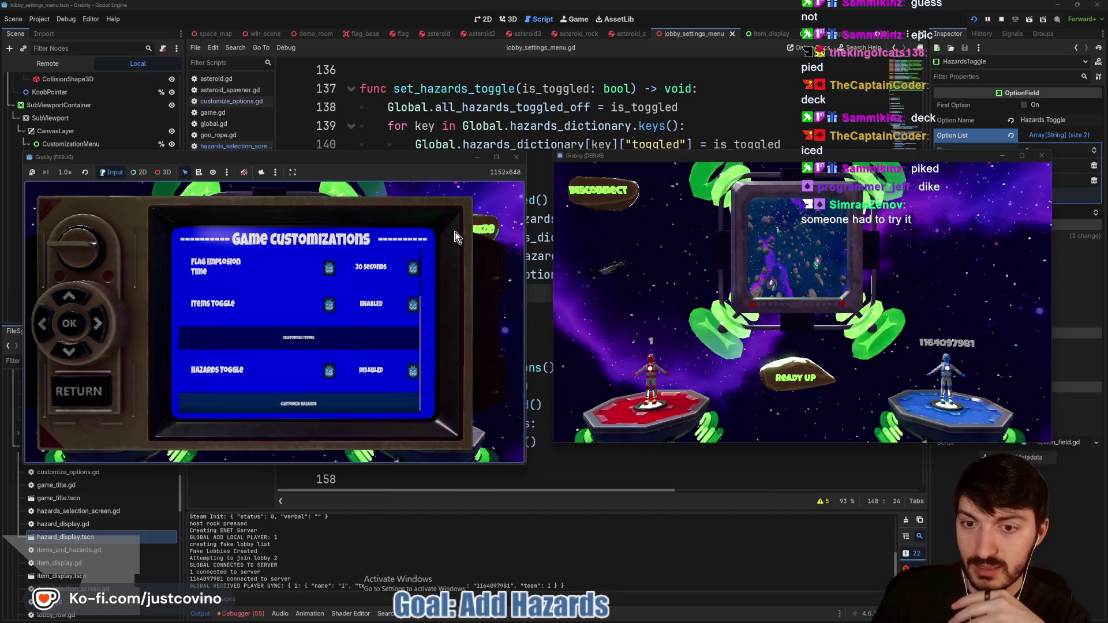
key(Down)
key(Down)
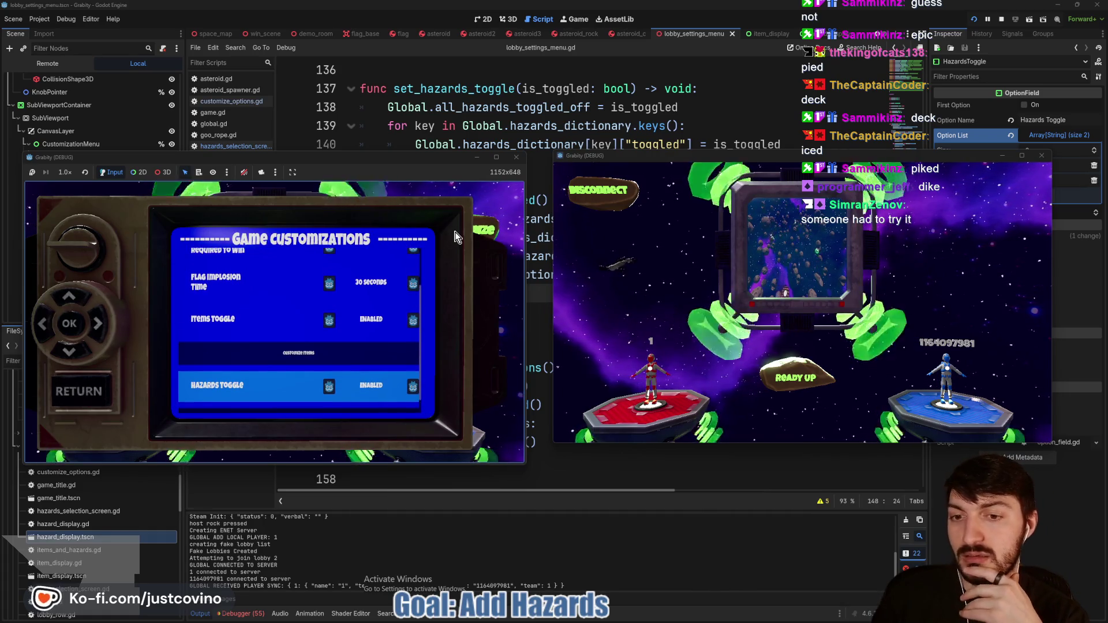
key(Return)
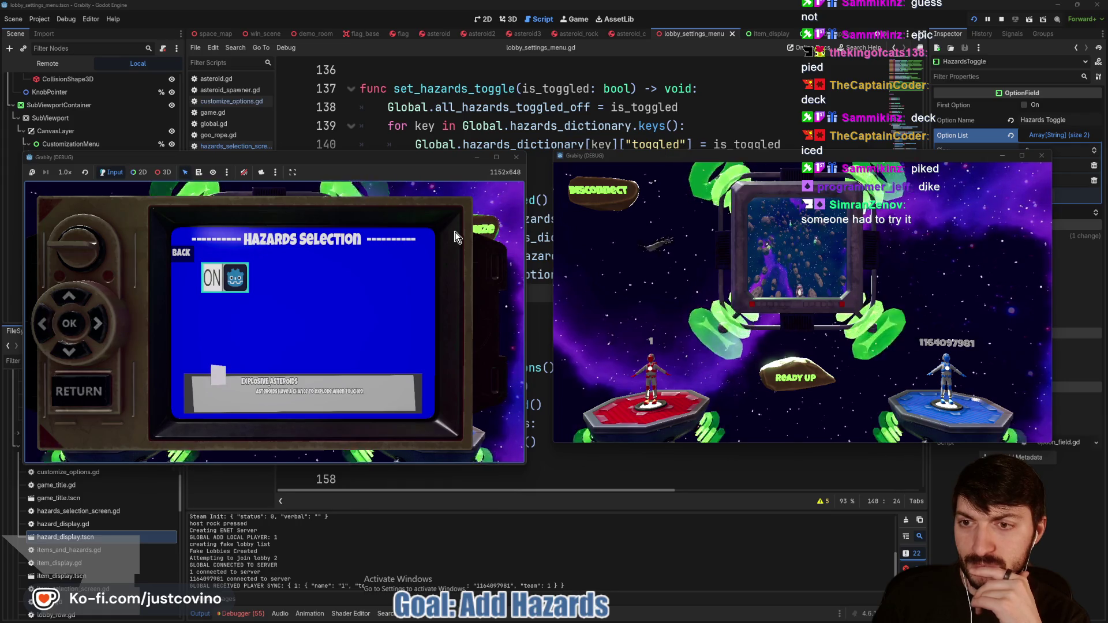
key(Escape)
Step: Switch Hazards Toggle back to DISABLED and recheck the Hazards Selection screen
key(Down)
key(Up)
key(Up)
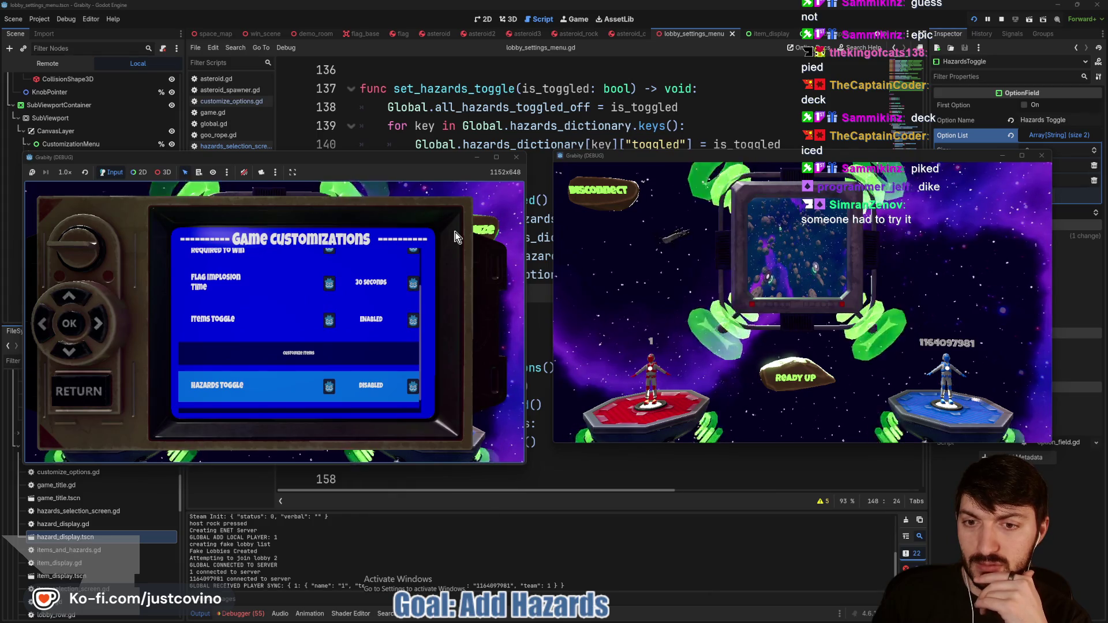
key(Right)
key(Down)
key(Return)
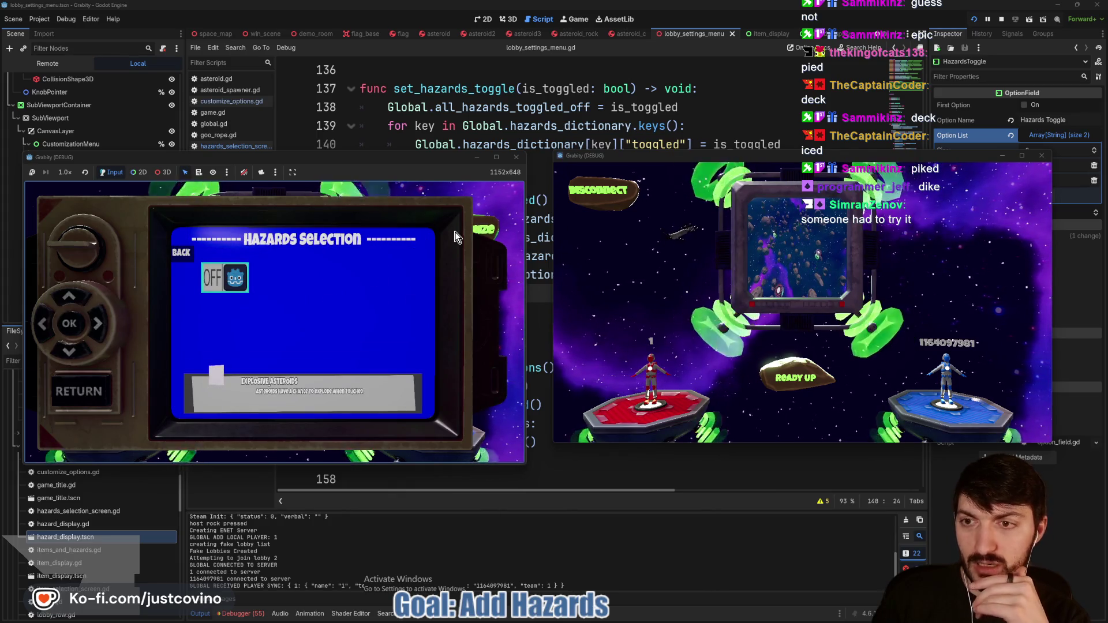
key(Escape)
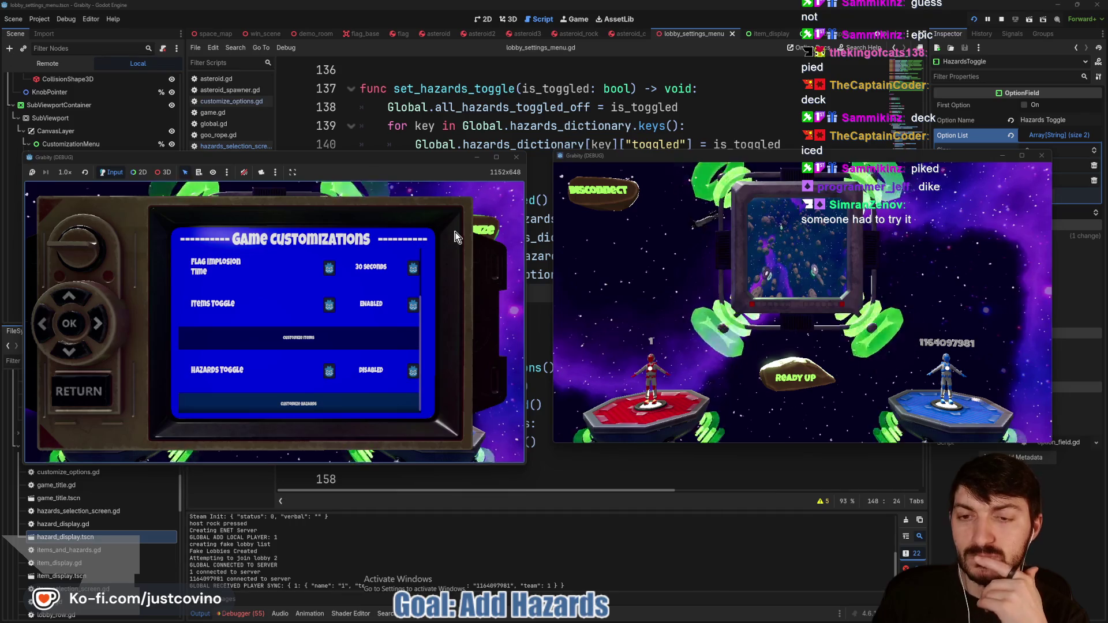
Step: Stop the game and change line 147's options[5].option_idx back to 0
click(1002, 19)
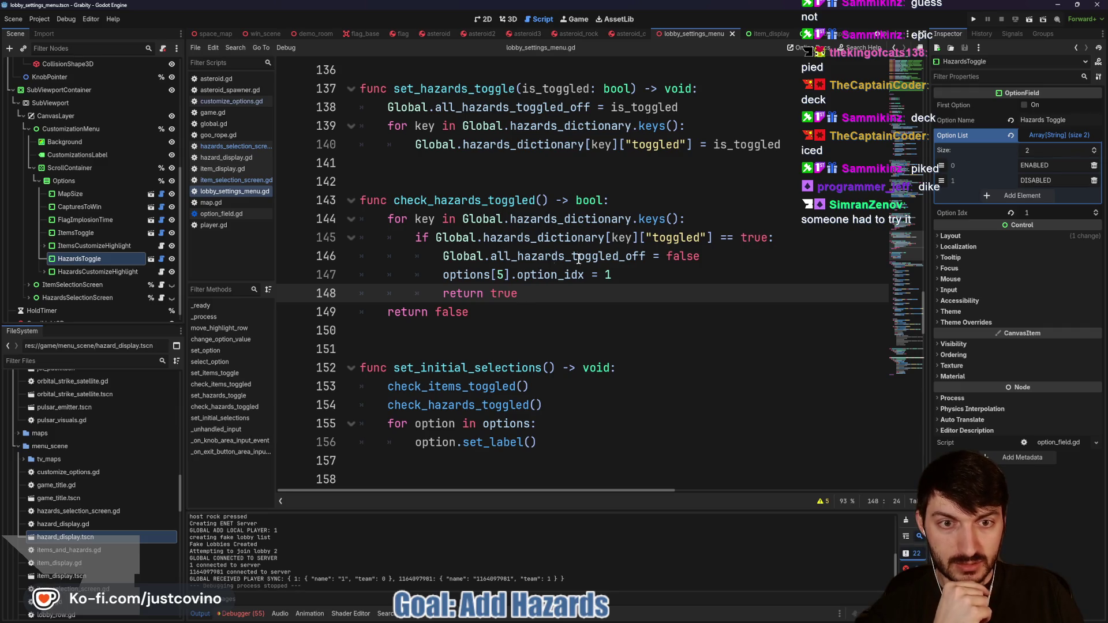
double_click(628, 258)
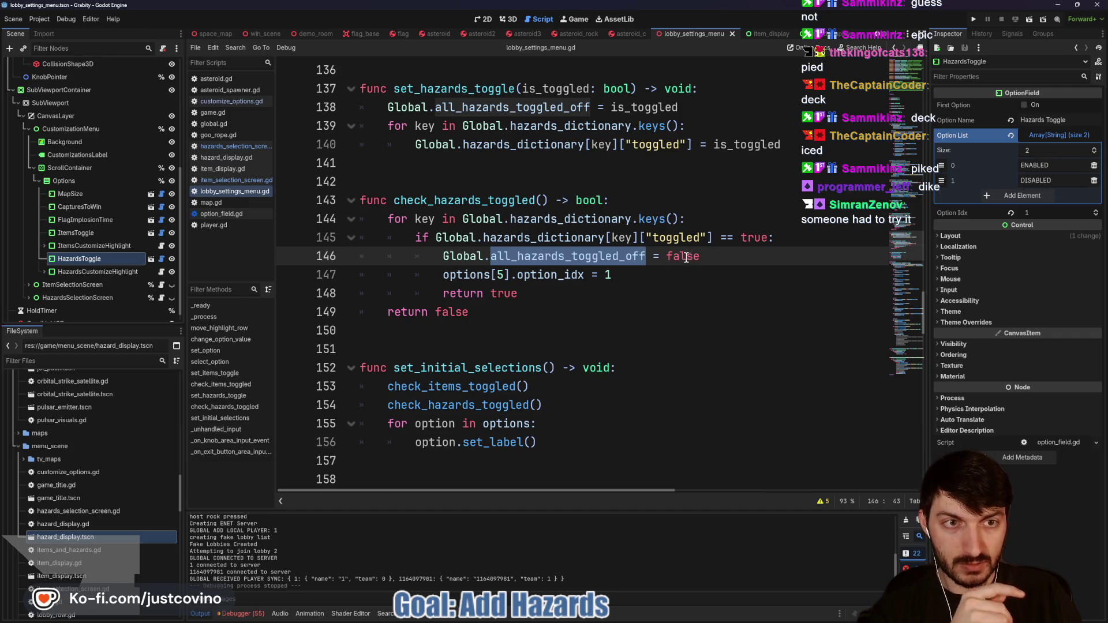
click(622, 273)
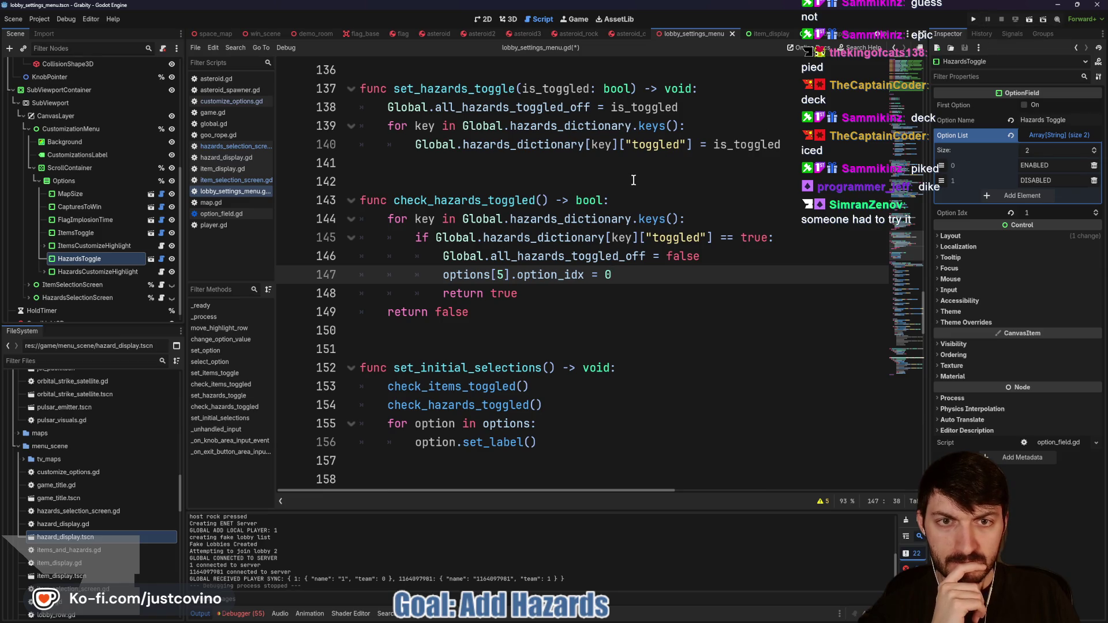
scroll(633, 181, up, 1)
double_click(468, 143)
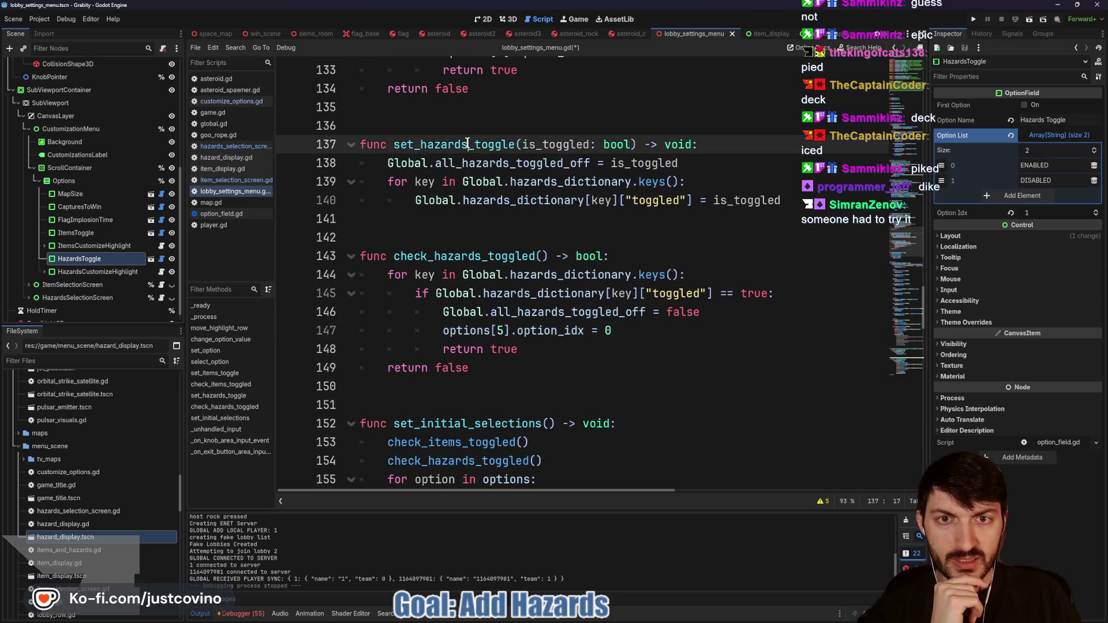
scroll(496, 184, up, 1)
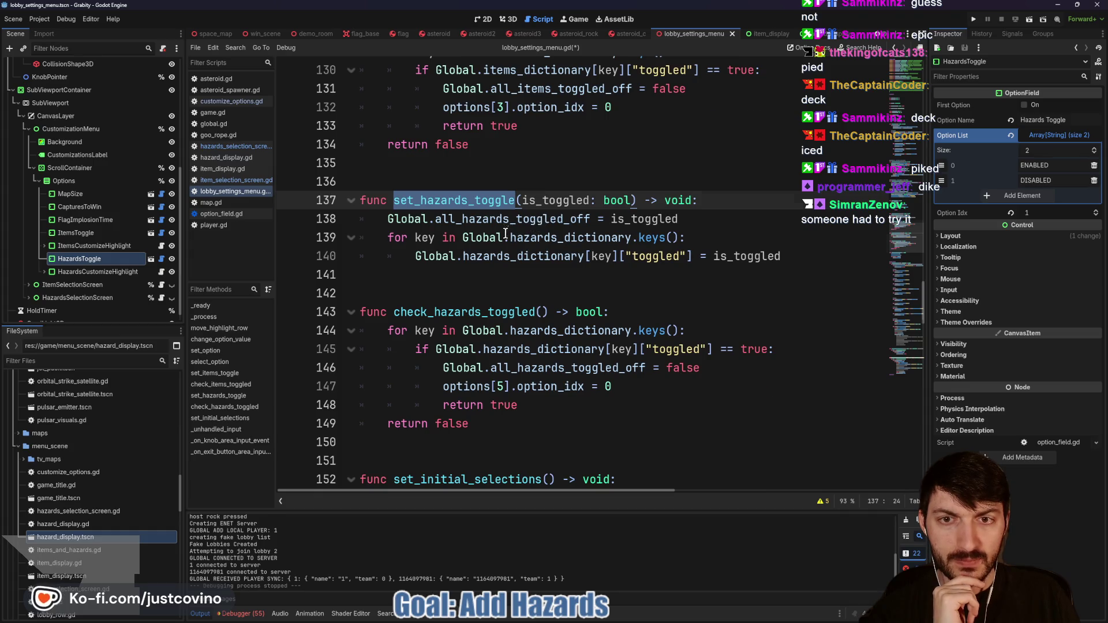
scroll(532, 227, up, 9)
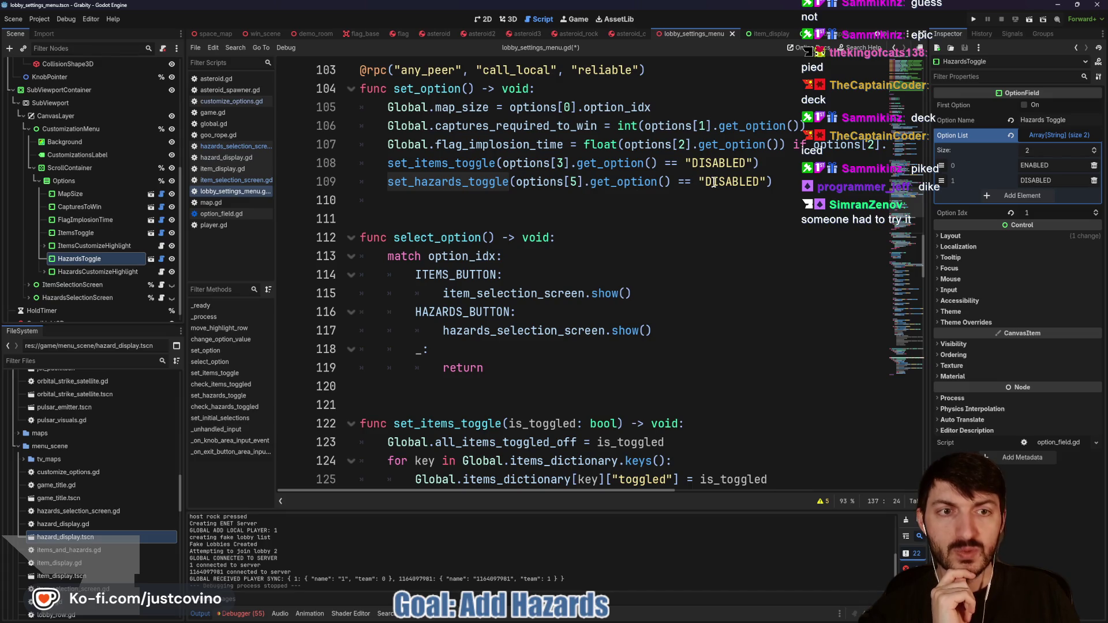
scroll(715, 183, down, 4)
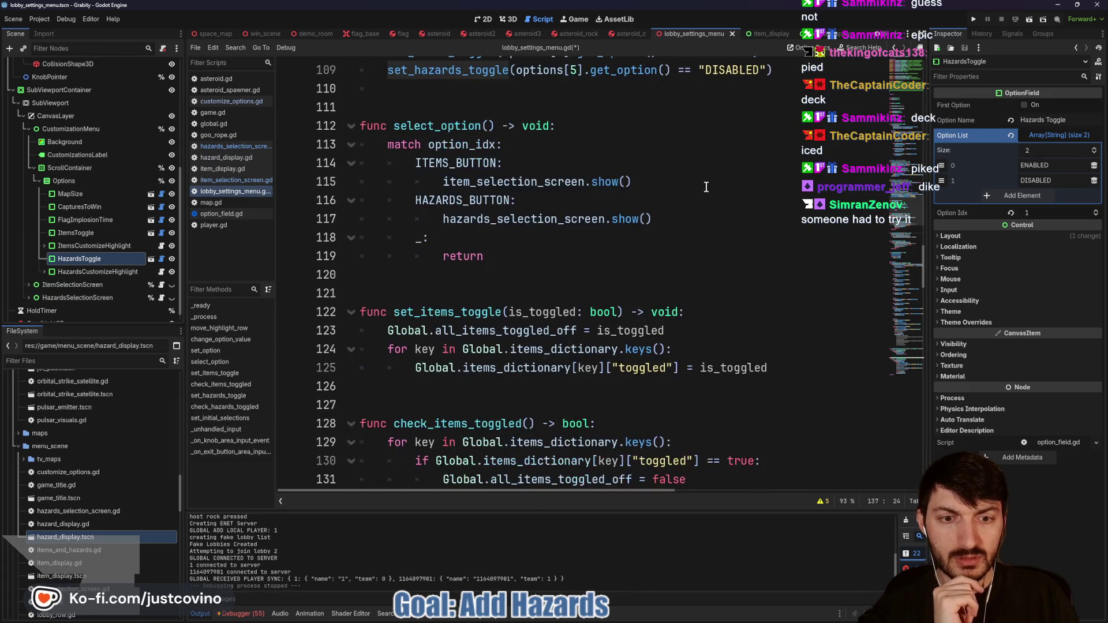
scroll(706, 187, up, 3)
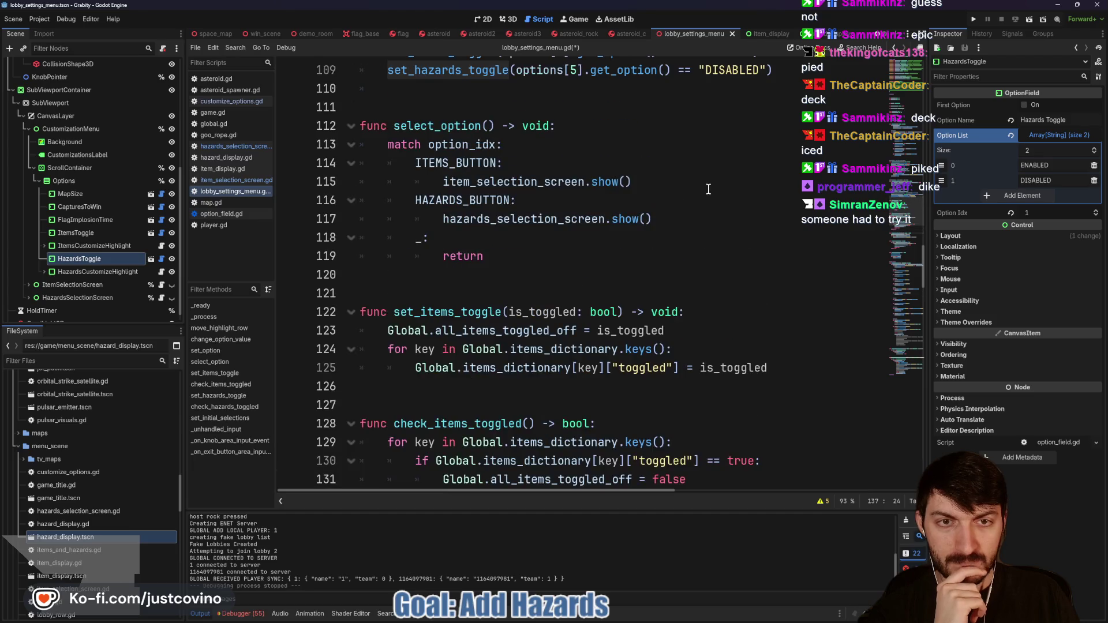
scroll(716, 222, down, 1)
scroll(712, 220, down, 2)
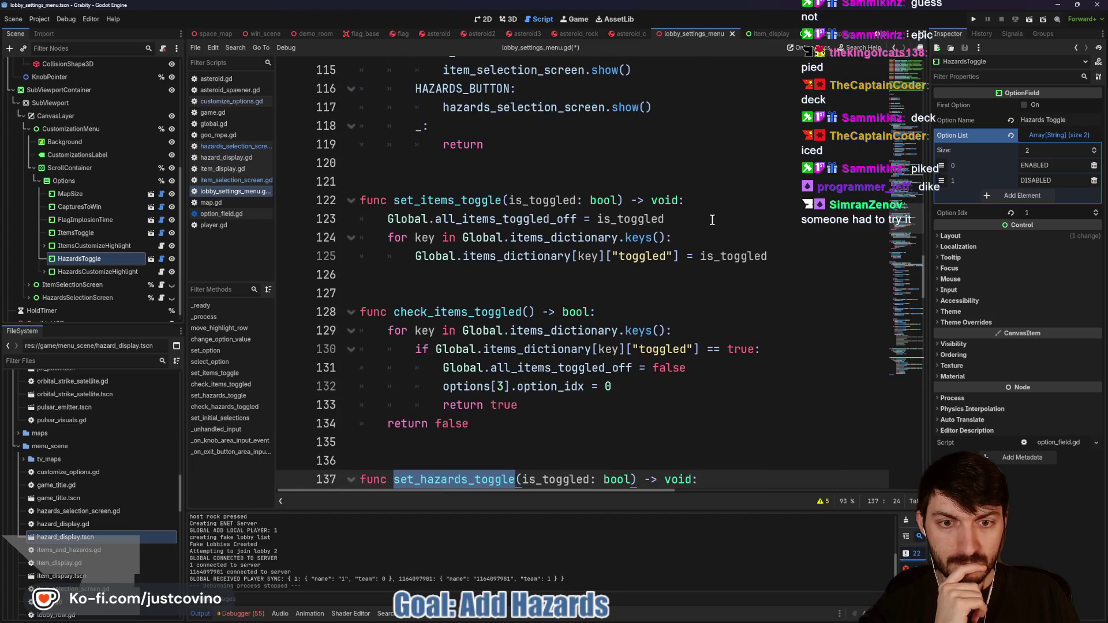
scroll(650, 303, up, 3)
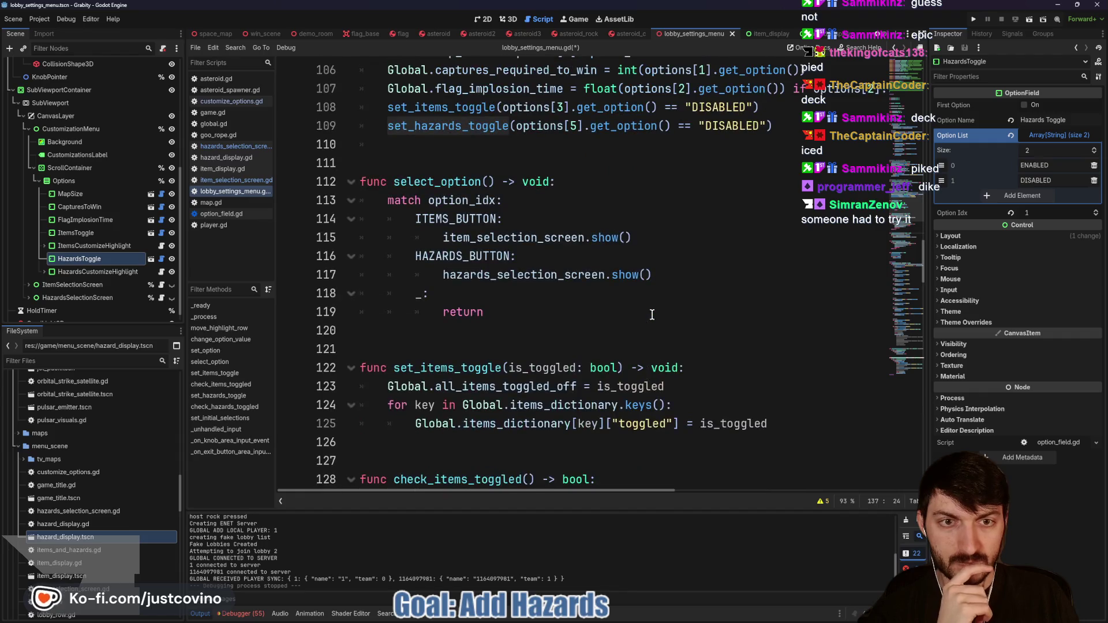
scroll(647, 306, down, 3)
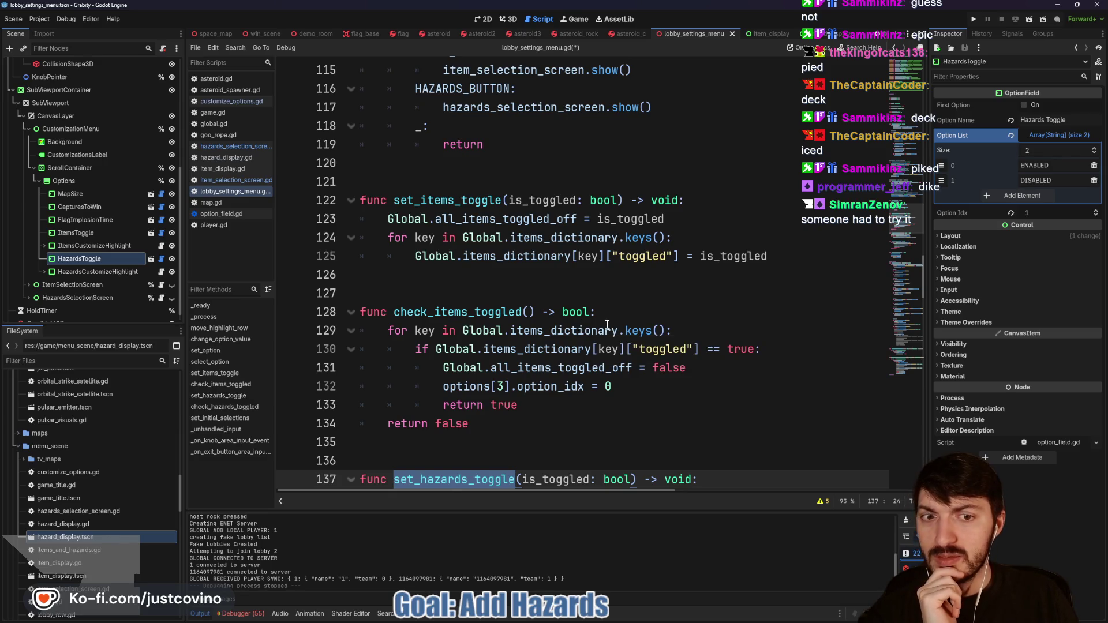
scroll(607, 325, up, 3)
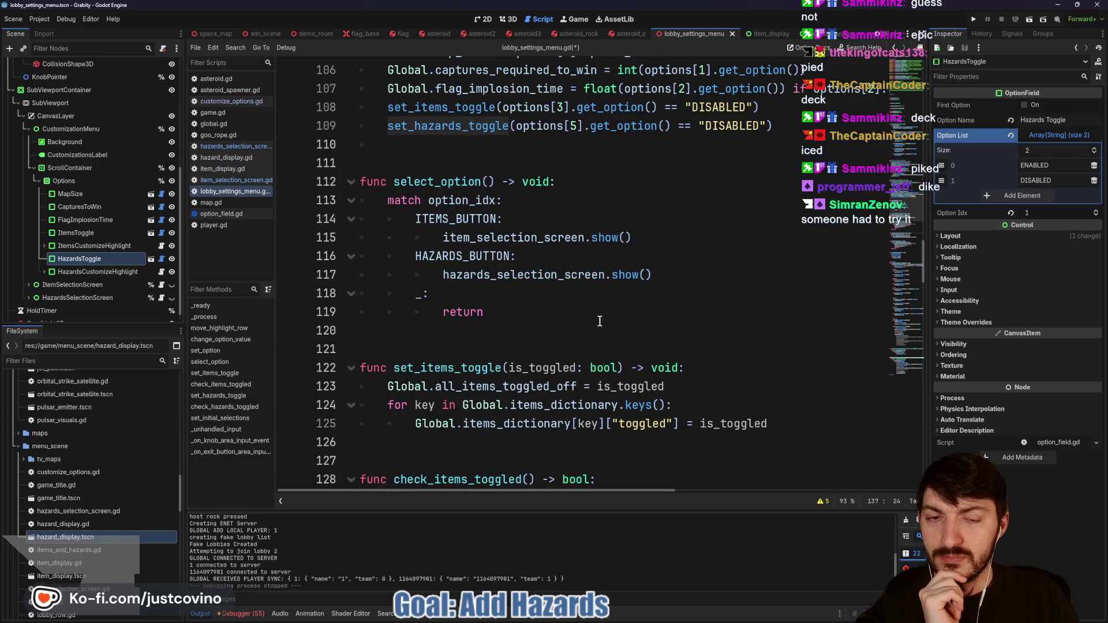
scroll(603, 324, down, 2)
scroll(601, 321, down, 2)
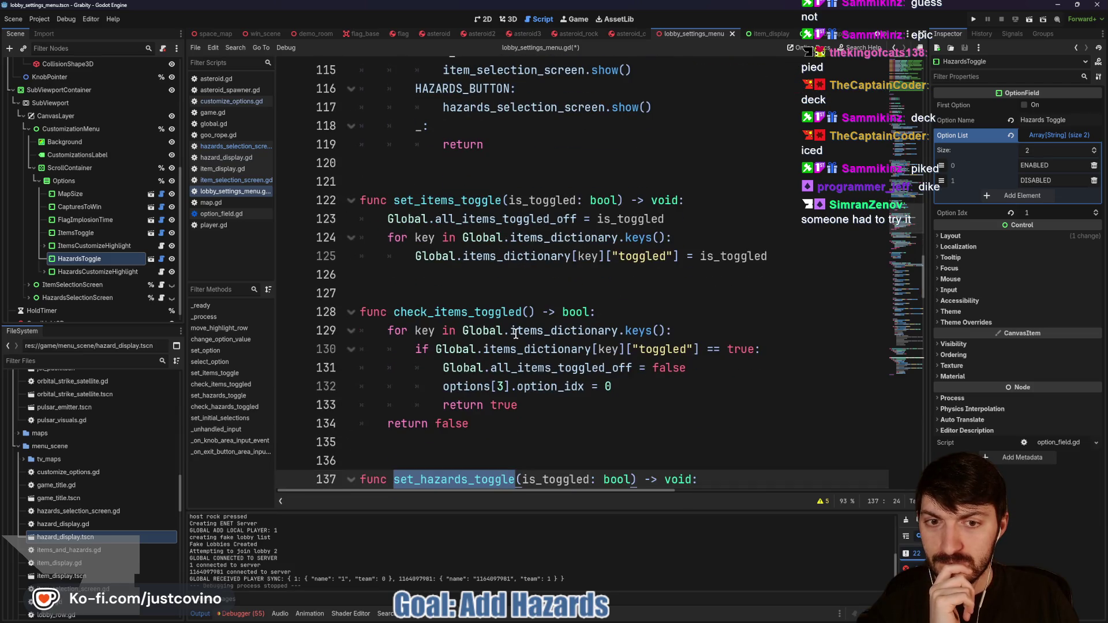
scroll(519, 329, down, 3)
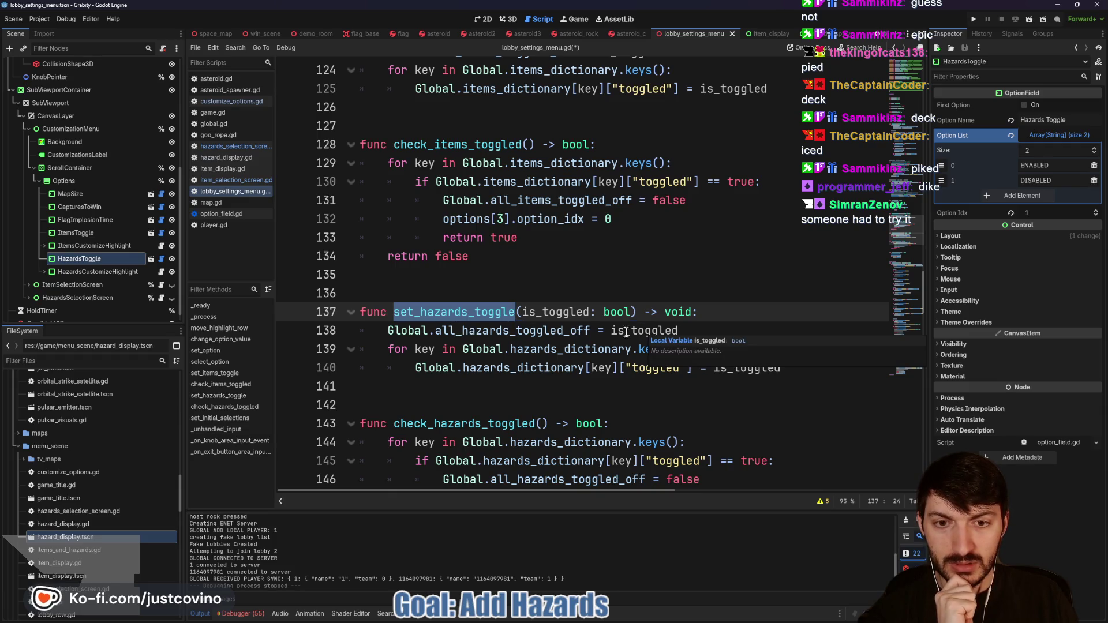
click(715, 367)
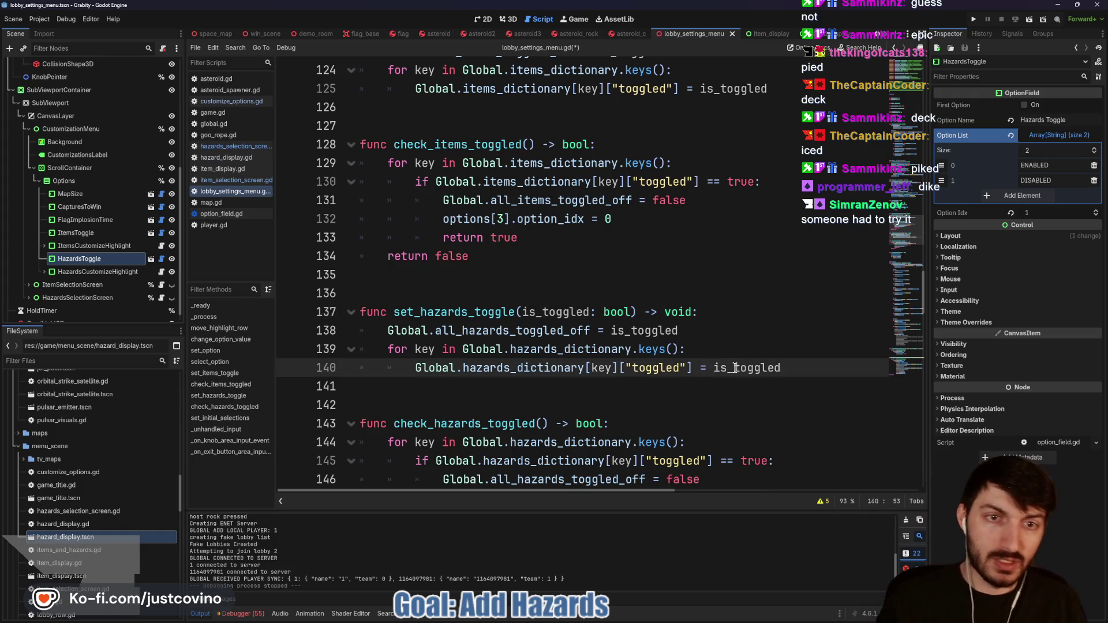
Step: Insert ! before is_toggled on line 140, then run the project and host a lobby
text(!)
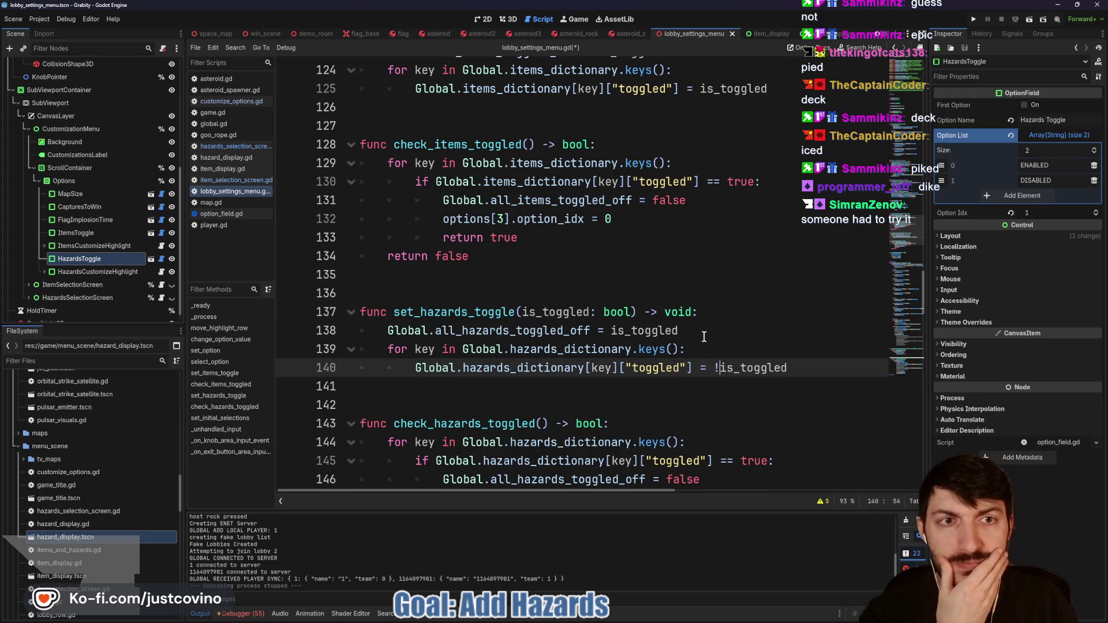
scroll(693, 324, up, 1)
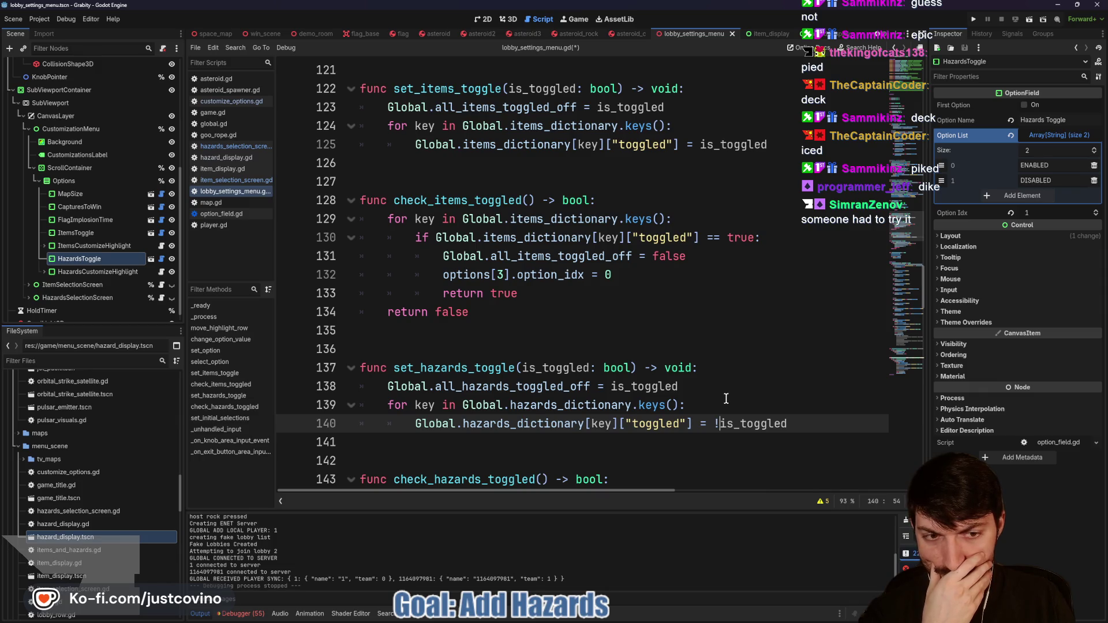
click(969, 20)
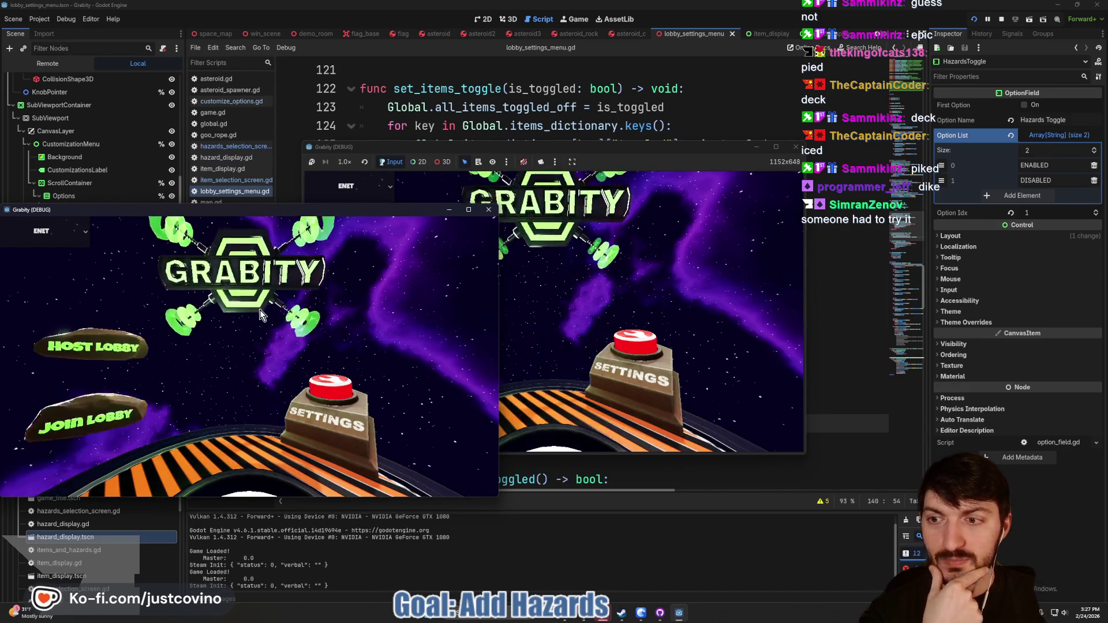
click(86, 314)
Step: Join lobby 1 from the second window, open Game Customizations and view Hazards Selection
drag(580, 156, 798, 151)
click(577, 332)
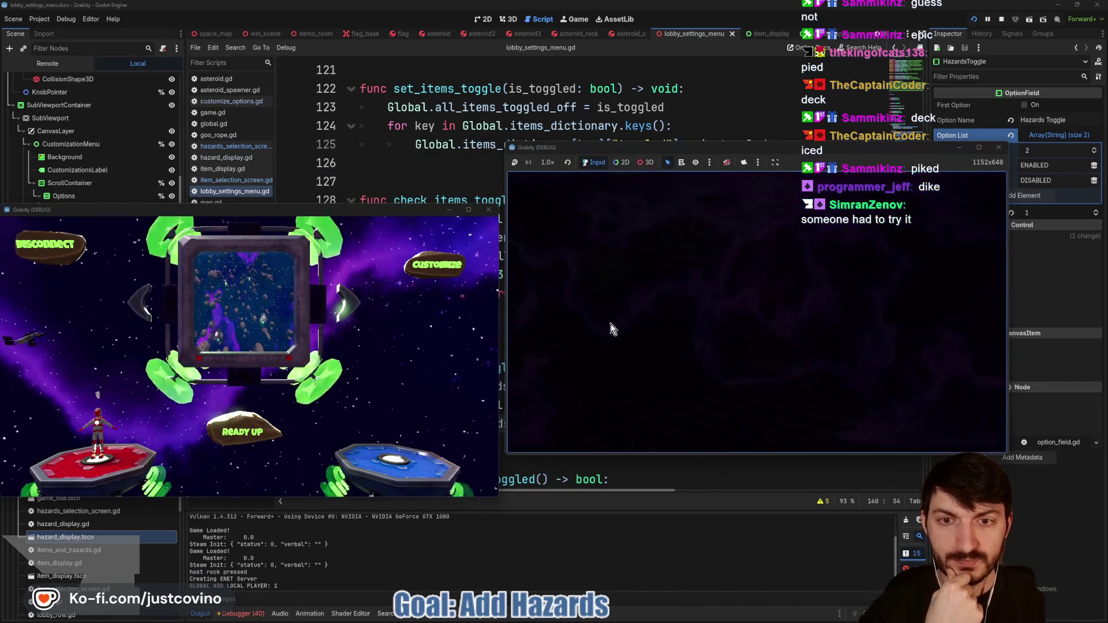
click(744, 302)
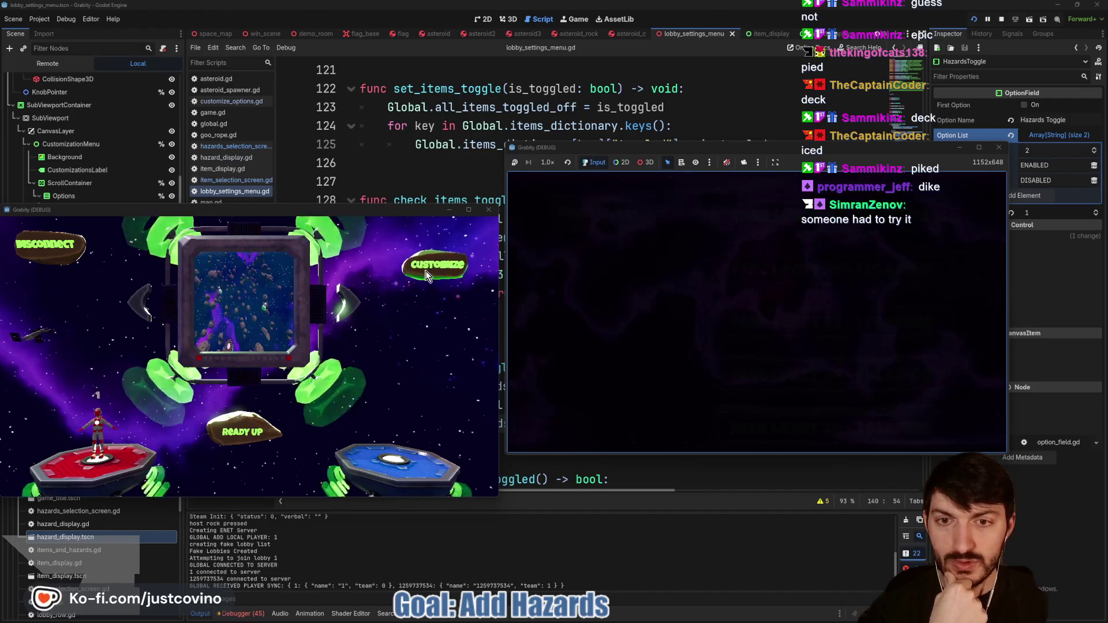
click(425, 269)
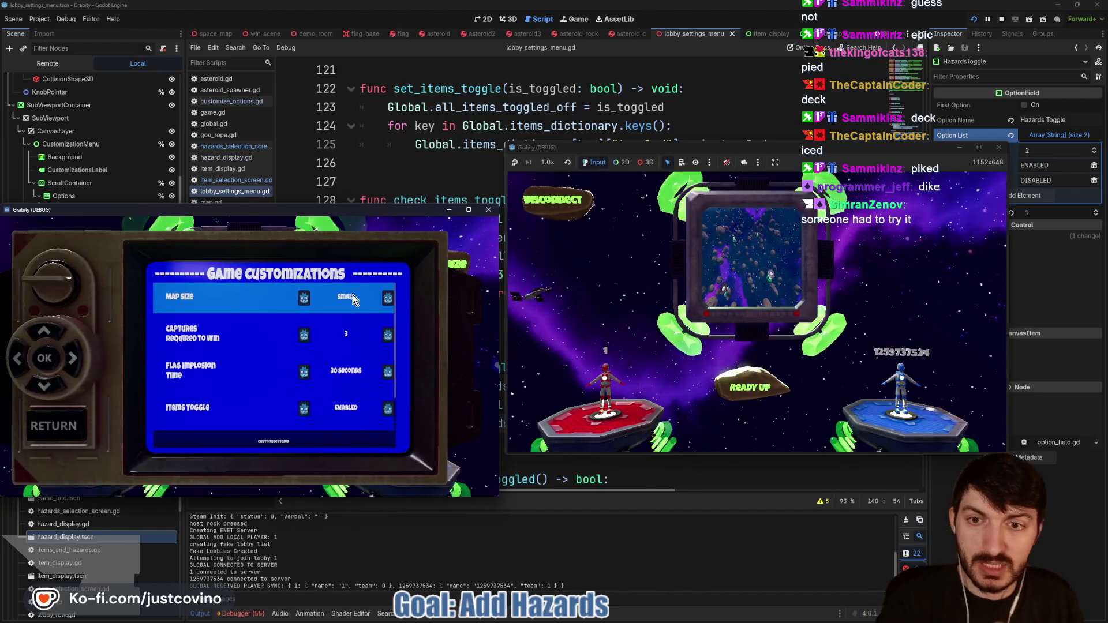
scroll(347, 308, down, 3)
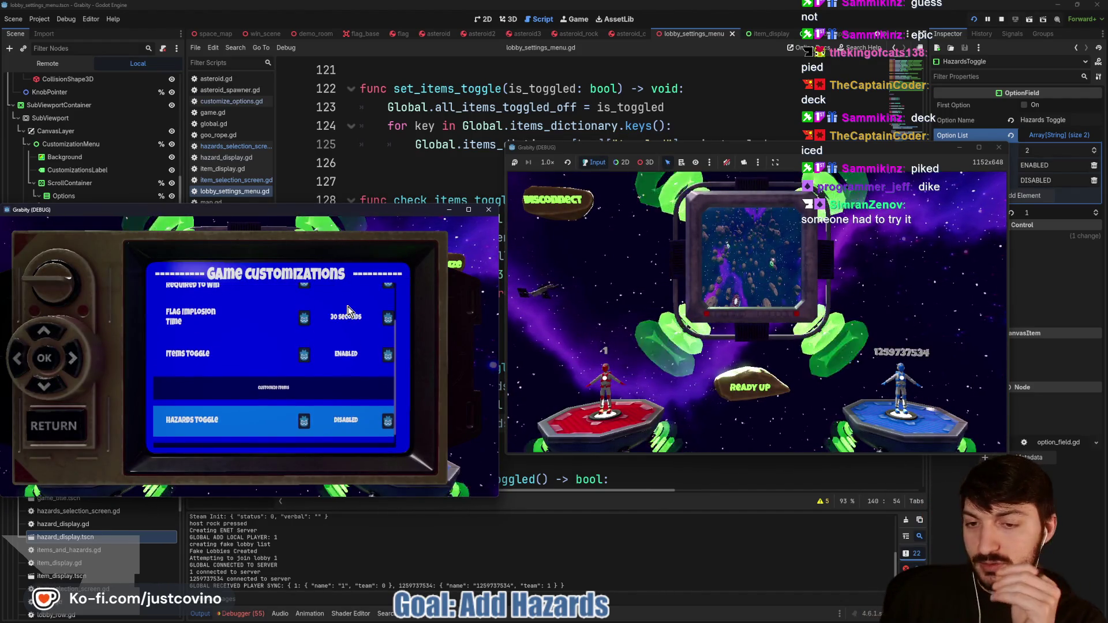
key(Return)
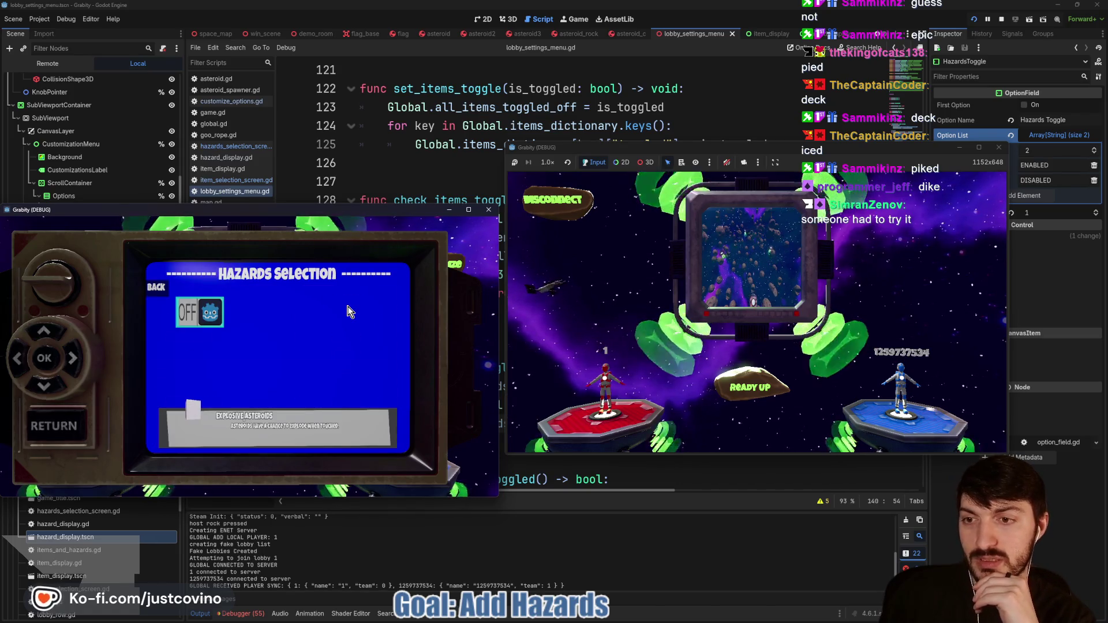
key(Escape)
Step: Set Hazards Toggle to ENABLED and turn off the Explosive Asteroids hazard
key(Up)
key(Right)
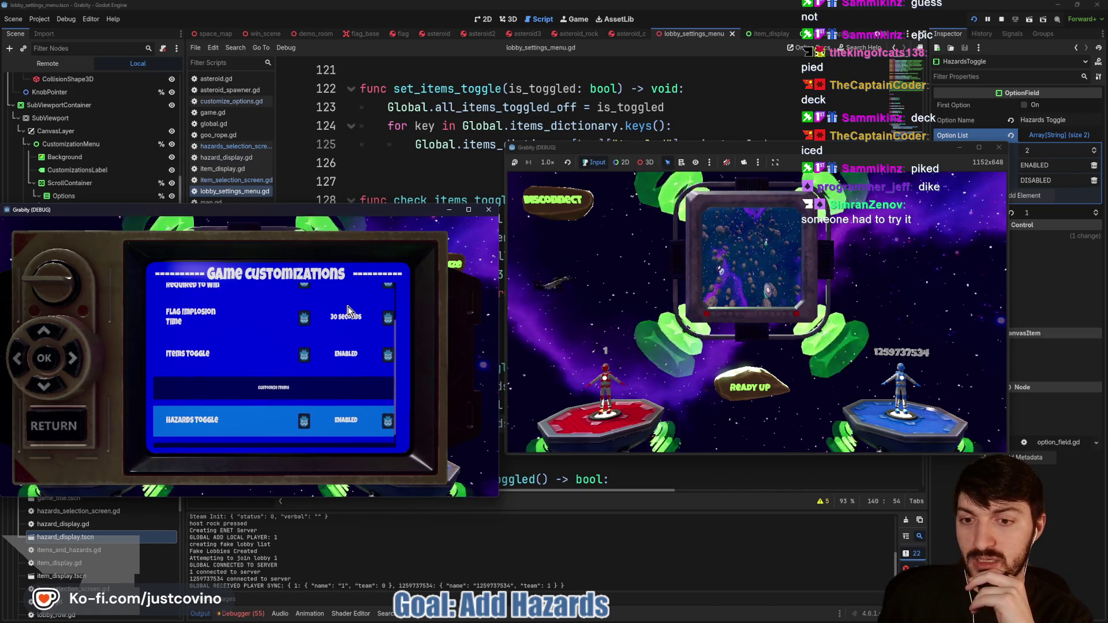
key(Return)
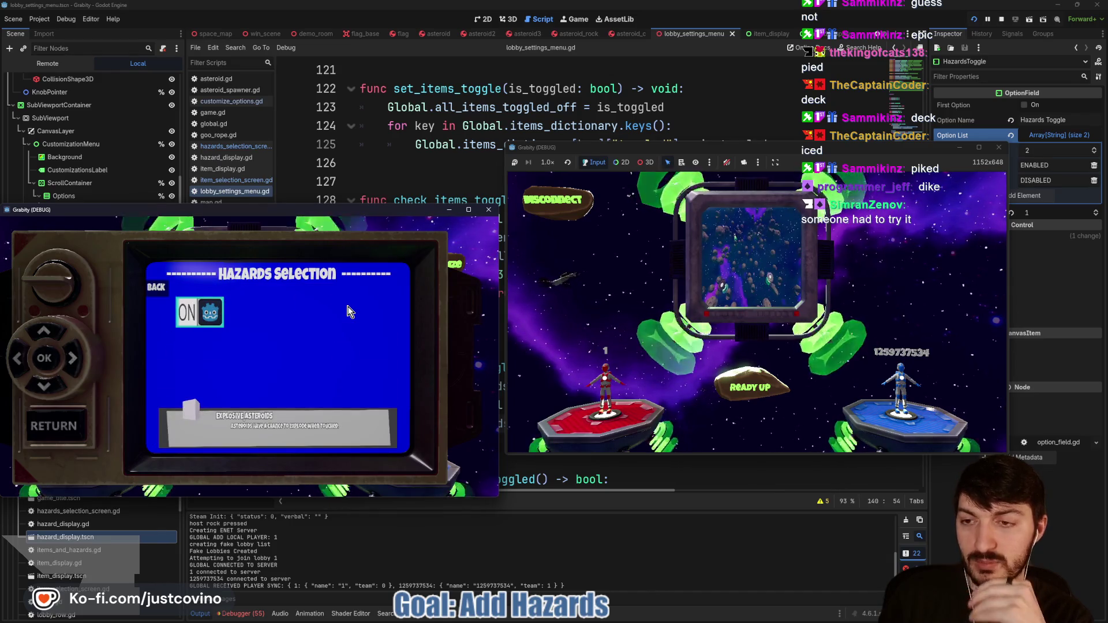
key(Return)
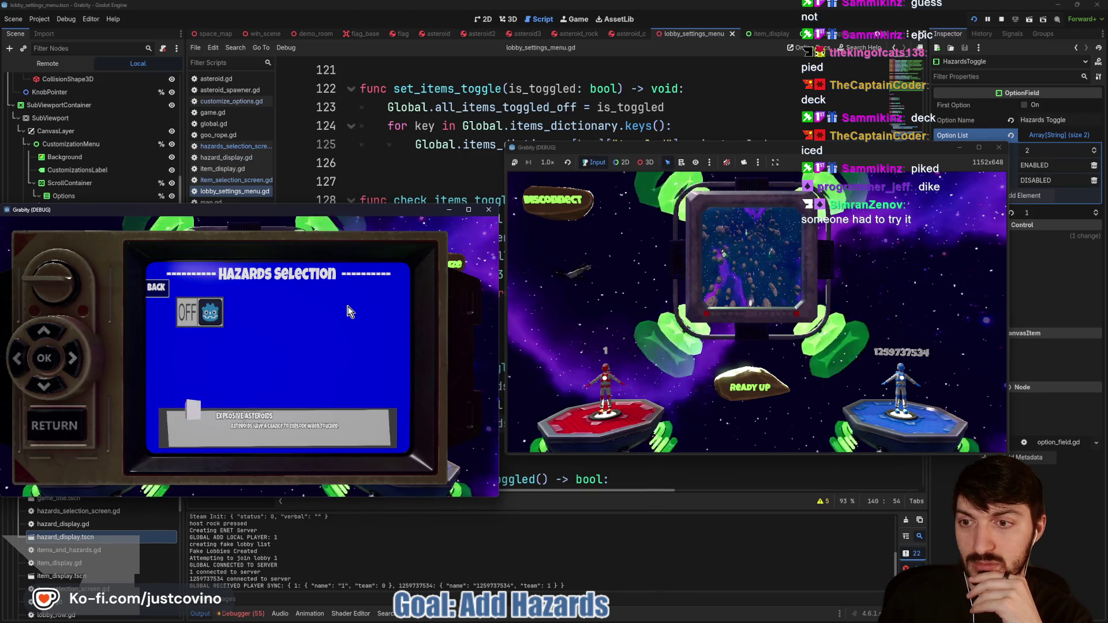
key(Escape)
Step: Reopen Hazards Selection to confirm its state, then stop the running game
scroll(349, 312, up, 3)
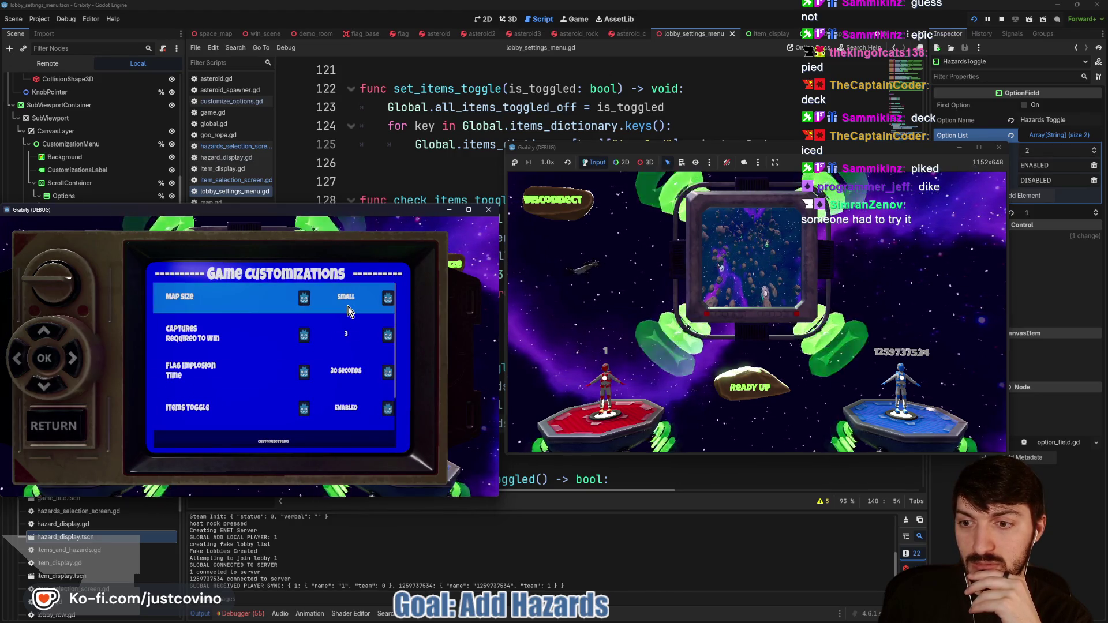
scroll(349, 311, down, 3)
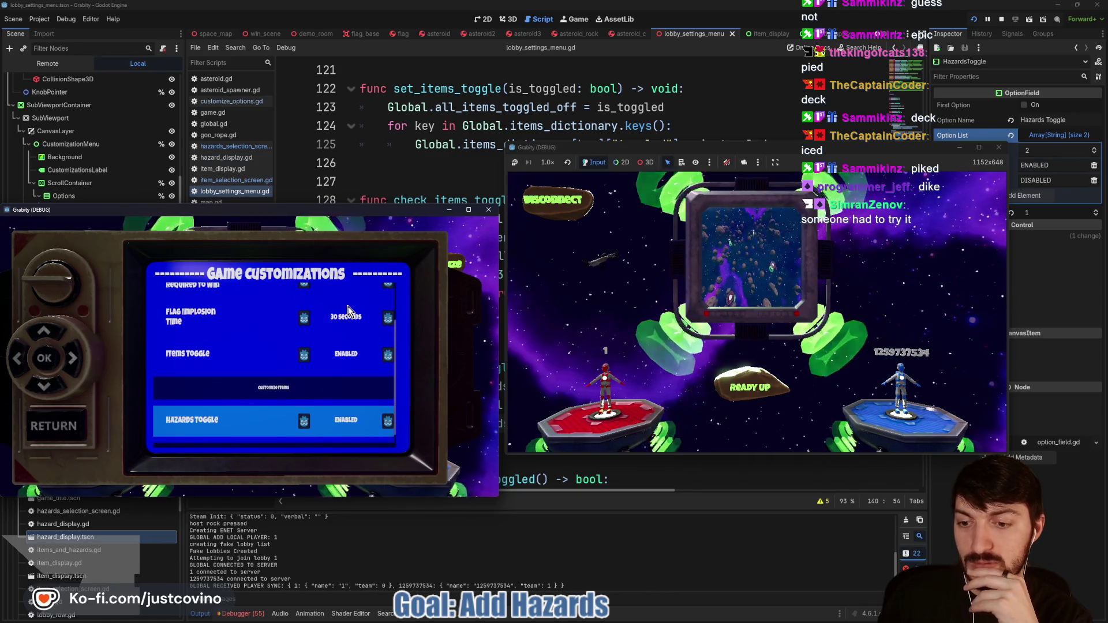
key(Down)
key(Return)
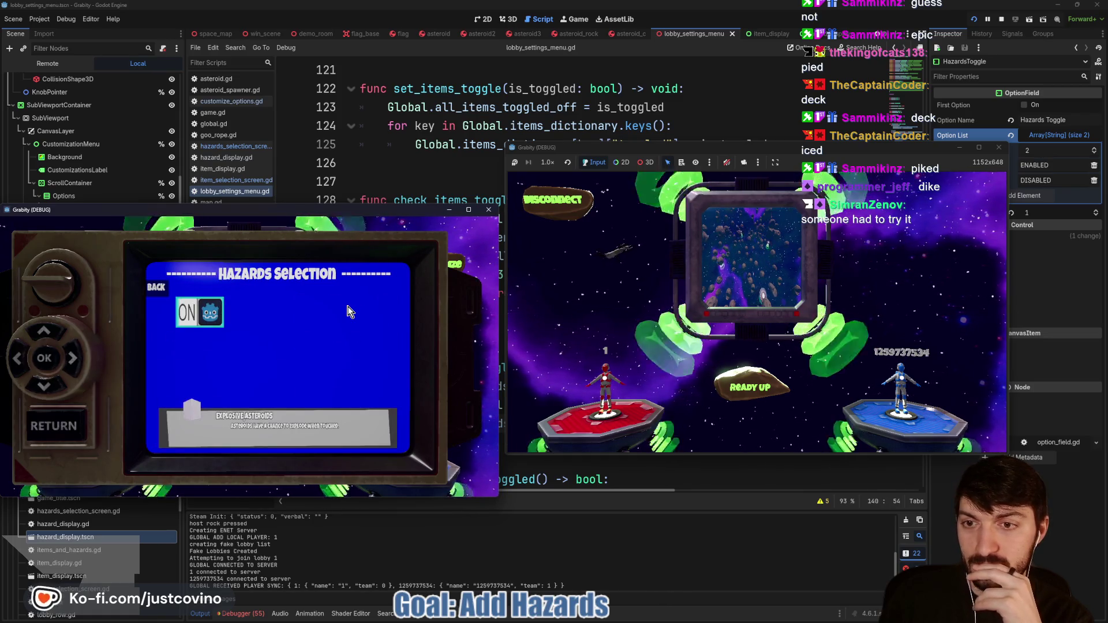
key(Escape)
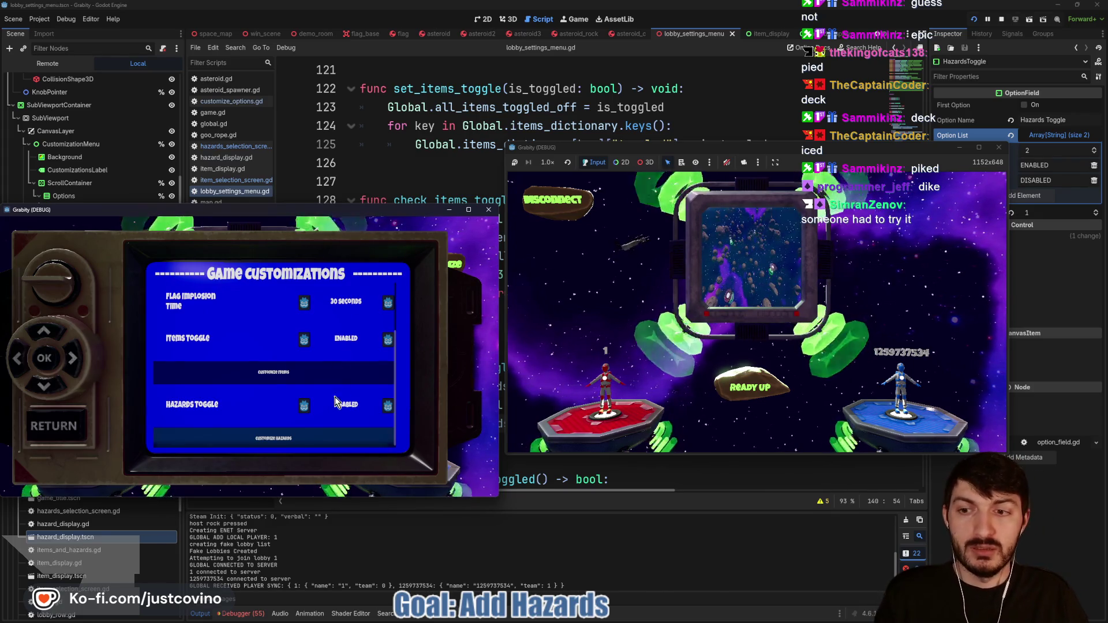
click(1002, 20)
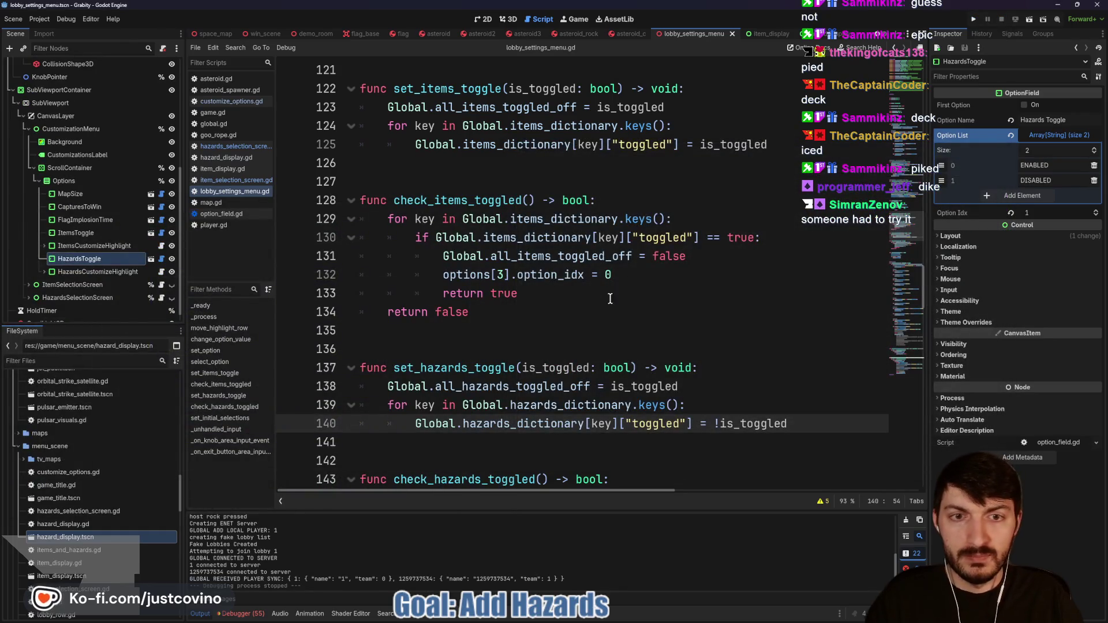
click(437, 198)
double_click(437, 198)
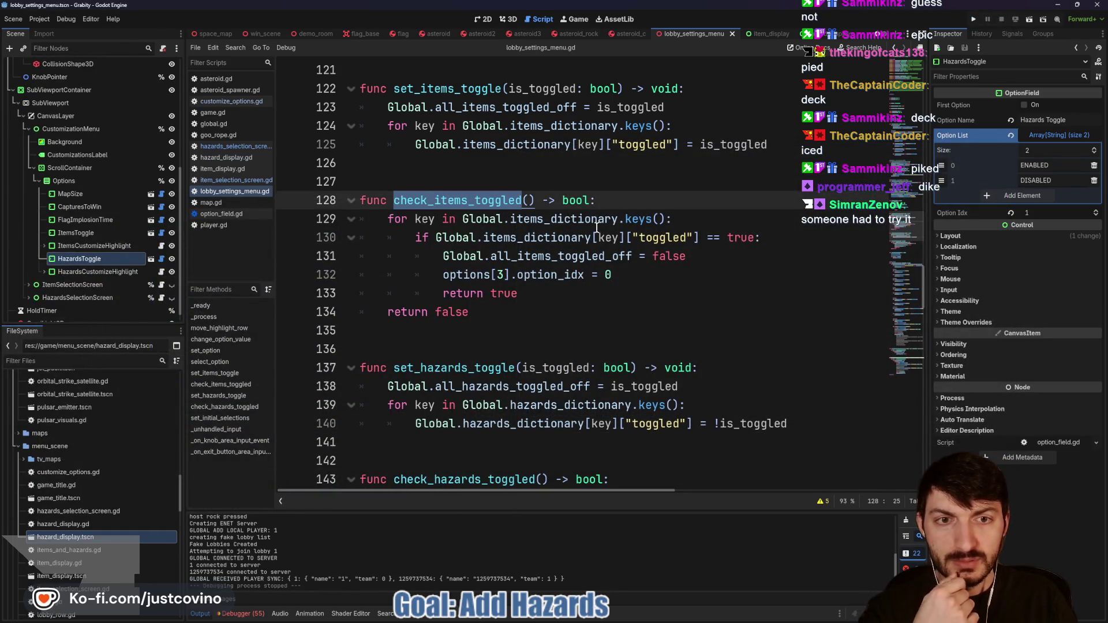
scroll(503, 306, down, 3)
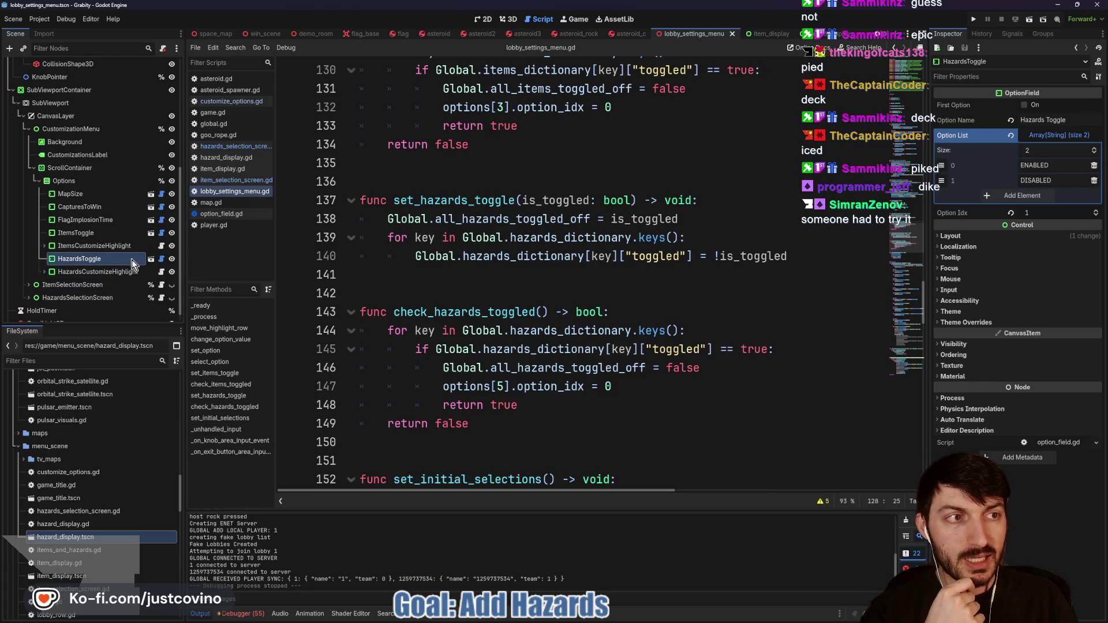
click(162, 259)
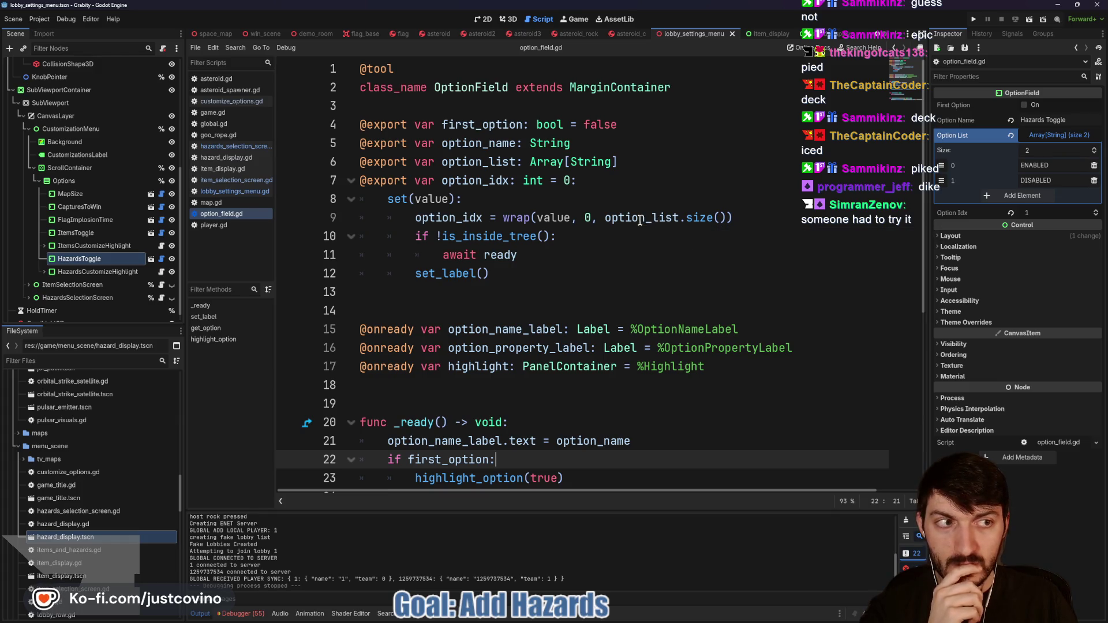
Step: Read through option_field.gd, then open hazards_selection_screen.gd at empty line 53 in _on_button_toggled
scroll(635, 219, down, 1)
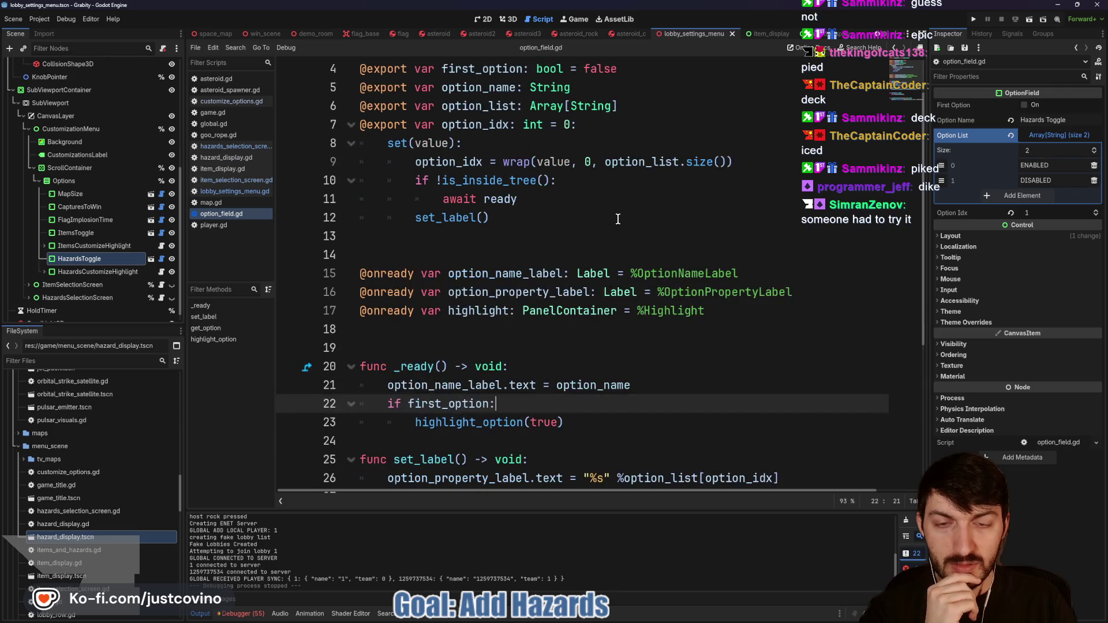
scroll(614, 218, down, 1)
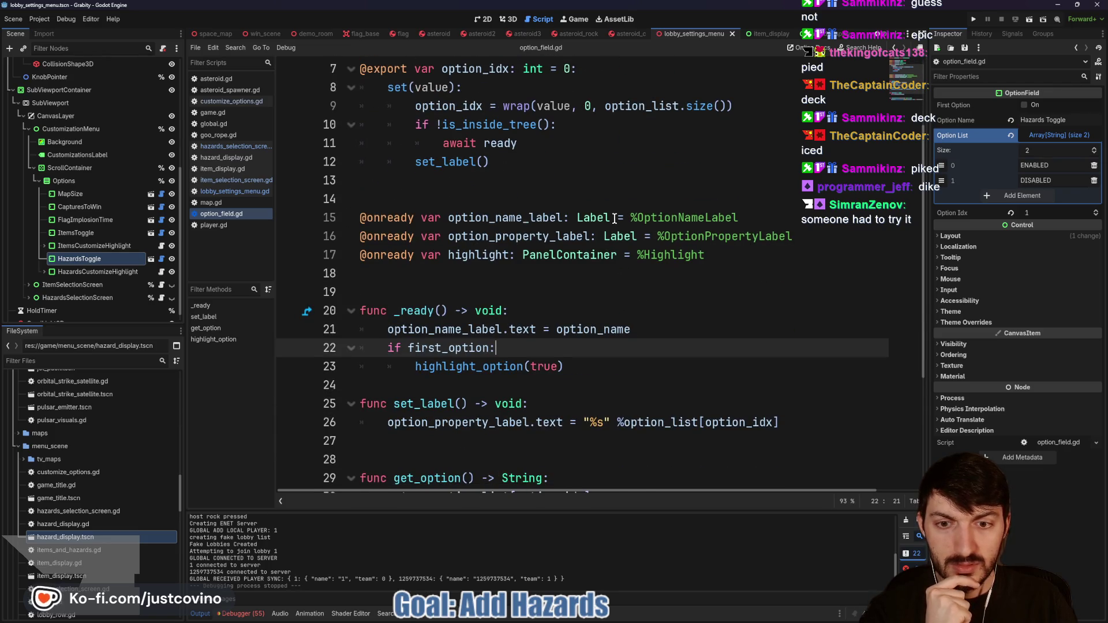
scroll(614, 218, down, 1)
scroll(614, 218, down, 1)
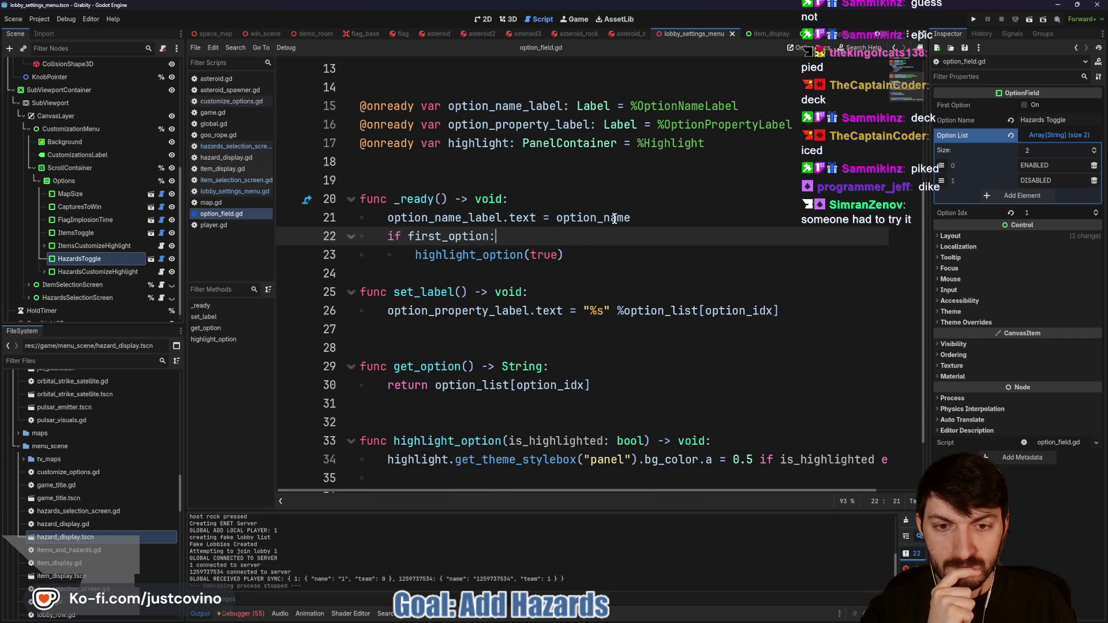
scroll(615, 218, down, 1)
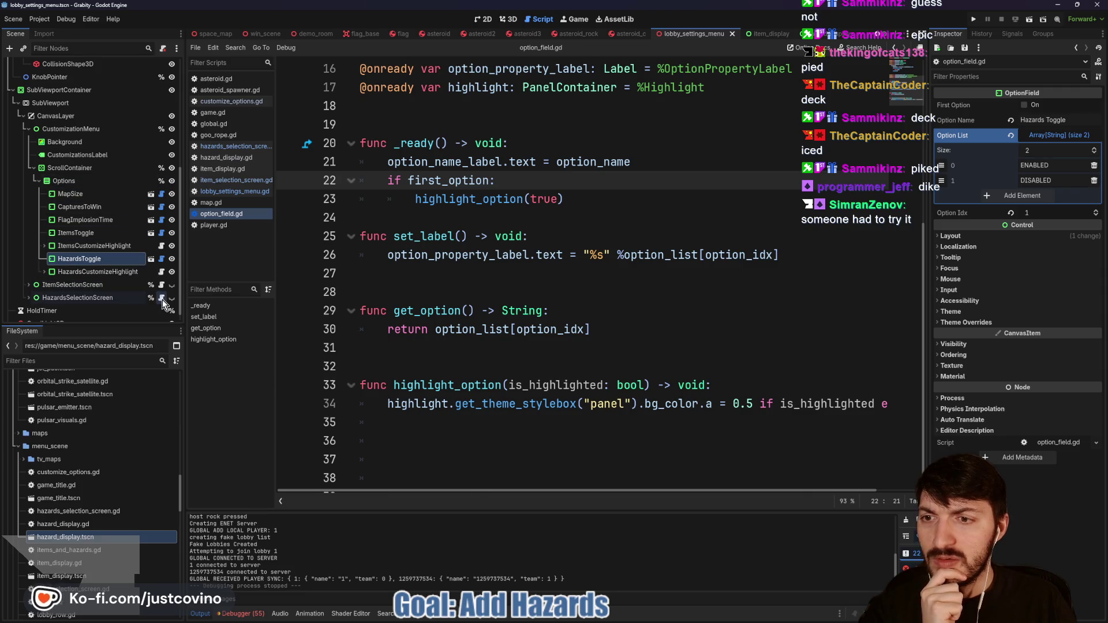
click(162, 298)
click(554, 308)
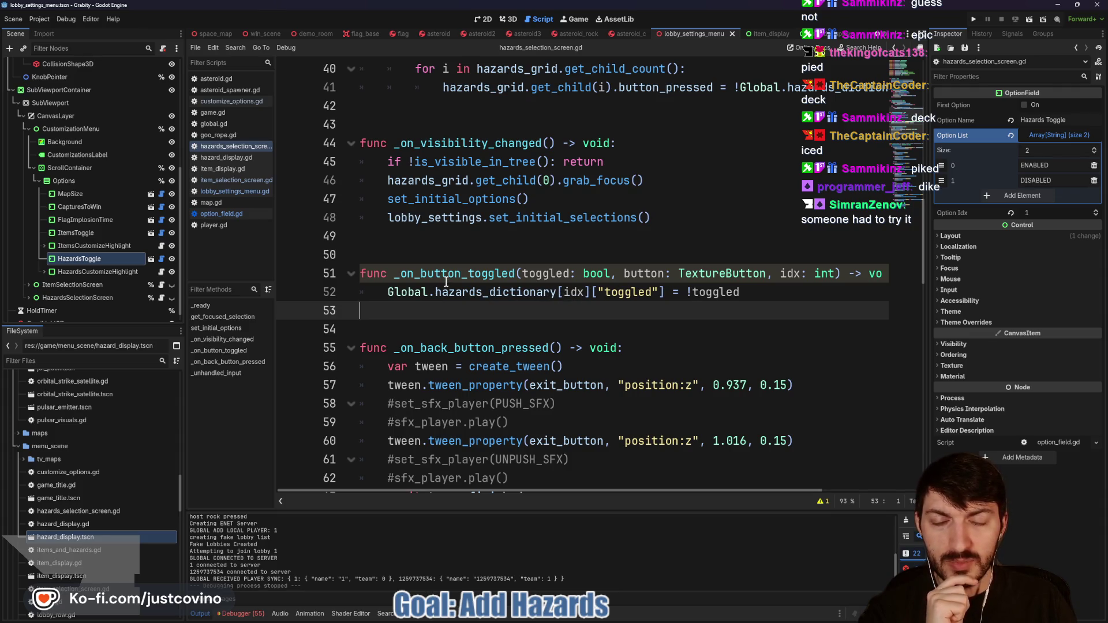
Step: Select the ExplosiveAsteroids button under HazardsSelectionScreen and show its Textures in the Inspector
click(45, 272)
click(45, 271)
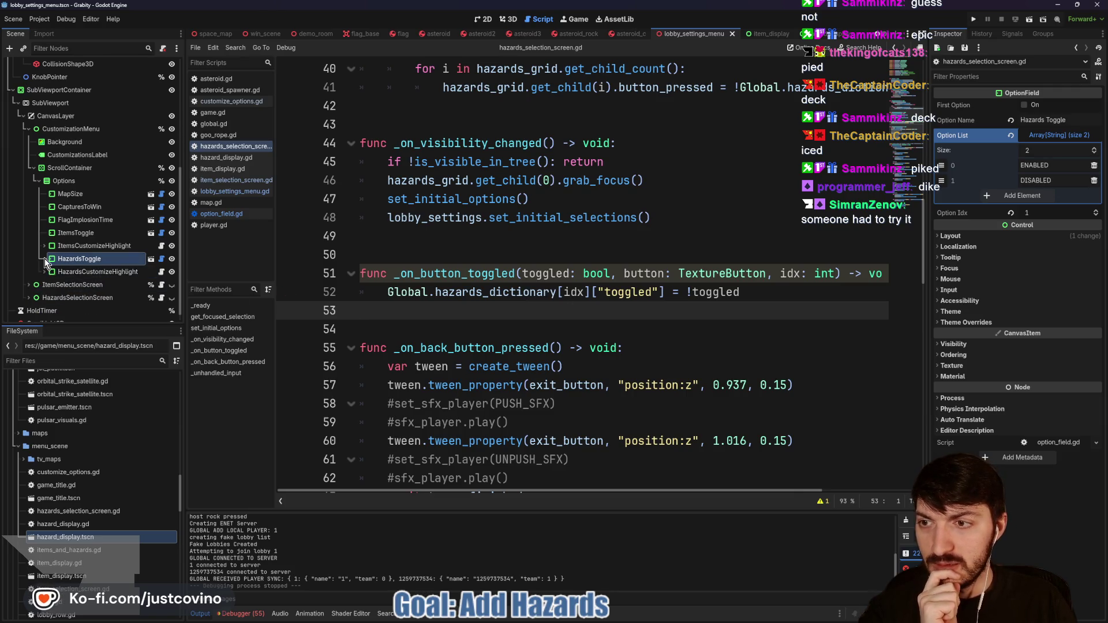
click(29, 298)
scroll(86, 288, down, 3)
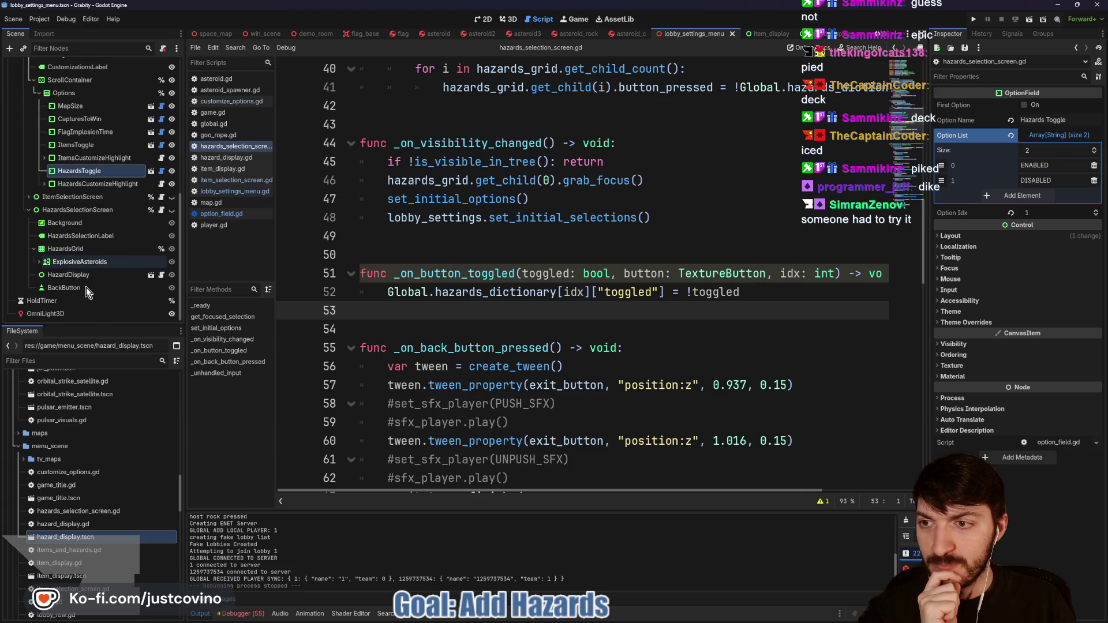
click(73, 263)
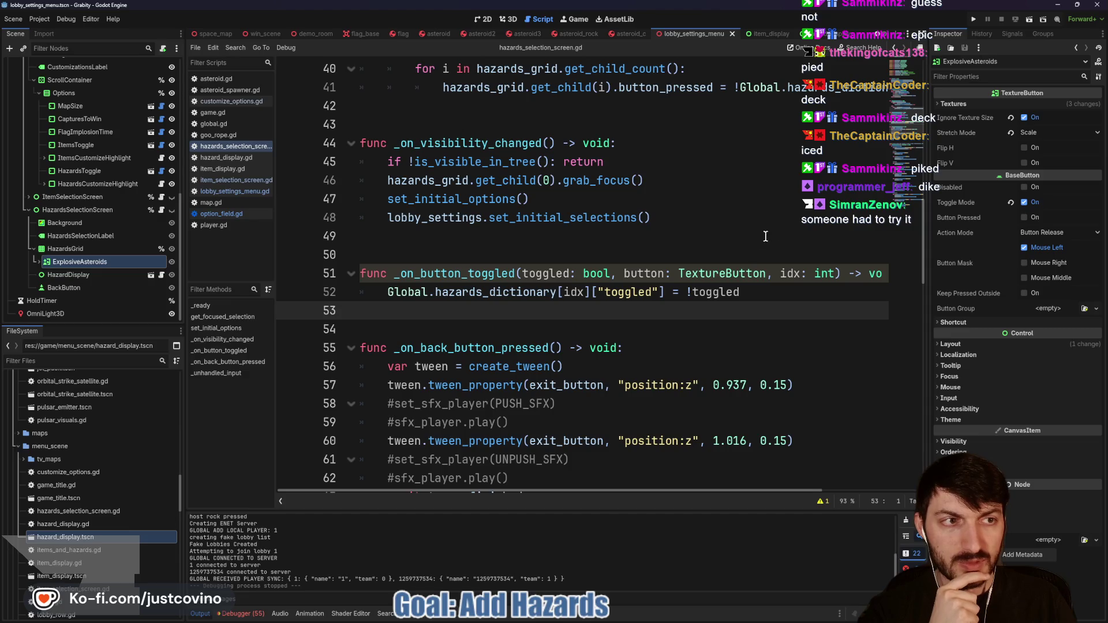
click(963, 102)
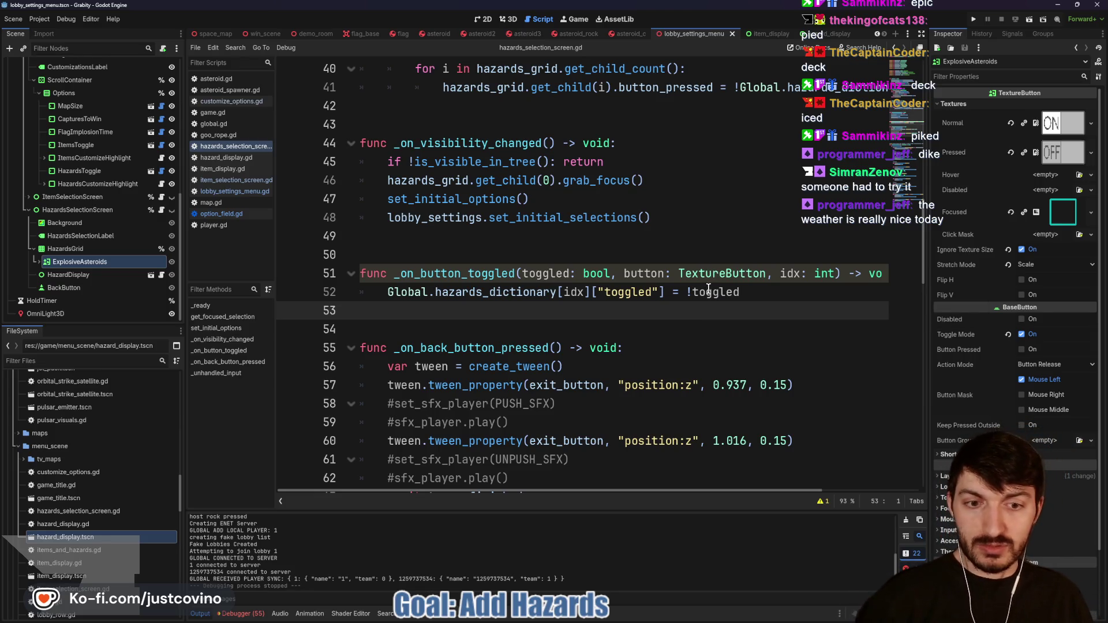
Step: Find and highlight the set_hazard call on line 80 of the hazards selection script
scroll(697, 314, down, 6)
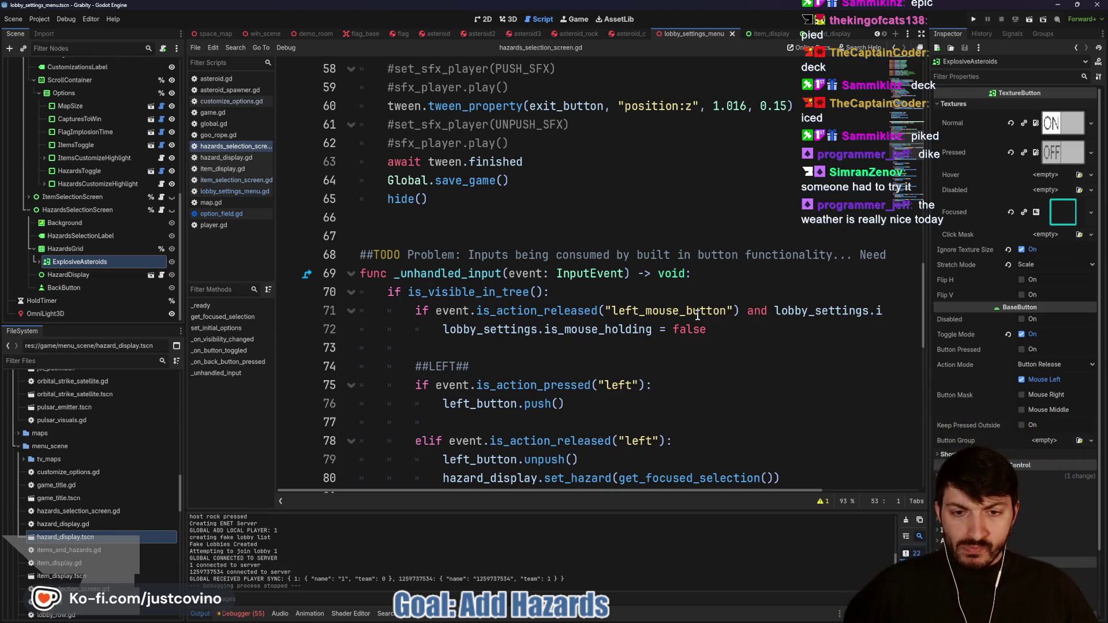
scroll(660, 325, down, 1)
double_click(577, 422)
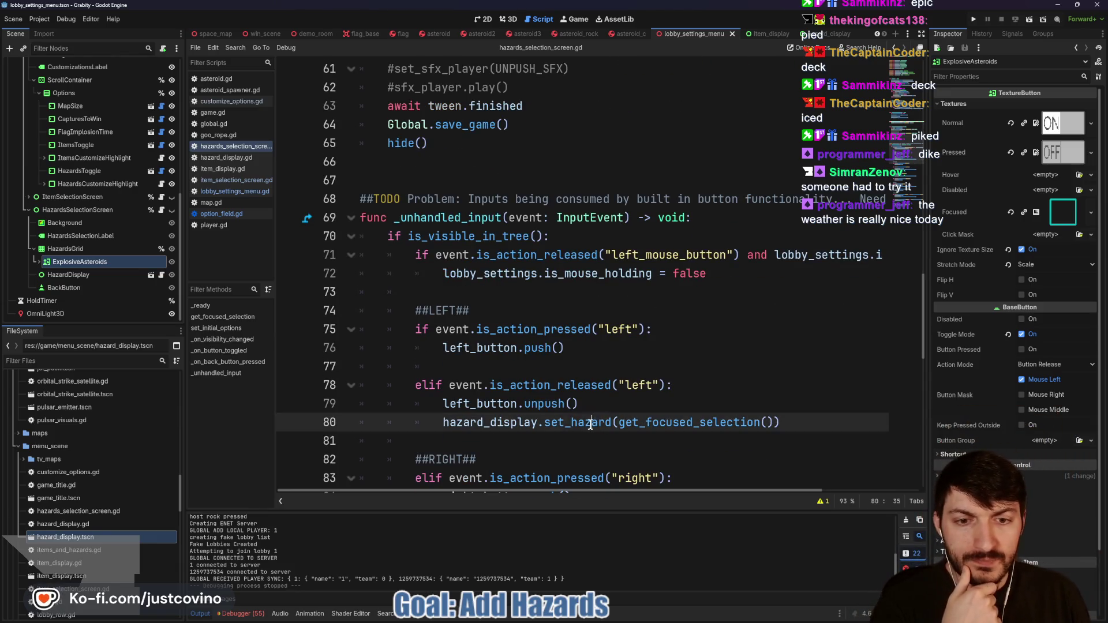
scroll(654, 361, up, 1)
scroll(653, 361, up, 12)
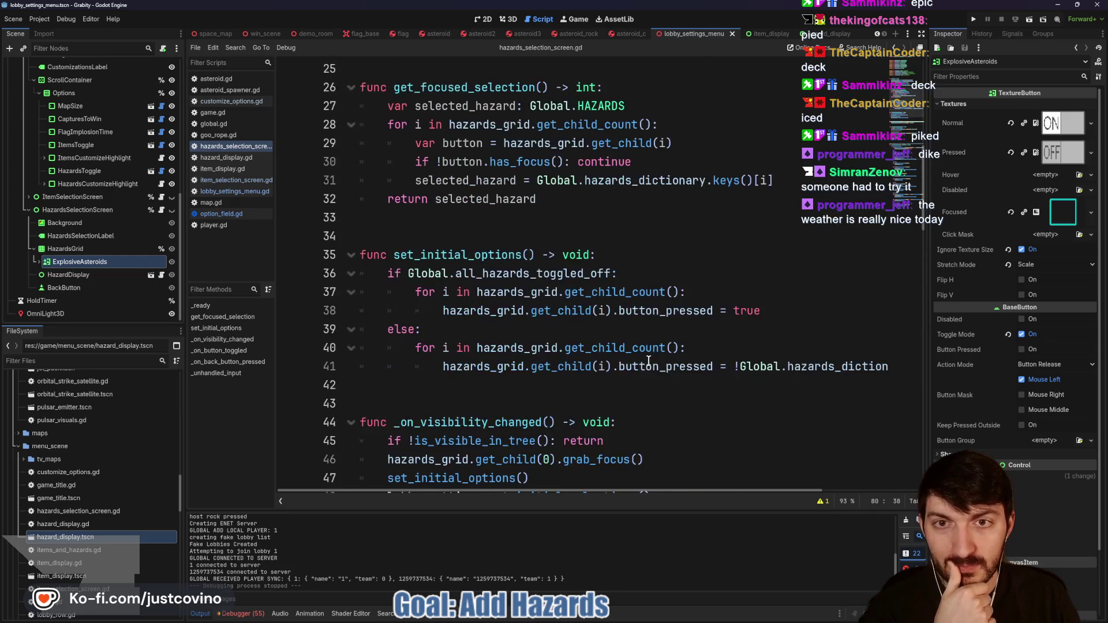
scroll(647, 361, up, 4)
scroll(648, 361, down, 9)
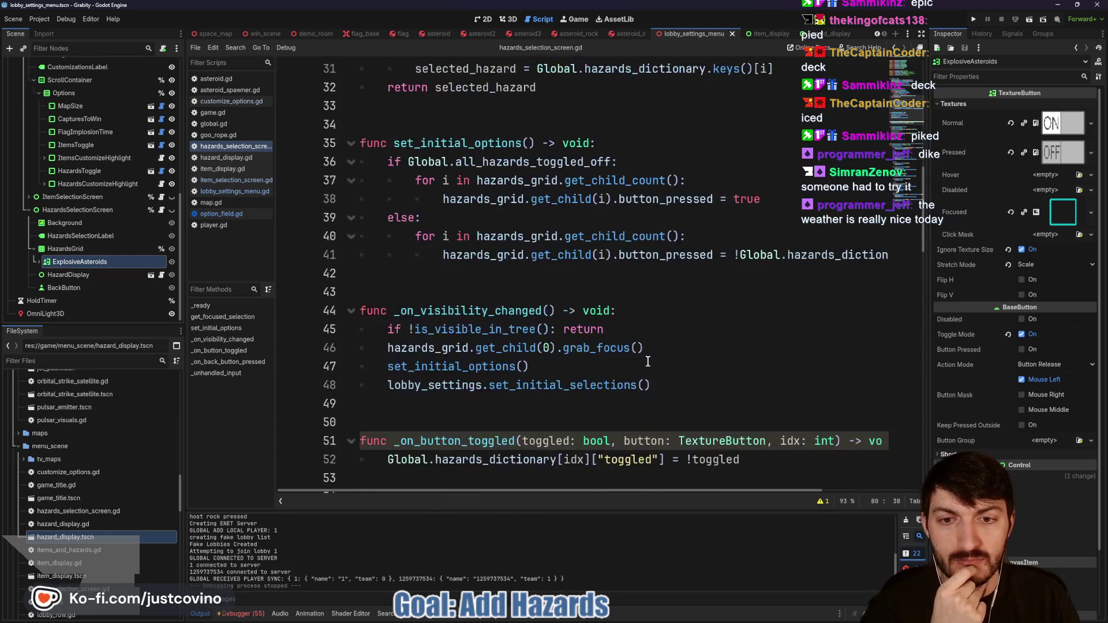
scroll(622, 361, down, 3)
scroll(622, 362, down, 6)
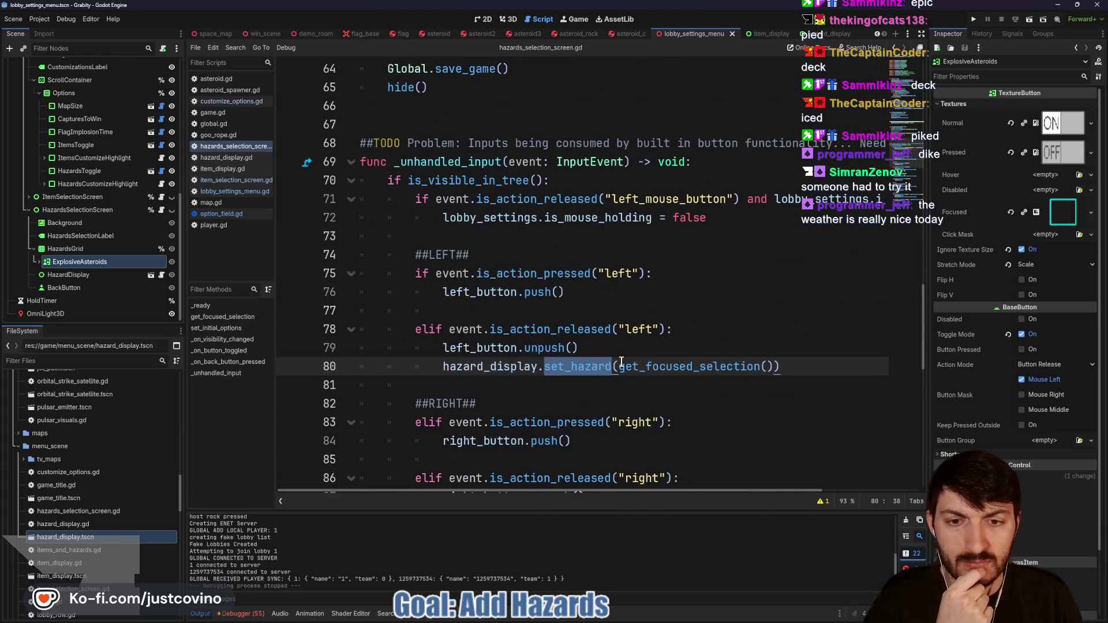
Step: Trace set_initial_selection in hazard_display.gd, then switch to item_selection_screen.gd
click(161, 275)
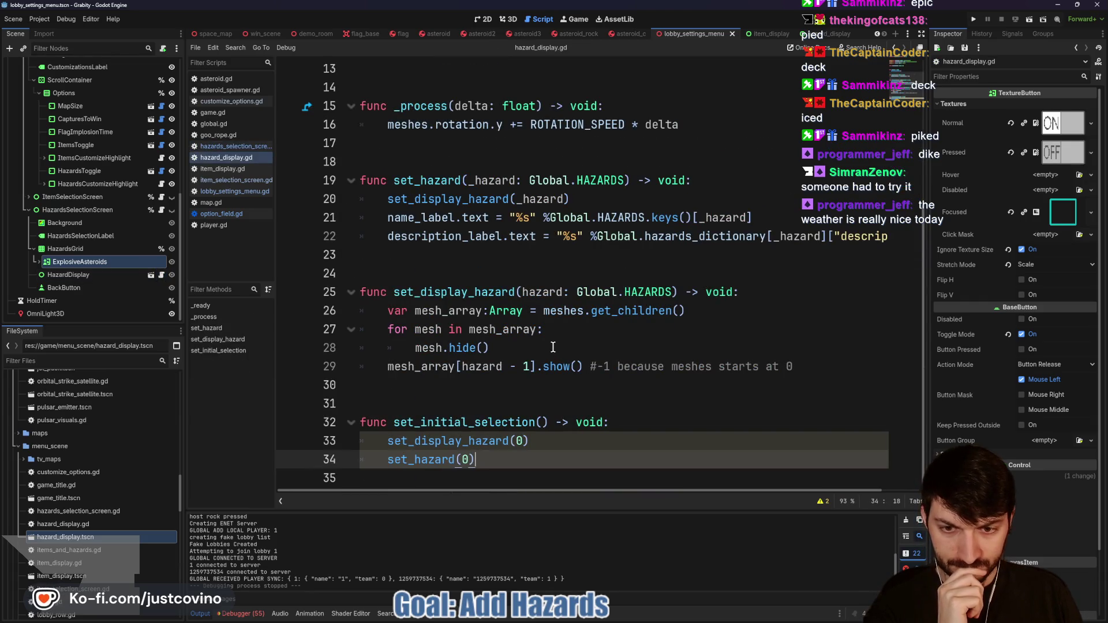
double_click(478, 424)
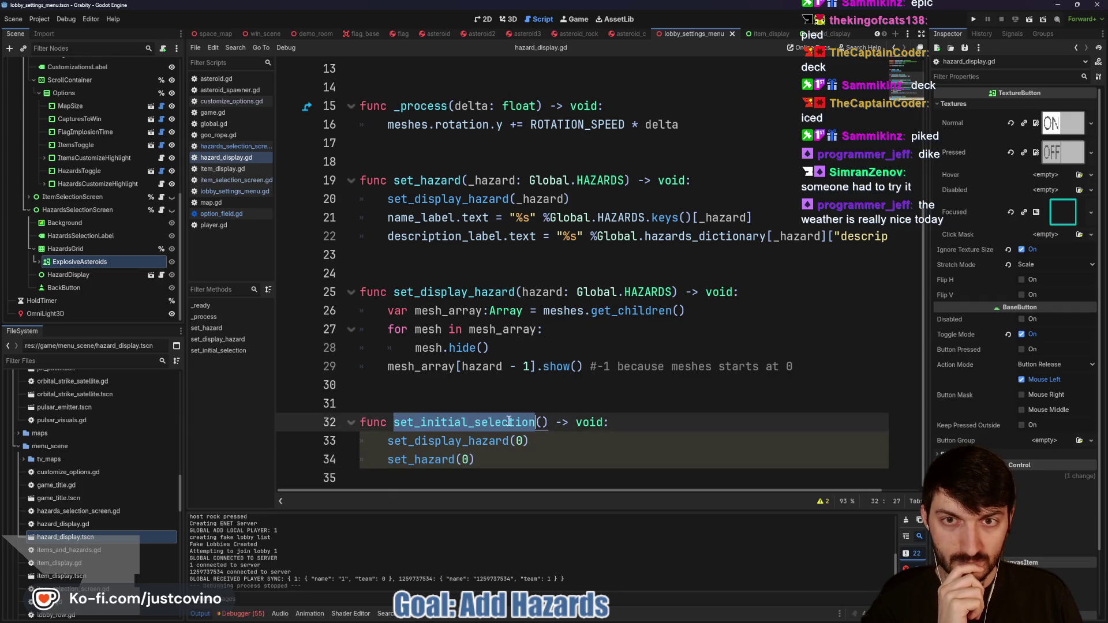
scroll(532, 416, up, 4)
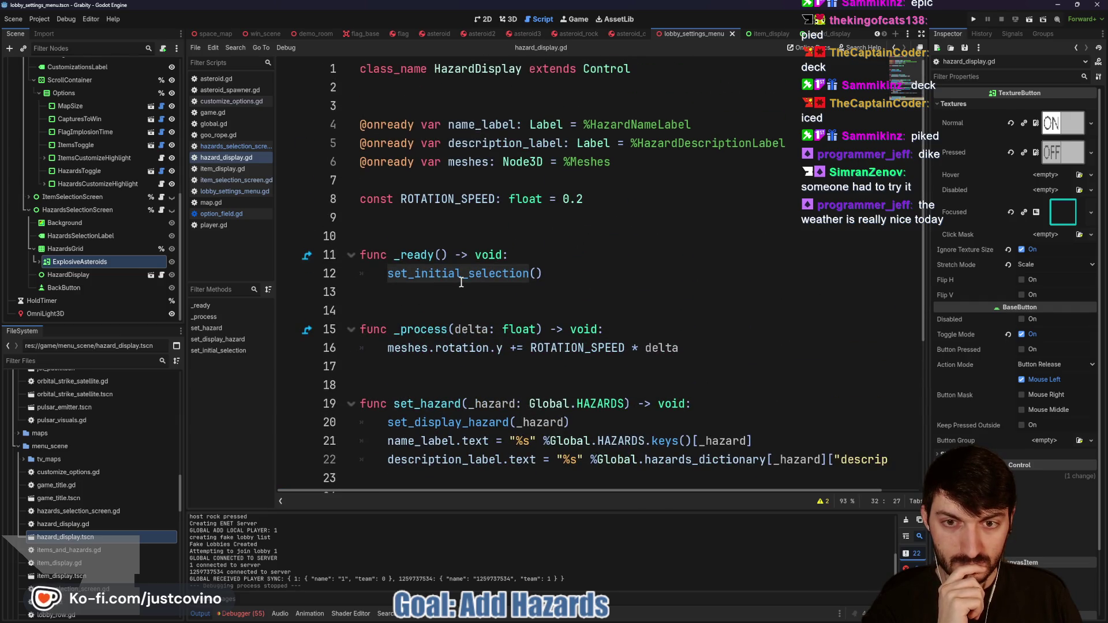
scroll(464, 292, down, 2)
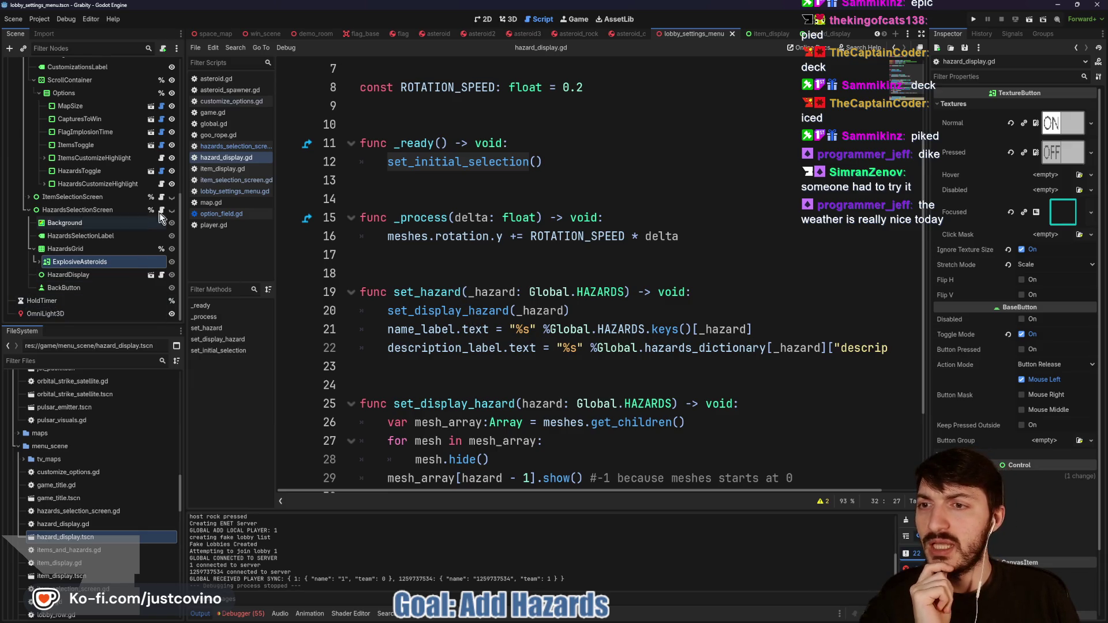
click(162, 197)
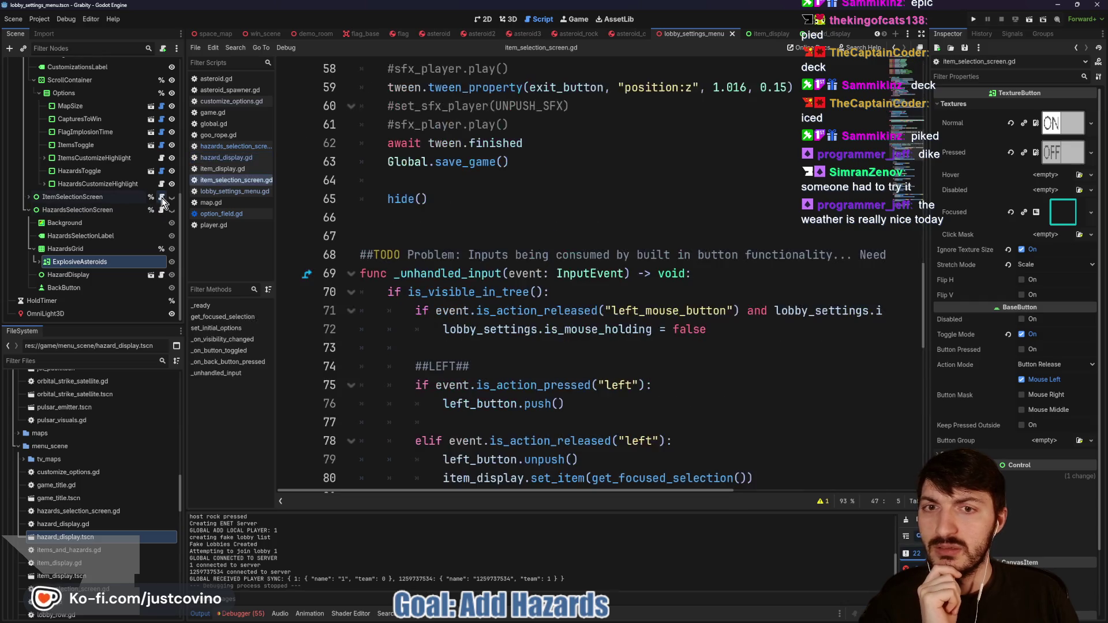
Step: Highlight the set_initial_options call on line 46 of item_selection_screen.gd
scroll(541, 245, up, 7)
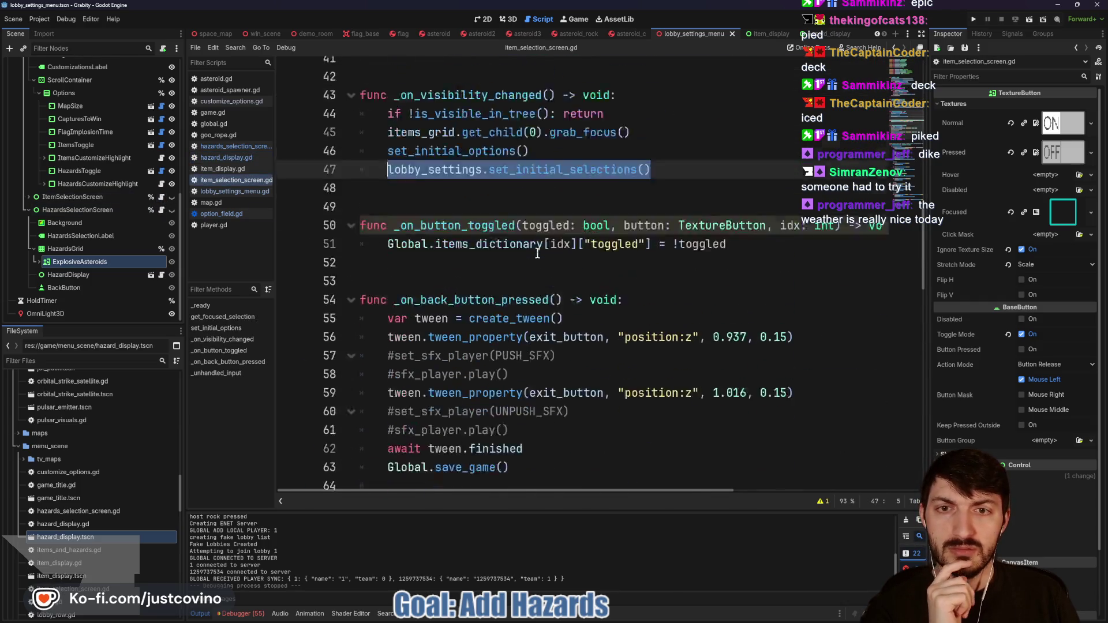
double_click(437, 236)
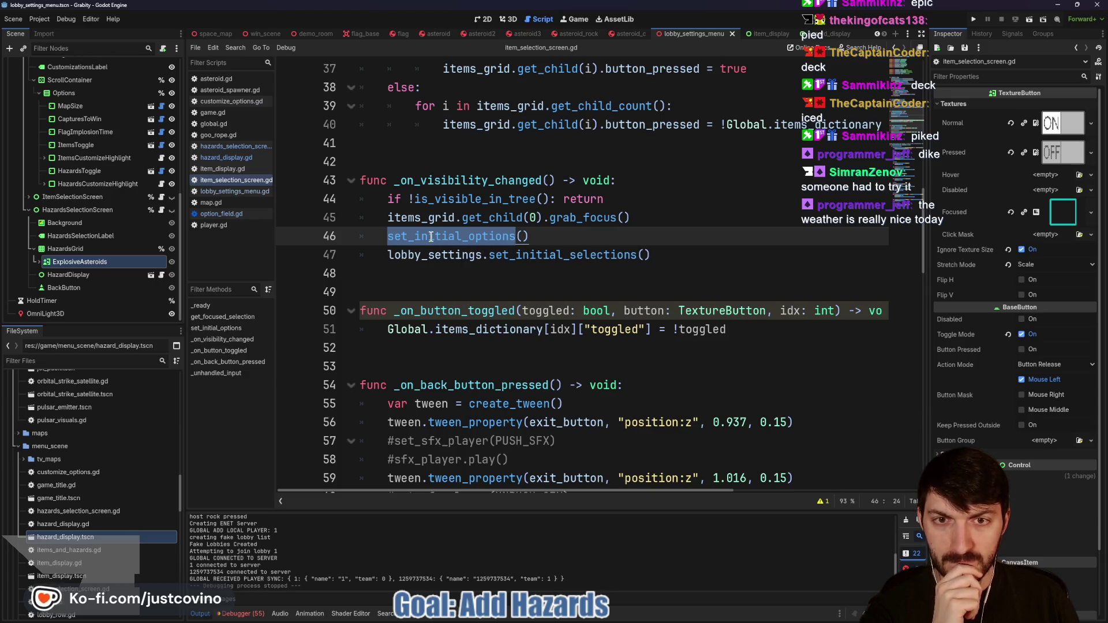
scroll(532, 231, down, 1)
scroll(539, 225, up, 3)
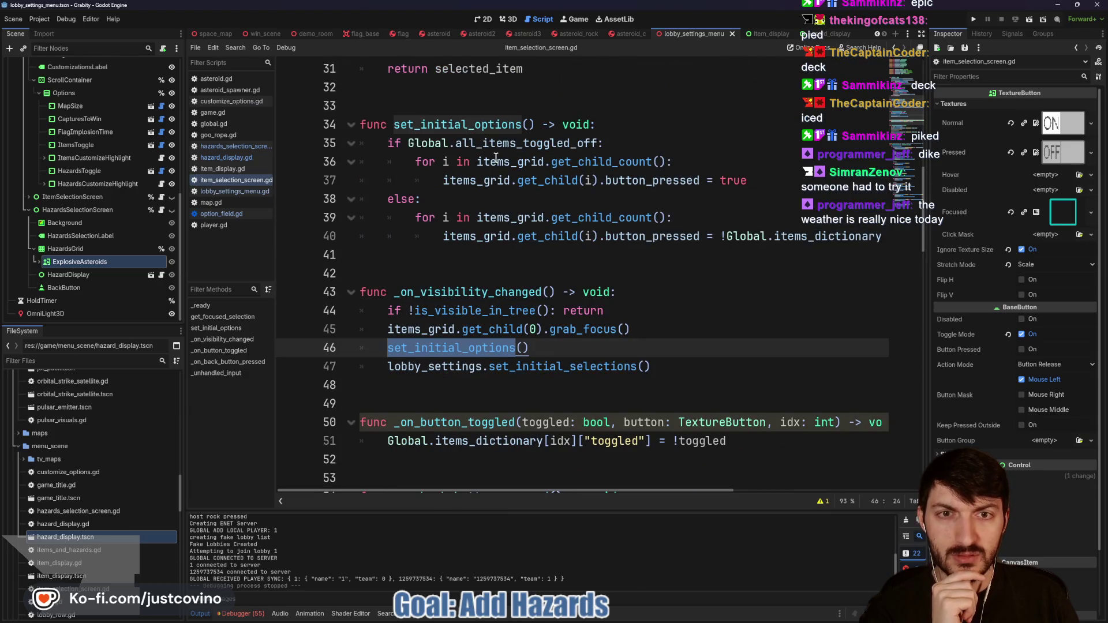
Step: Open hazards_selection_screen.gd and inspect the toggled check on line 41
click(161, 210)
scroll(479, 265, up, 13)
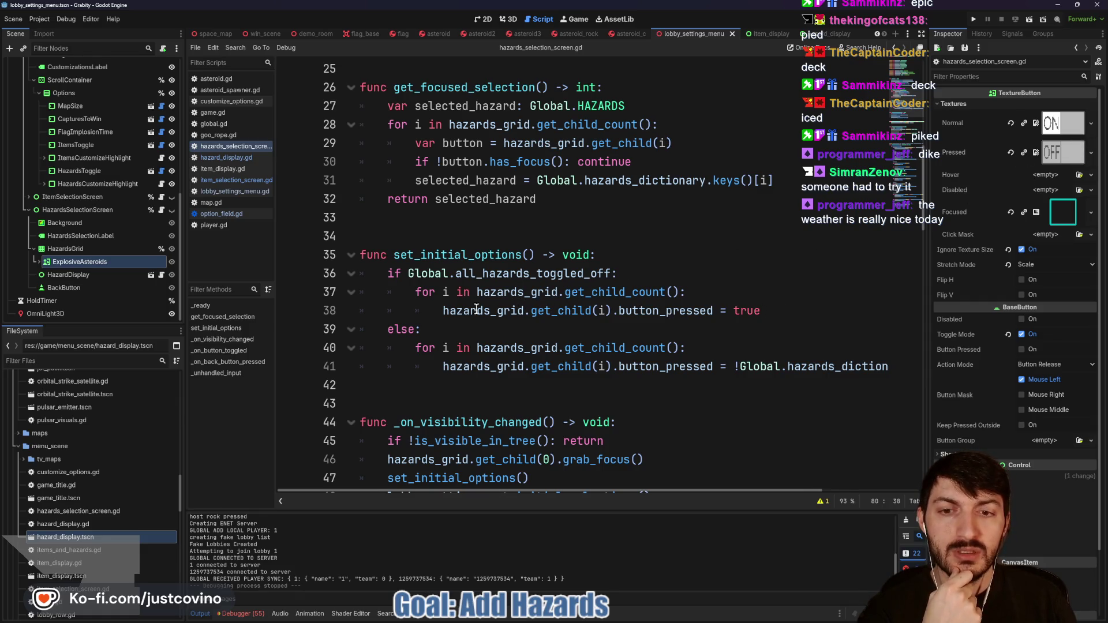
scroll(497, 311, down, 1)
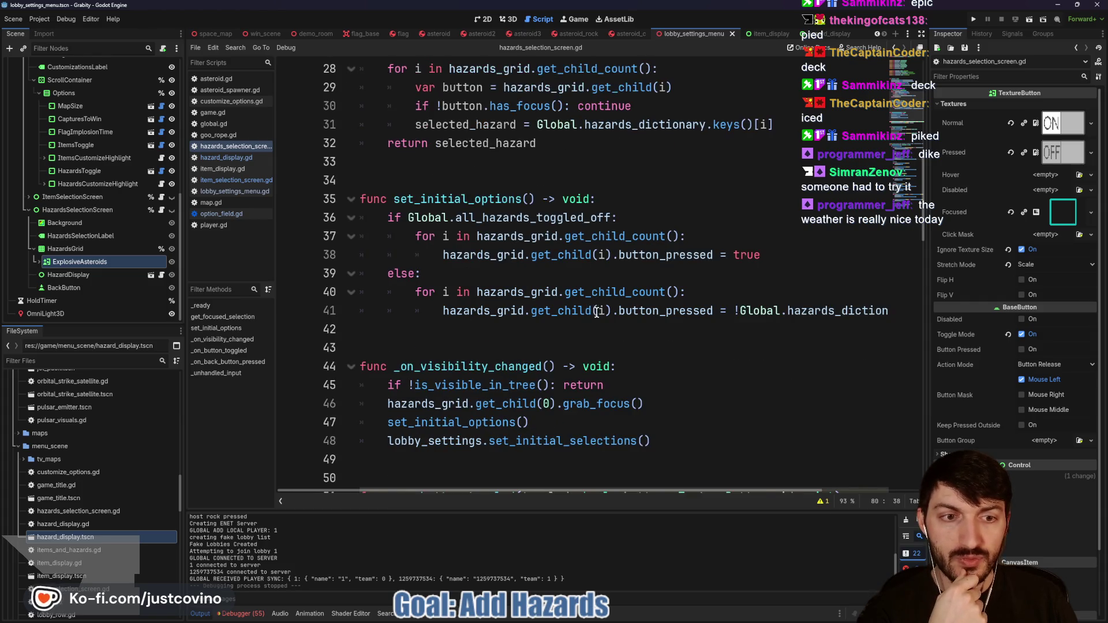
scroll(585, 312, right, 3)
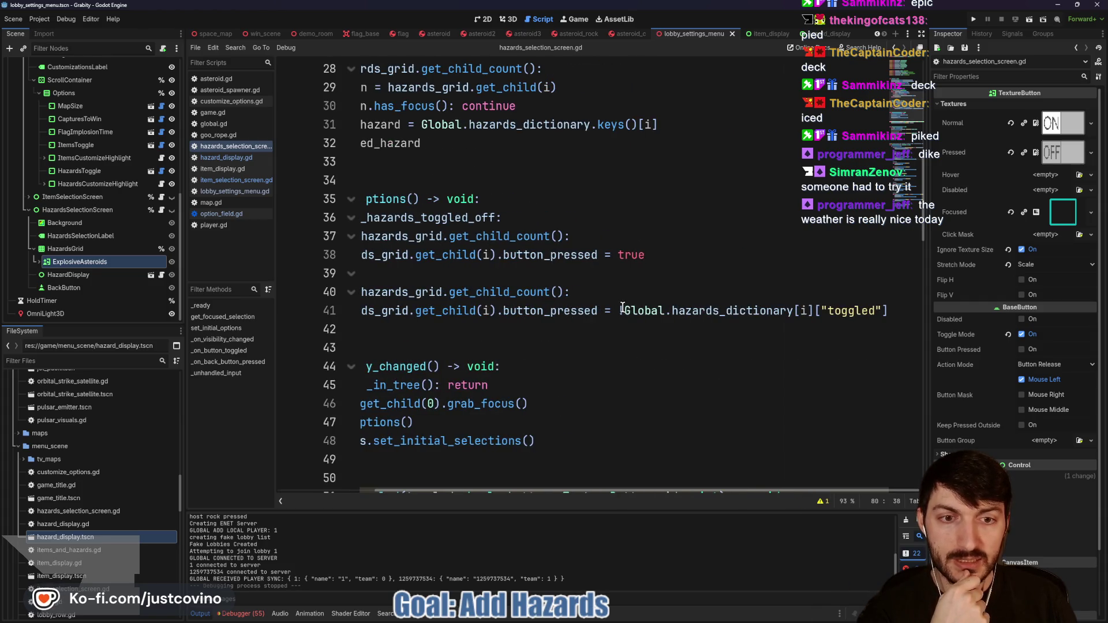
click(623, 311)
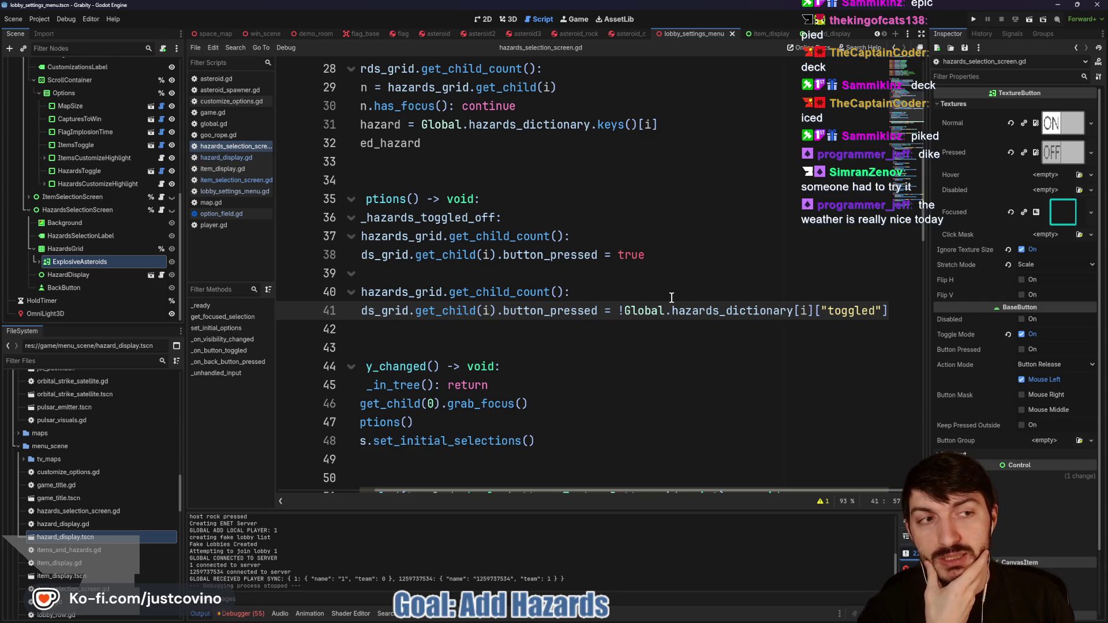
scroll(744, 264, left, 3)
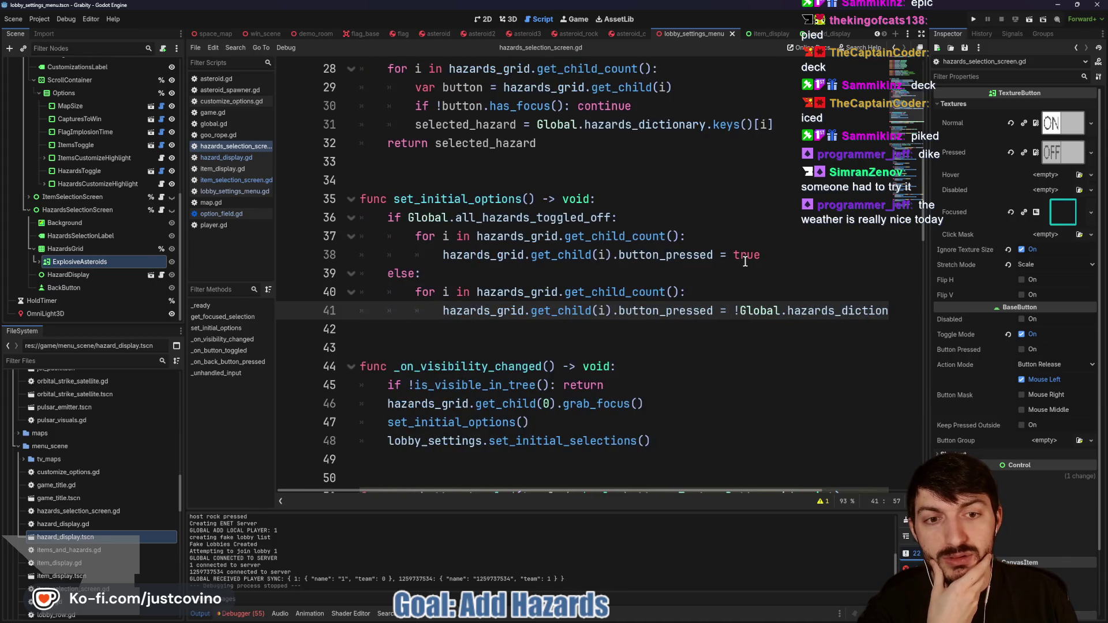
scroll(742, 264, right, 3)
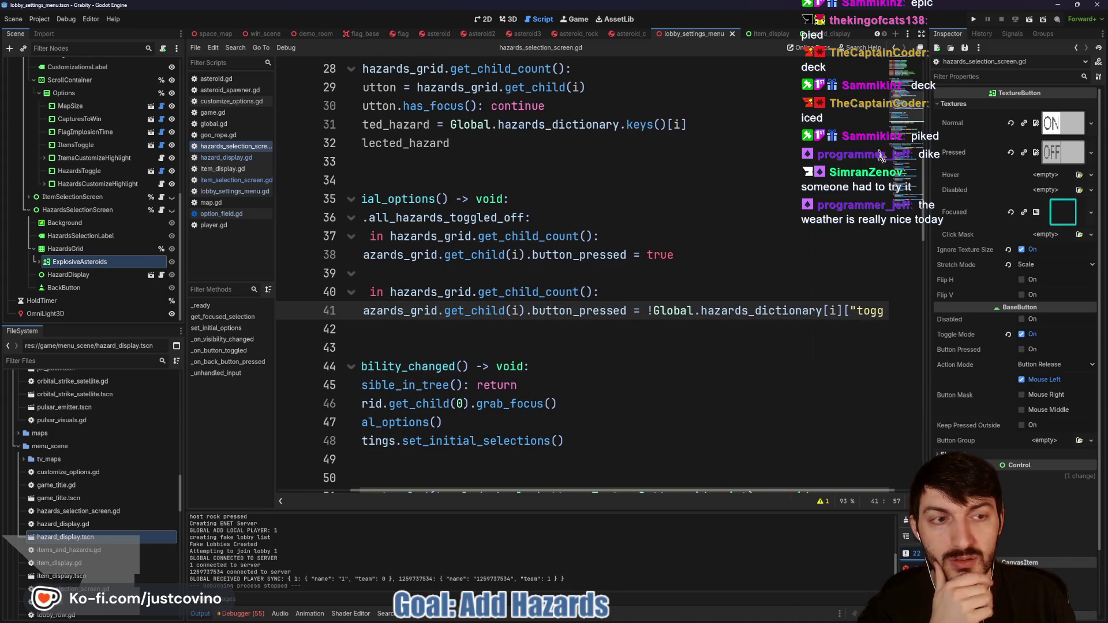
scroll(543, 240, left, 3)
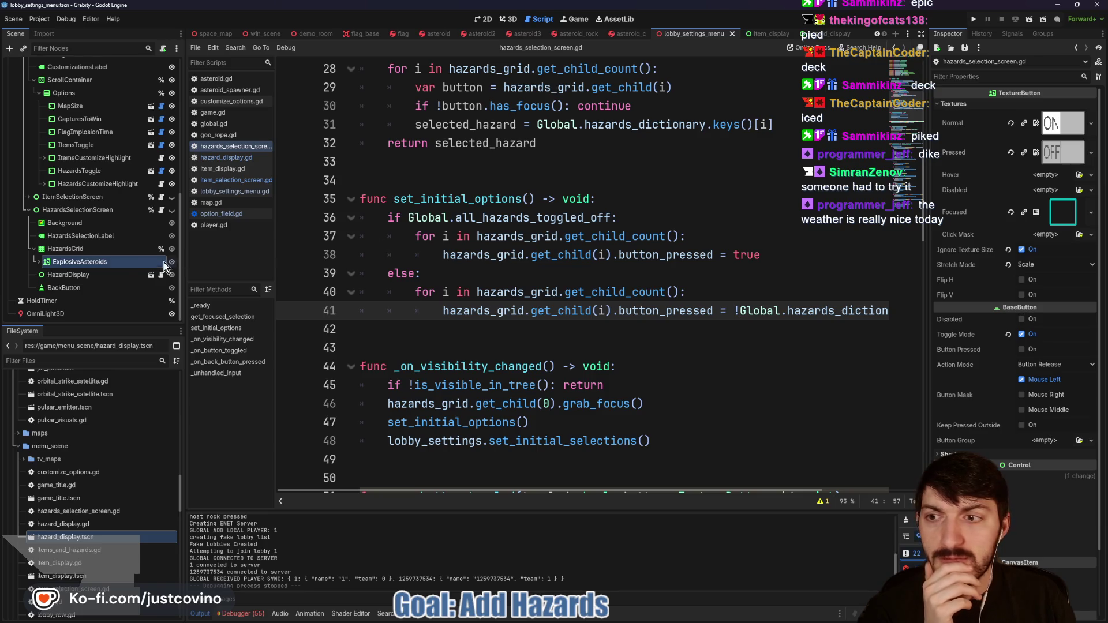
Step: Compare with item_selection_screen.gd, then return to hazards_selection_screen.gd
click(161, 198)
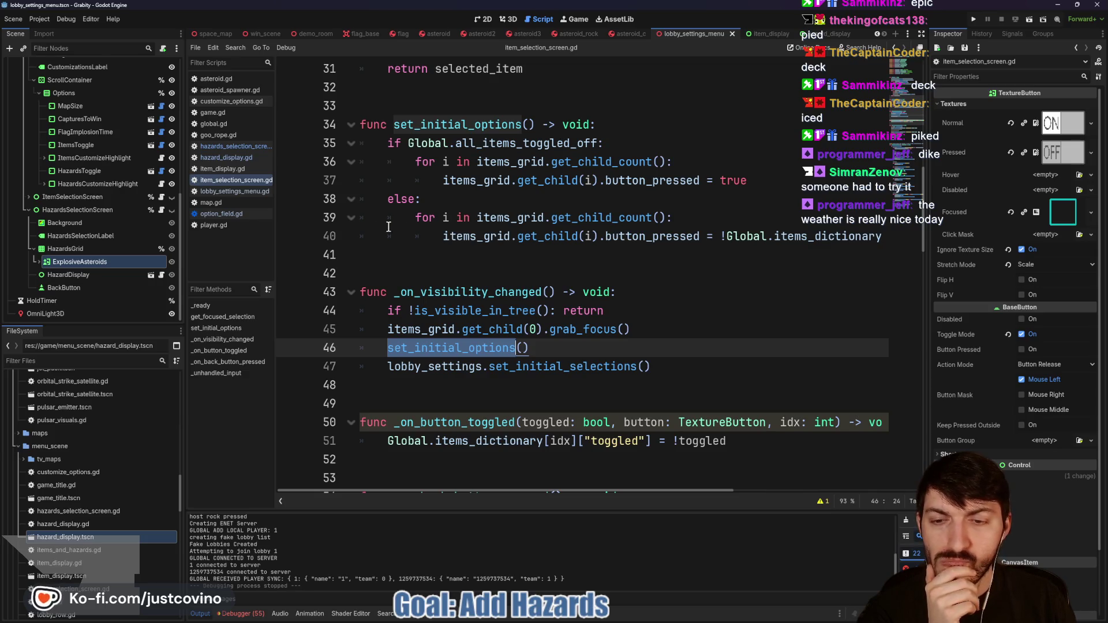
click(161, 210)
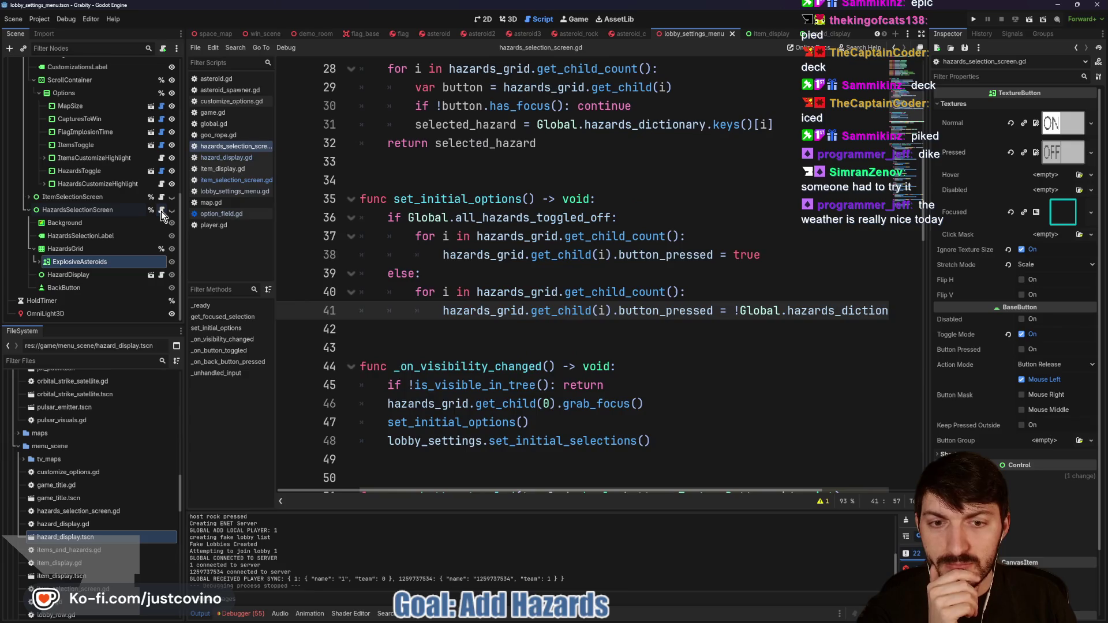
scroll(537, 255, down, 4)
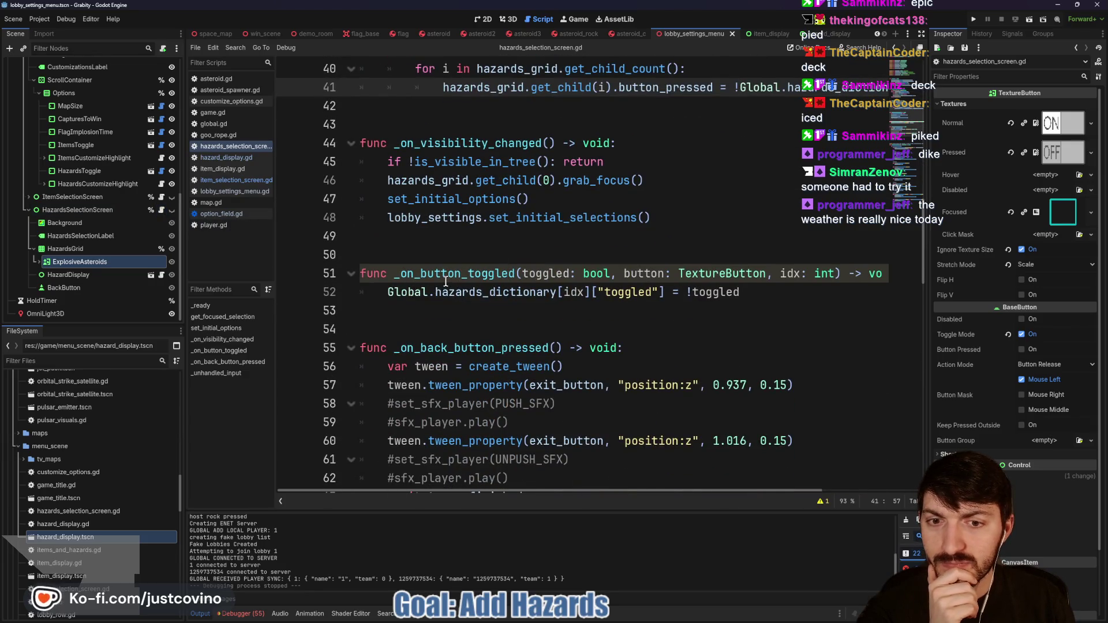
scroll(127, 250, up, 5)
scroll(127, 251, up, 5)
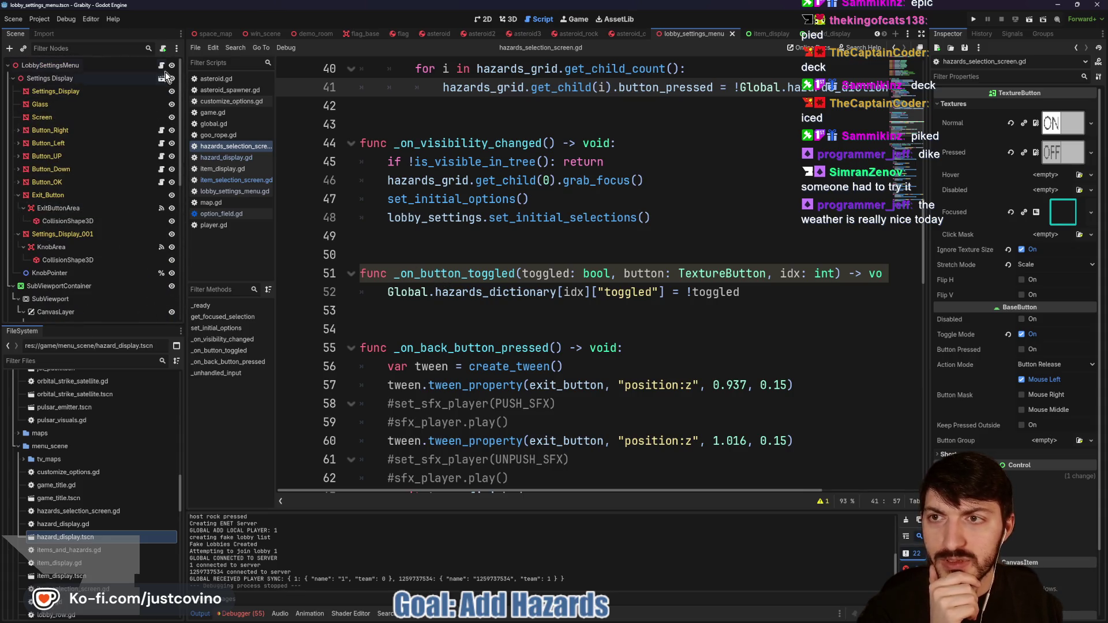
Step: In lobby_settings_menu.gd, add a debug print of is_toggled on line 141
click(234, 191)
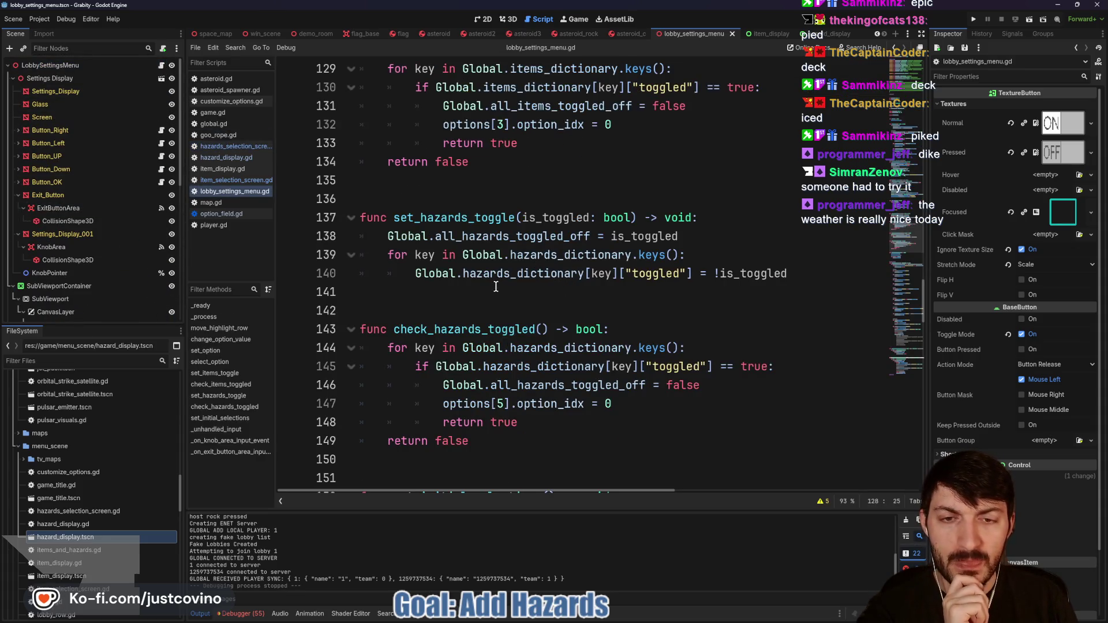
click(428, 291)
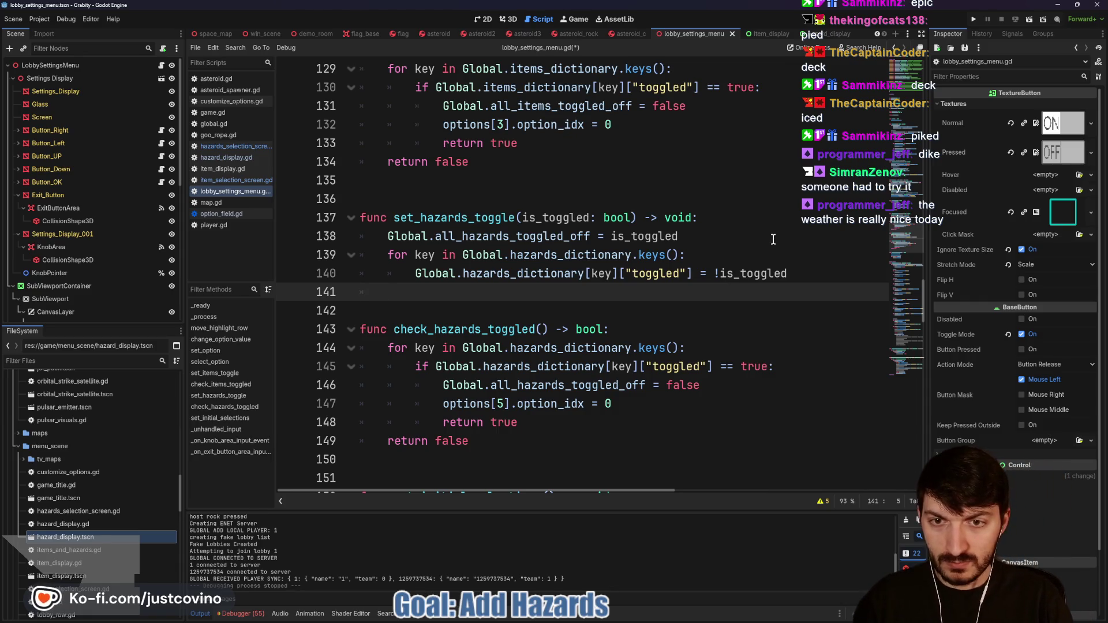
text(print("set)
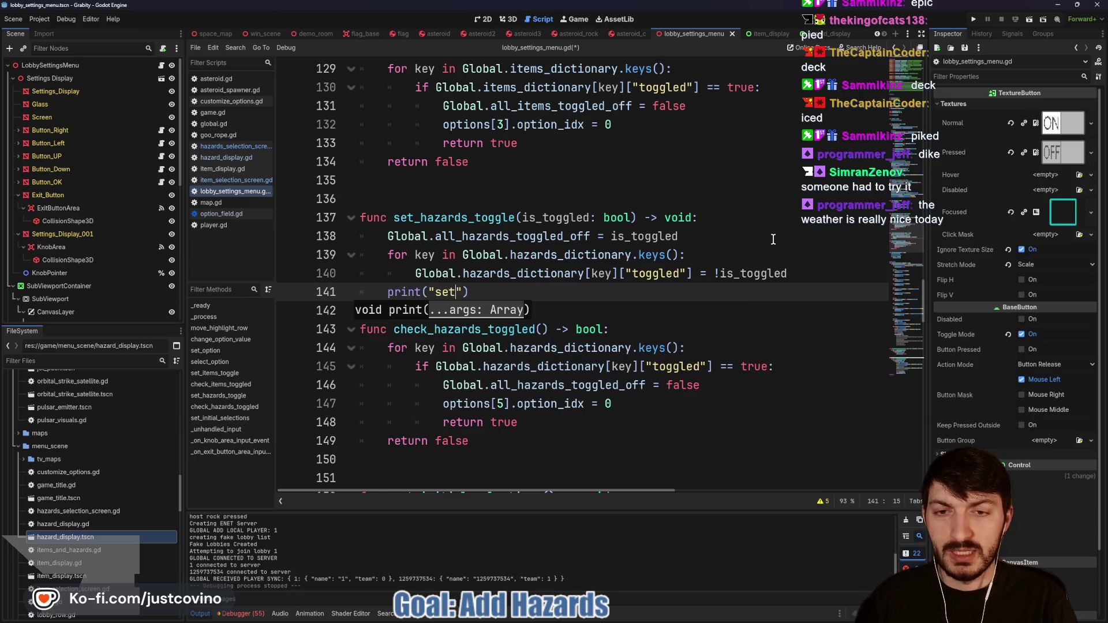
text(: )
text(, is_t)
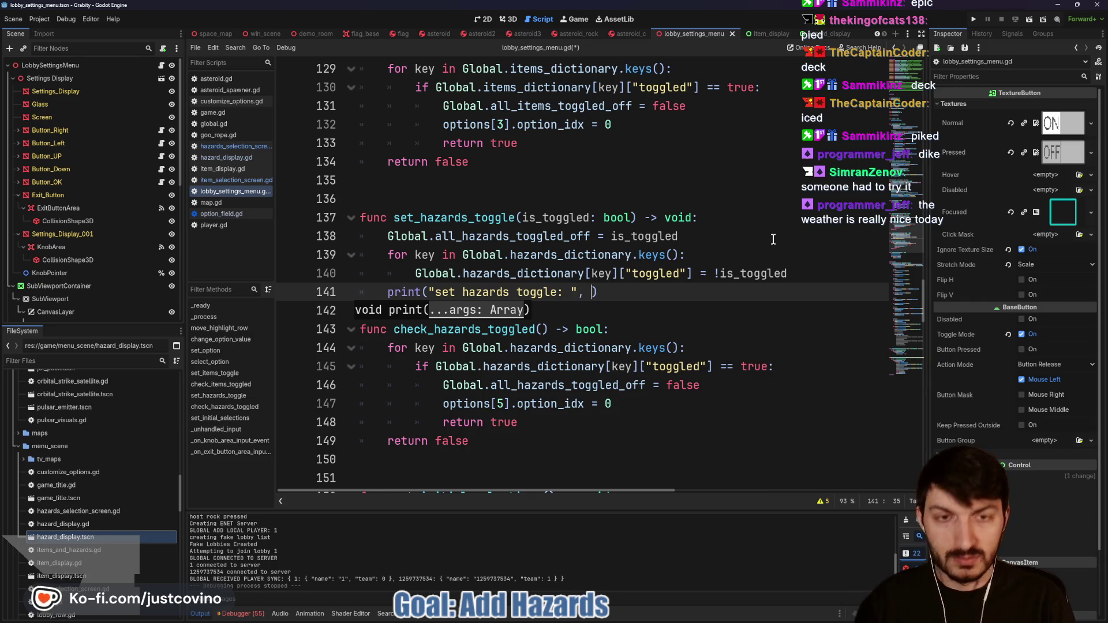
text(o)
key(Return)
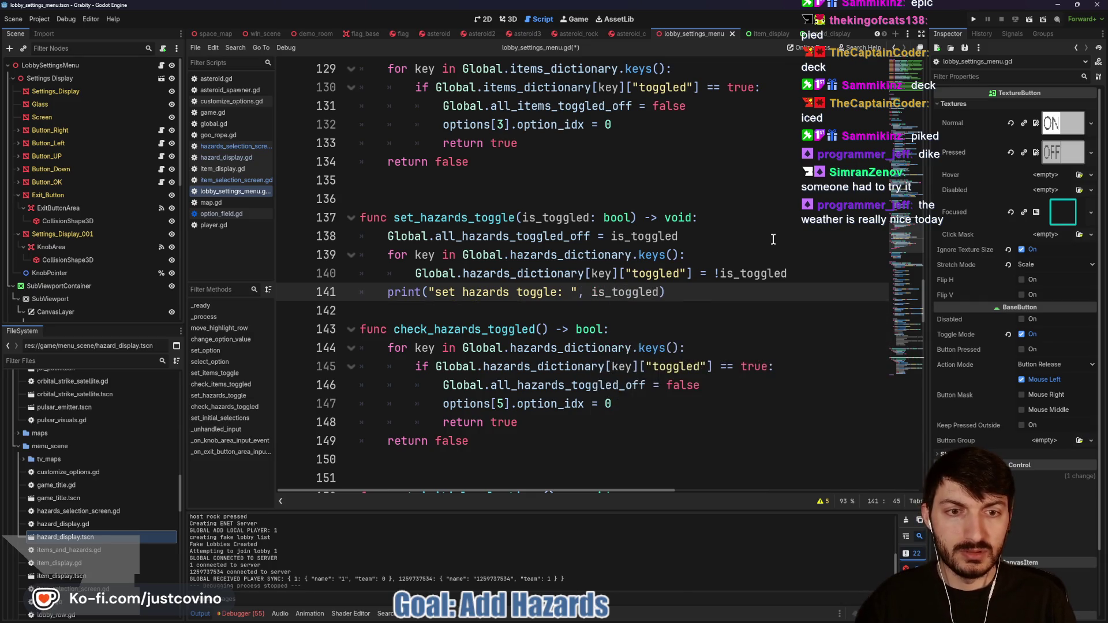
Step: Add print("Check Hazards Toggled:", true) on line 148 before return true and copy it
scroll(635, 332, down, 1)
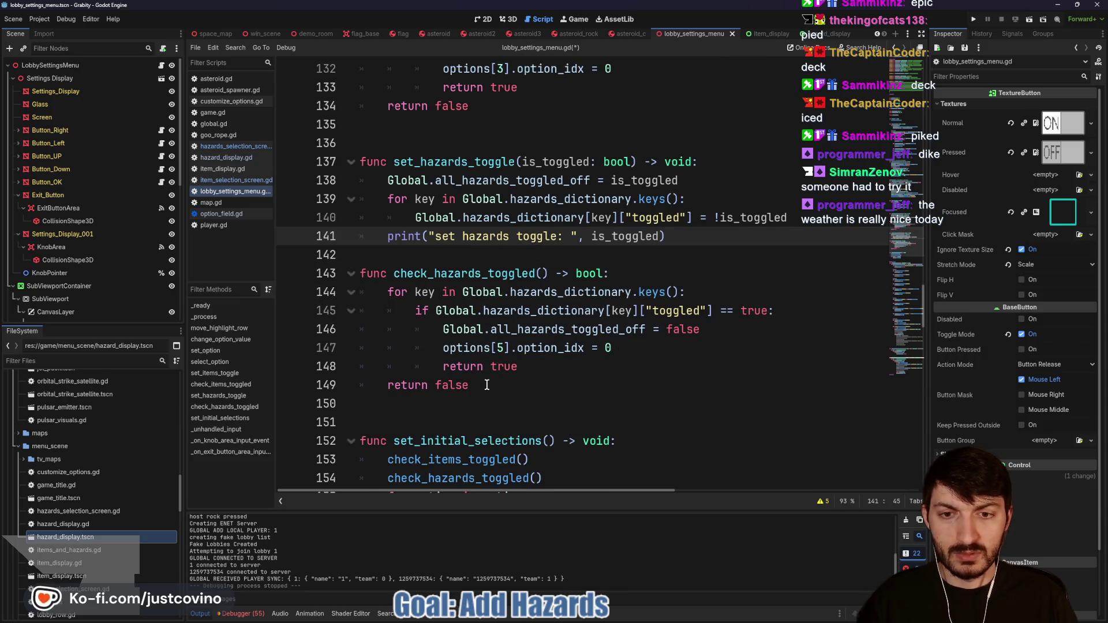
click(634, 353)
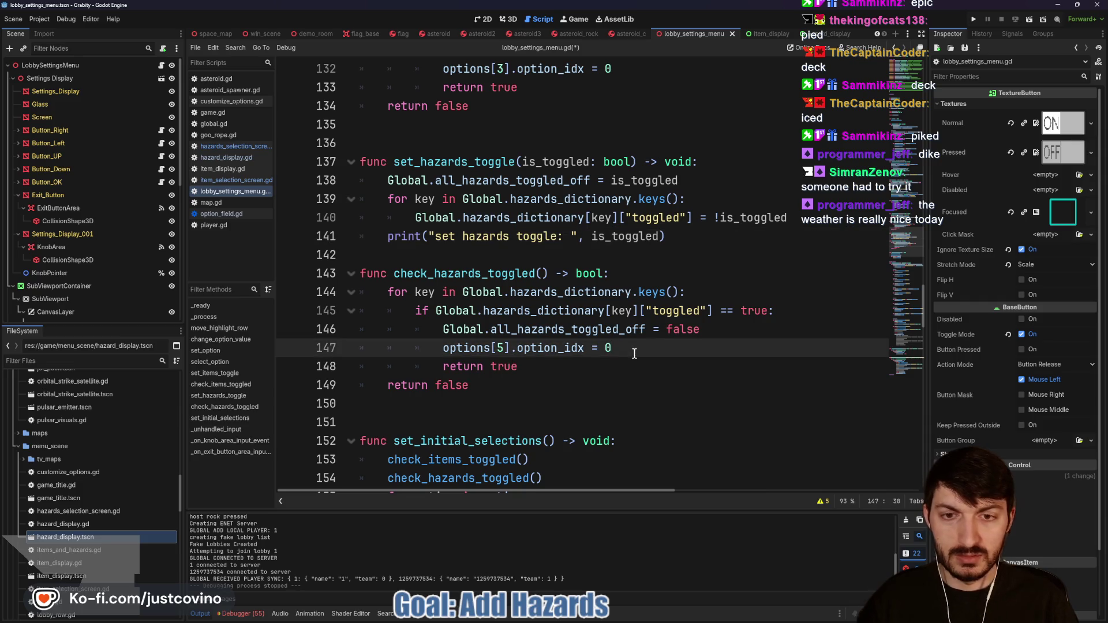
key(Return)
text(print)
text(("C)
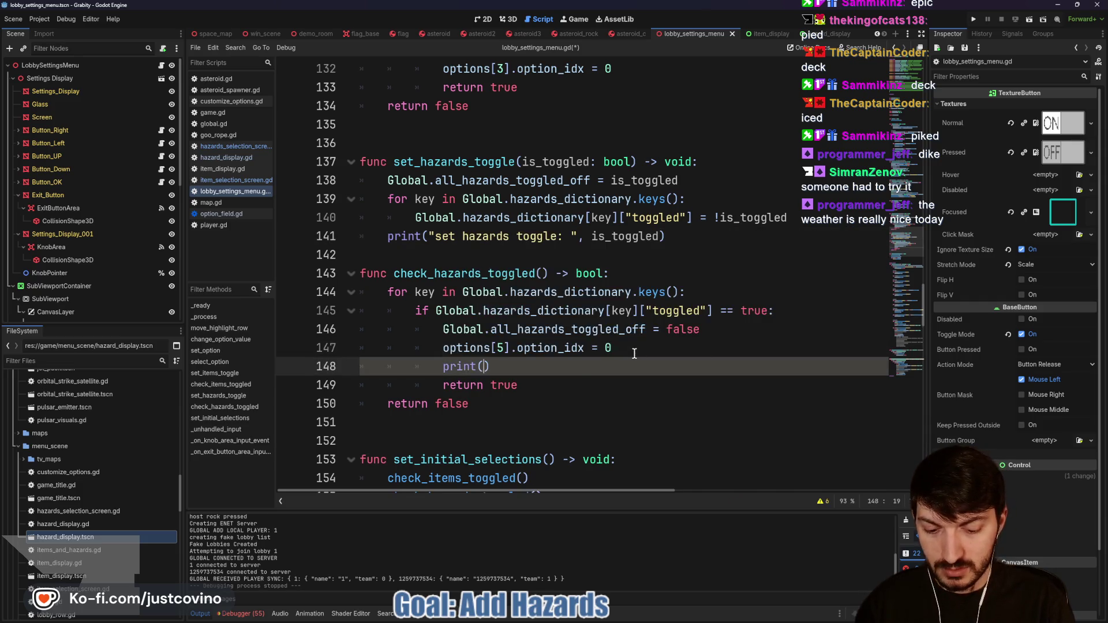
text(heck Hazards Toggled)
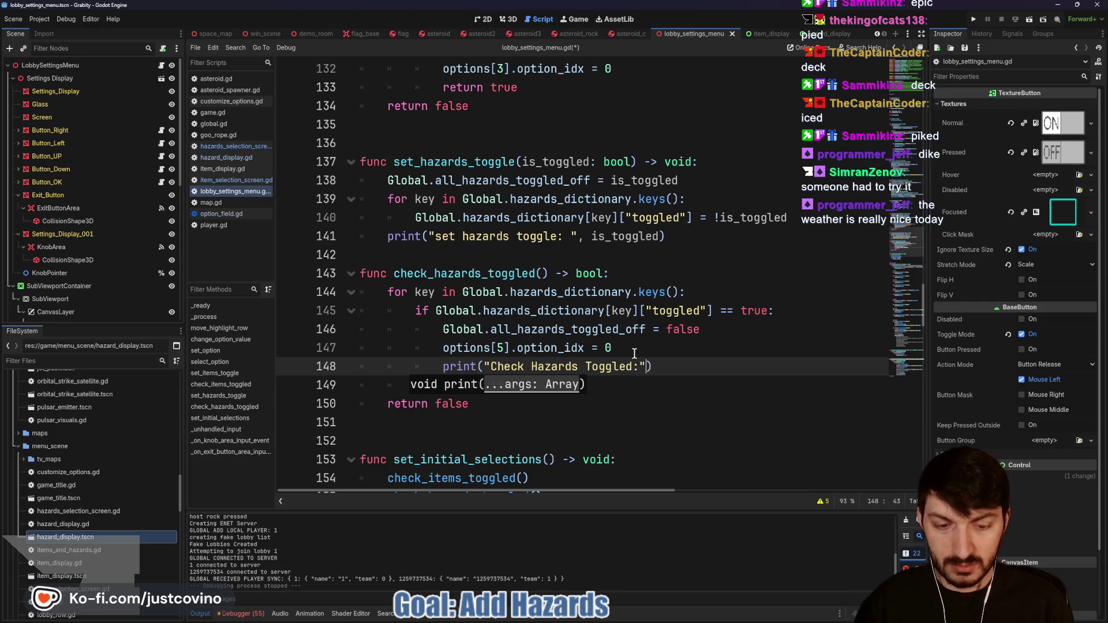
text(:", true)
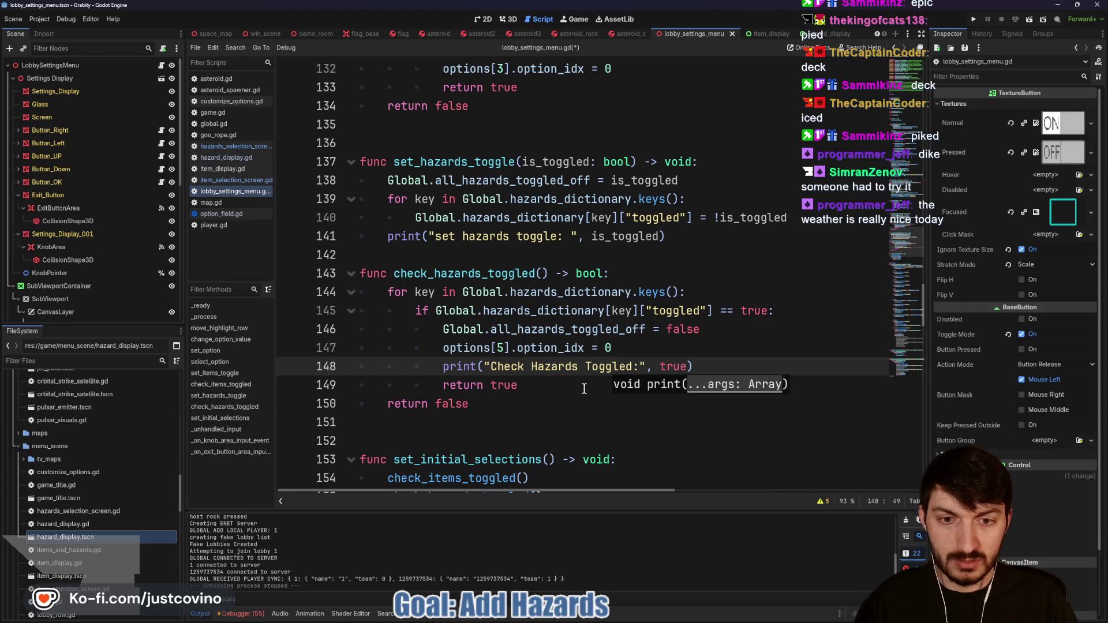
drag(694, 366, 441, 367)
key(ctrl+c)
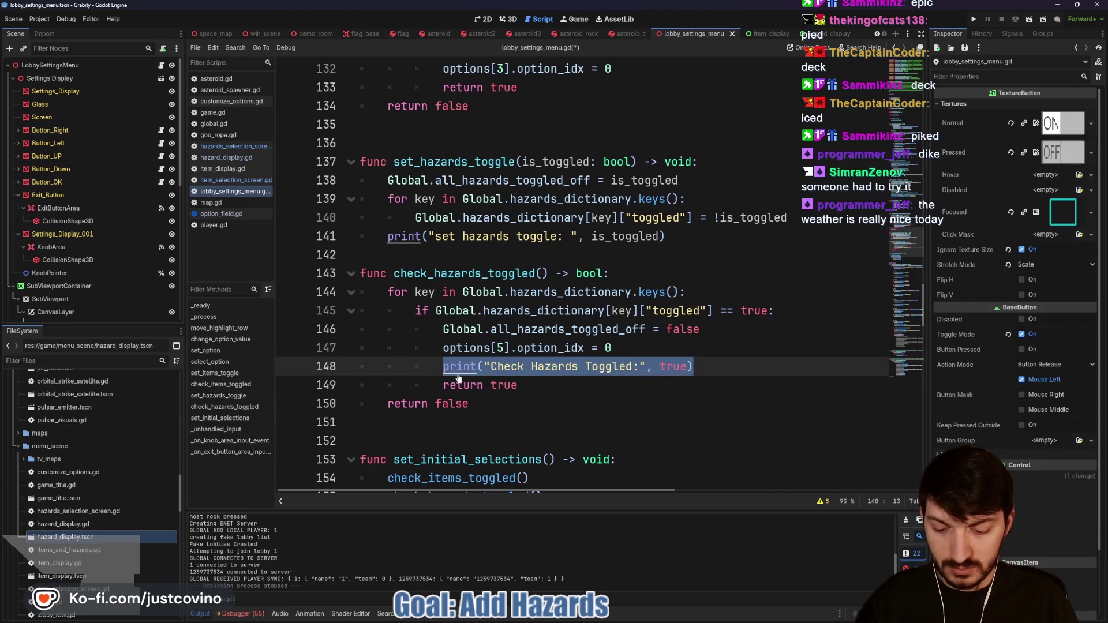
Step: Paste the print before return false with true changed to false, save, and add a blank line
click(547, 385)
key(Return)
key(BackSpace)
key(BackSpace)
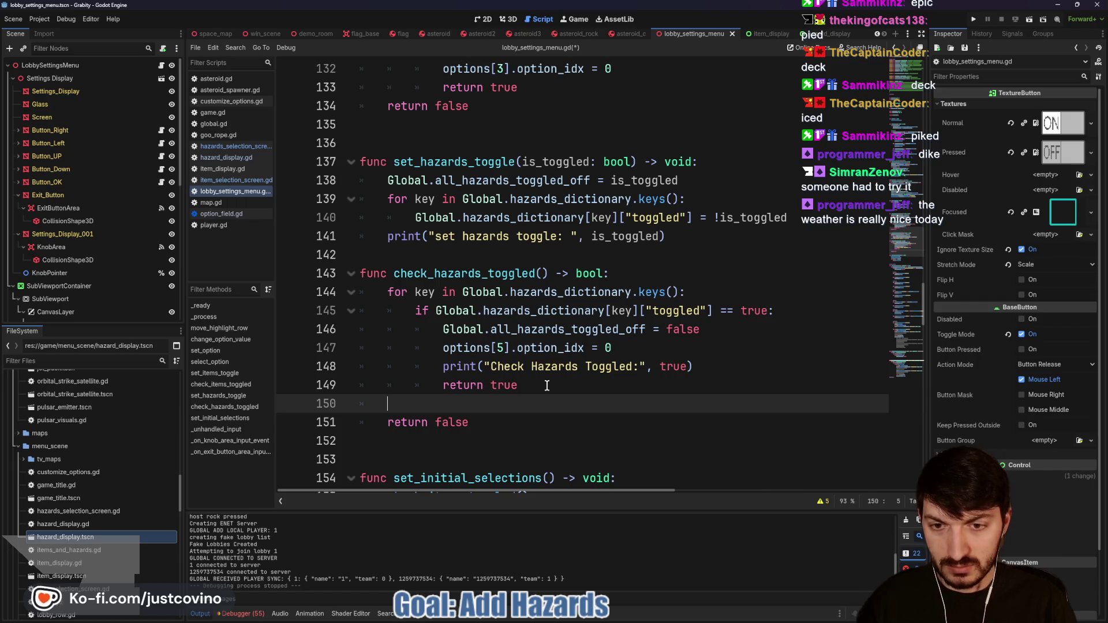
key(ctrl+v)
drag(605, 403, 628, 403)
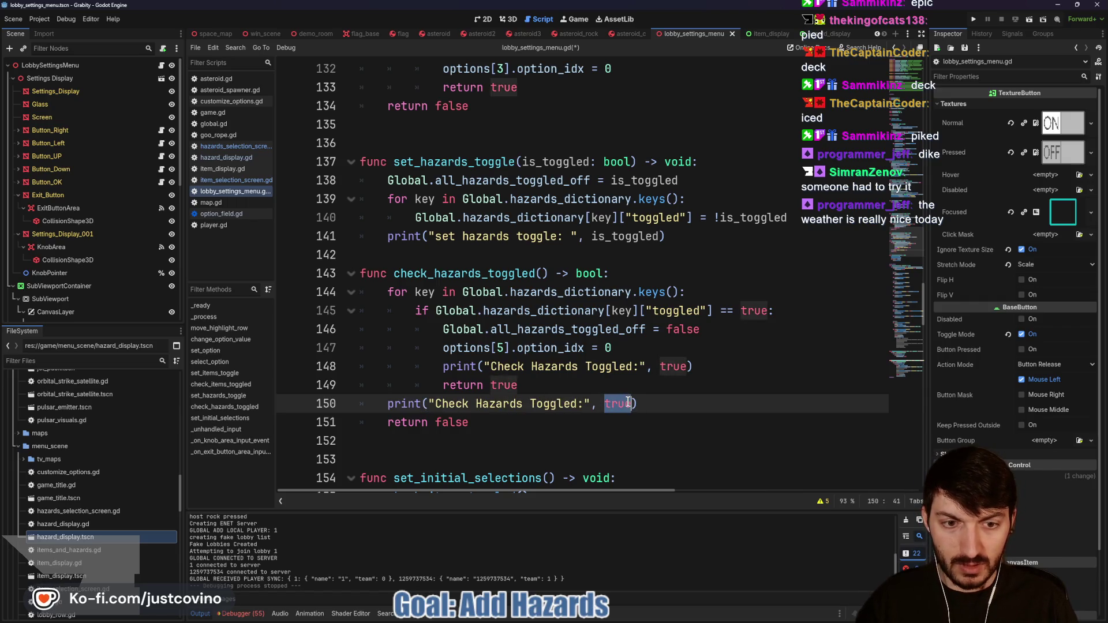
text(false)
key(End)
key(ctrl+s)
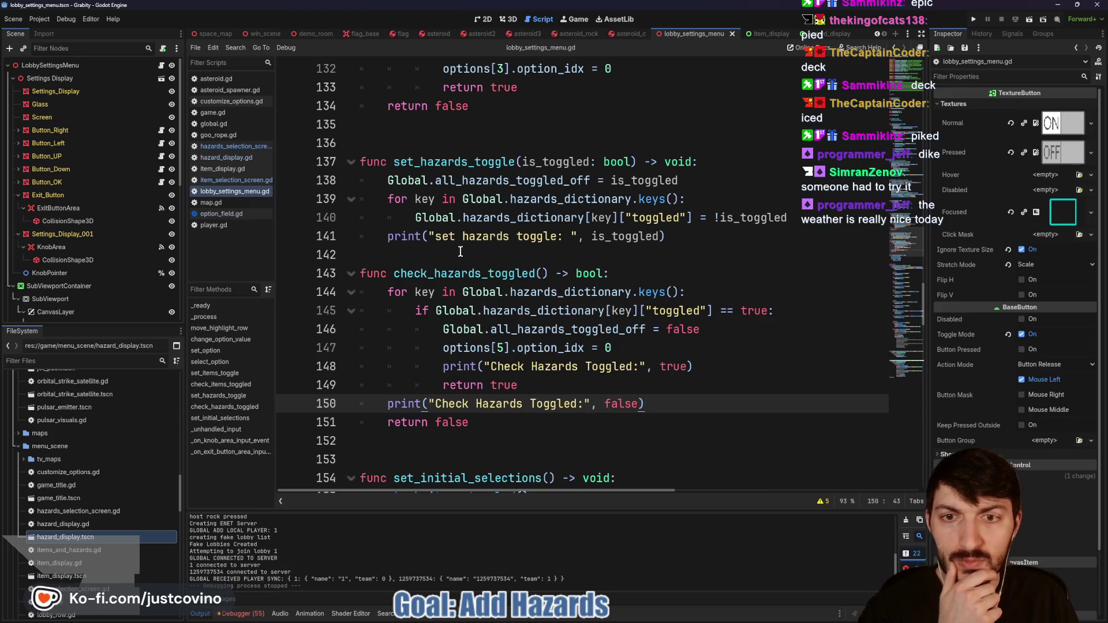
click(460, 252)
key(Return)
scroll(474, 256, up, 6)
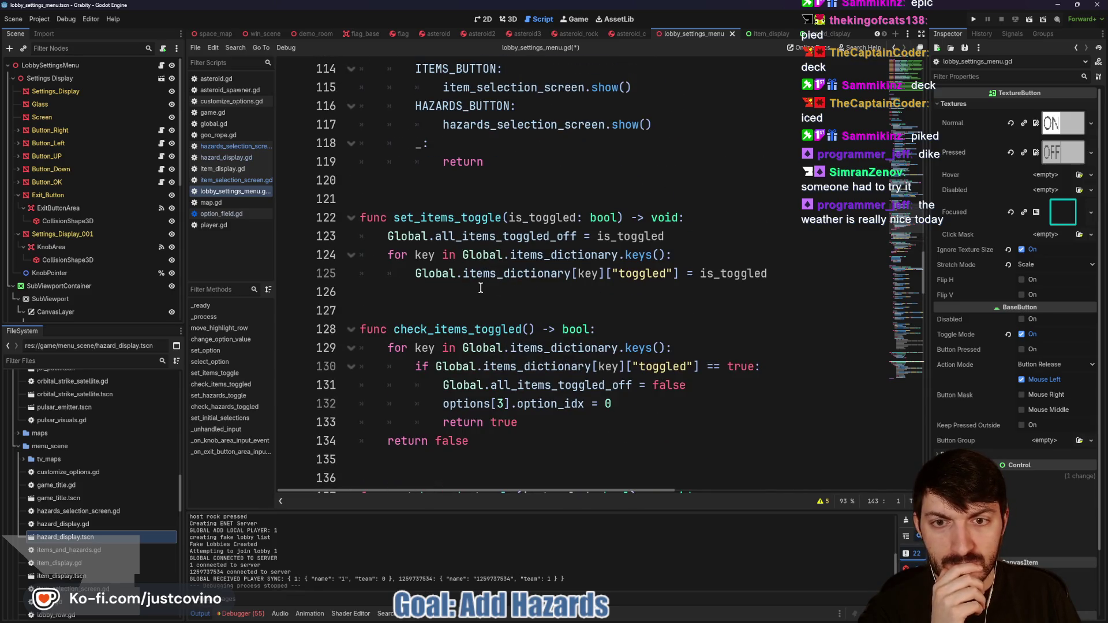
Step: Remove the '!' before is_toggled on line 140 and run the game with F5
scroll(459, 294, down, 4)
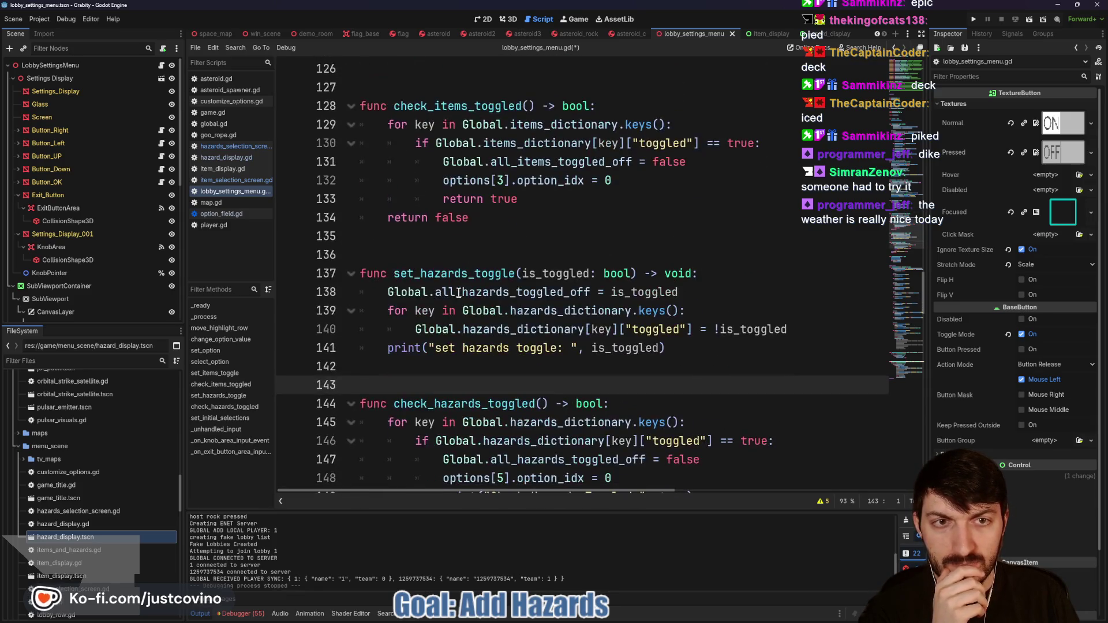
scroll(458, 293, up, 1)
scroll(458, 294, up, 1)
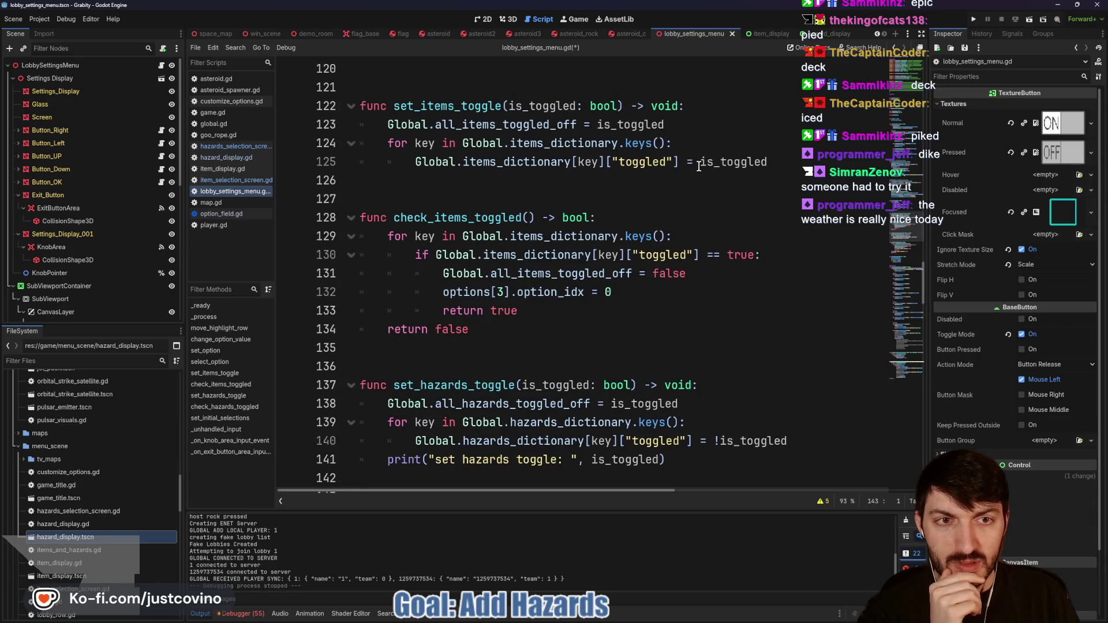
scroll(715, 383, down, 1)
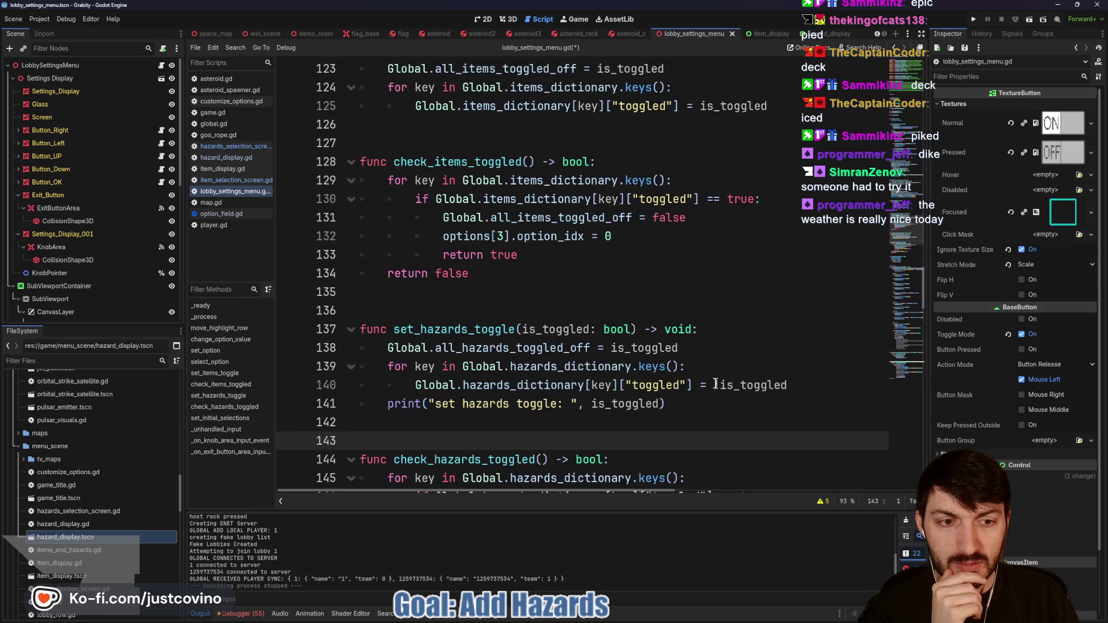
click(715, 384)
text(!)
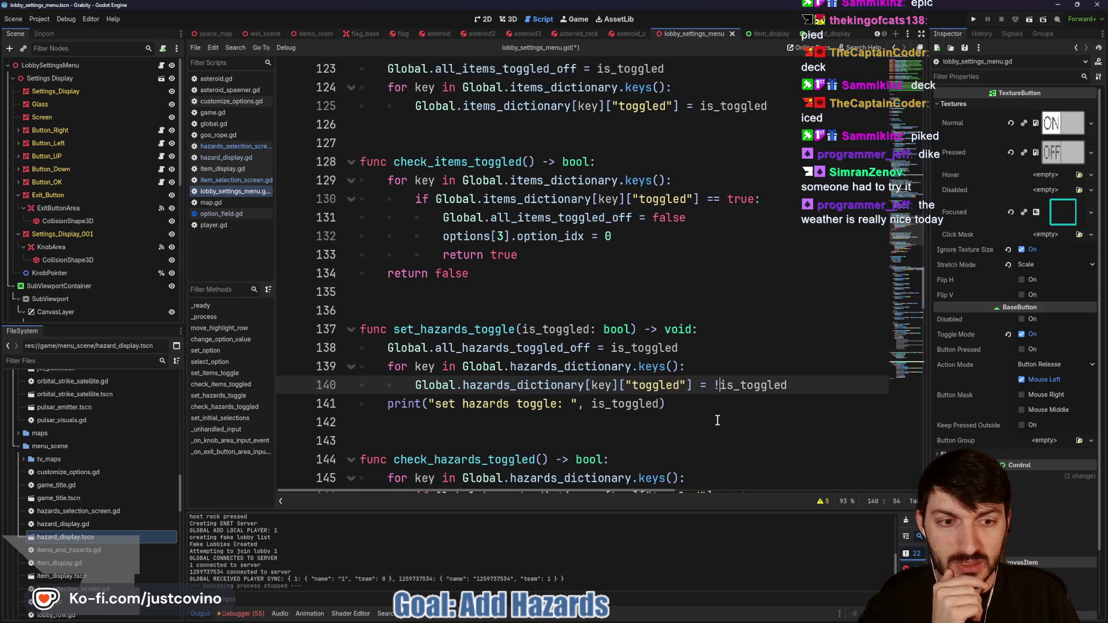
key(BackSpace)
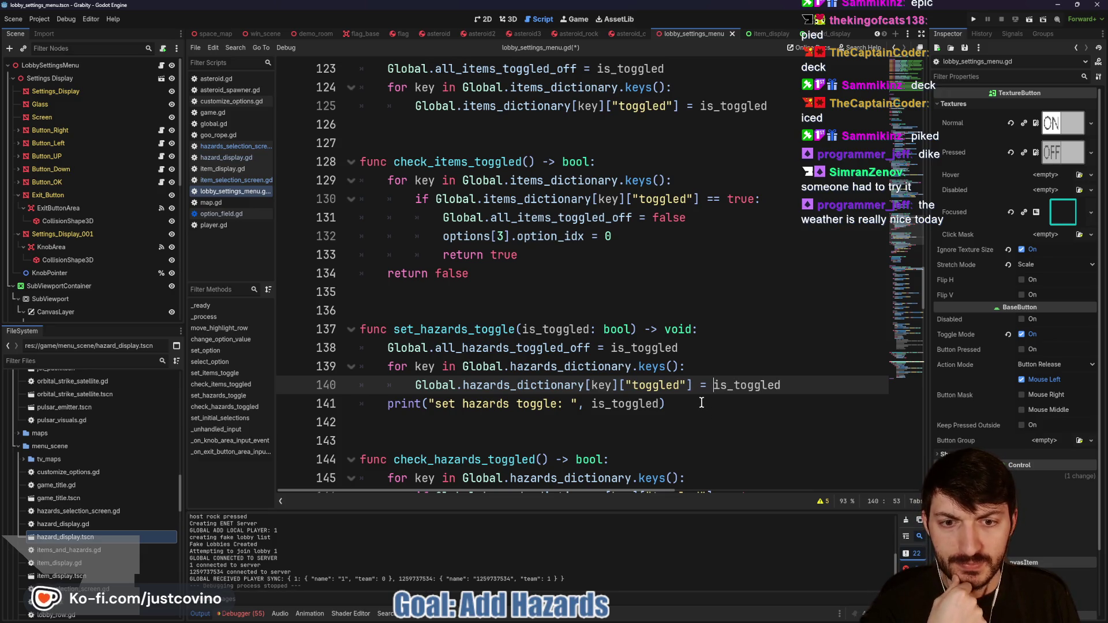
click(701, 402)
key(F5)
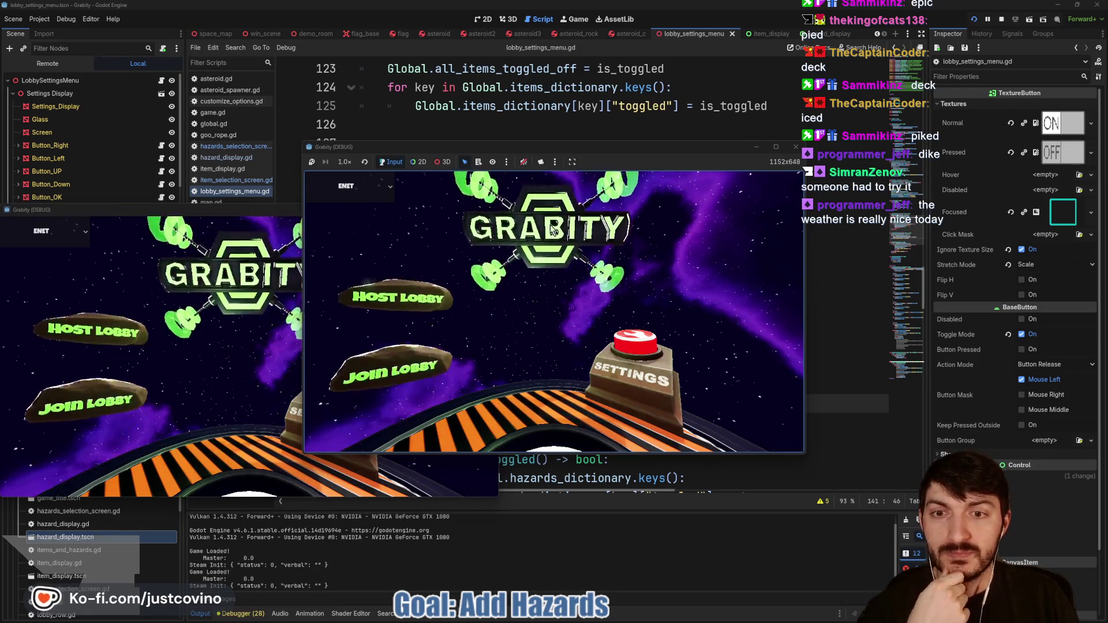
Step: Host a lobby, open Game Customizations, and switch Hazards Toggle to ENABLED
click(635, 234)
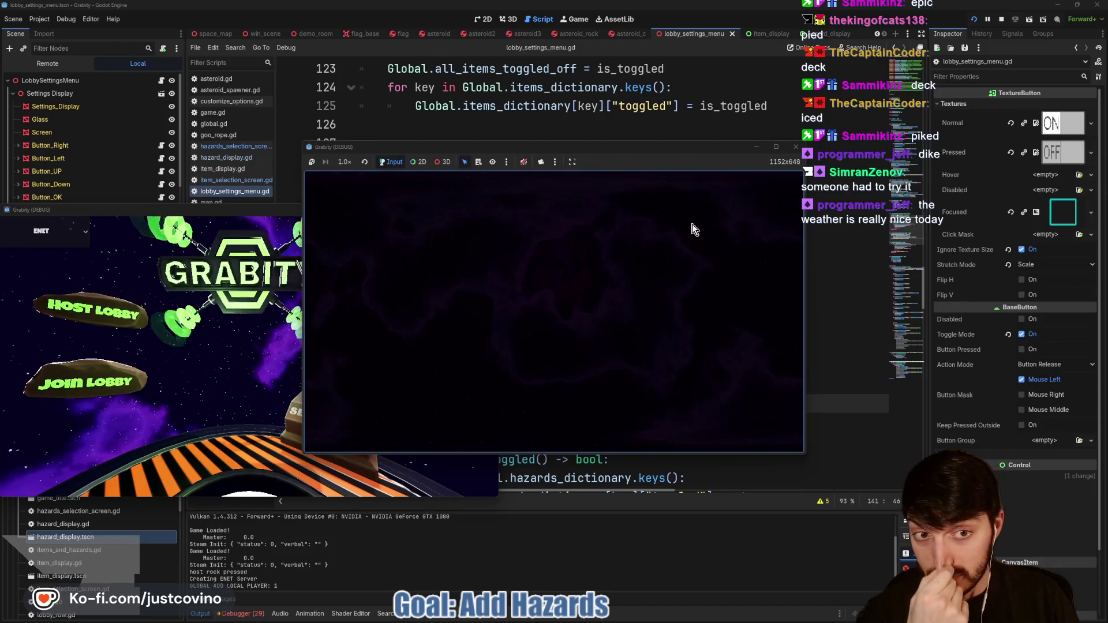
click(704, 213)
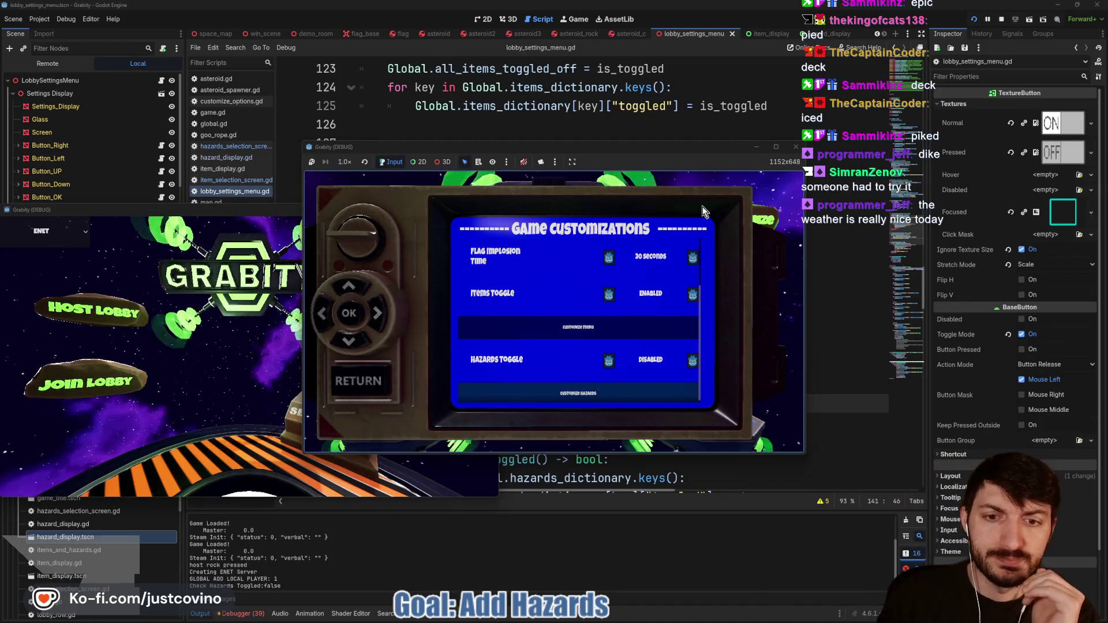
key(Down)
key(Right)
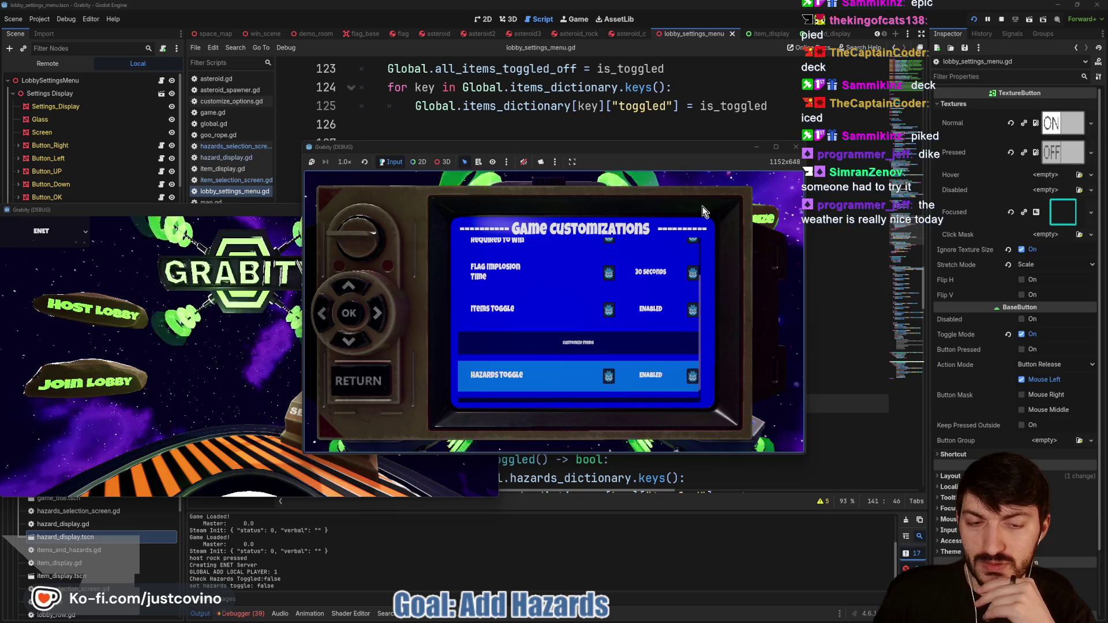
Step: Check the Hazards Selection screen, then set Hazards Toggle to DISABLED and reopen it
key(Down)
key(Return)
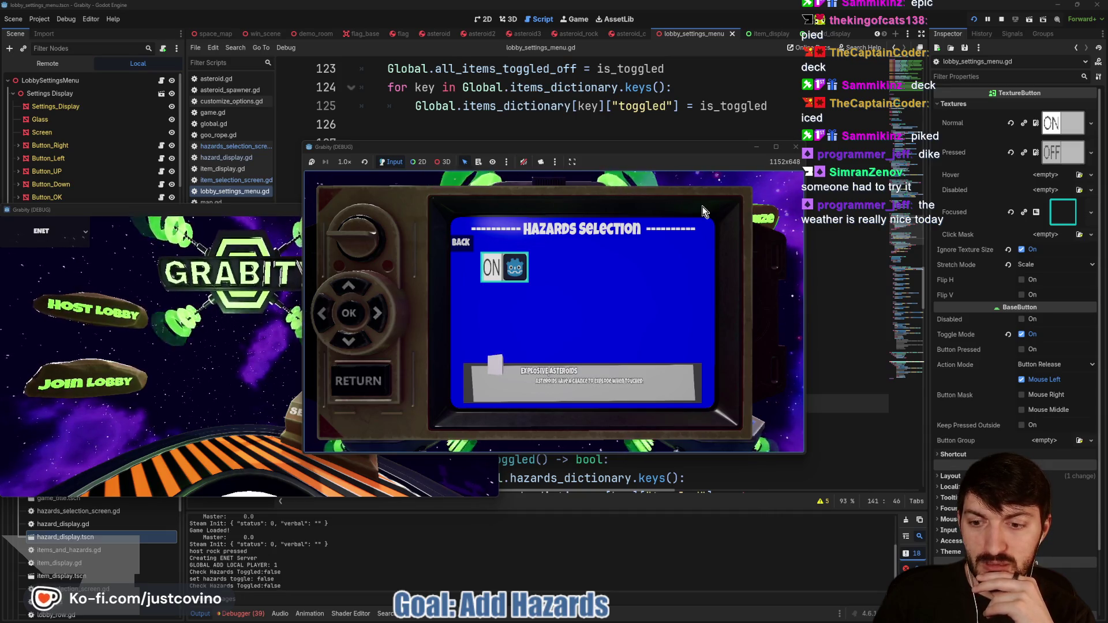
key(Escape)
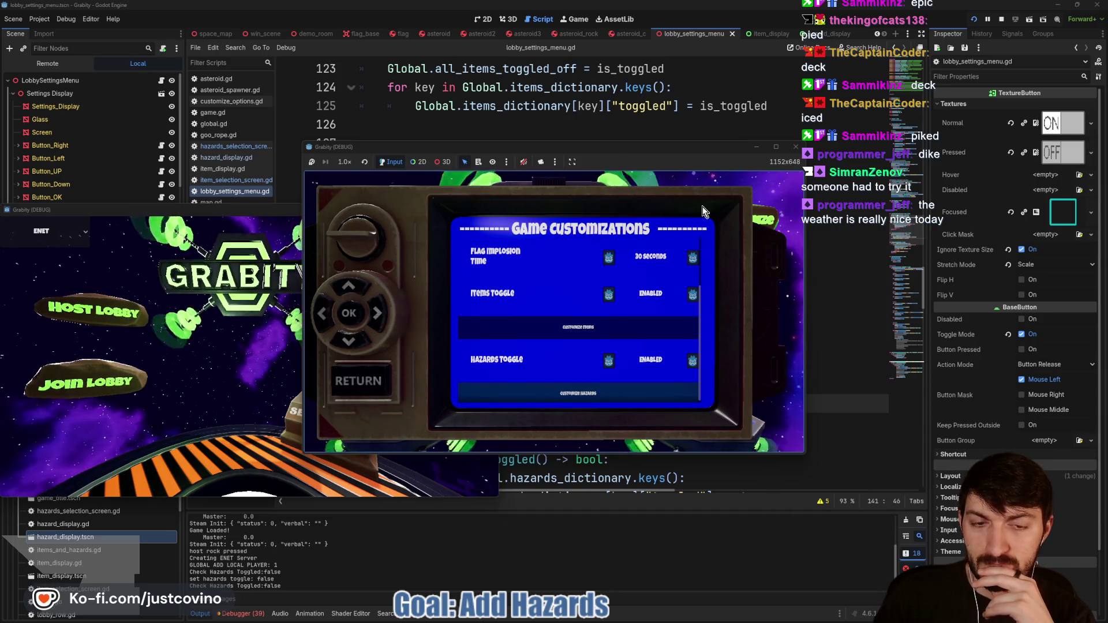
key(Up)
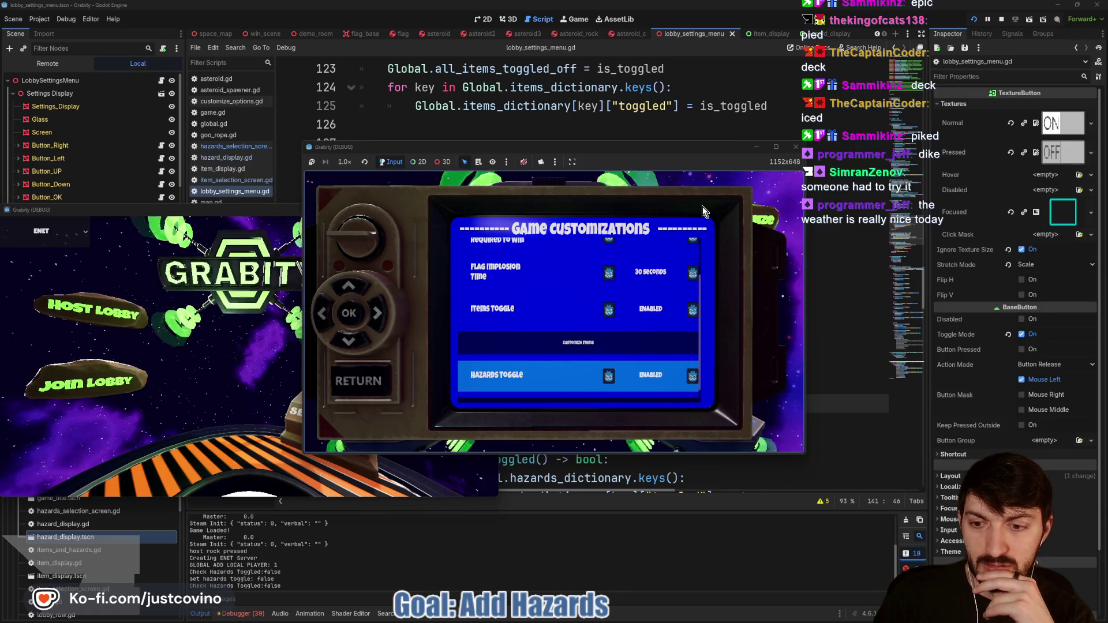
key(Right)
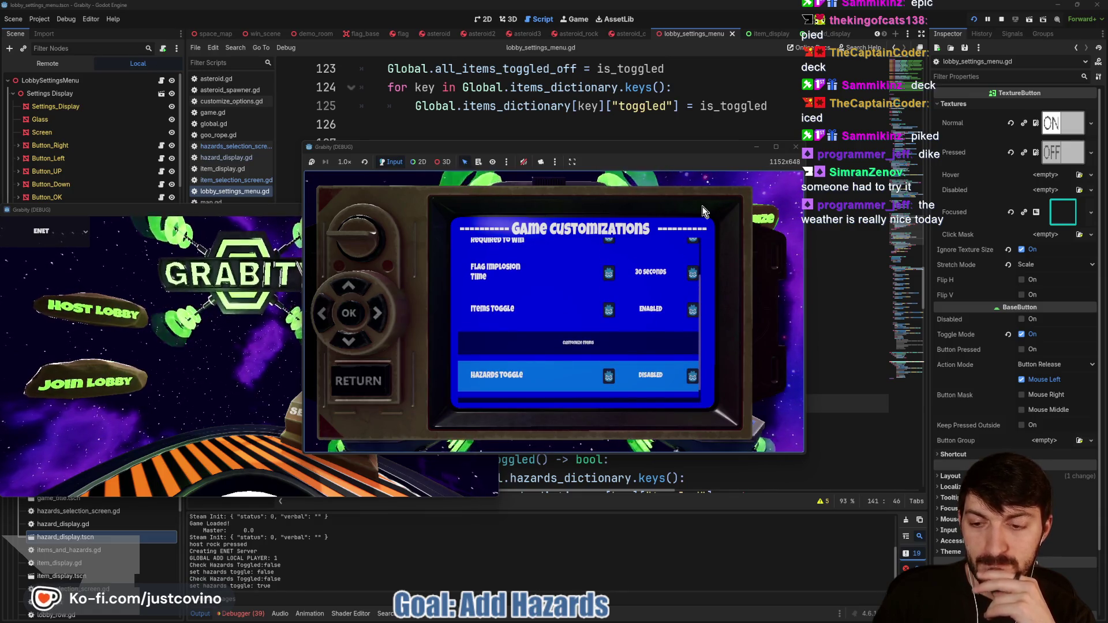
key(Down)
key(Return)
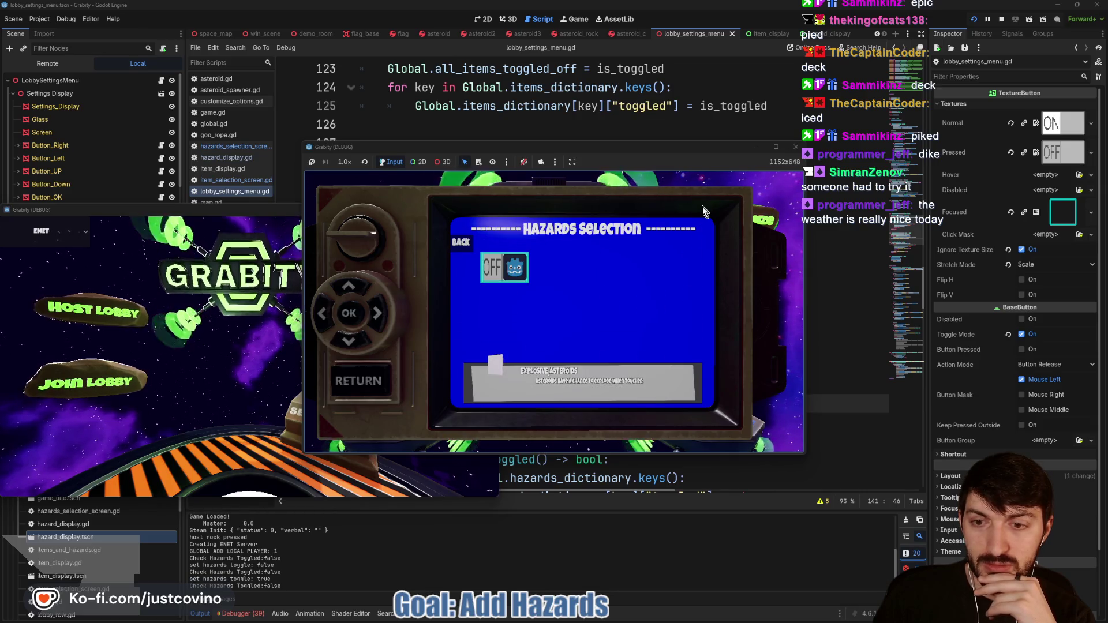
Step: Turn the explosive asteroids hazard ON, go back, and flip Hazards Toggle to ENABLED then DISABLED
key(Return)
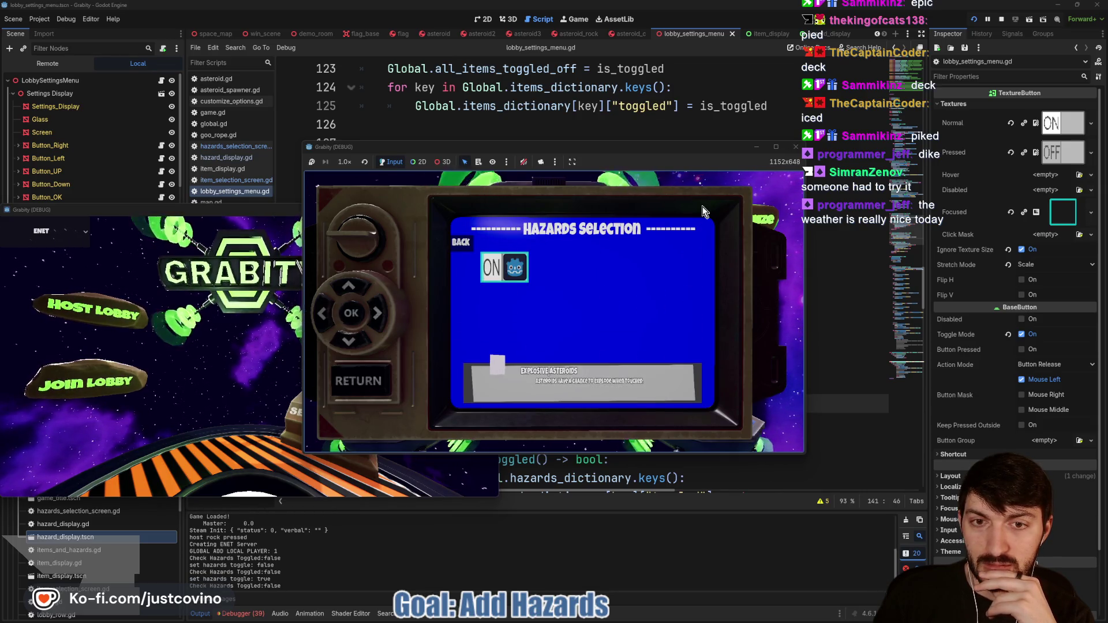
key(Escape)
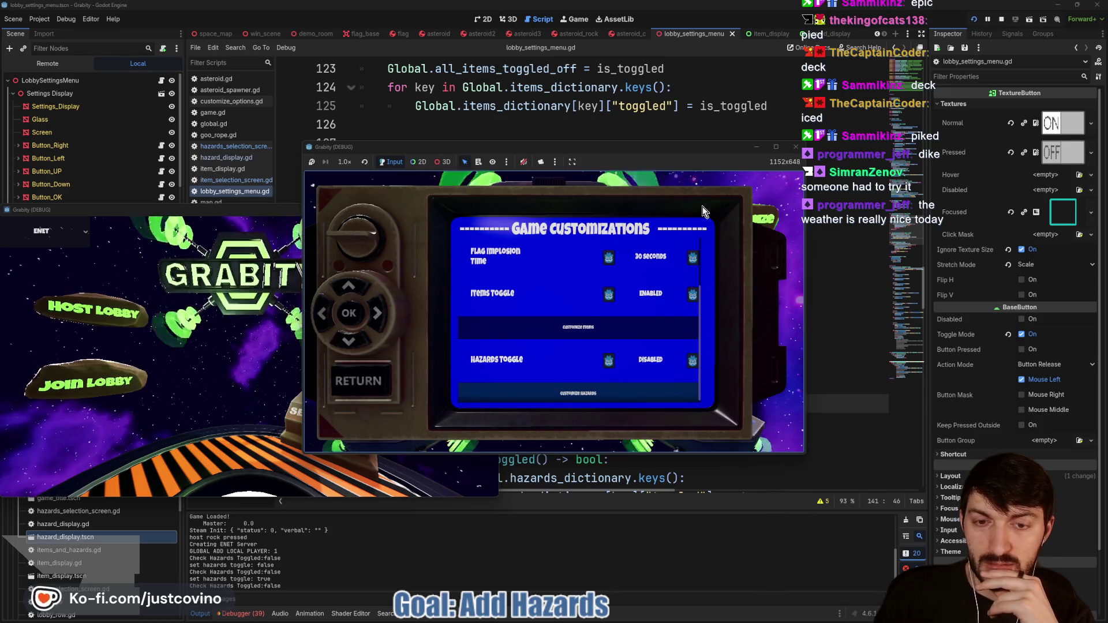
key(Up)
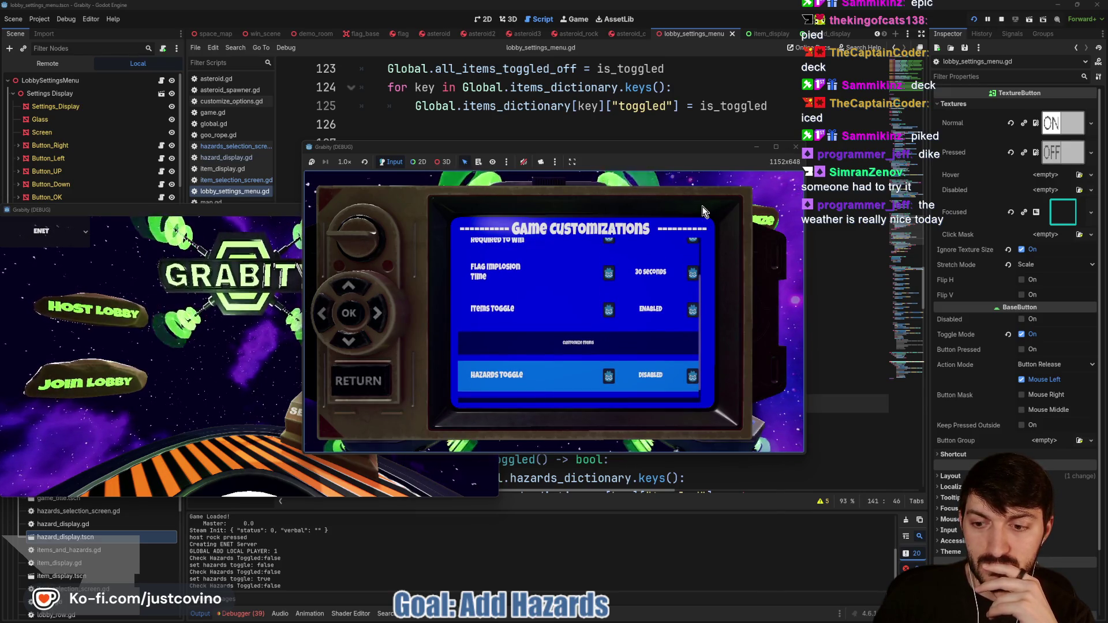
key(Return)
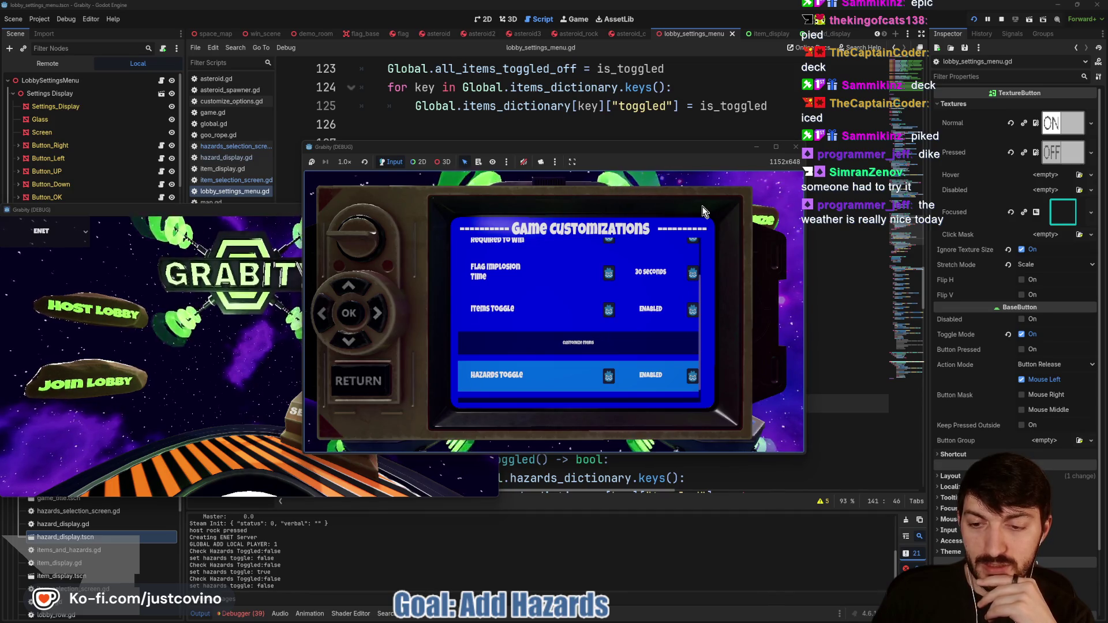
key(Return)
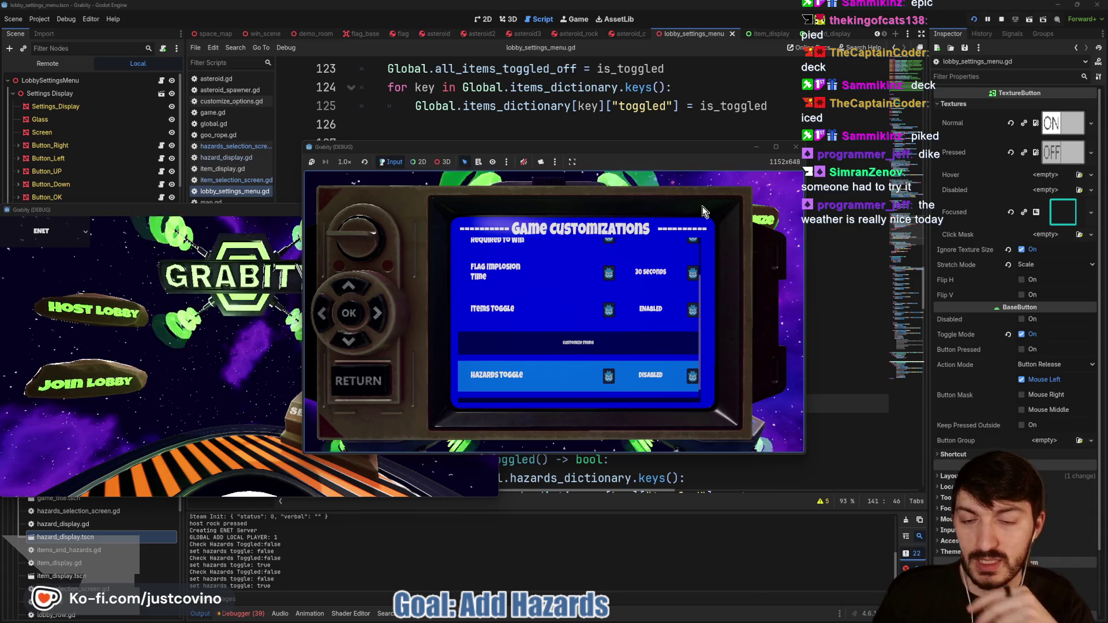
click(636, 103)
scroll(548, 237, up, 3)
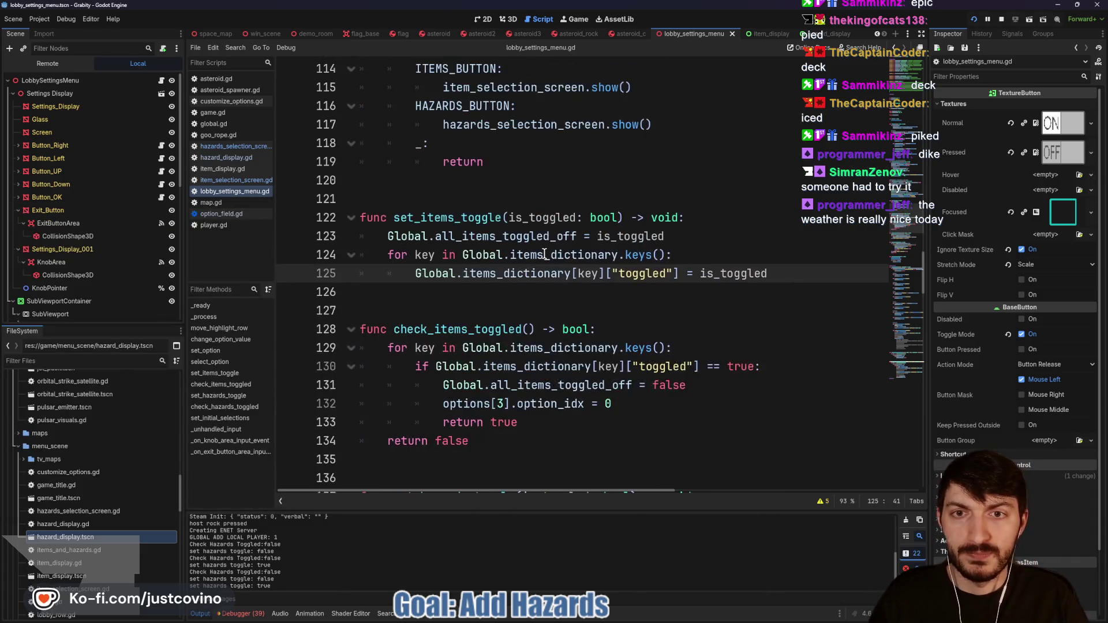
scroll(472, 256, up, 2)
scroll(470, 329, down, 7)
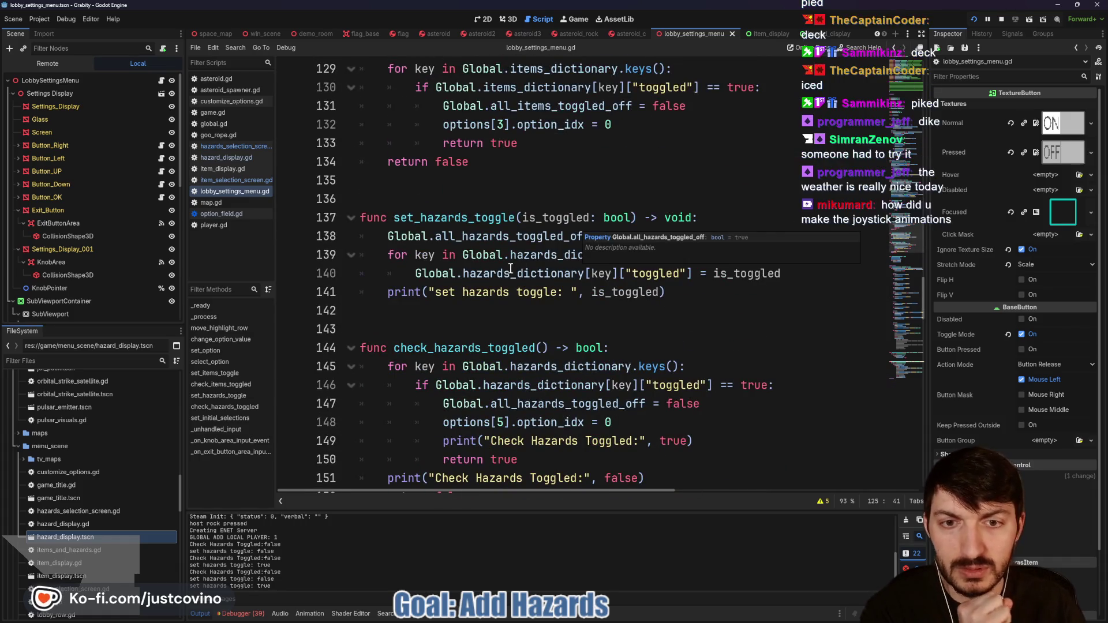
mouse_move(547, 237)
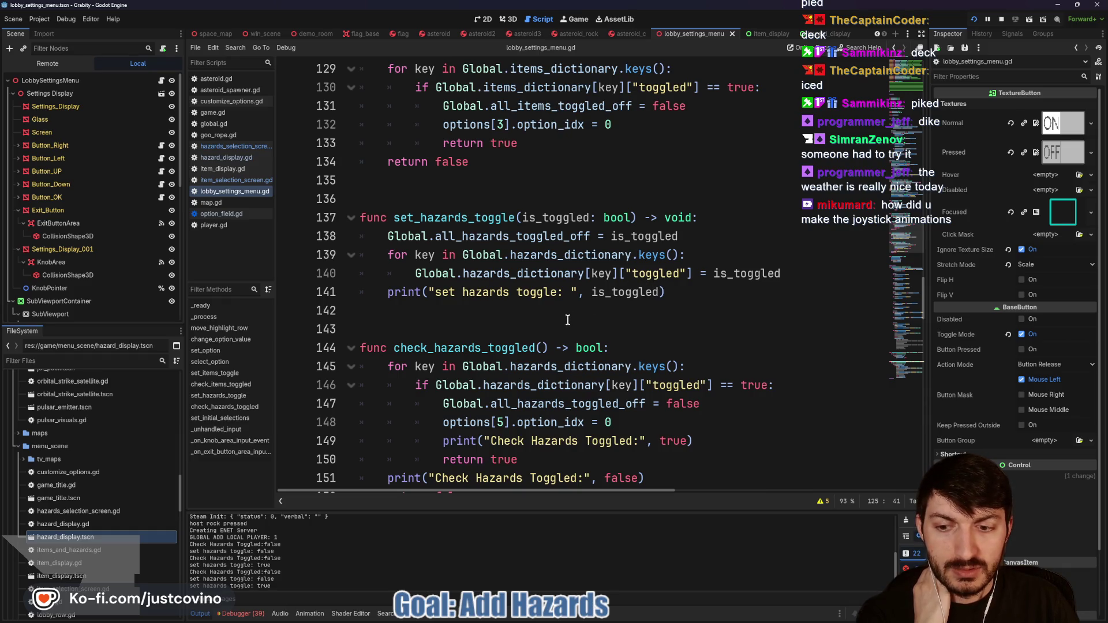
scroll(563, 319, down, 1)
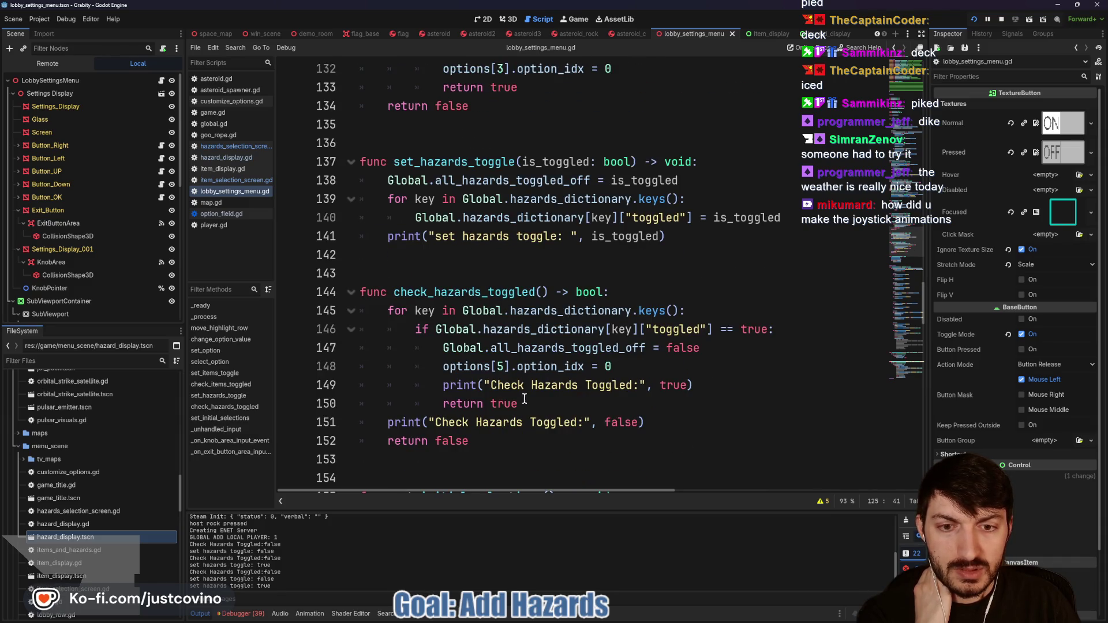
drag(479, 440, 364, 423)
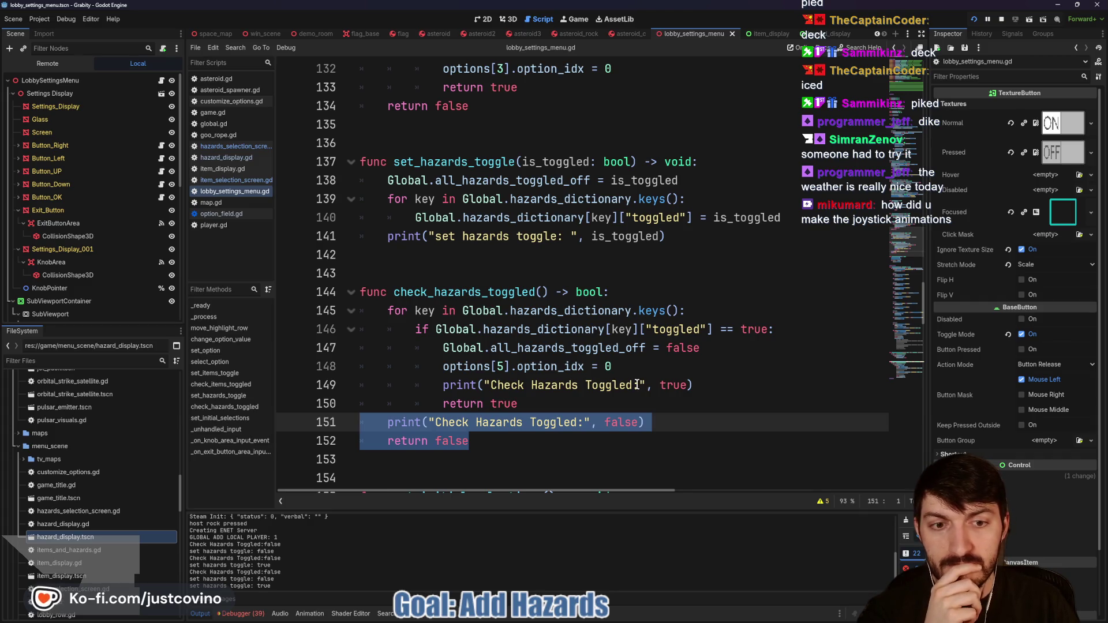
drag(639, 385, 491, 384)
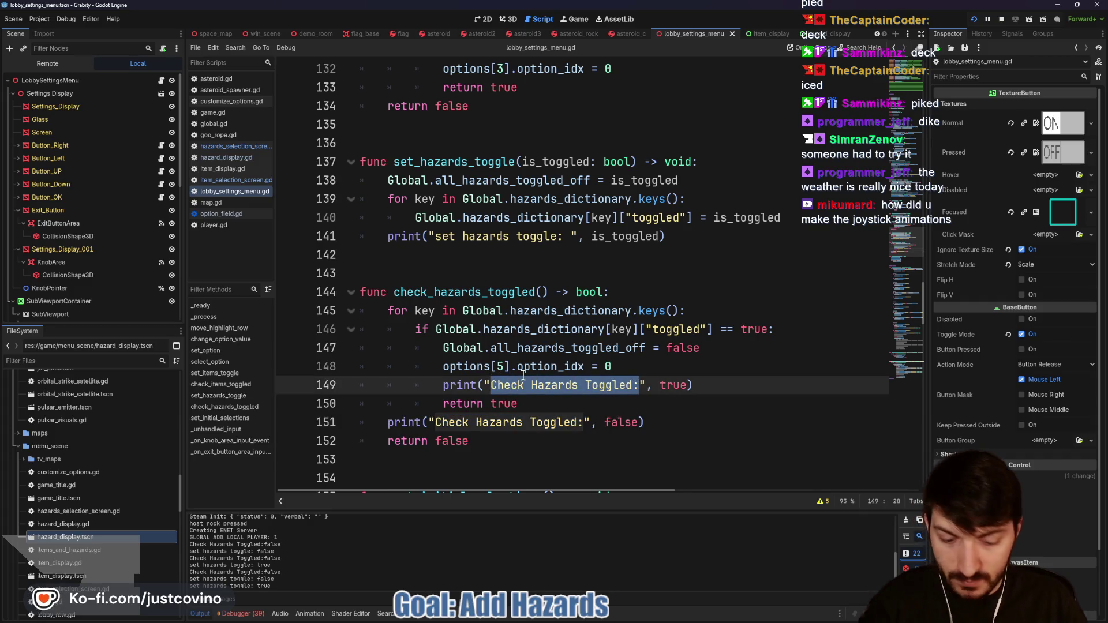
Step: Change line 149's print label to "All hazards on = " and save the script
text(All h)
text(azards off)
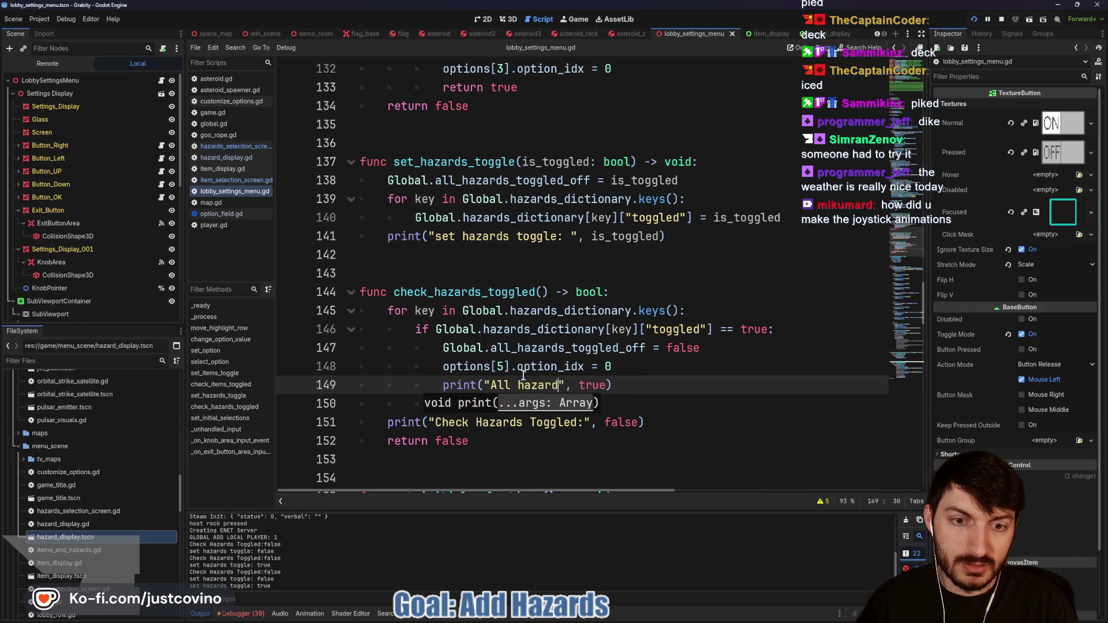
text( =)
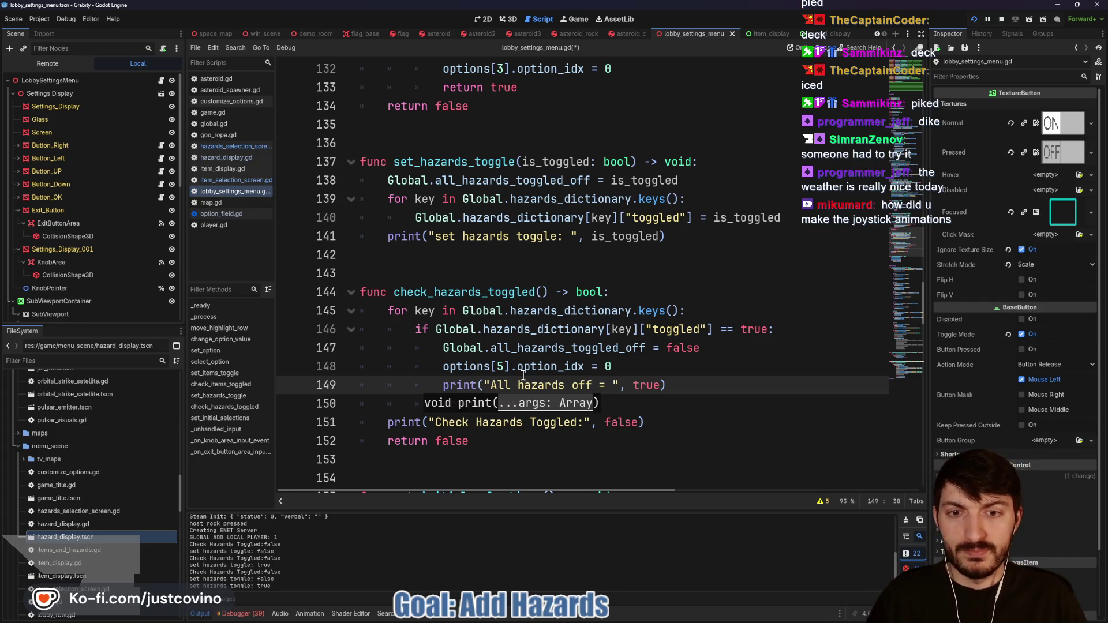
key(End)
key(ctrl+s)
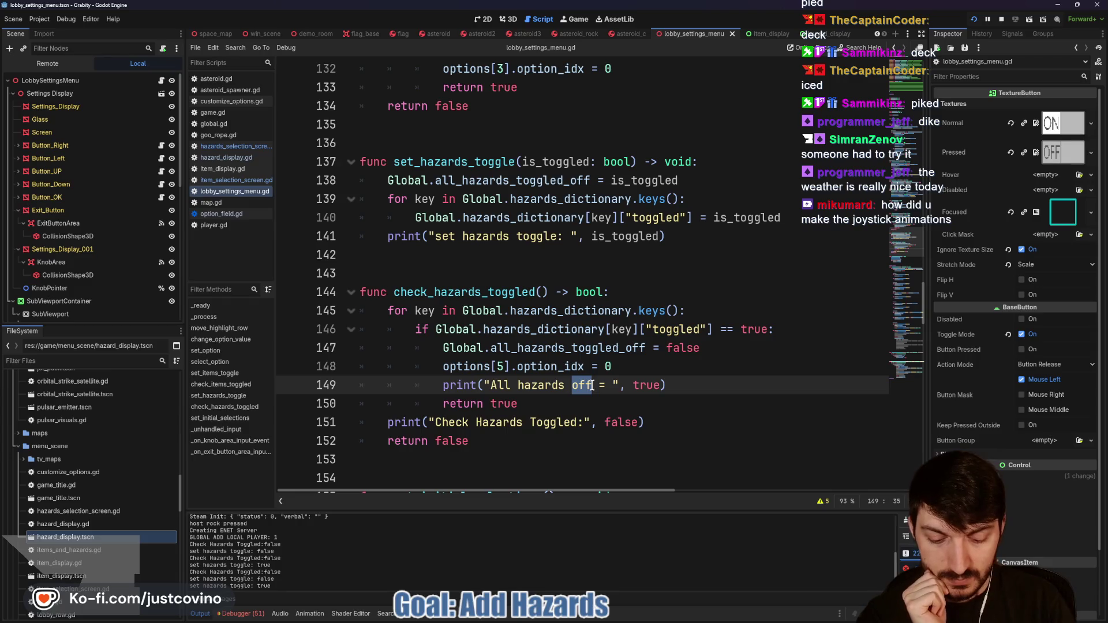
text(on)
click(697, 382)
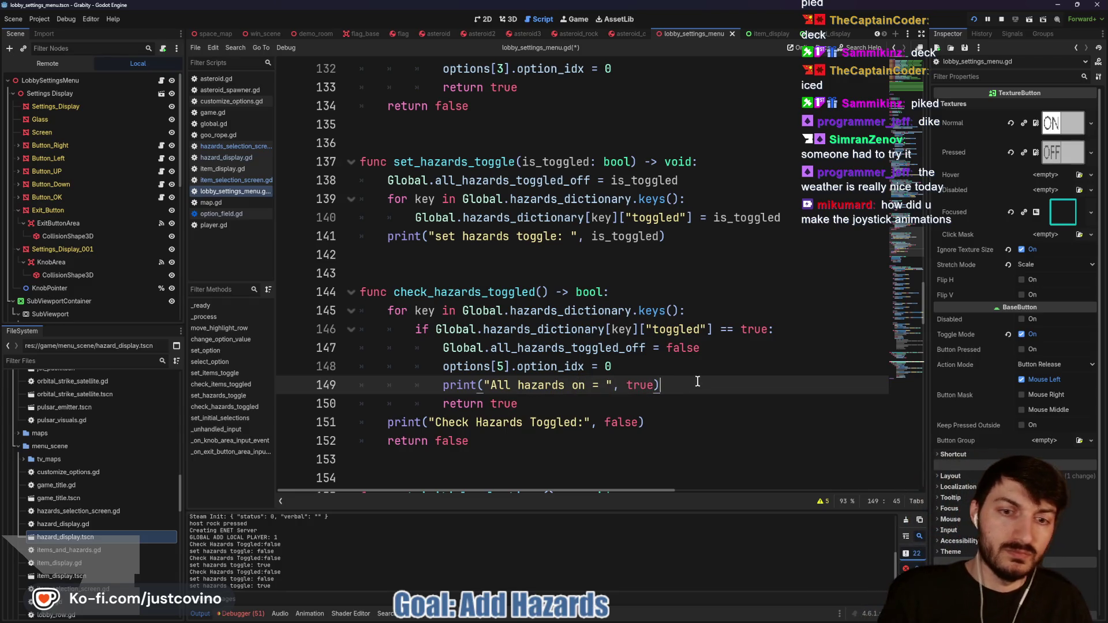
key(ctrl+s)
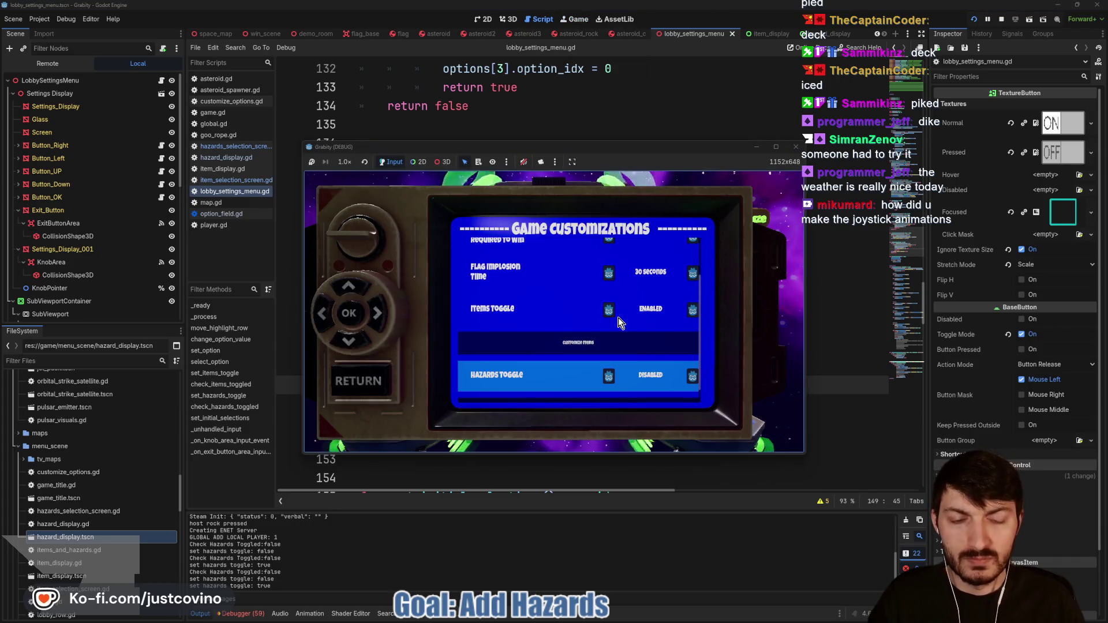
Step: Flip Hazards Toggle to ENABLED, DISABLED, then ENABLED again, and return to the script editor
key(Right)
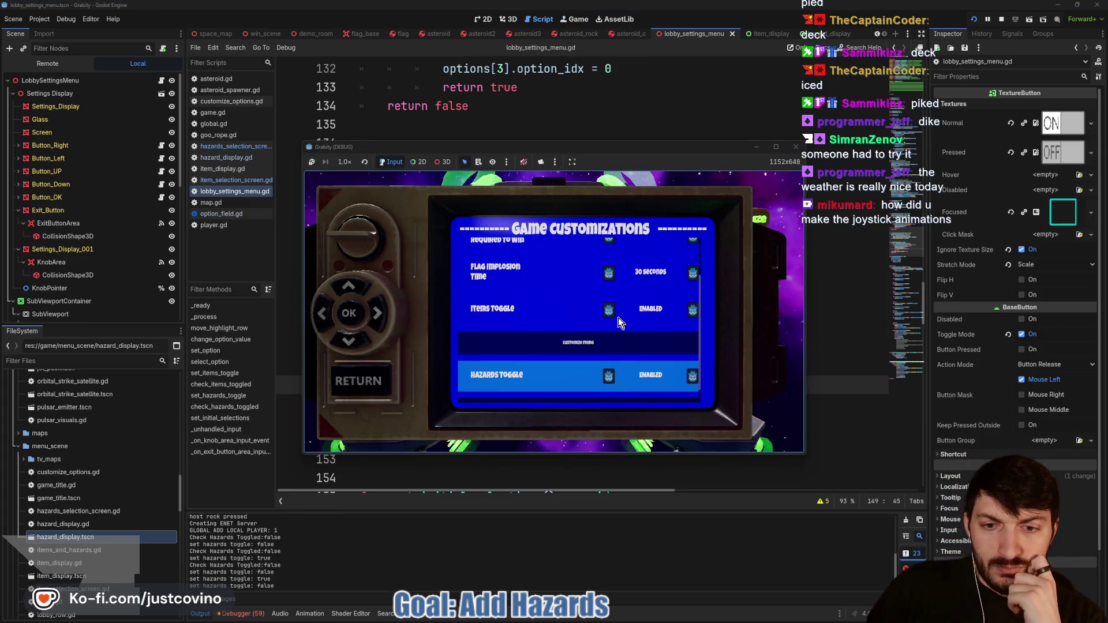
key(Left)
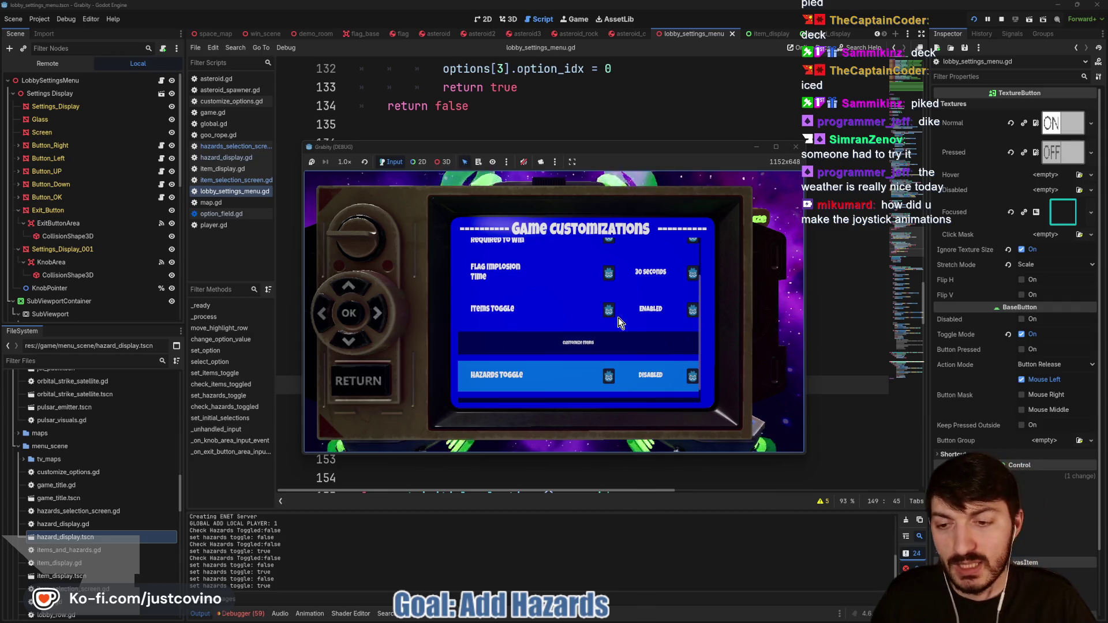
key(Right)
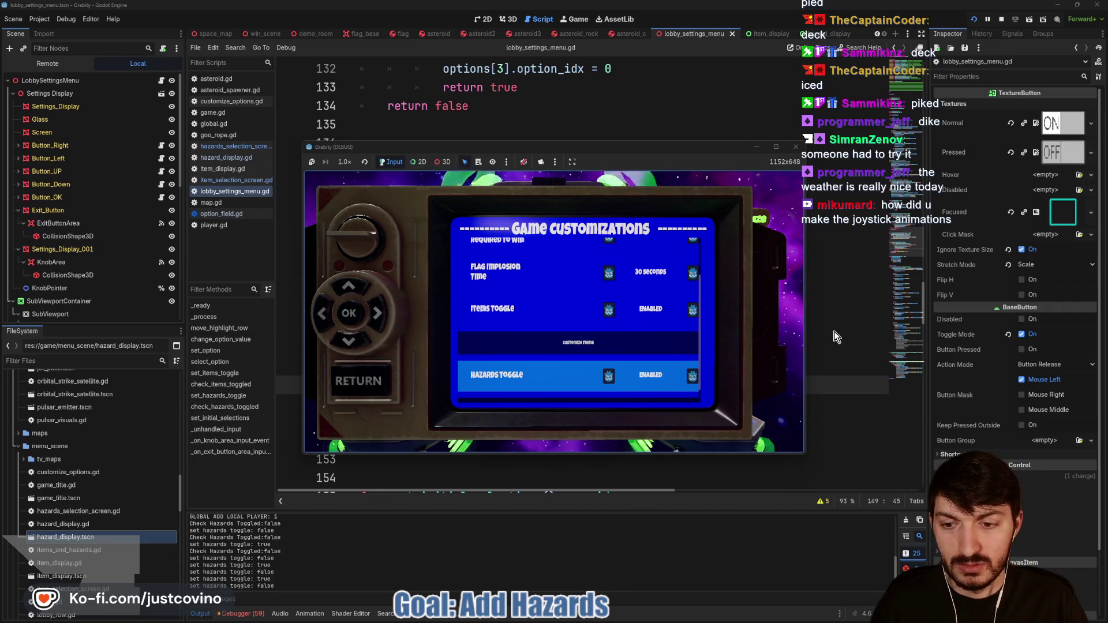
click(837, 337)
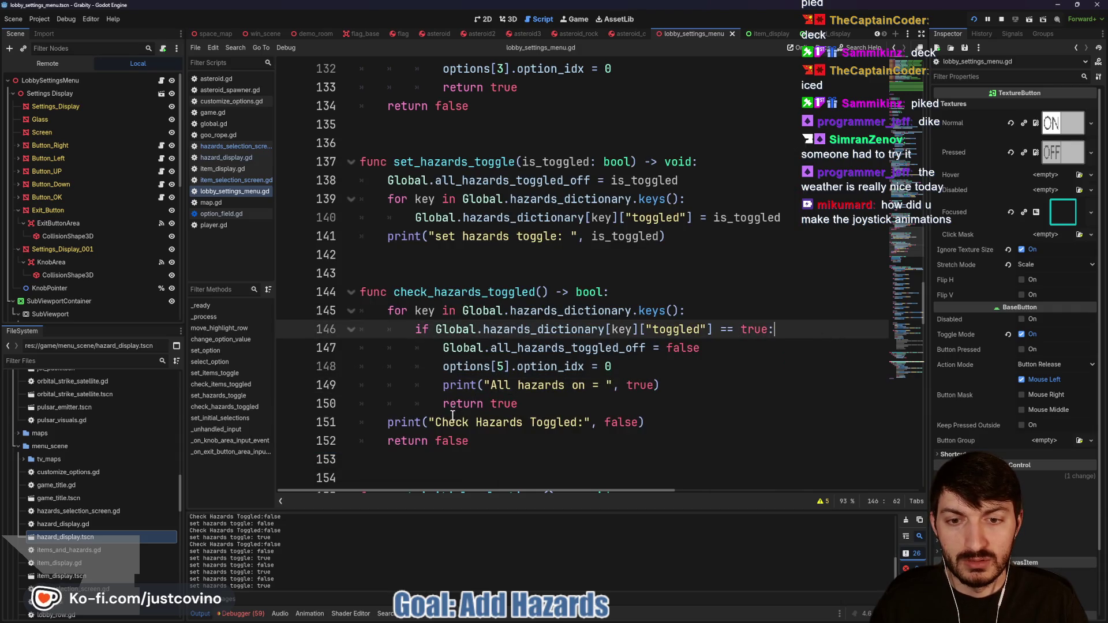
Step: Label line 141's print "All Hazards On", run with F6, enable Hazards Toggle, then stop the game
scroll(503, 383, up, 1)
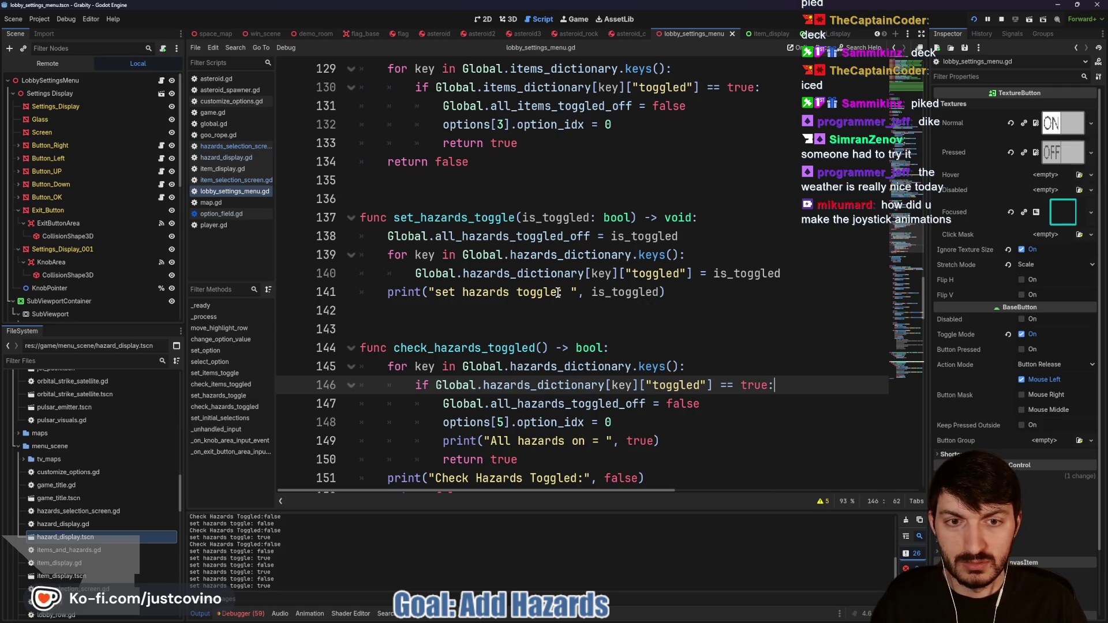
mouse_move(556, 292)
mouse_down()
mouse_move(437, 295)
mouse_move(557, 294)
mouse_up()
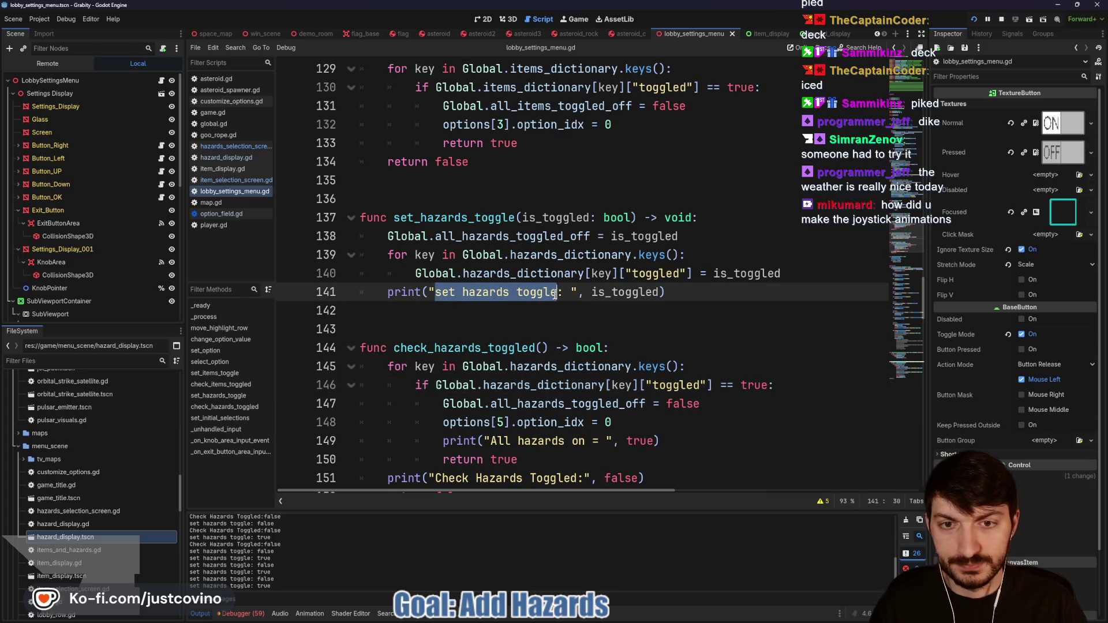
text(All Hazards On)
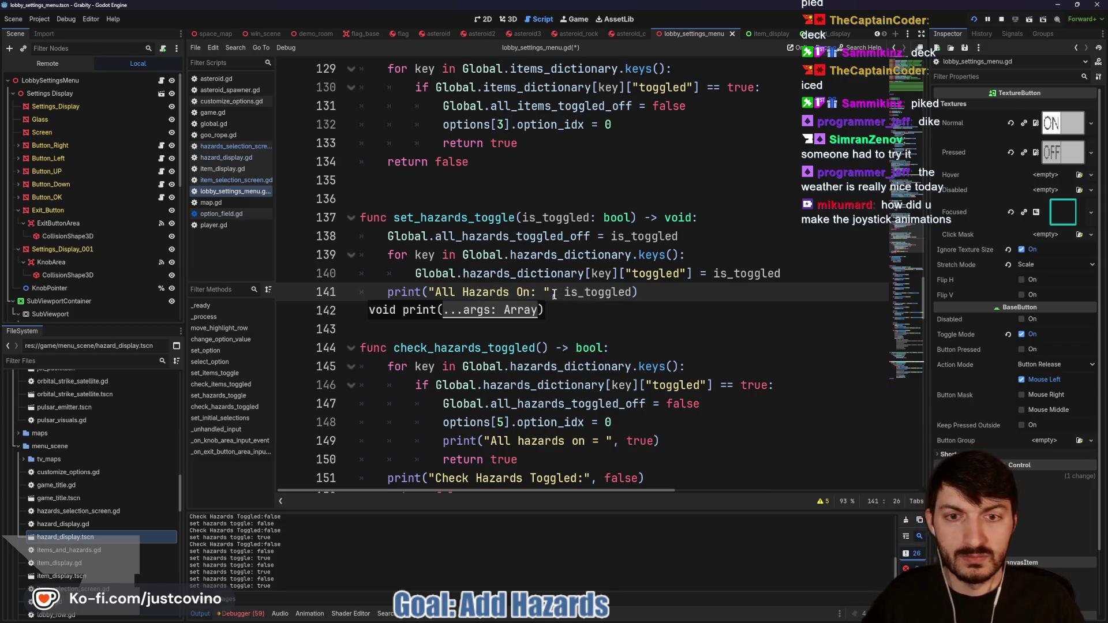
key(F6)
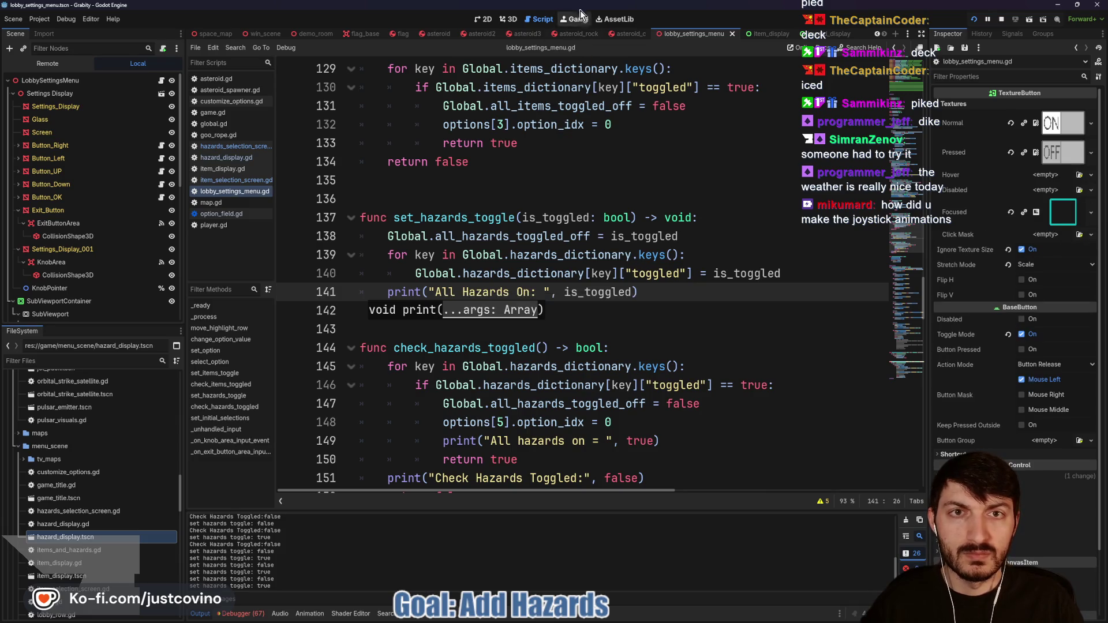
key(Right)
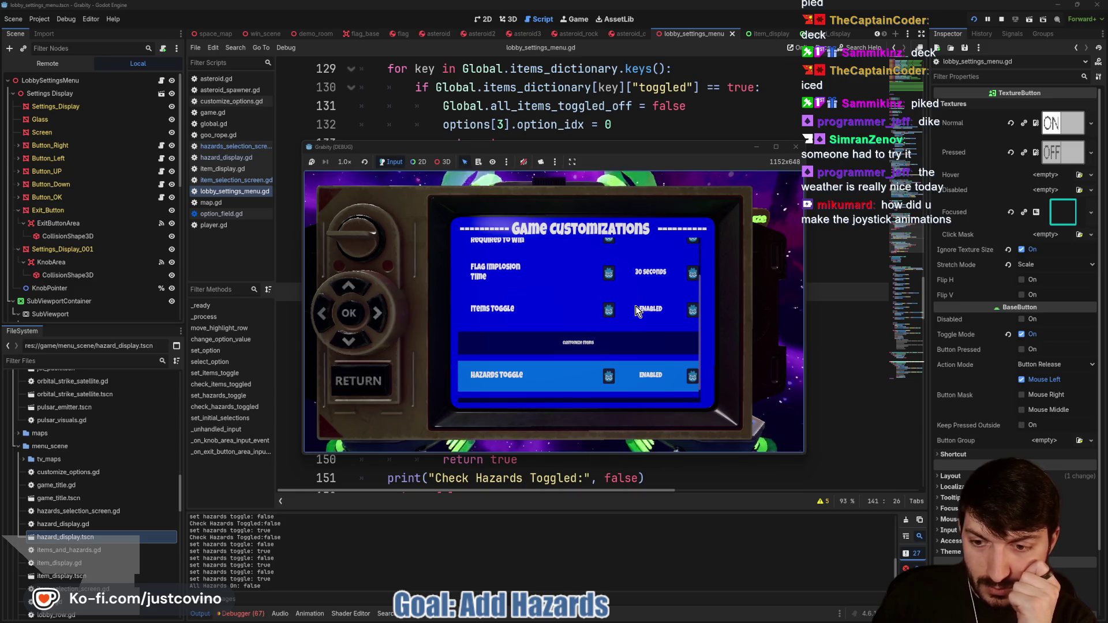
key(F8)
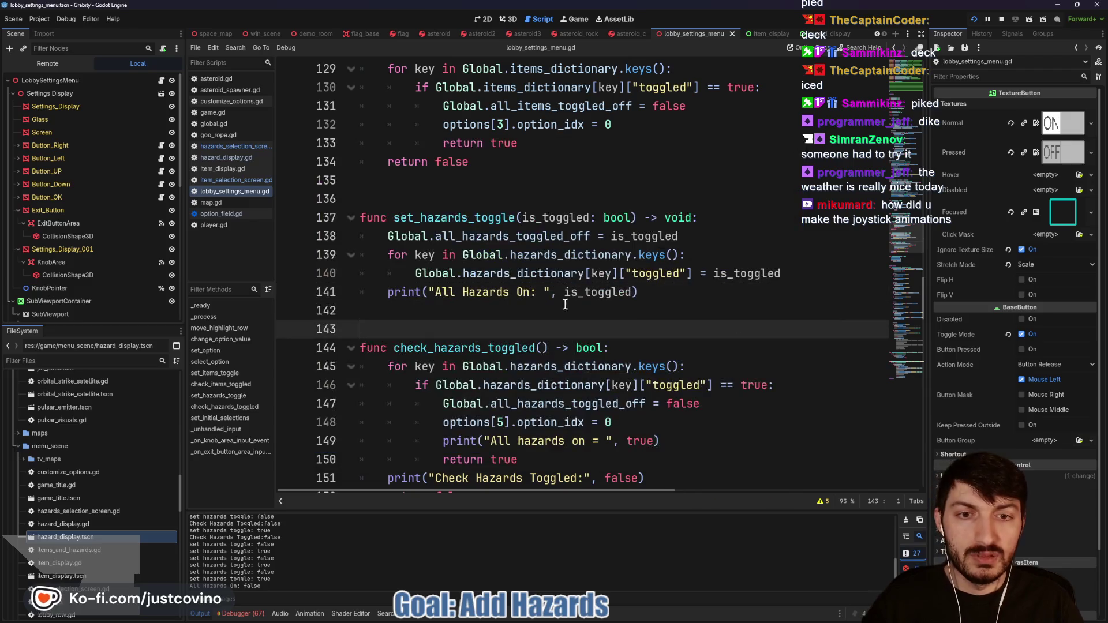
Step: Change the label to "All Hazards Off", relaunch with F6, and toggle Hazards Toggle to DISABLED
key(BackSpace)
key(BackSpace)
text(Off)
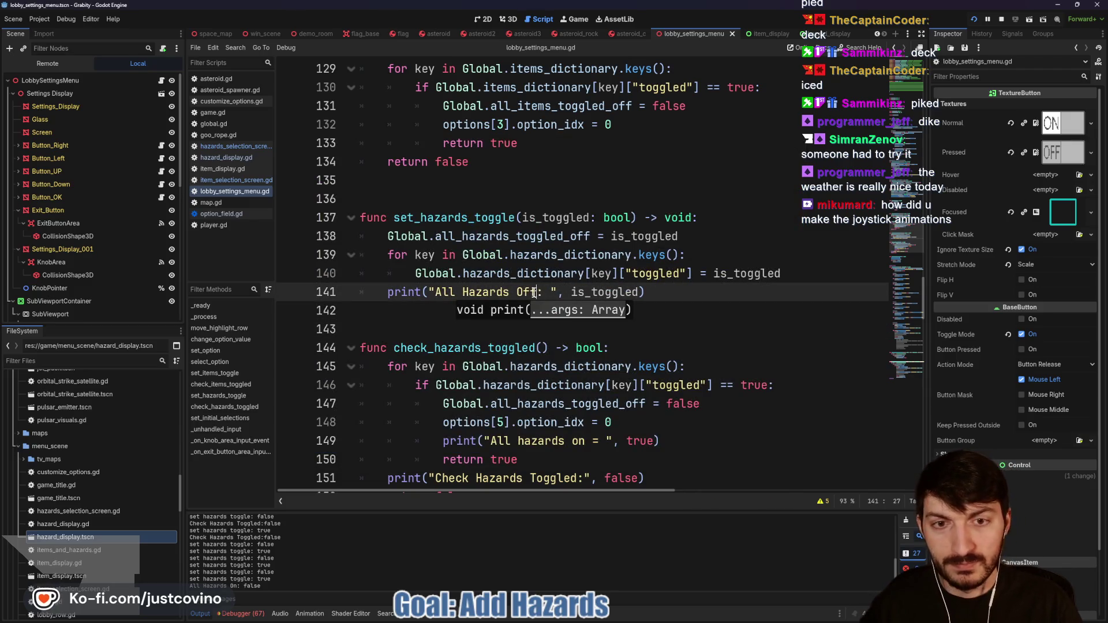
click(684, 296)
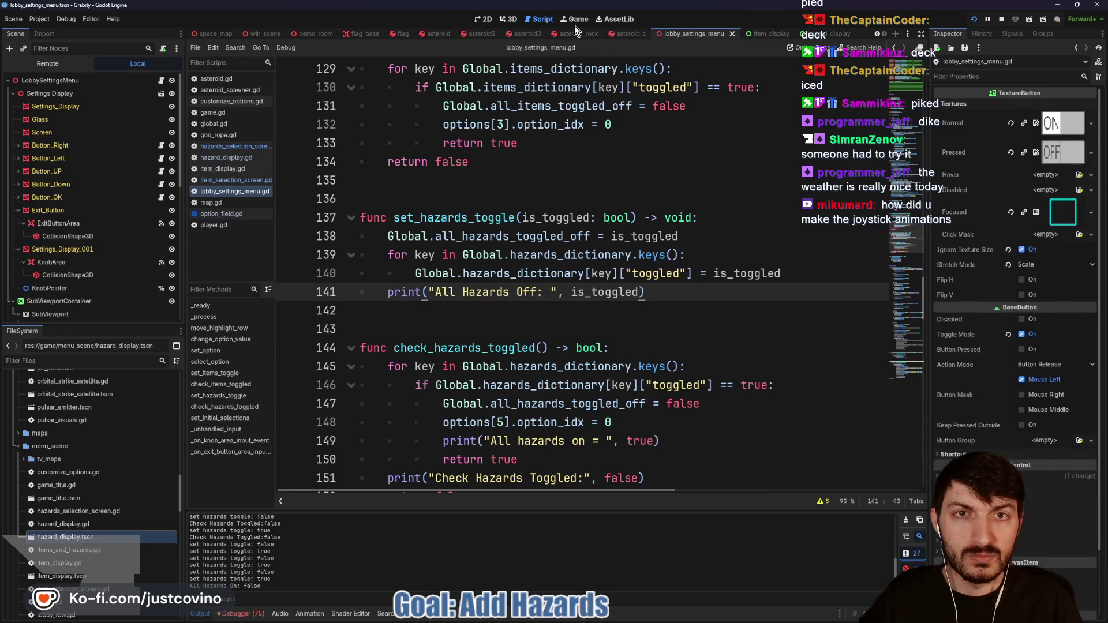
key(F6)
key(Right)
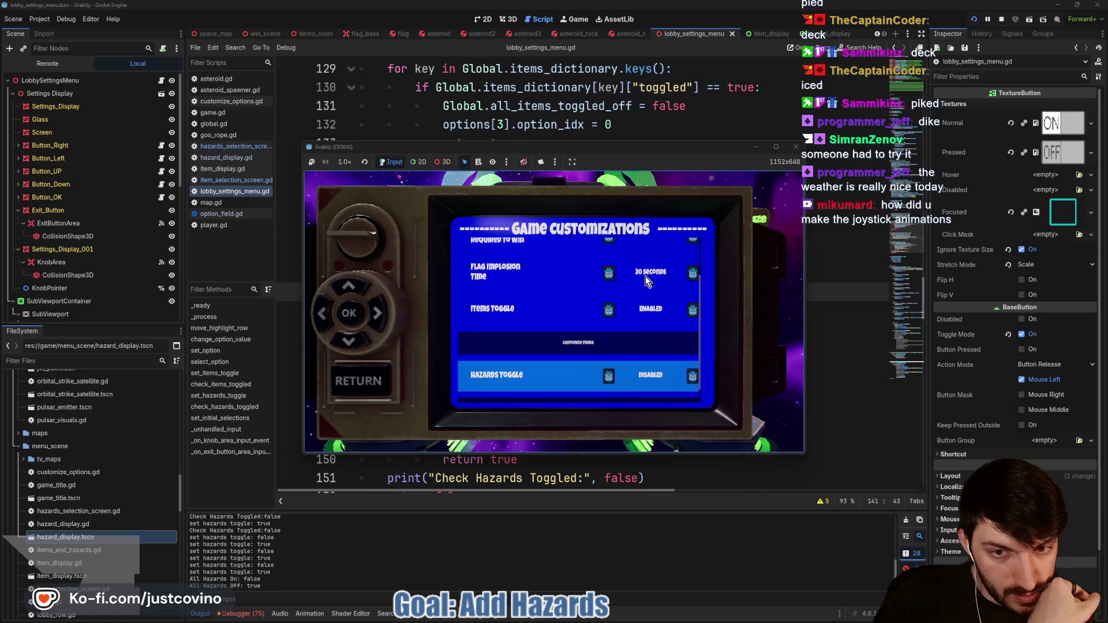
Step: In Hazards Selection, flip Explosive Asteroids on, off and on again, leave and reopen the screen, then return to the script editor
key(Down)
key(Return)
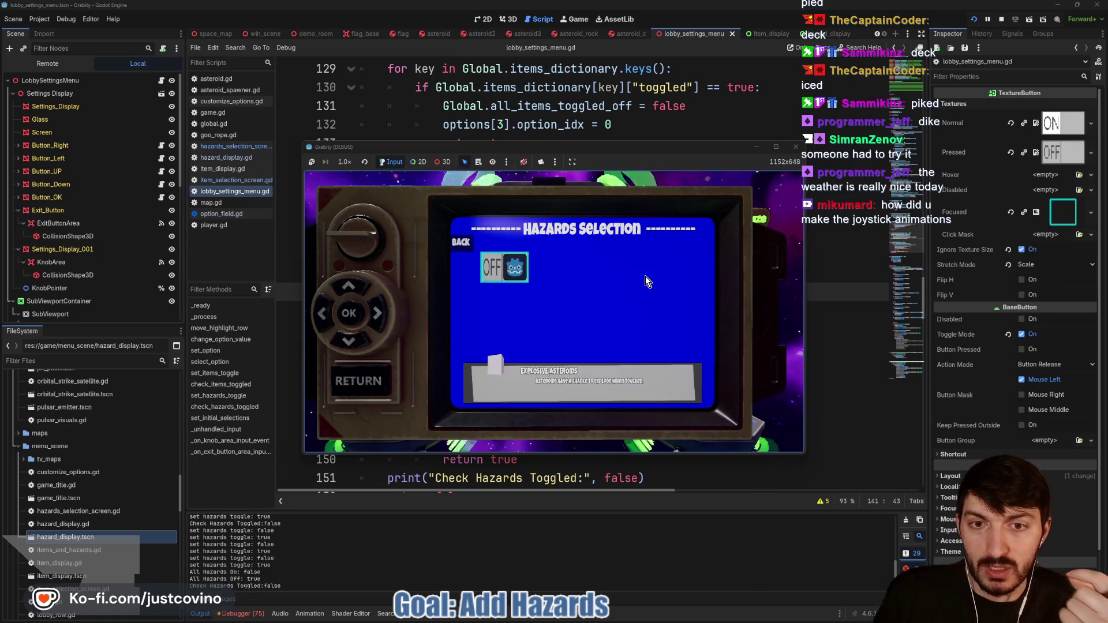
key(Return)
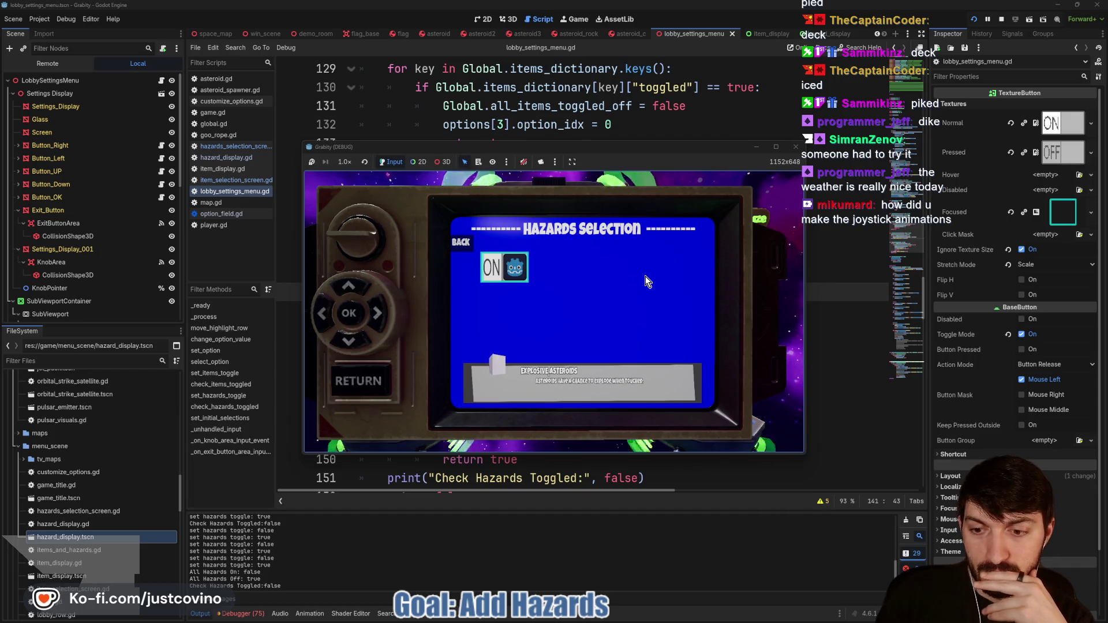
key(Return)
key(Return)
key(Escape)
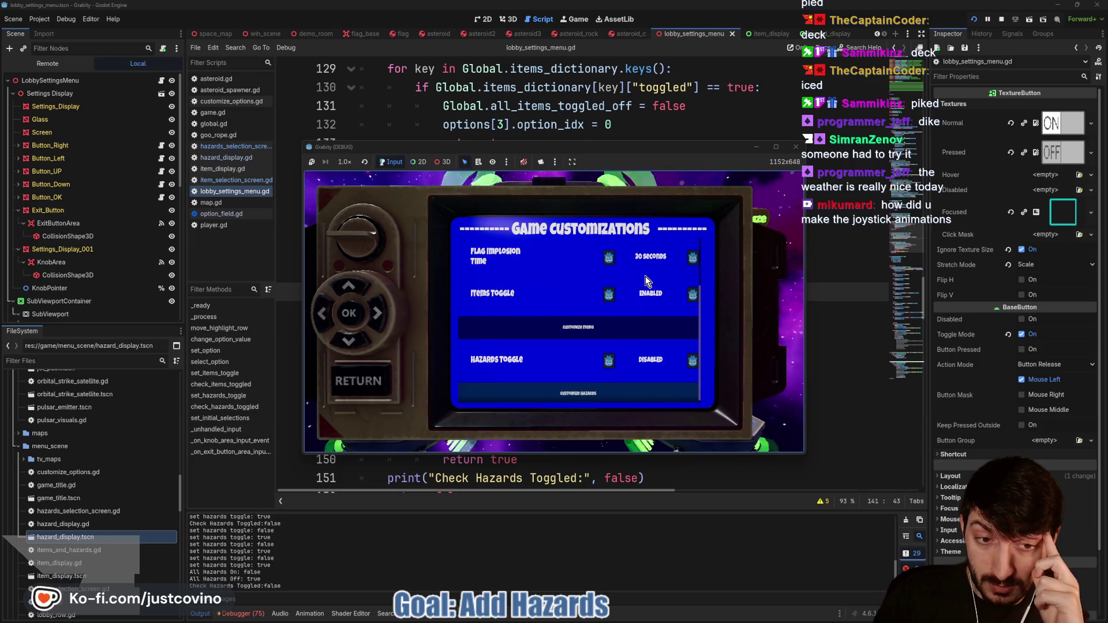
key(Return)
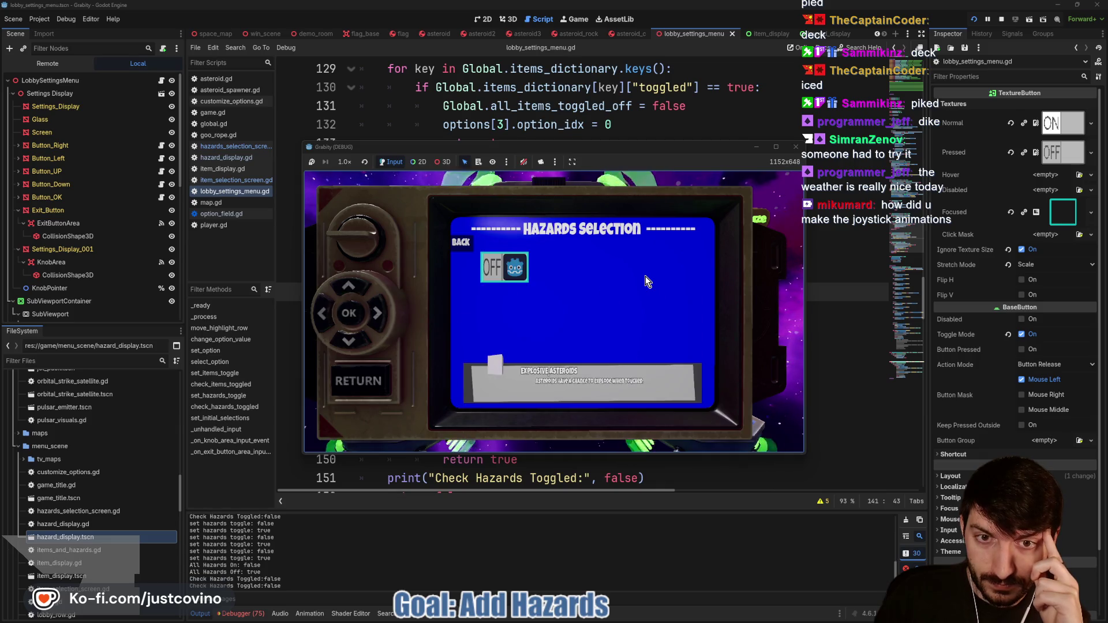
key(Escape)
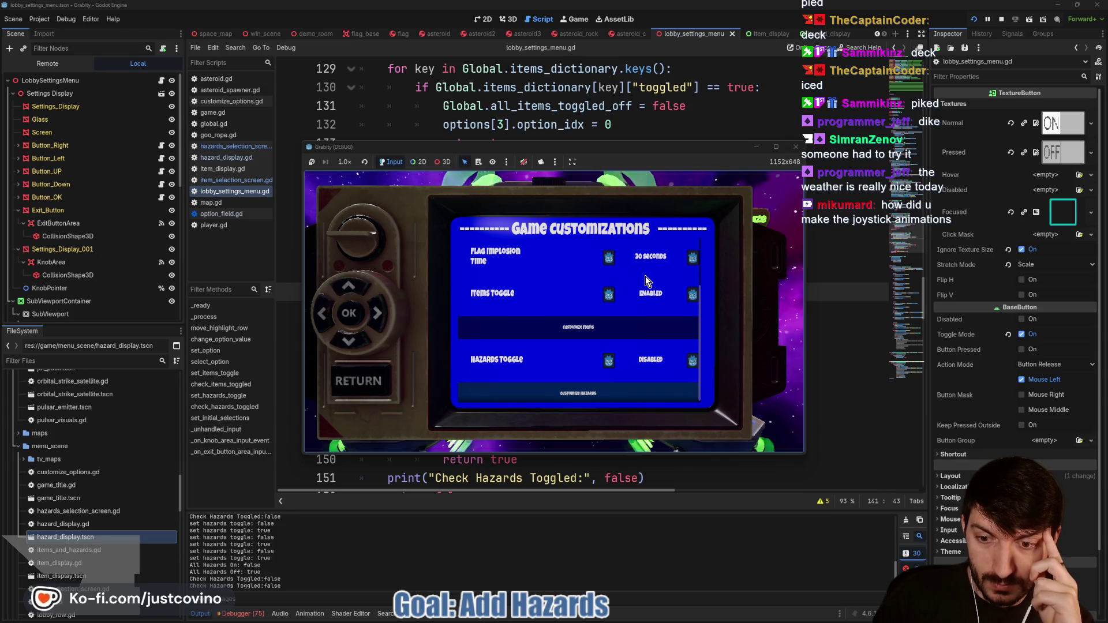
click(716, 106)
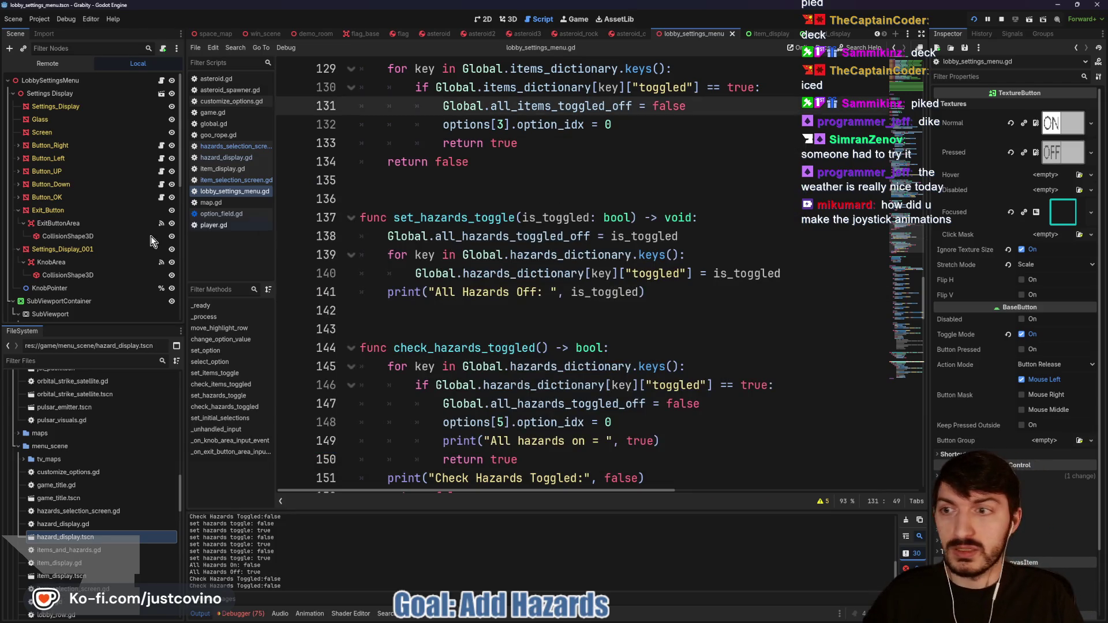
Step: Open hazards_selection_screen.gd and review its _on_visibility_changed handler and surrounding code
scroll(89, 273, down, 5)
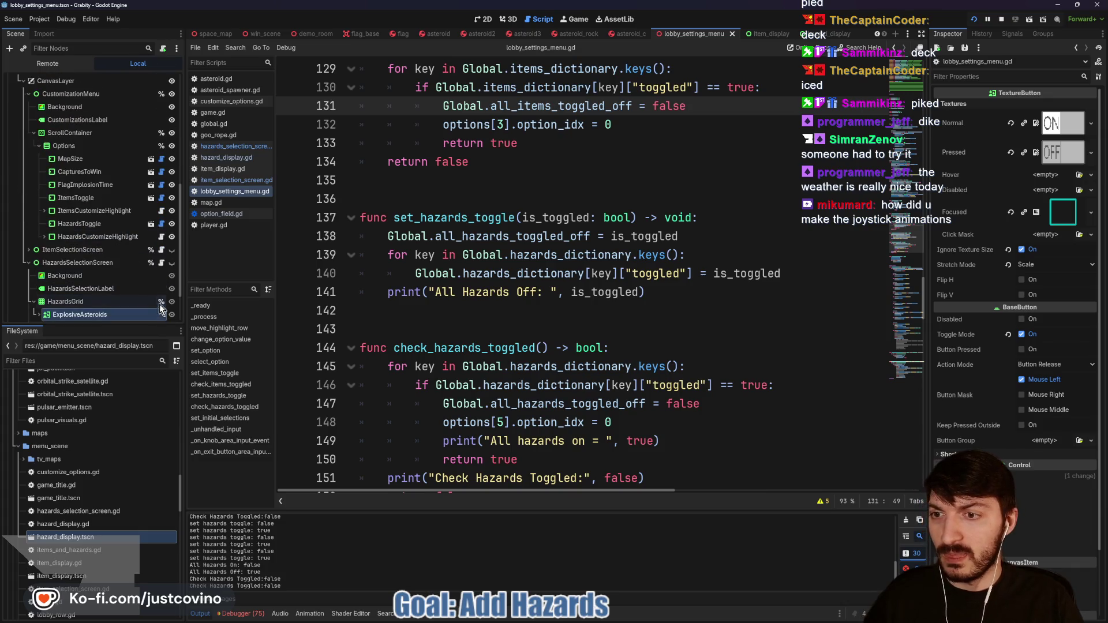
scroll(156, 288, down, 2)
click(162, 209)
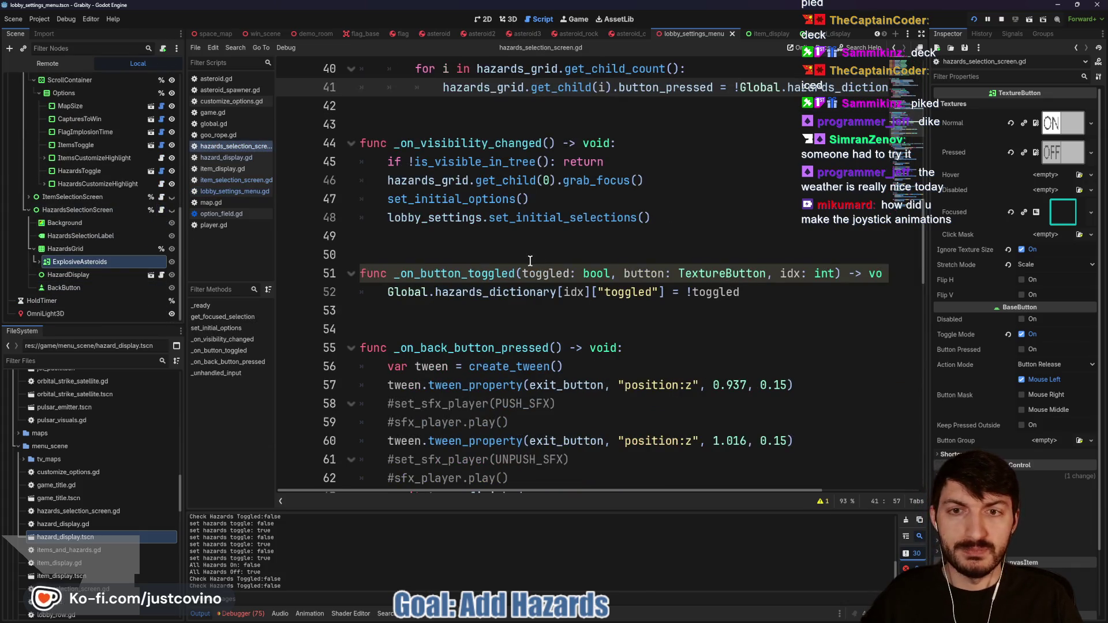
scroll(530, 261, up, 2)
click(464, 255)
double_click(481, 256)
scroll(590, 265, up, 5)
scroll(590, 264, up, 4)
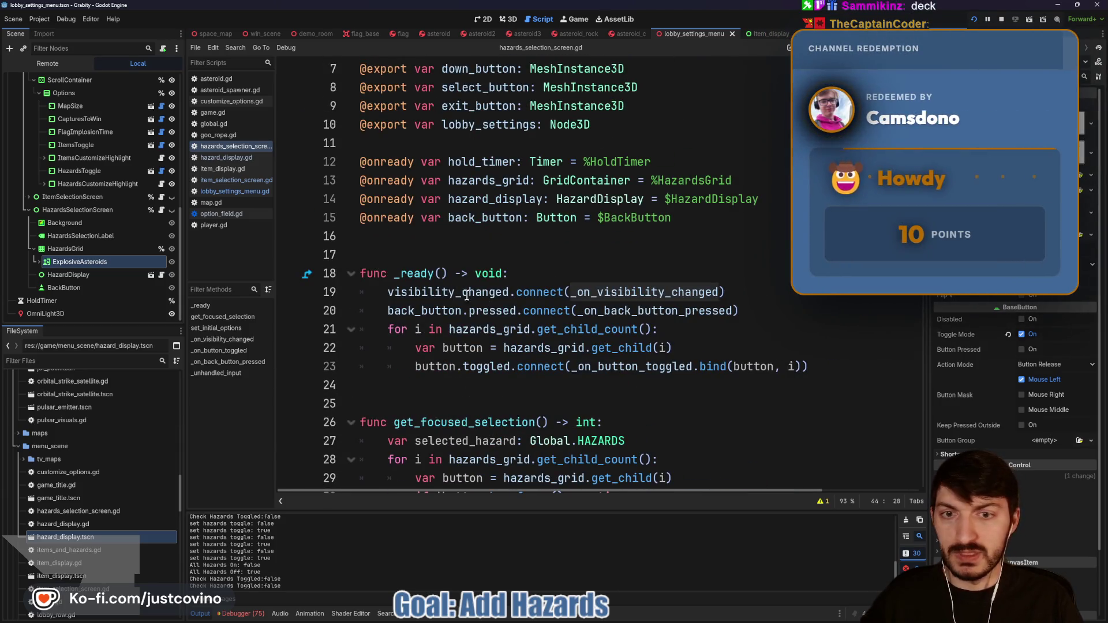
mouse_move(488, 296)
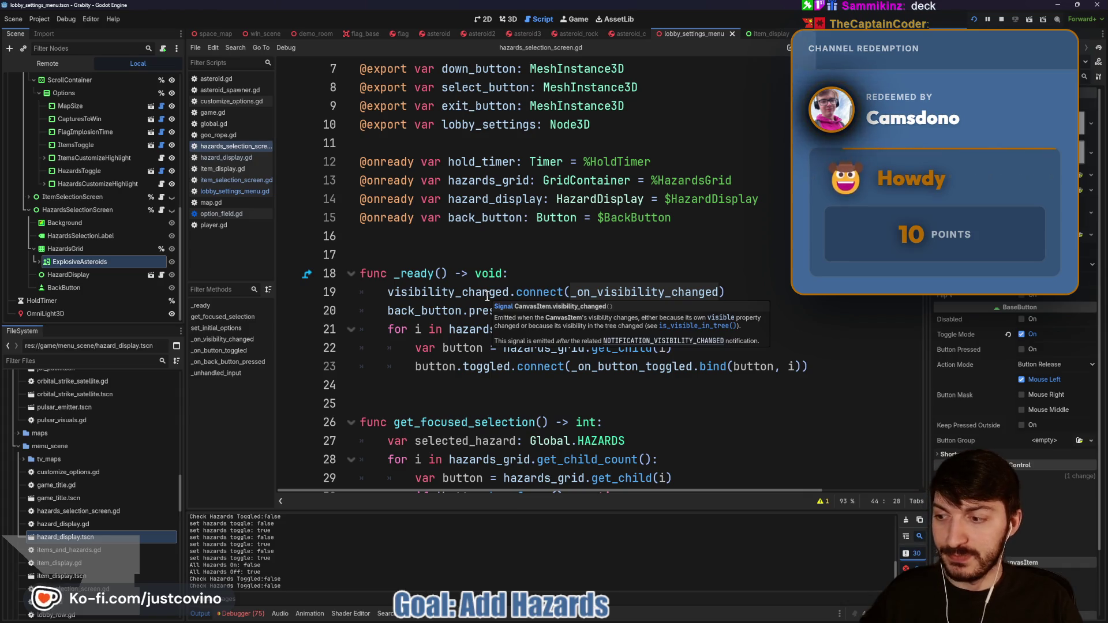
scroll(488, 296, down, 9)
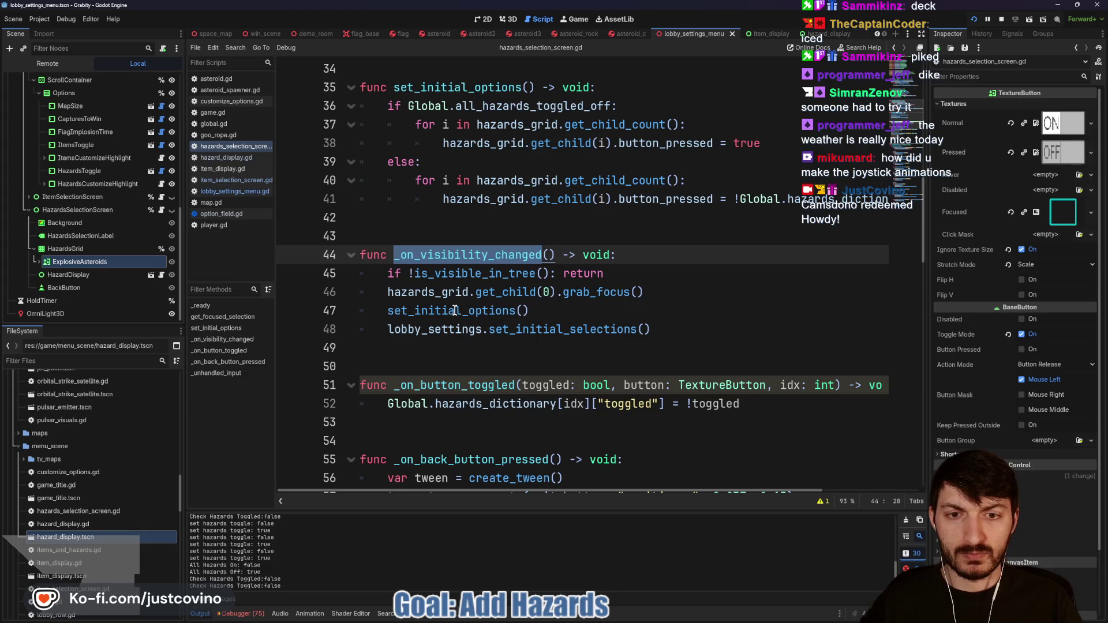
scroll(424, 309, down, 1)
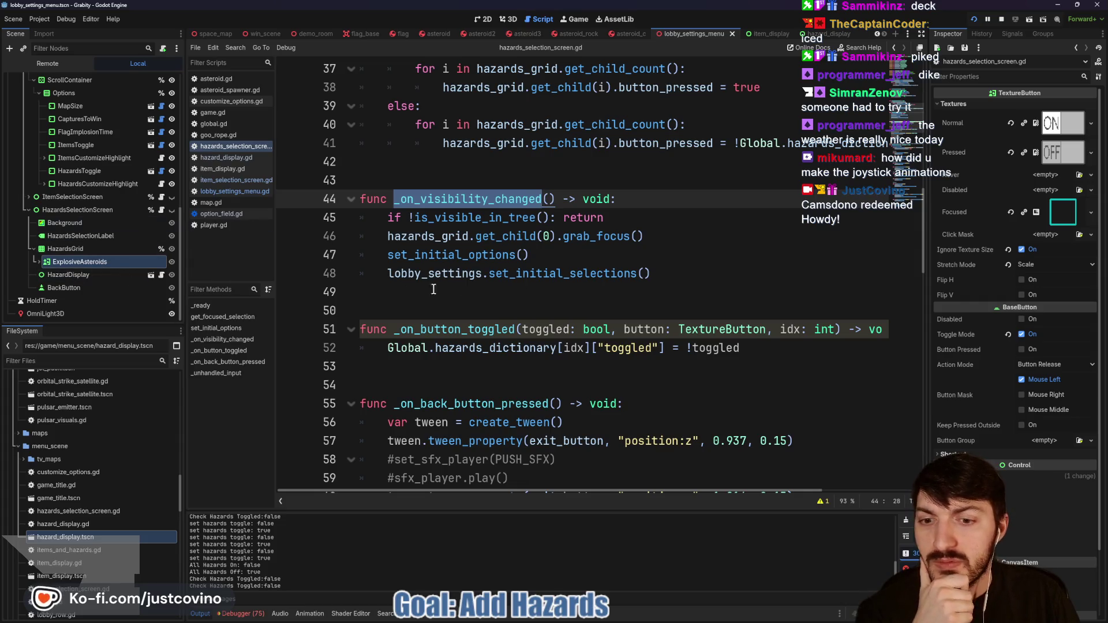
scroll(434, 289, down, 5)
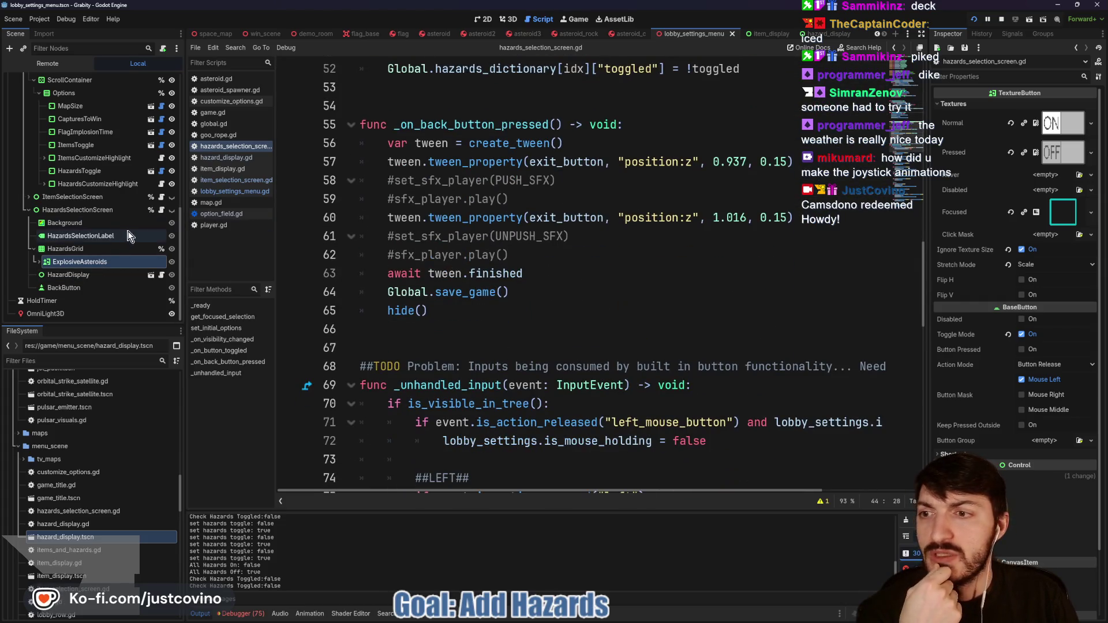
Step: Open item_selection_screen.gd from the ItemSelectionScreen node and scroll through it
click(162, 198)
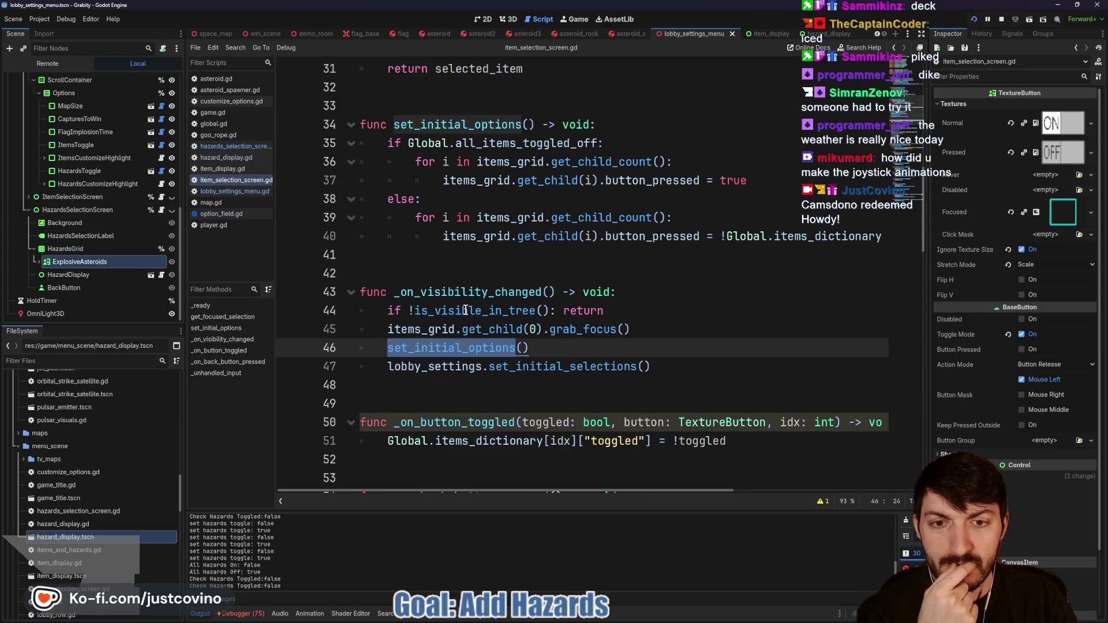
scroll(465, 310, down, 1)
scroll(479, 301, down, 5)
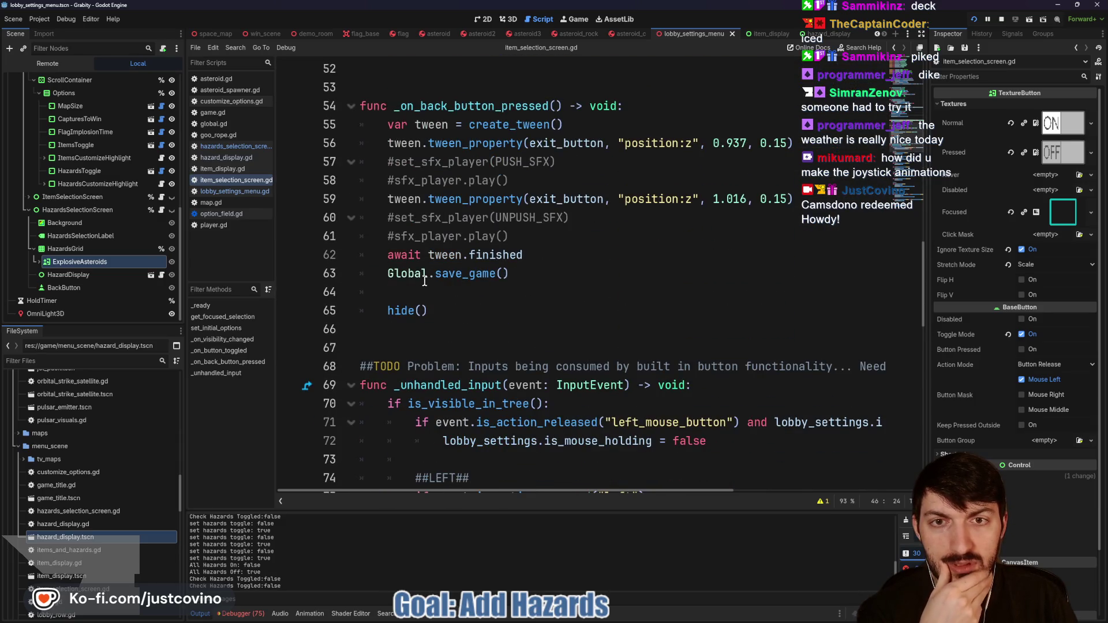
scroll(516, 301, down, 4)
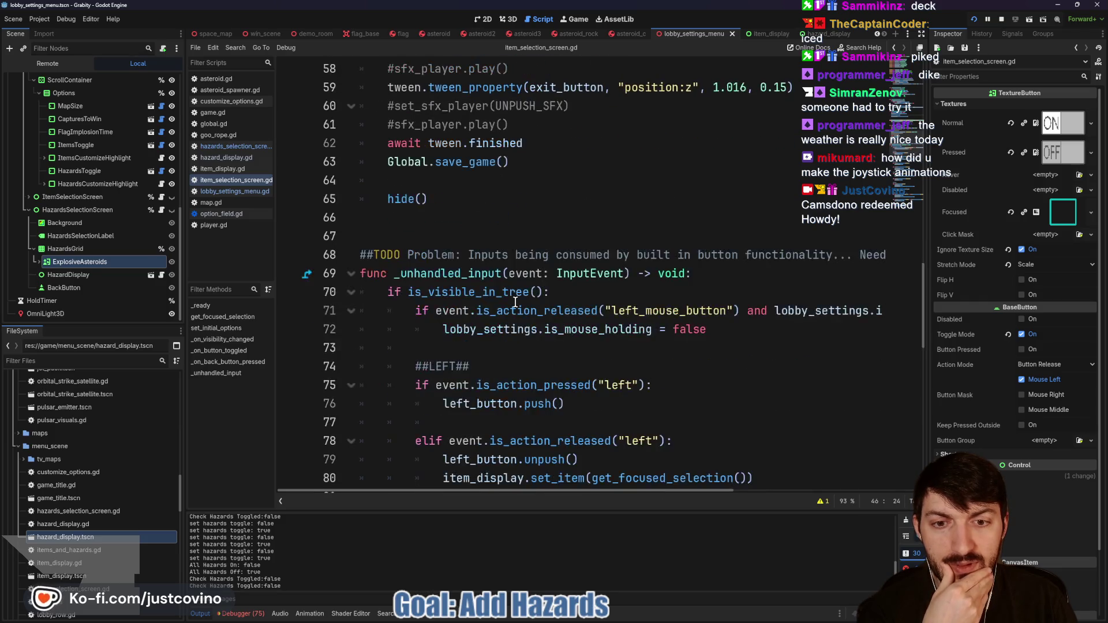
scroll(511, 297, down, 11)
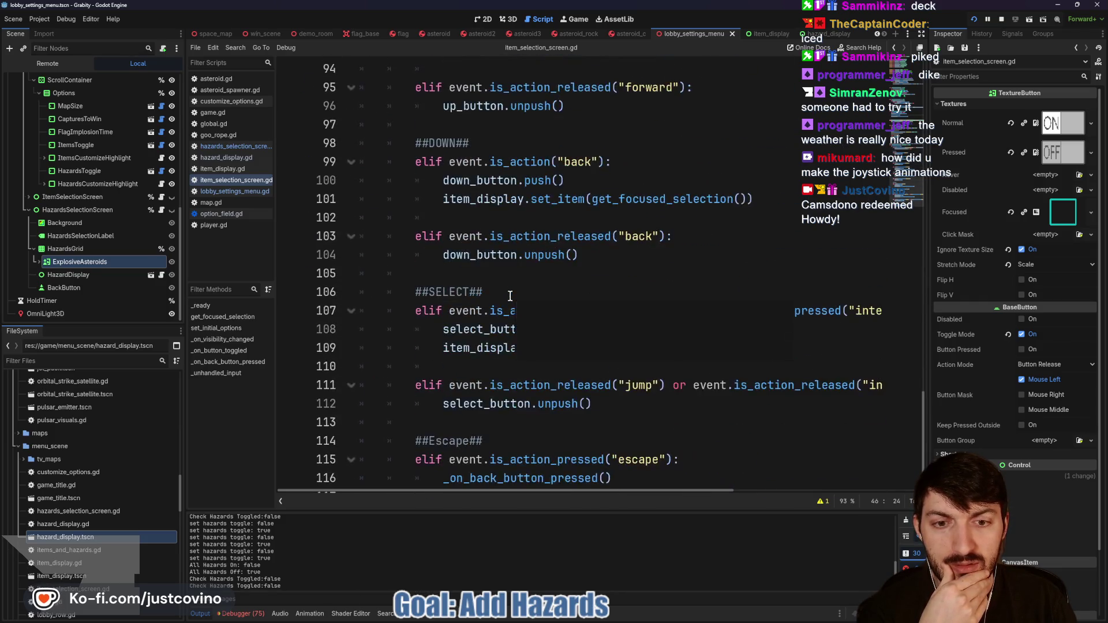
scroll(510, 297, up, 11)
Step: Run Grabity and open the Customize Items selection screen
key(F6)
key(Up)
key(Up)
key(Up)
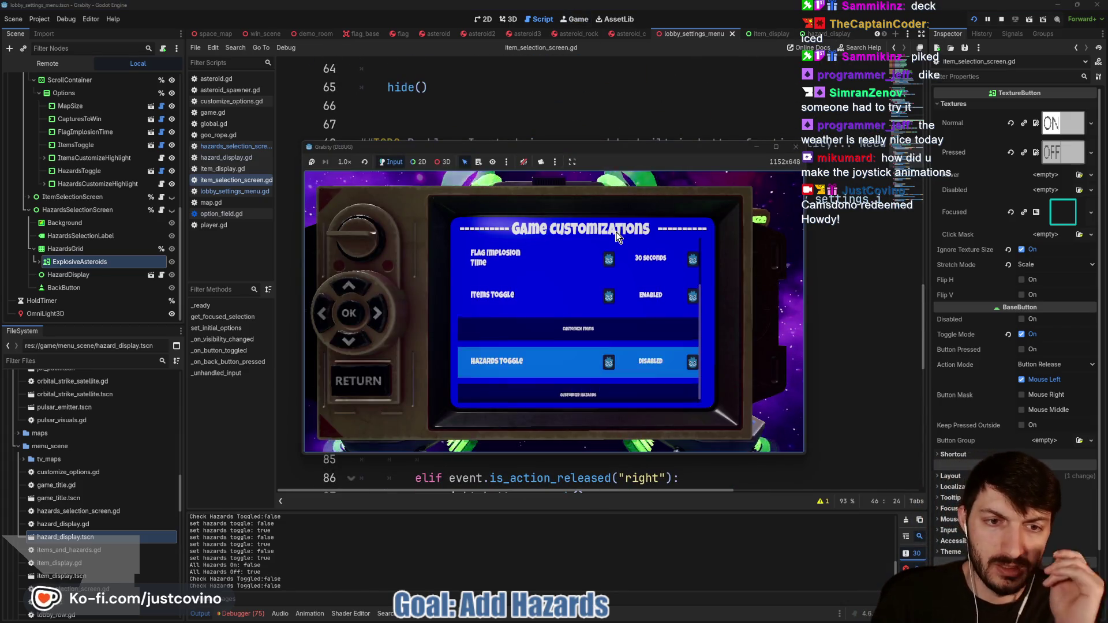
key(Down)
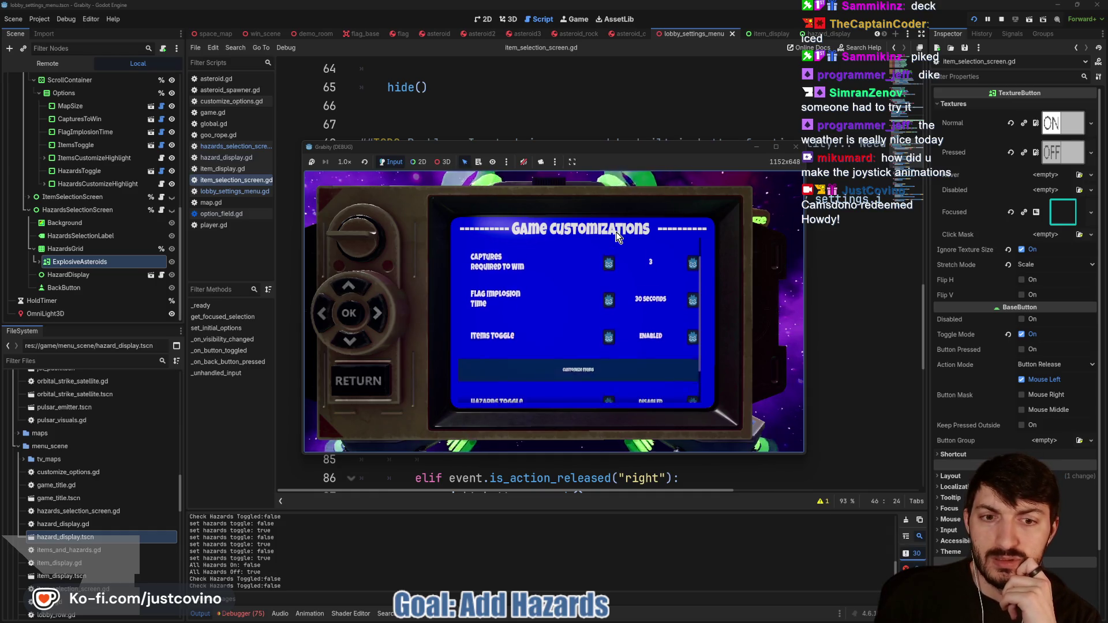
key(Return)
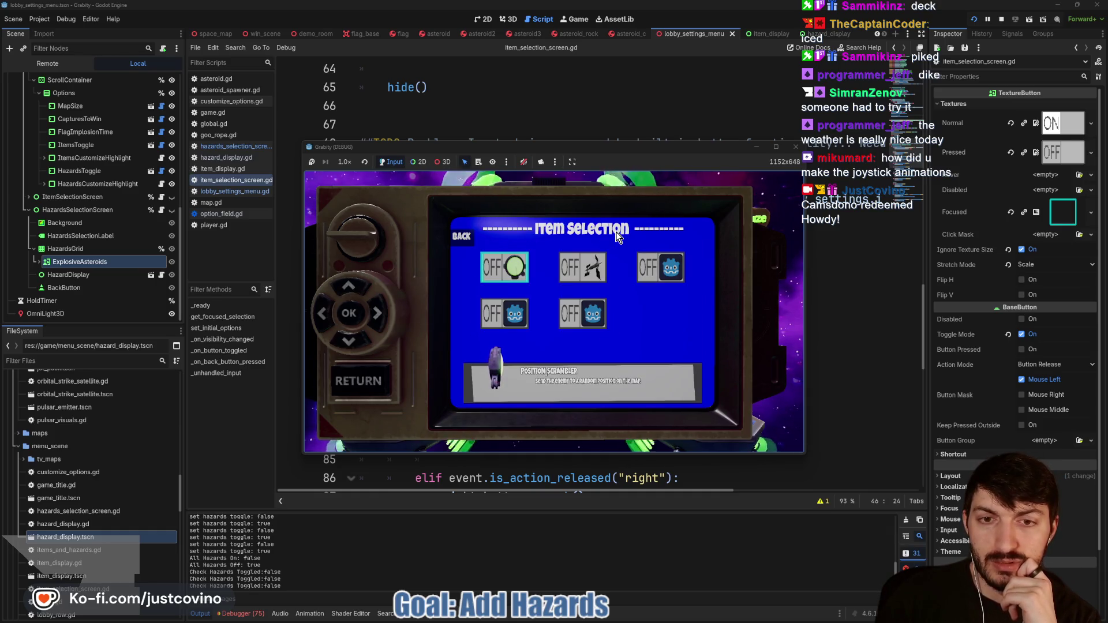
Step: Switch all five items on in Item Selection, then return to Game Customizations
key(Return)
key(Right)
key(Return)
key(Right)
key(Return)
key(Left)
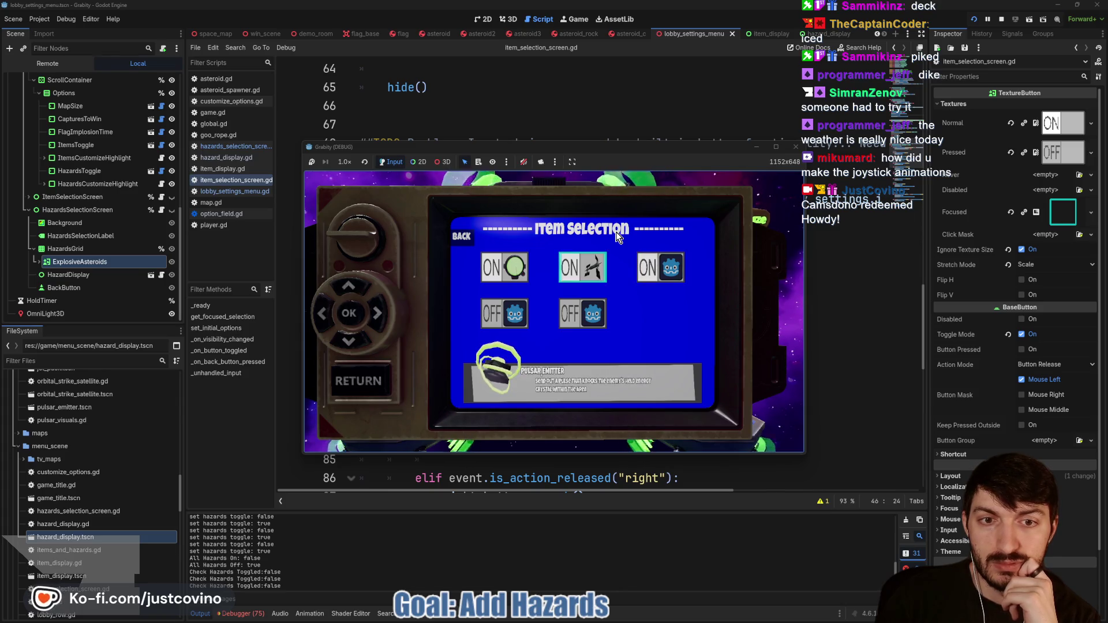
key(Down)
key(Return)
key(Left)
key(Return)
key(Escape)
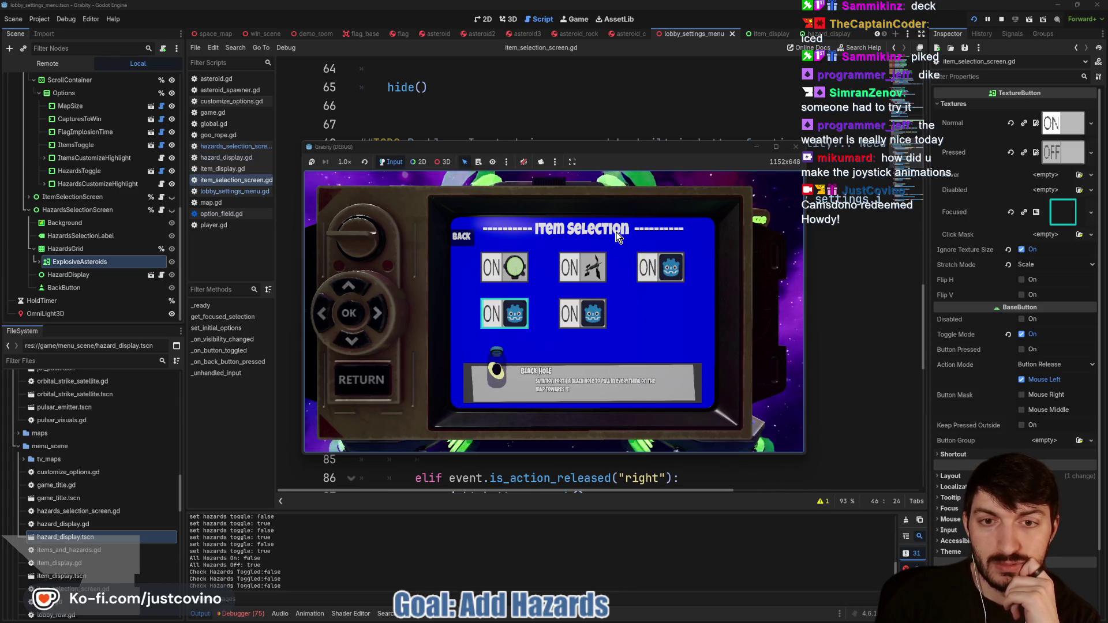
Step: Reopen Item Selection from Customize Items to check the item states, then go back
key(Up)
key(Down)
key(Down)
key(Down)
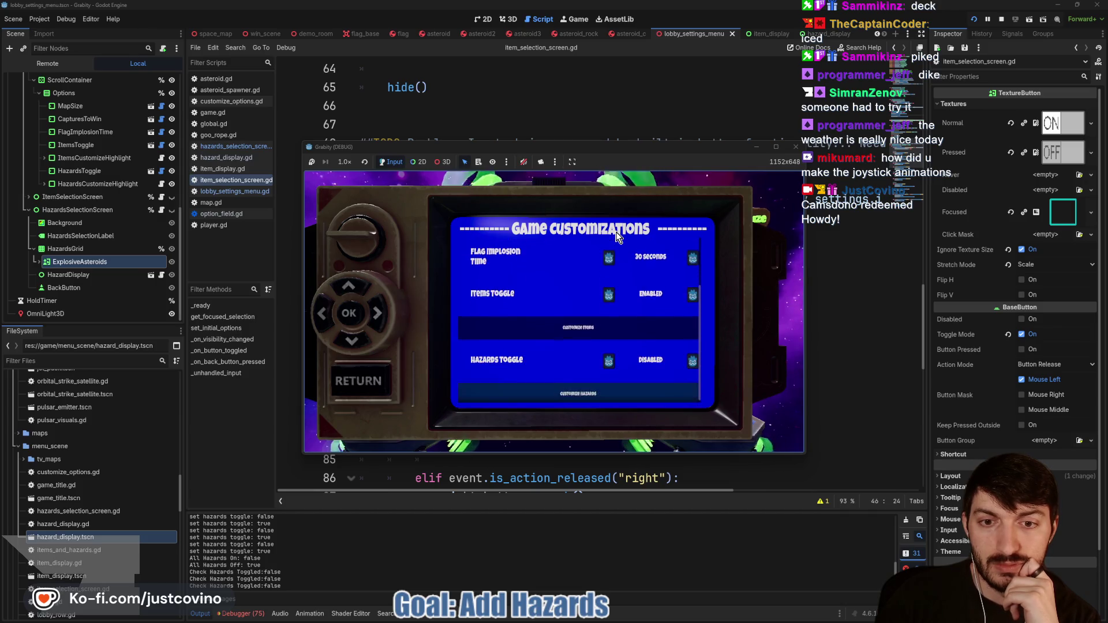
key(Up)
key(Up)
key(Up)
key(Up)
key(Down)
key(Return)
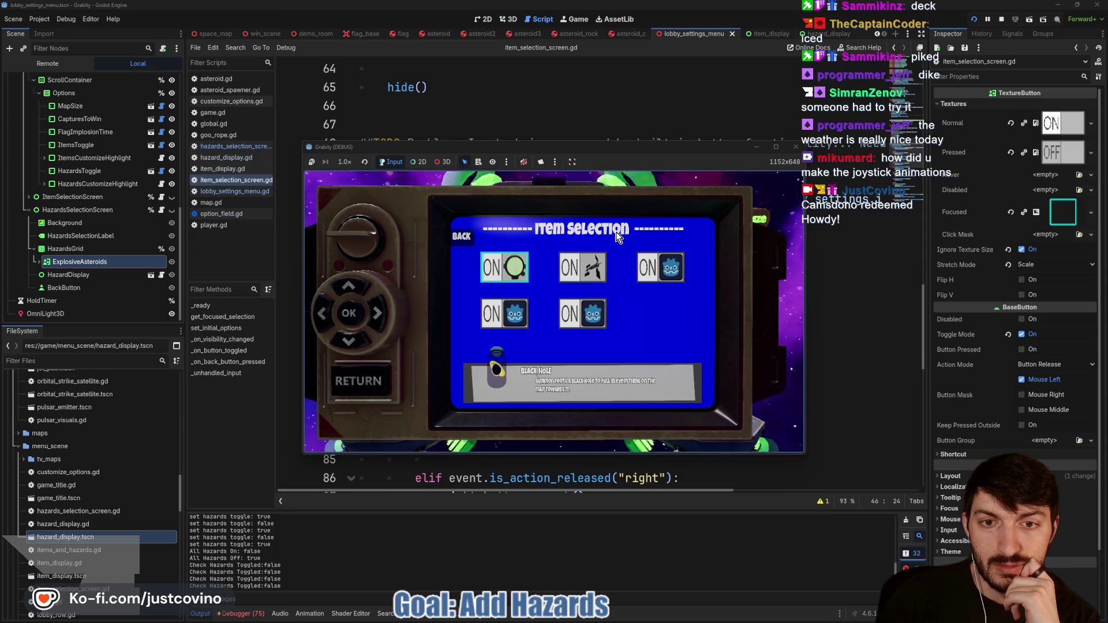
key(Escape)
Step: Set Items Toggle to DISABLED and check Item Selection, then re-enable it and recheck
key(Up)
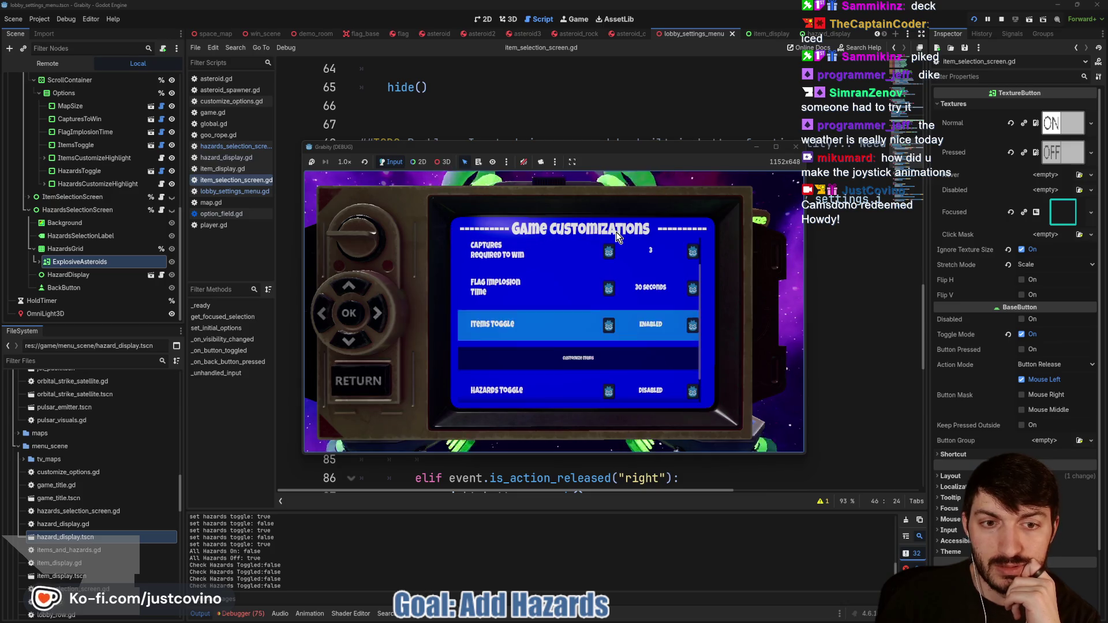
key(Right)
key(Down)
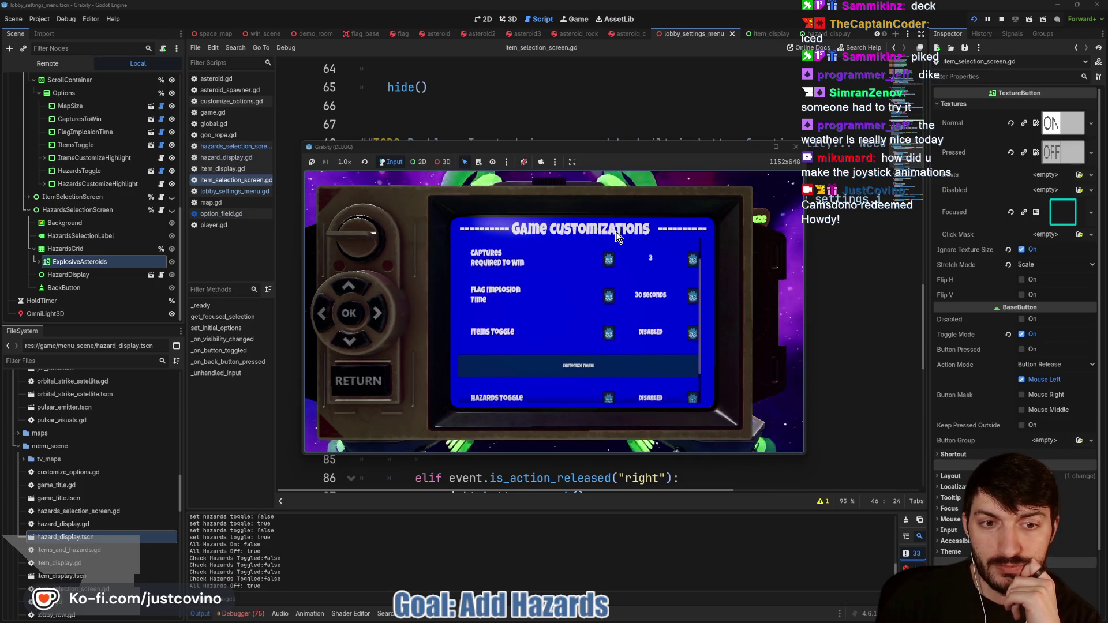
key(Return)
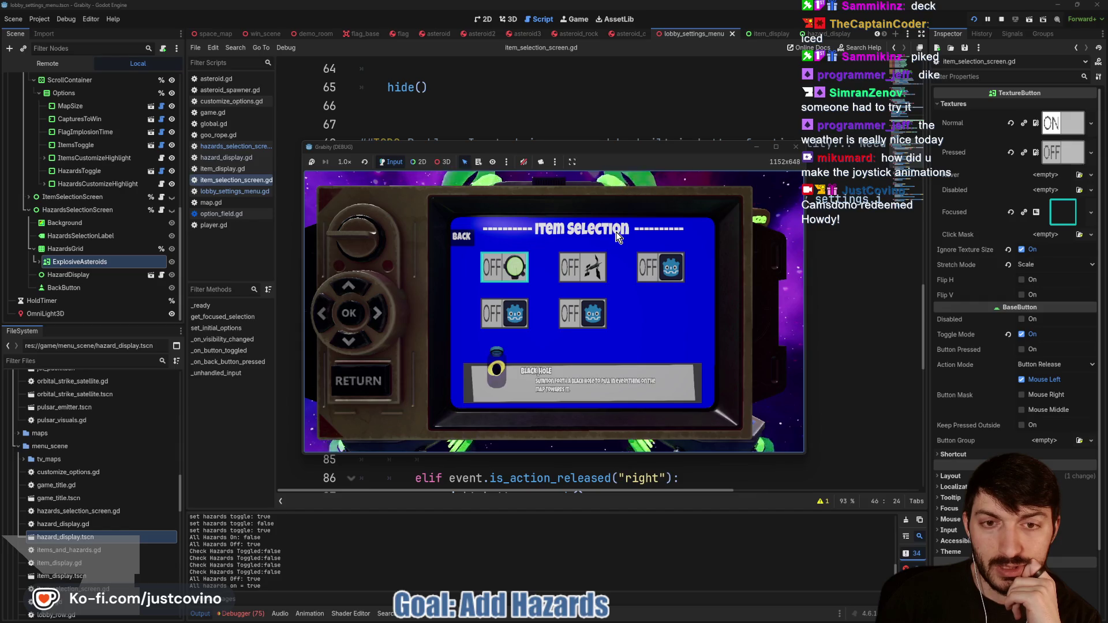
key(Escape)
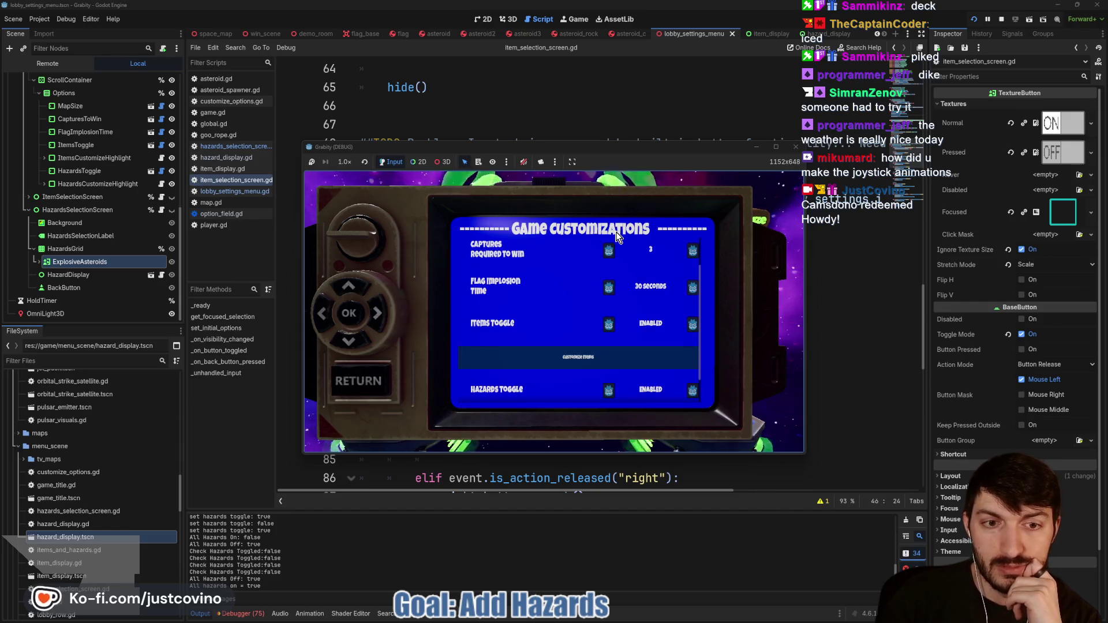
key(Up)
key(Right)
key(Right)
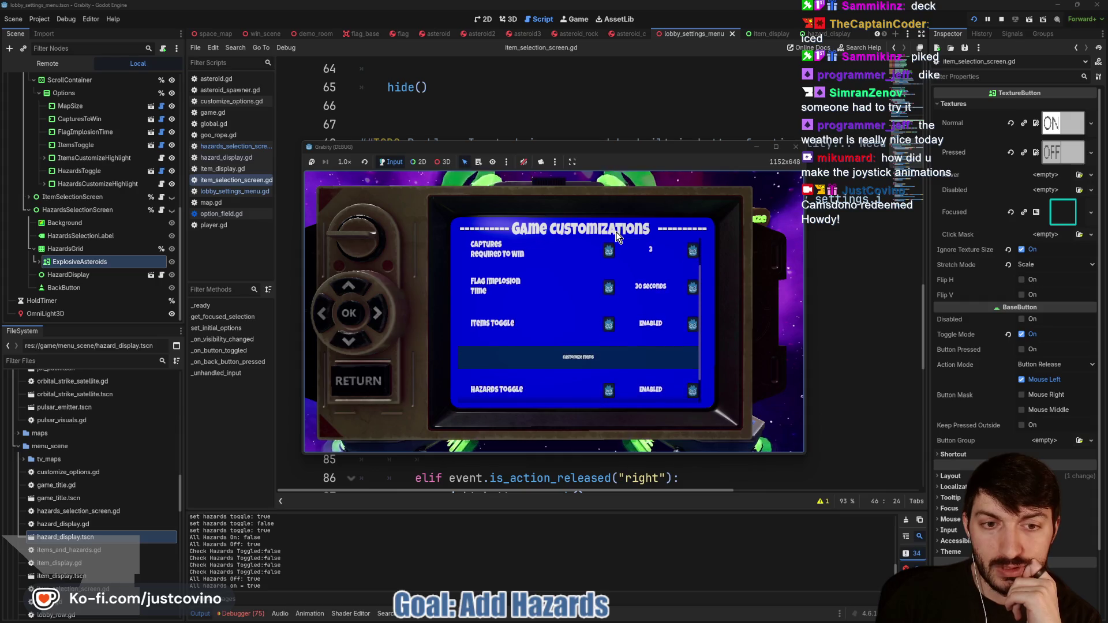
key(Down)
key(Return)
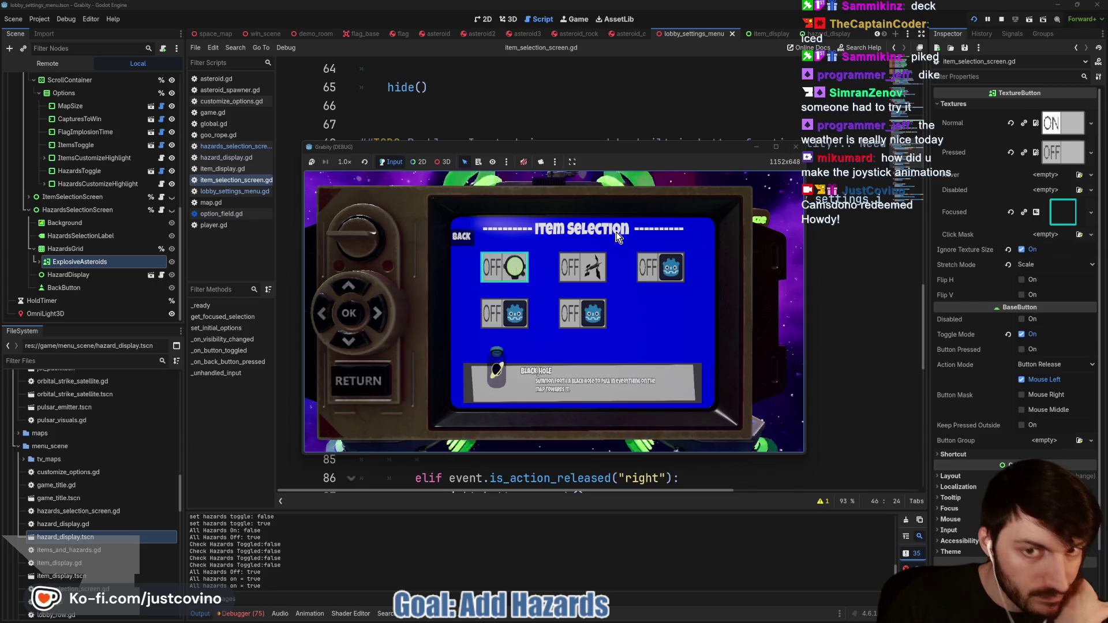
key(Escape)
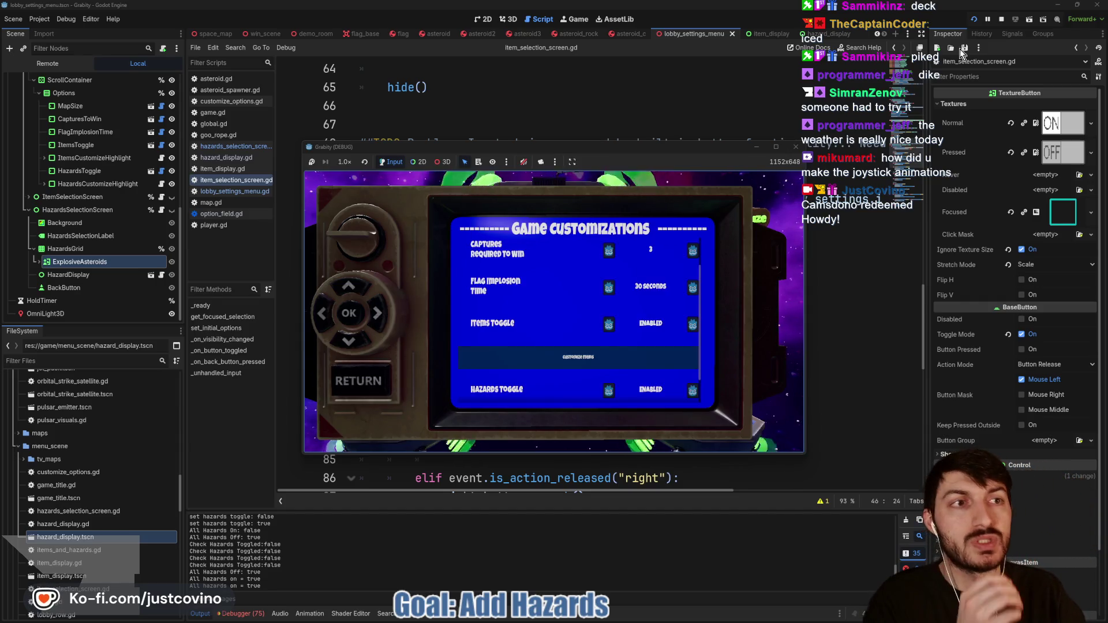
Step: Stop the game and paste lobby_settings.set_initial_selections() before hide() in the item screen's back-button handler
click(1000, 19)
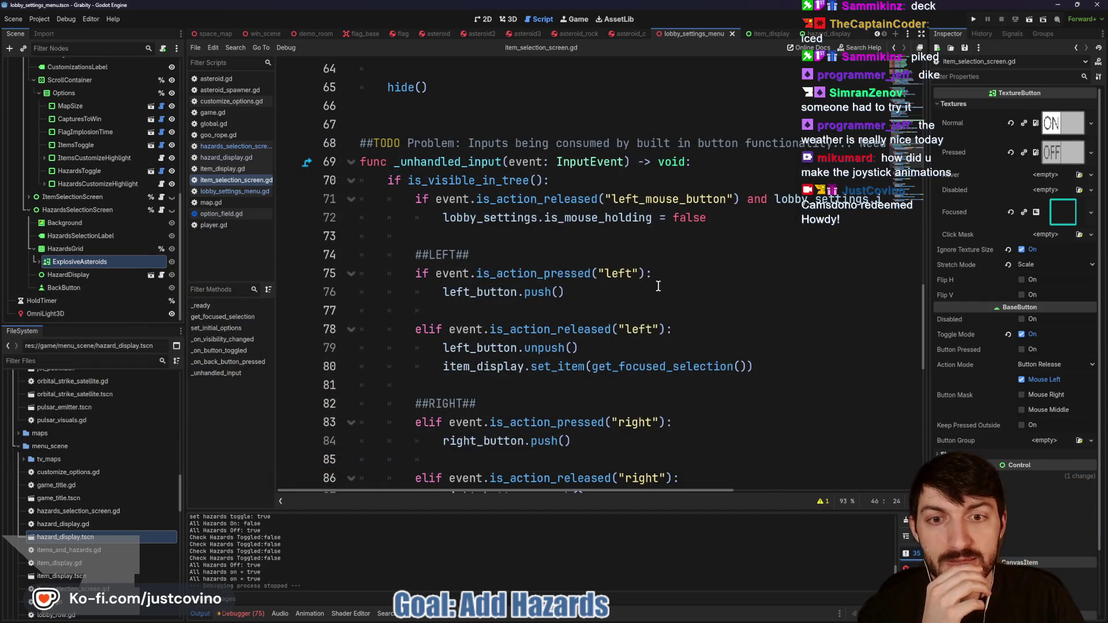
scroll(638, 292, up, 5)
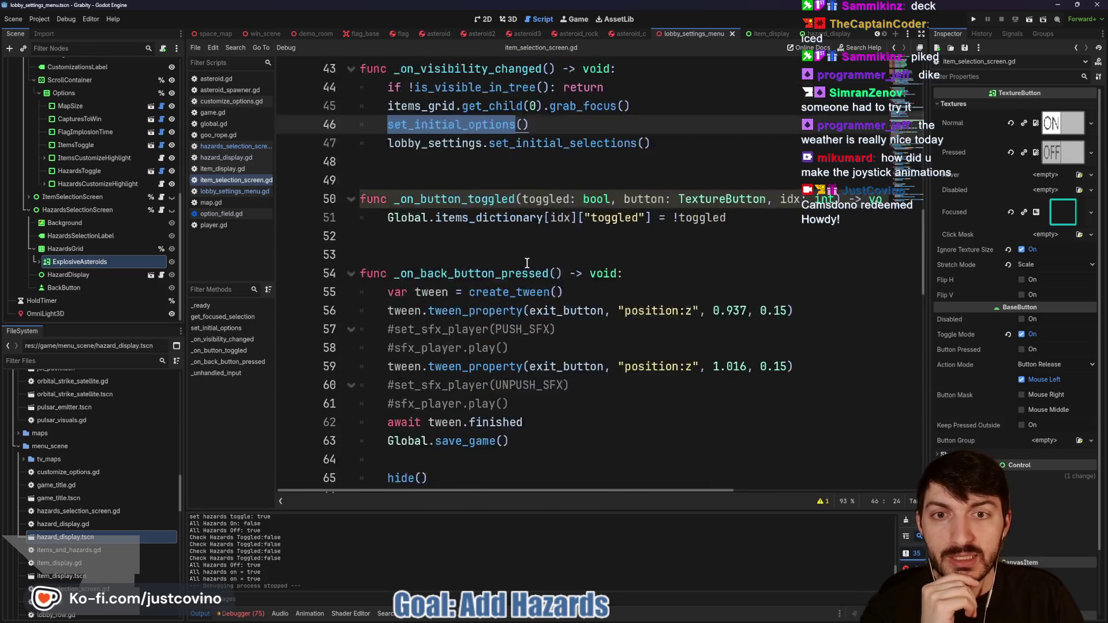
click(659, 203)
drag(660, 203, 386, 201)
key(ctrl+c)
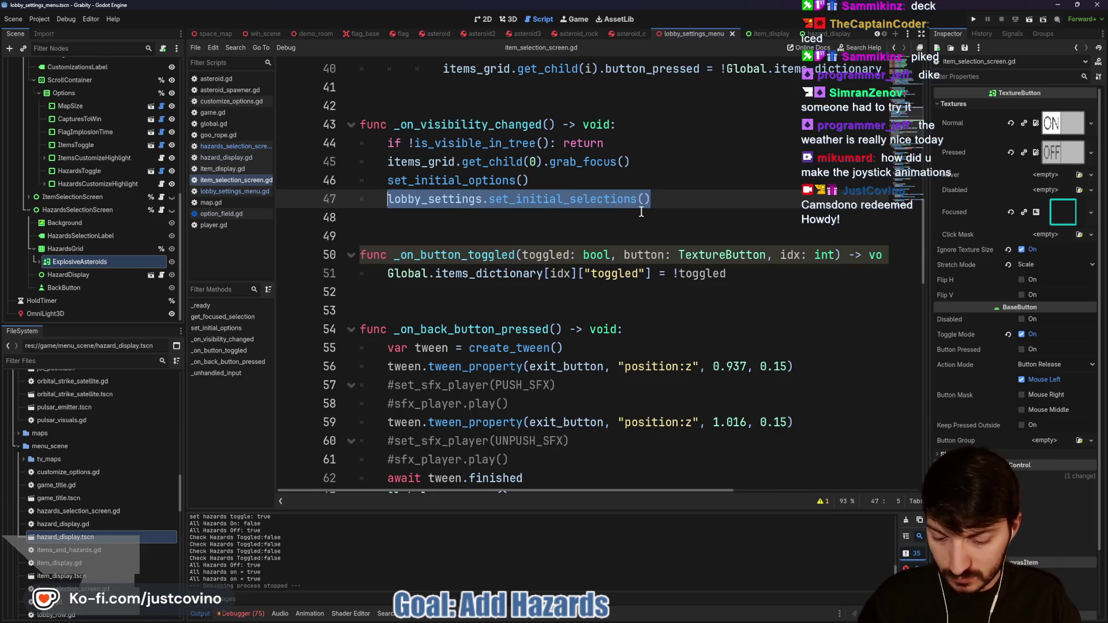
scroll(641, 211, down, 12)
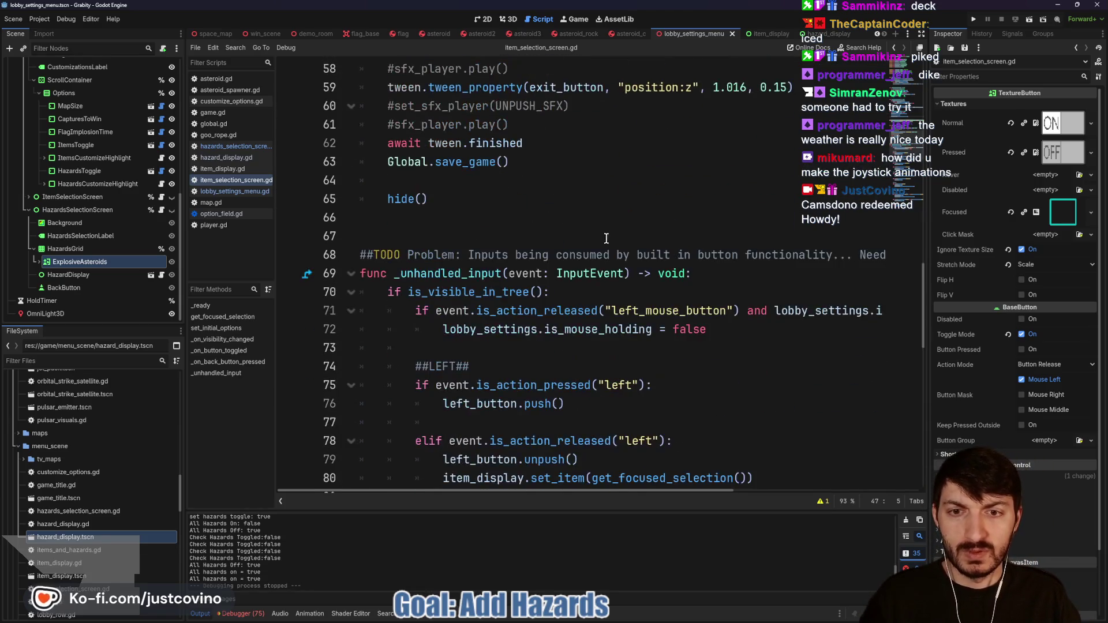
scroll(597, 244, down, 7)
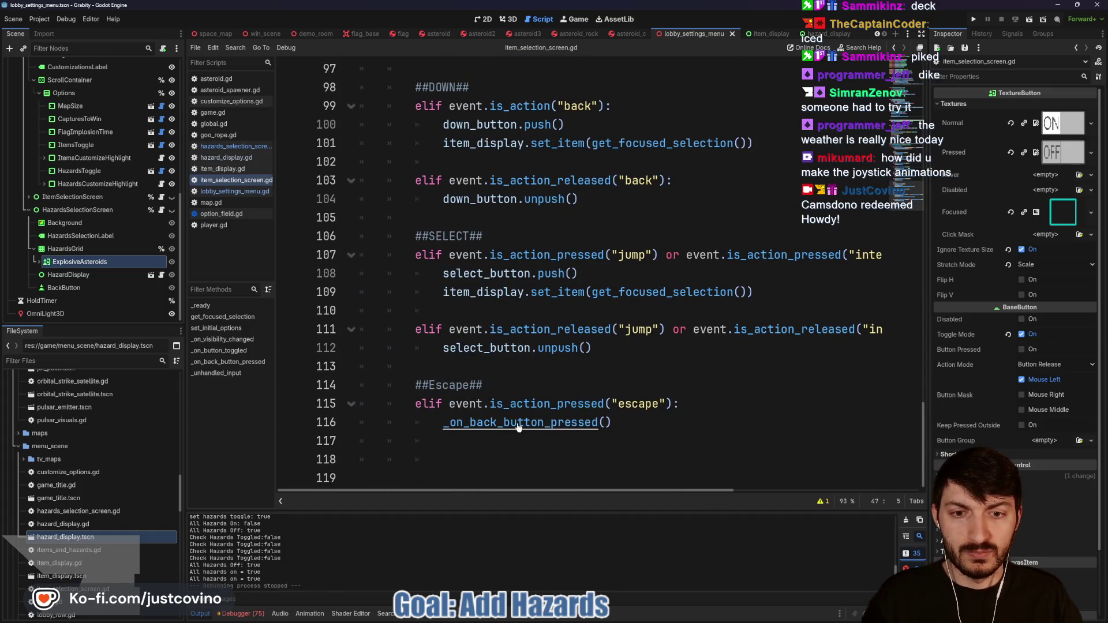
ctrl+click(564, 422)
scroll(536, 356, down, 2)
click(520, 346)
key(ctrl+v)
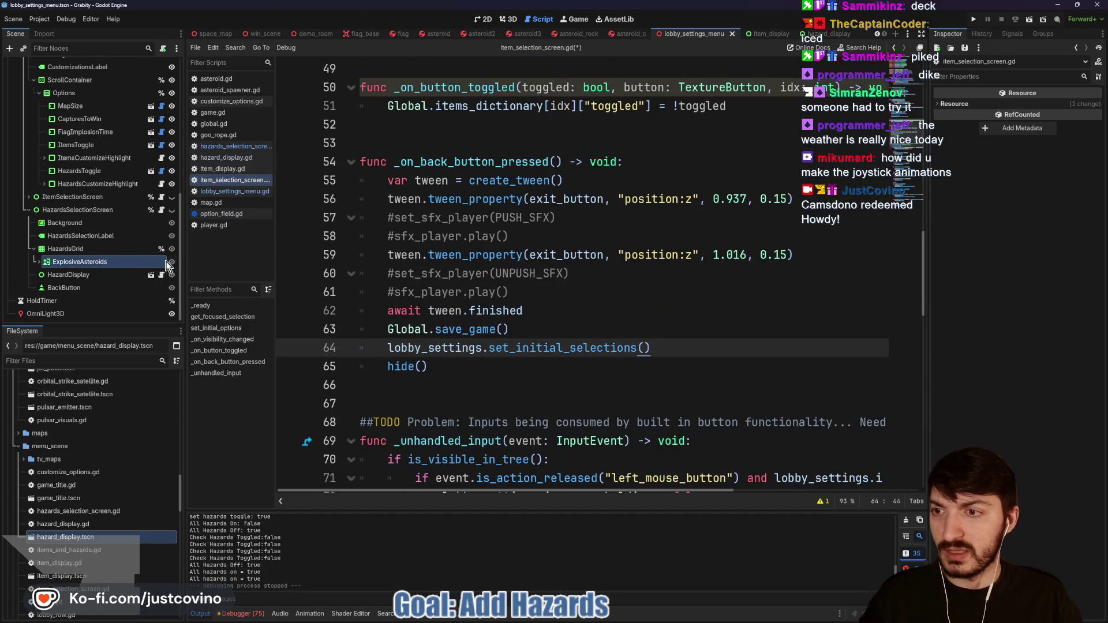
Step: Paste the same call after save_game() in hazards_selection_screen.gd, save, and run the game
click(161, 210)
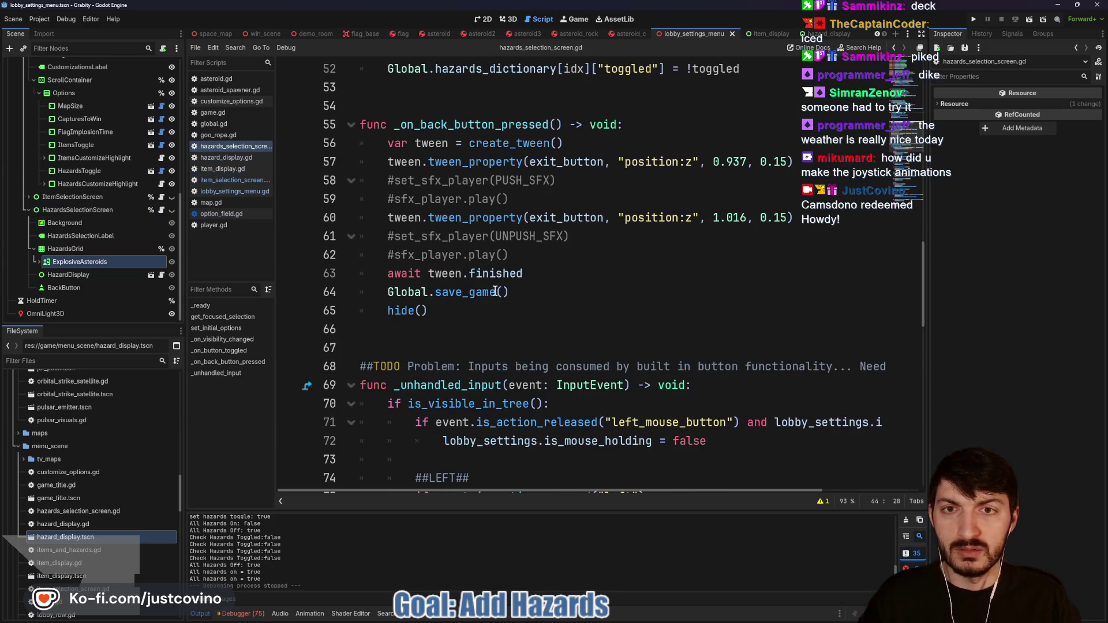
click(536, 292)
key(Return)
key(ctrl+v)
key(ctrl+s)
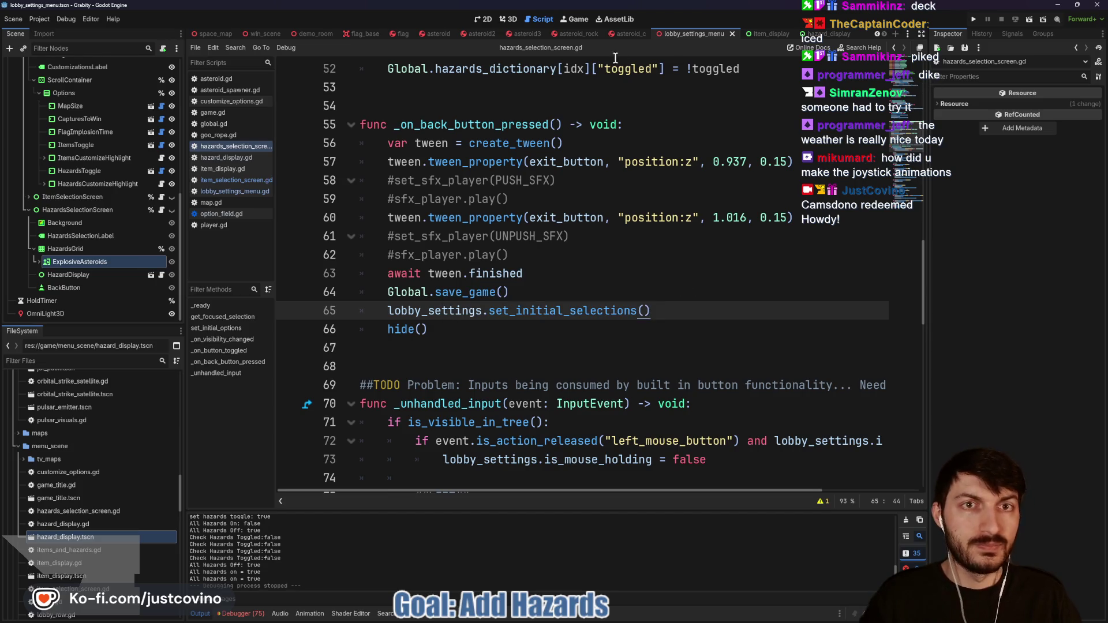
click(575, 19)
click(974, 20)
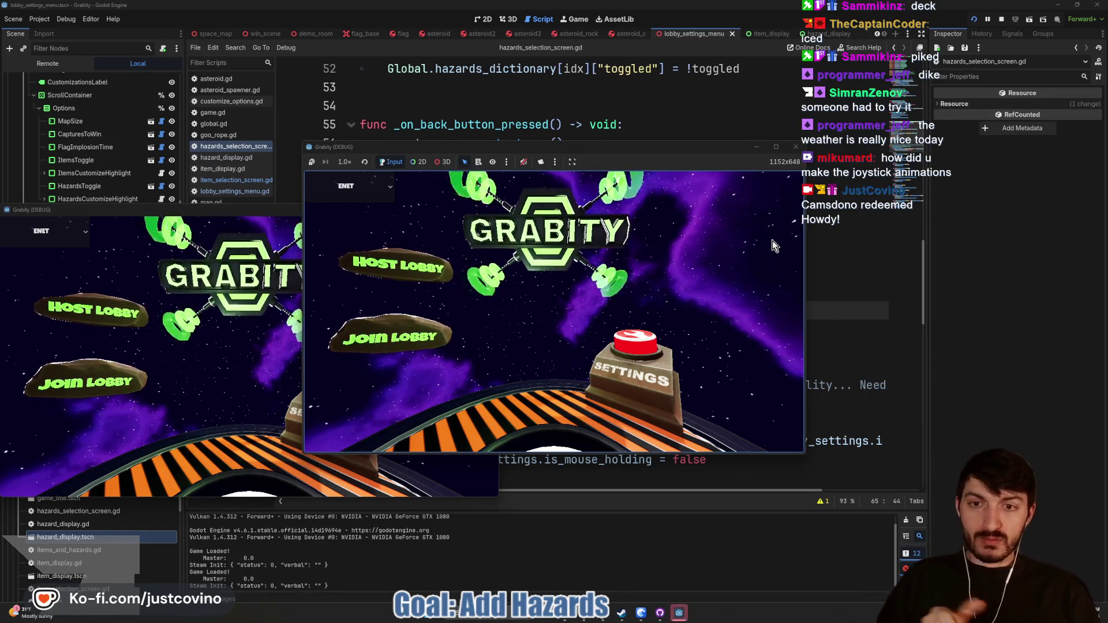
Step: Host a lobby and open the item selection screen from Customize Items
click(381, 263)
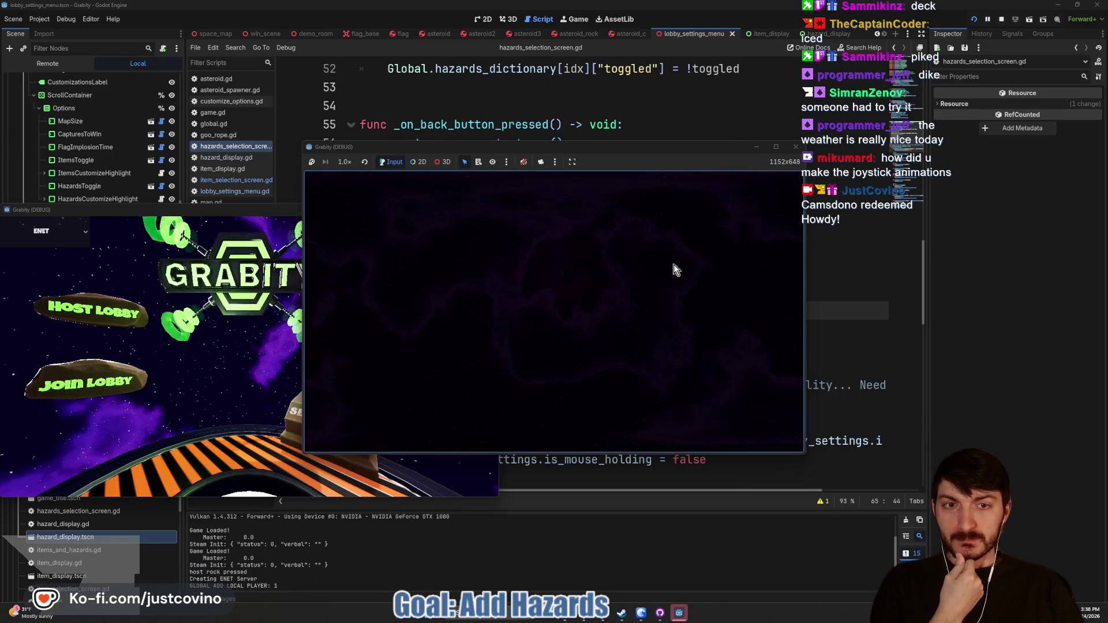
key(Down)
key(Down)
key(Down)
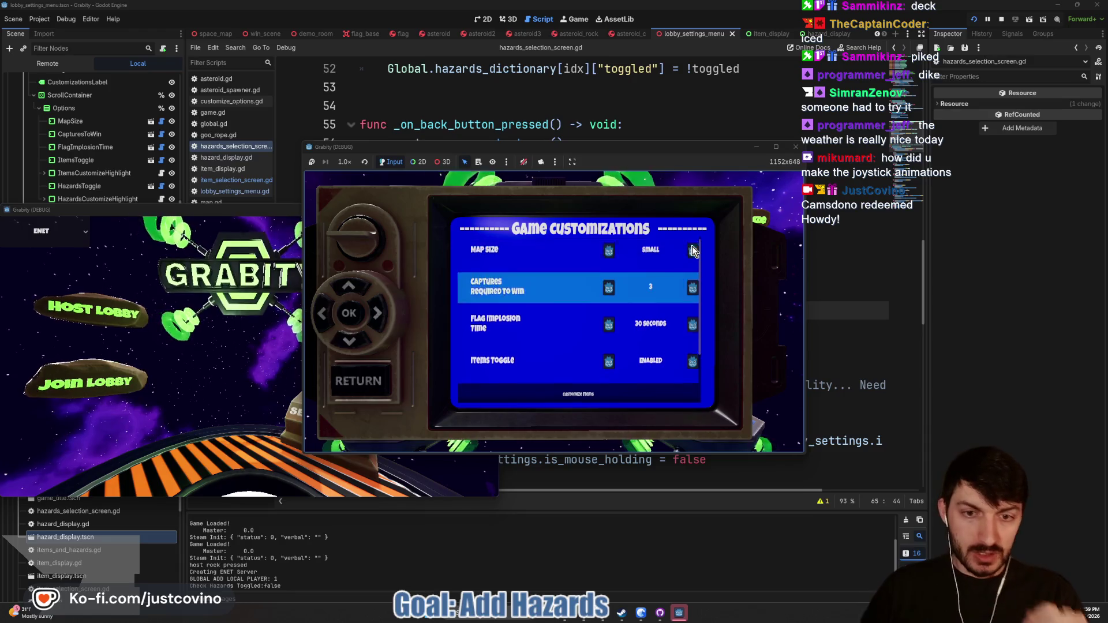
key(Return)
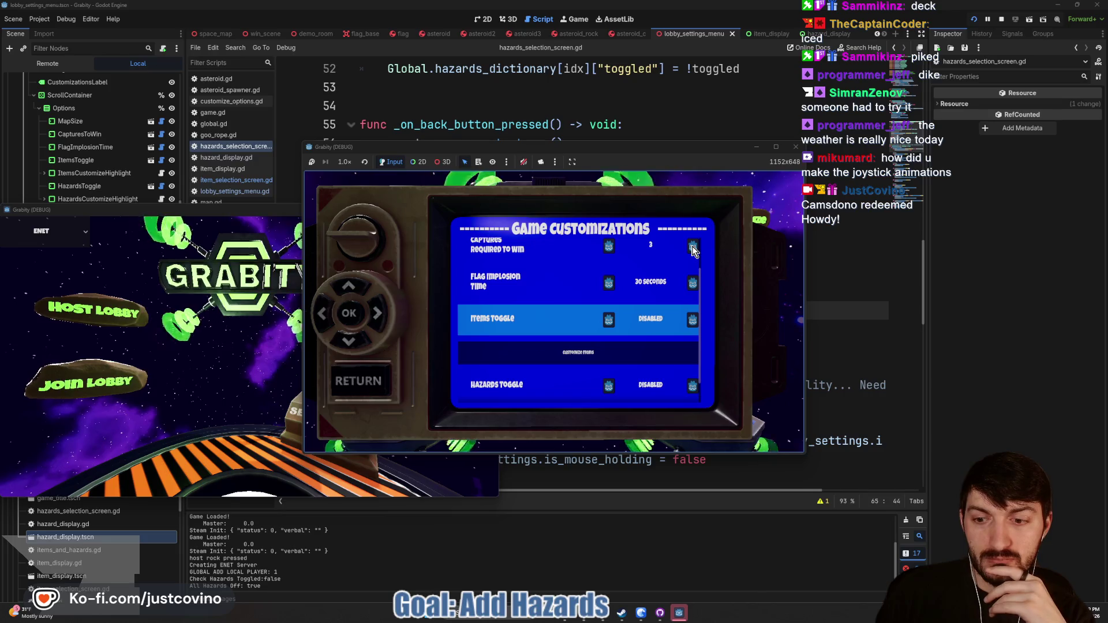
key(Down)
key(Return)
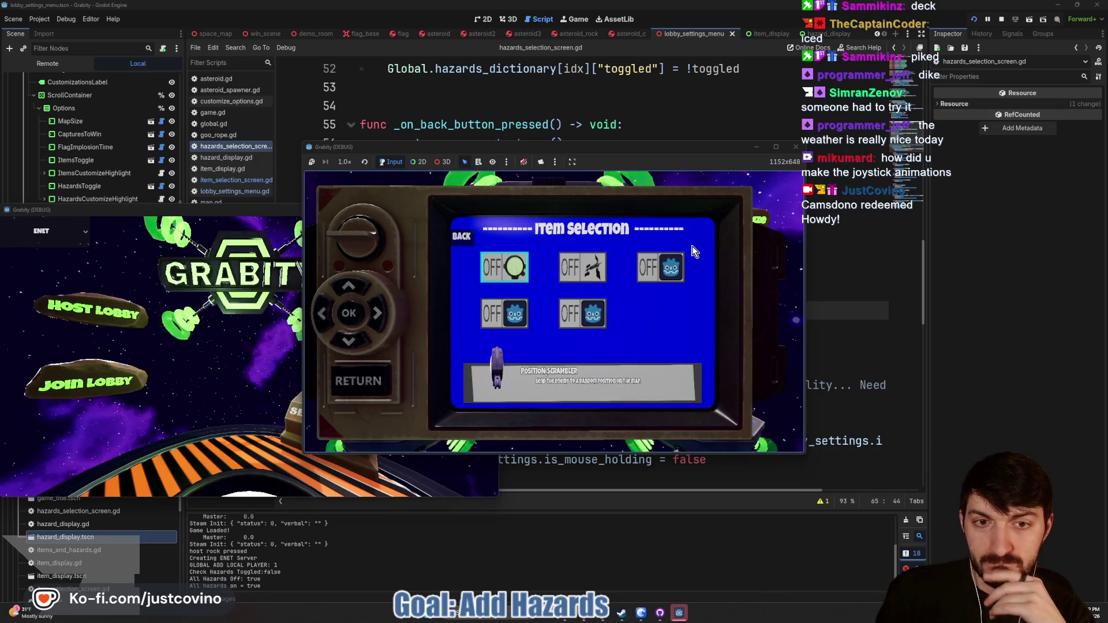
Step: Switch all five items on, view the Black Hole details, and return to Game Customizations
key(Return)
key(Right)
key(Return)
key(Right)
key(Return)
key(Left)
key(Down)
key(Return)
key(Left)
key(Return)
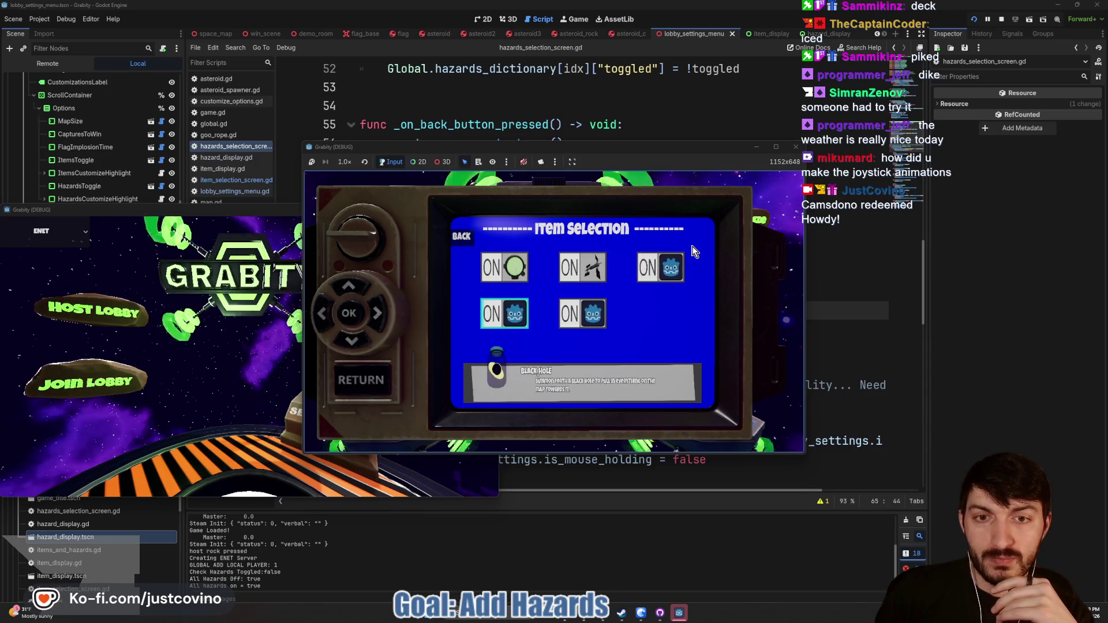
key(Escape)
Step: Check the Items Toggle row, then set Hazards Toggle to DISABLED
key(Down)
key(Down)
key(Down)
key(Up)
key(Up)
key(Up)
key(Down)
key(Down)
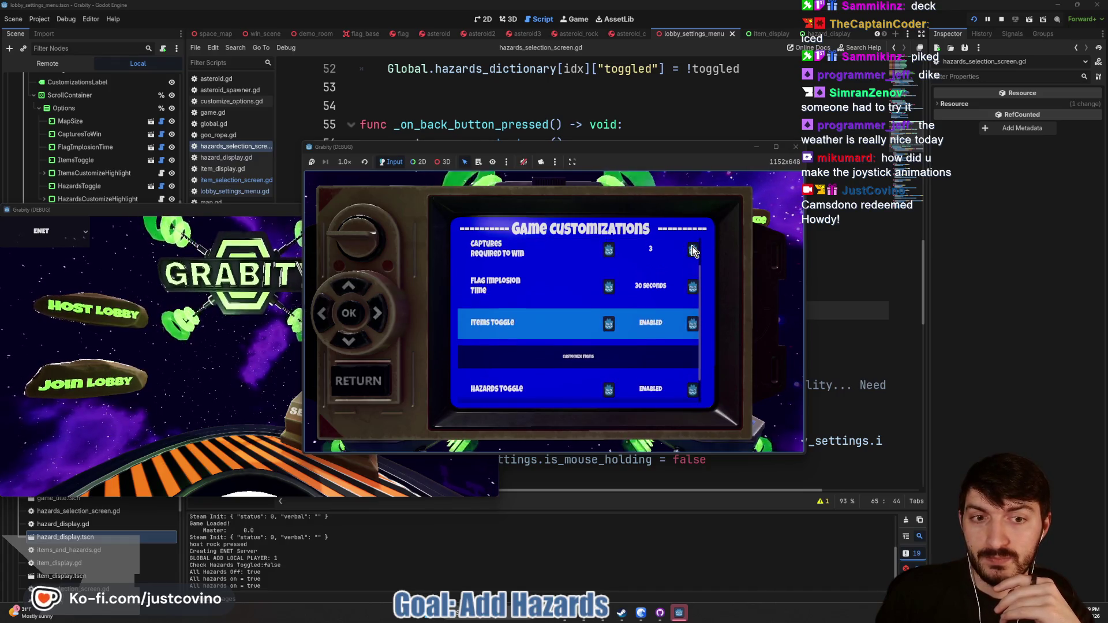
key(Down)
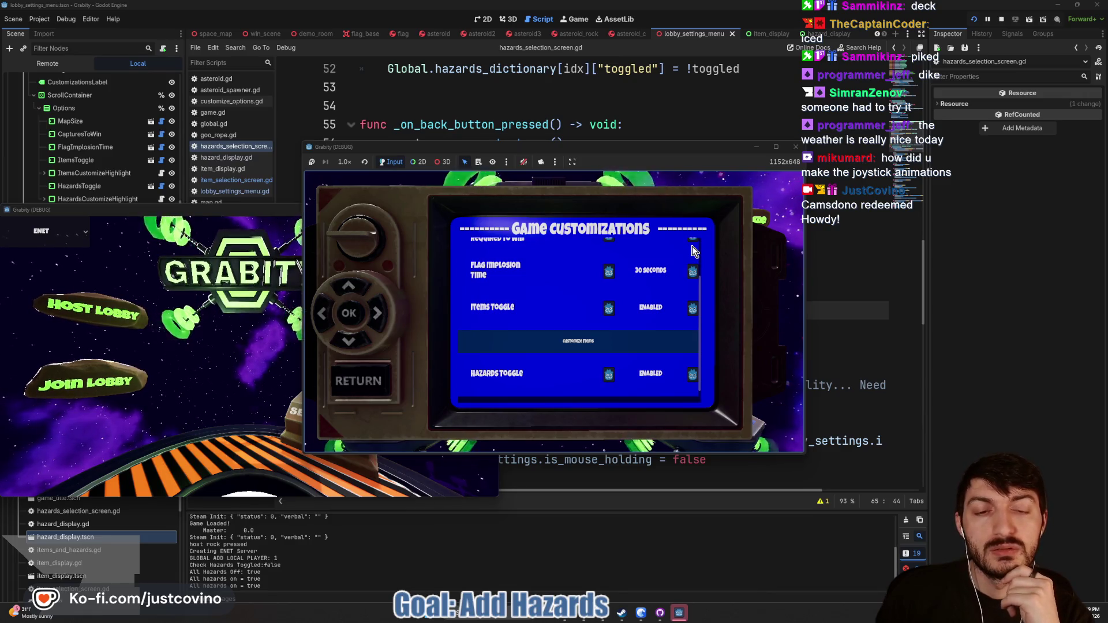
key(Down)
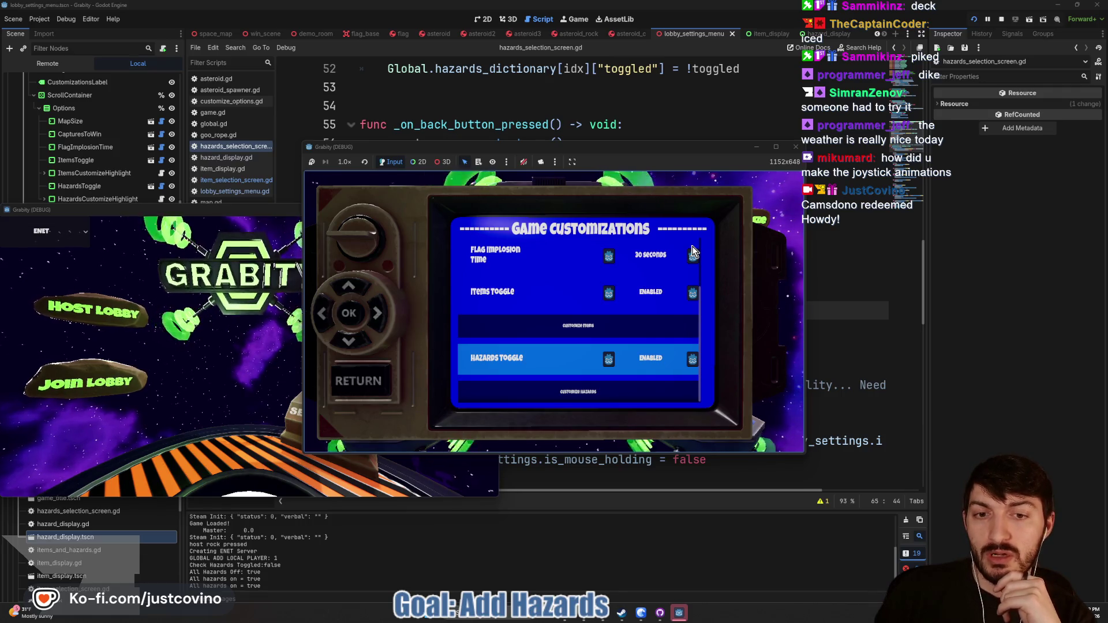
key(Right)
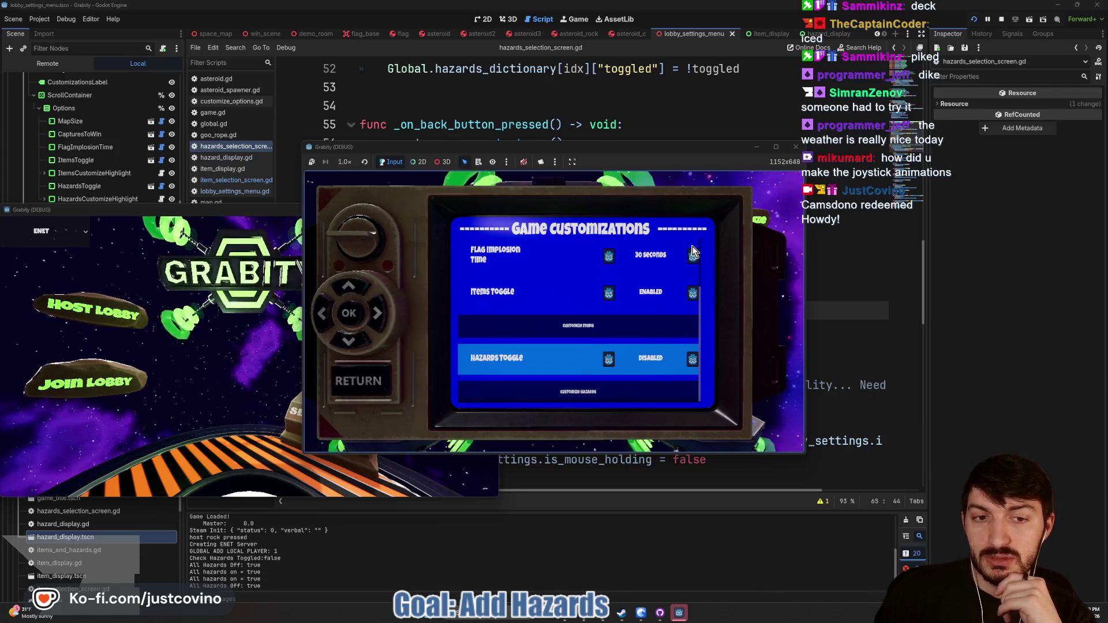
key(Down)
Step: Switch Explosive Asteroids on in Hazards Selection, return, and reopen the screen to verify
key(Return)
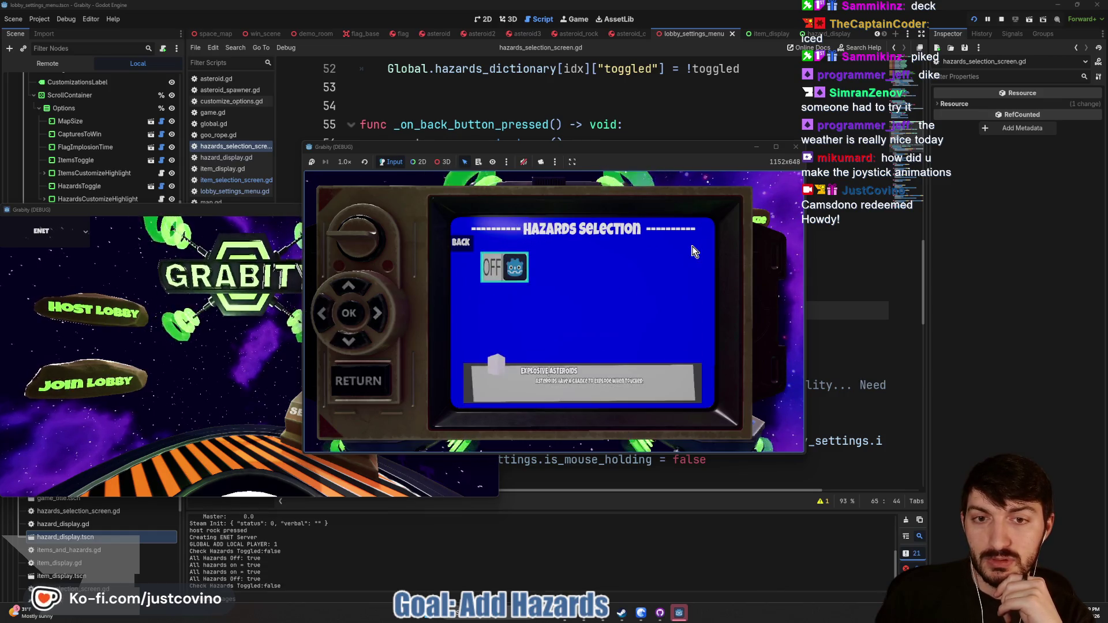
key(Return)
key(Escape)
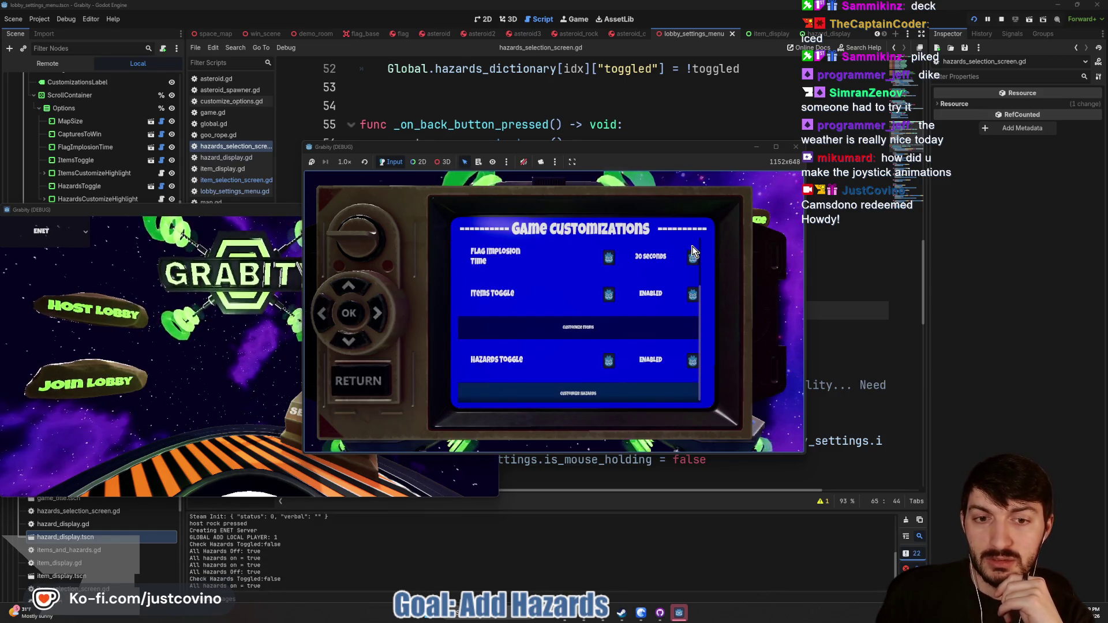
key(Down)
key(Return)
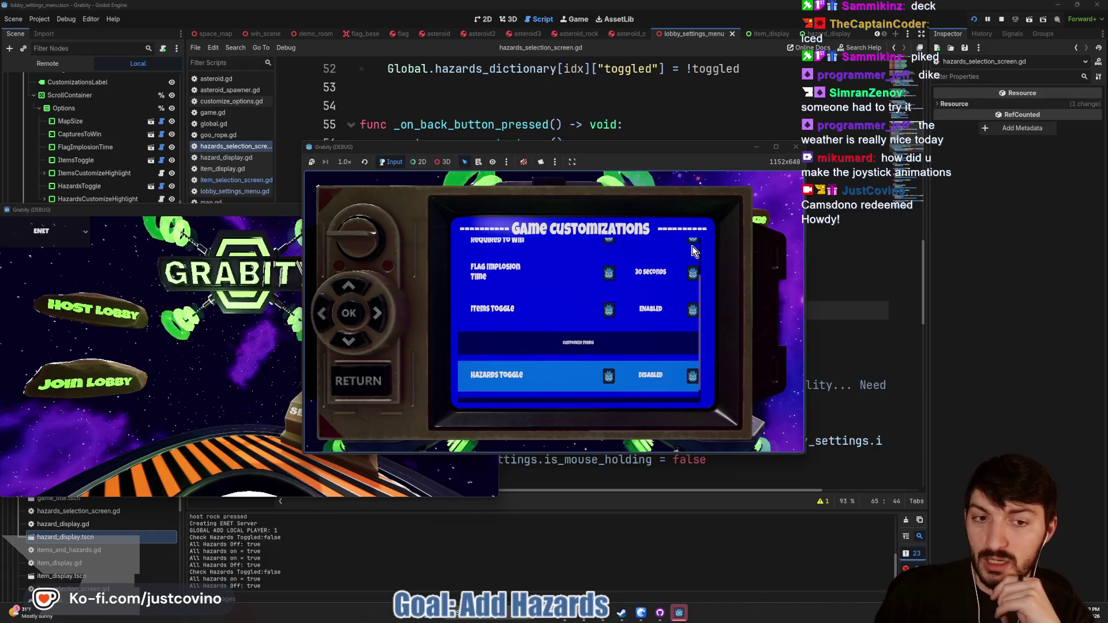
key(Escape)
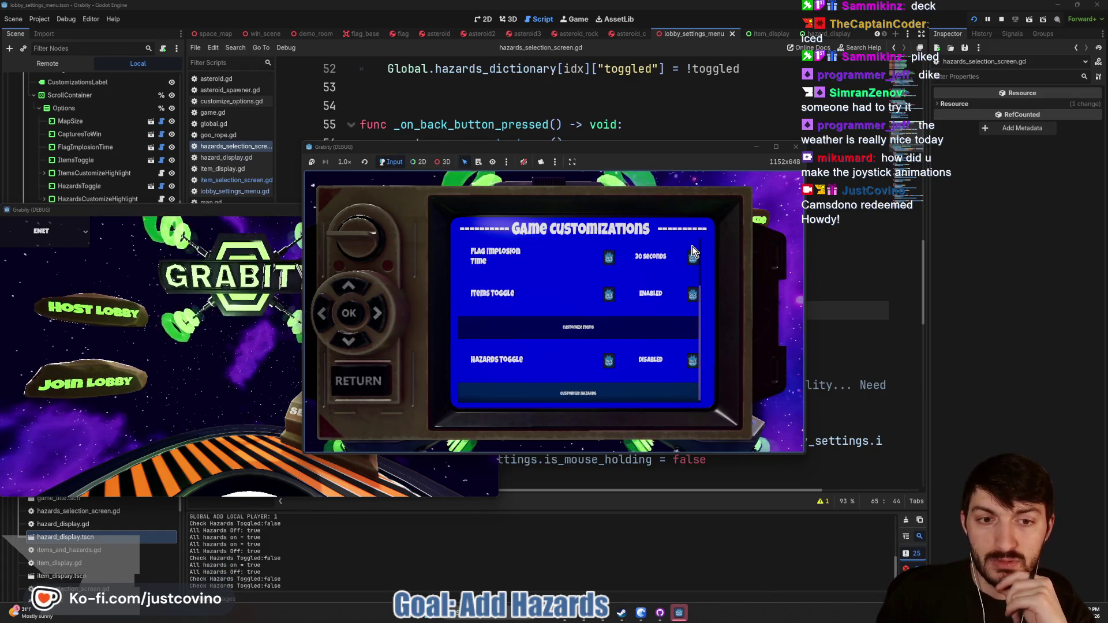
Step: Recheck Item Selection, return to Game Customizations, and stop the game with F8
key(Up)
key(Up)
key(Down)
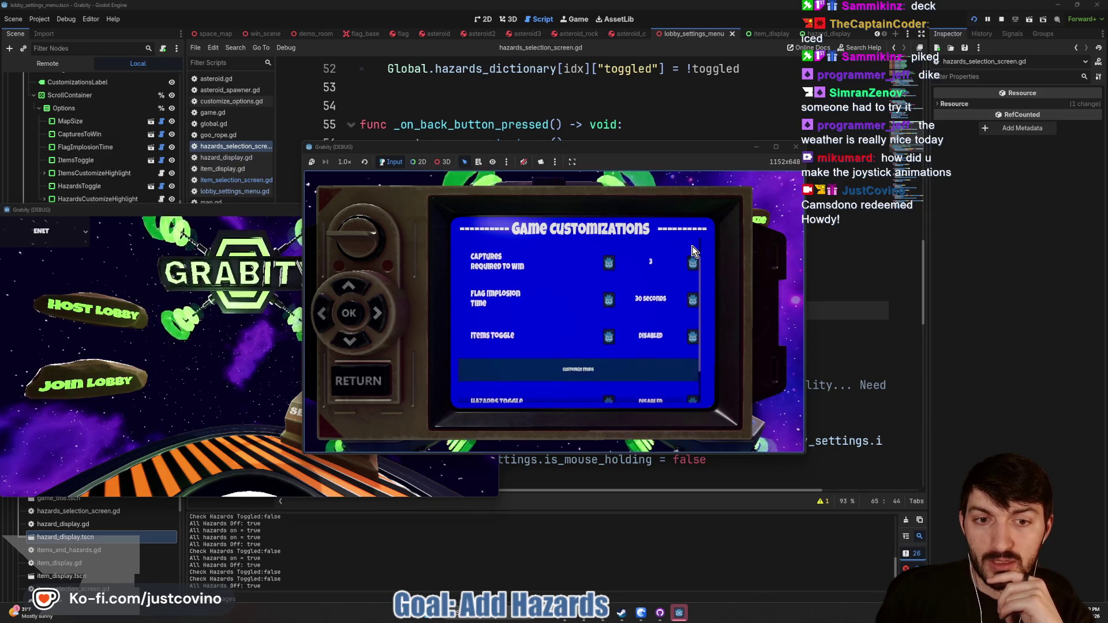
key(Return)
key(Escape)
key(Up)
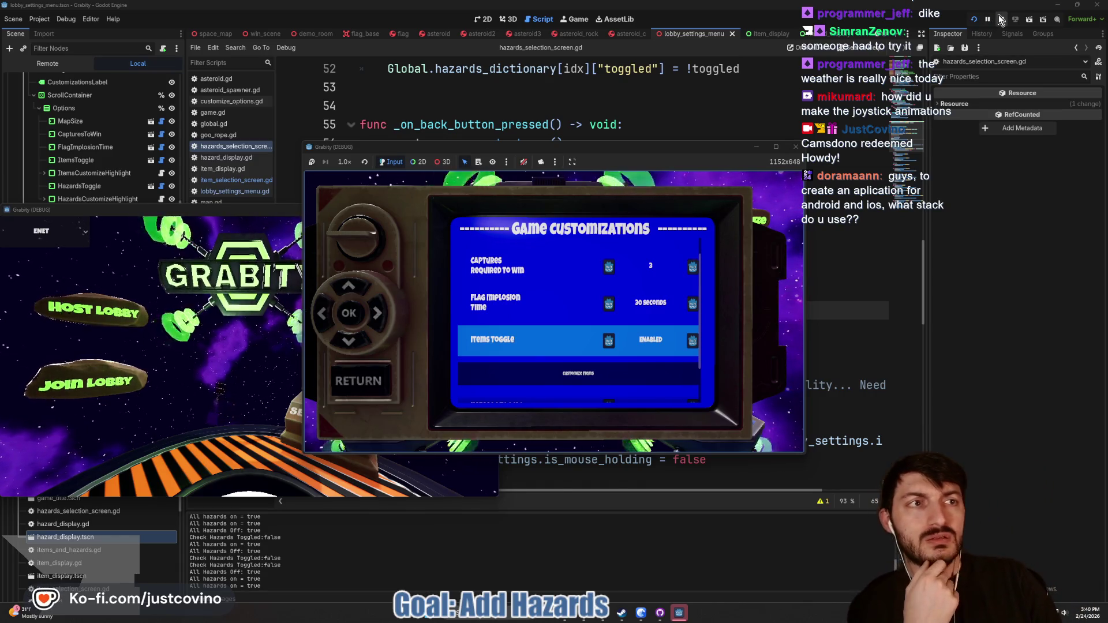
key(F8)
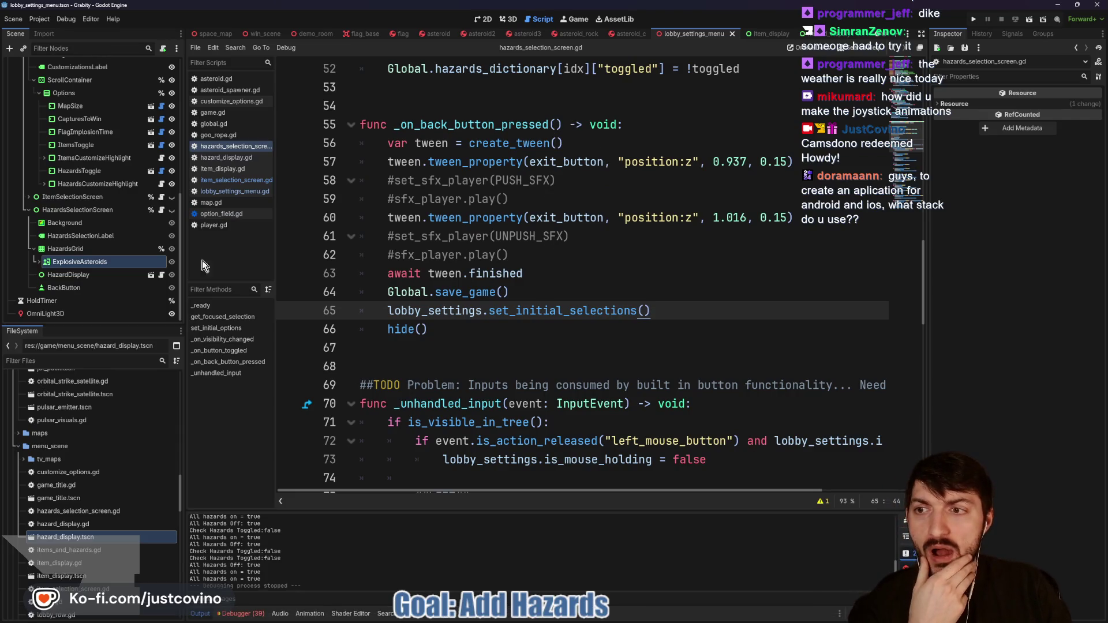
Step: Open lobby_settings_menu.gd, scroll up to set_option() near line 102, then open the Export dialog
scroll(144, 211, up, 5)
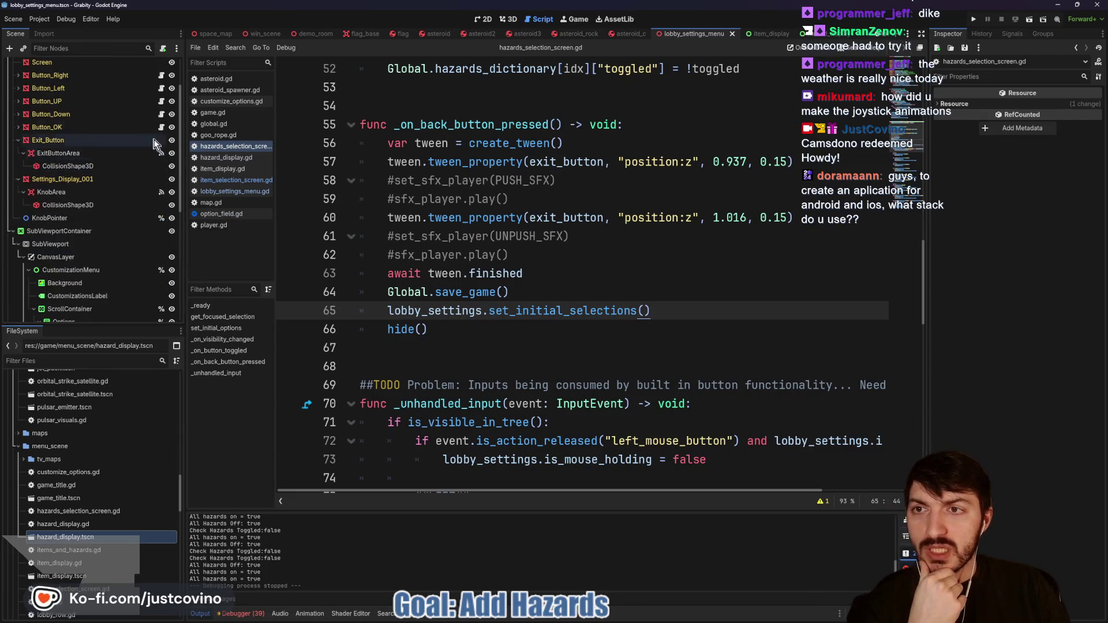
scroll(155, 143, up, 2)
click(161, 65)
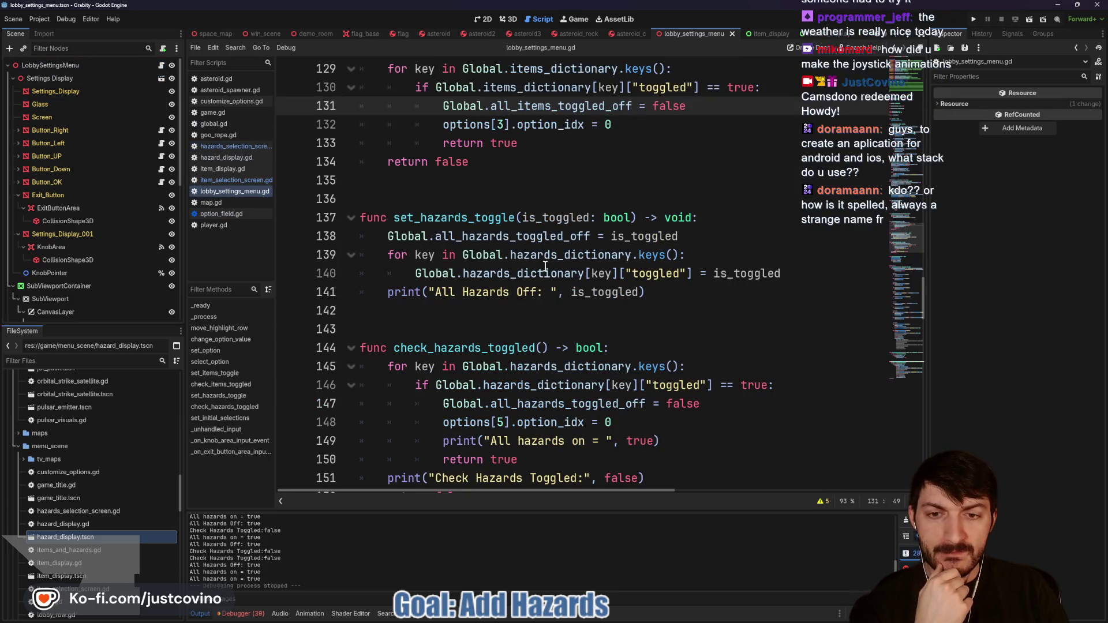
scroll(554, 272, up, 7)
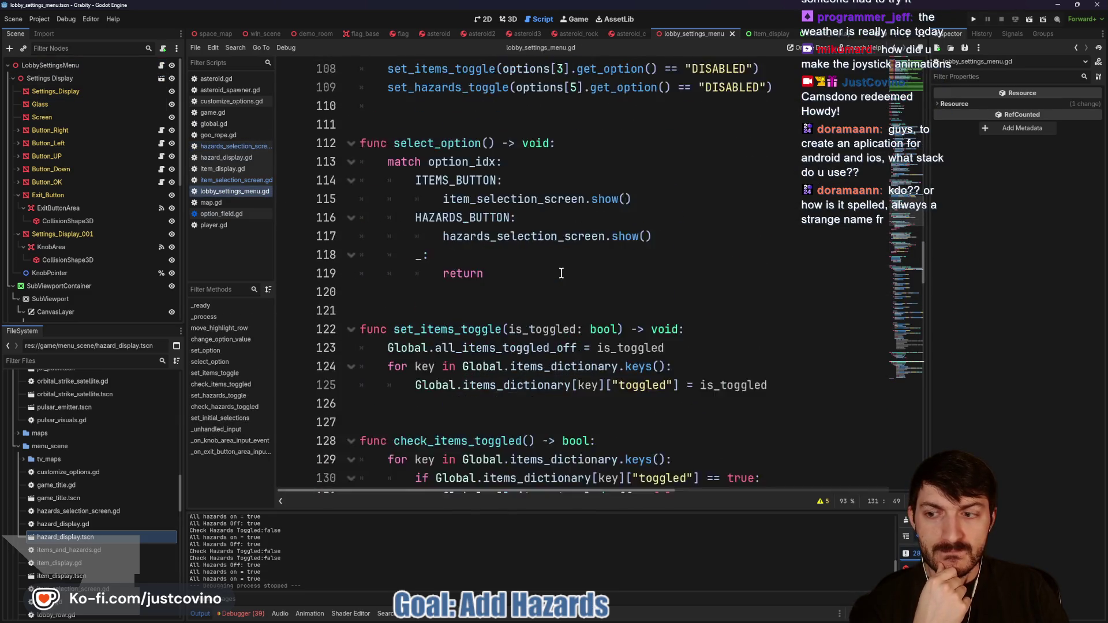
scroll(561, 273, up, 2)
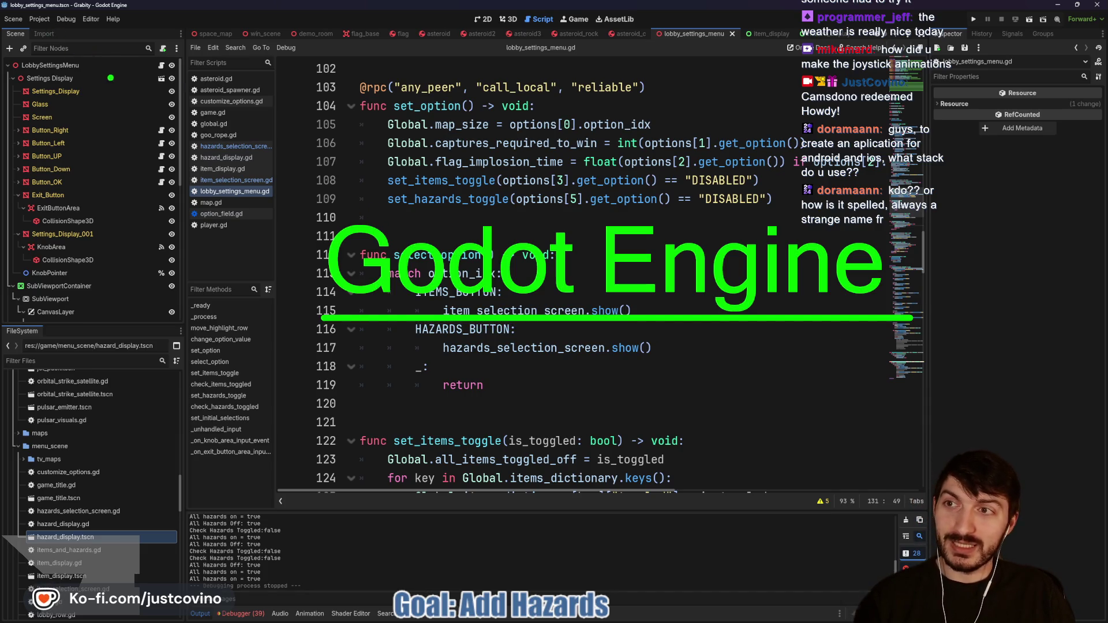
click(40, 19)
click(52, 77)
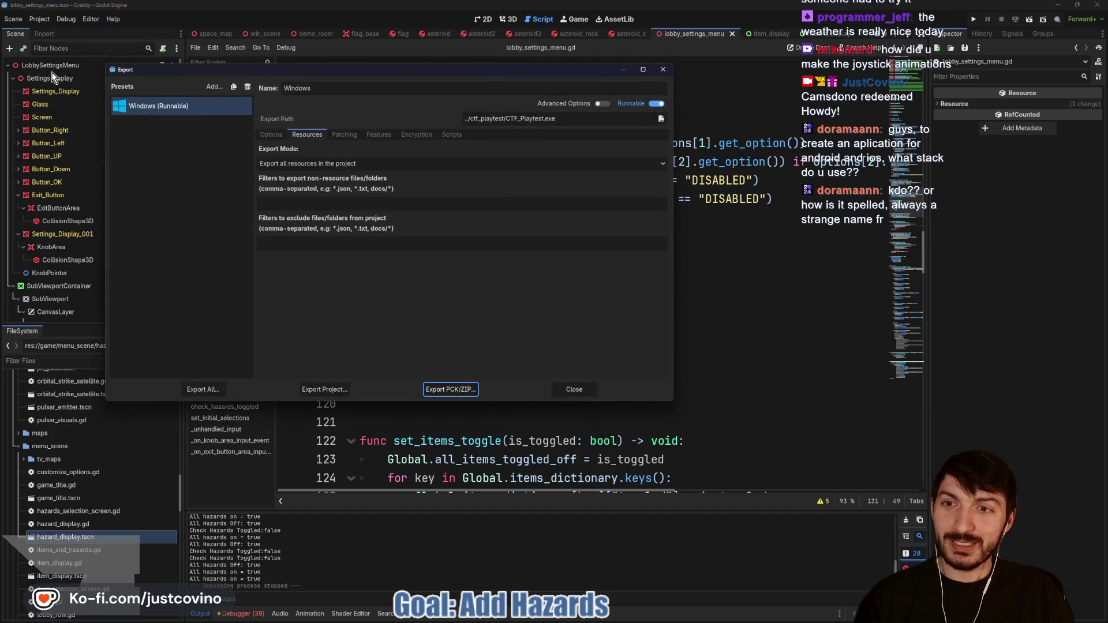
click(213, 88)
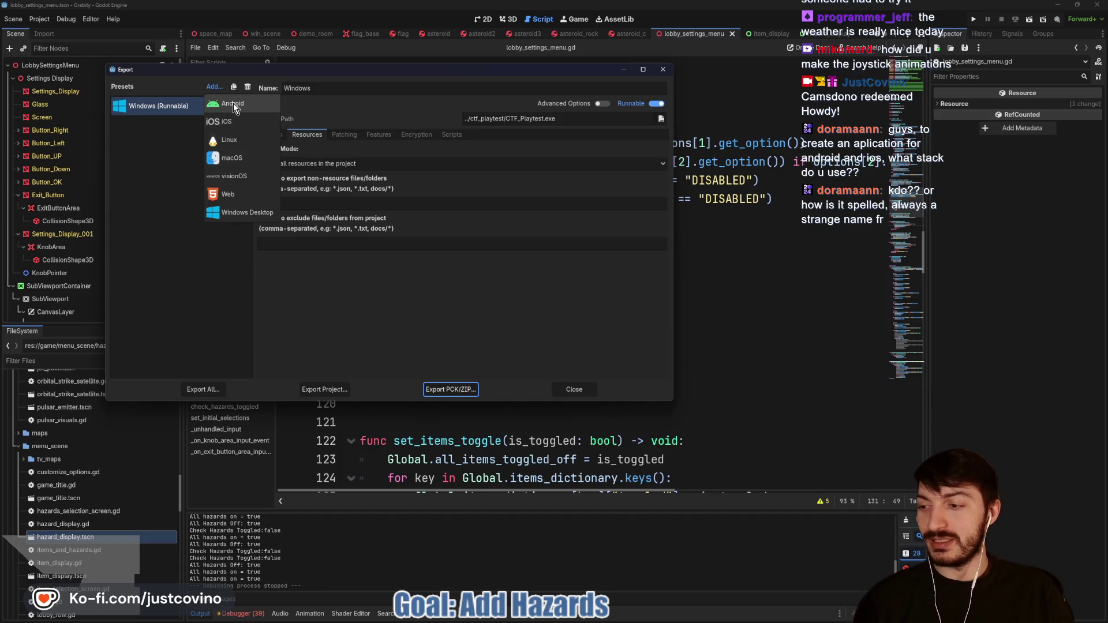
click(154, 174)
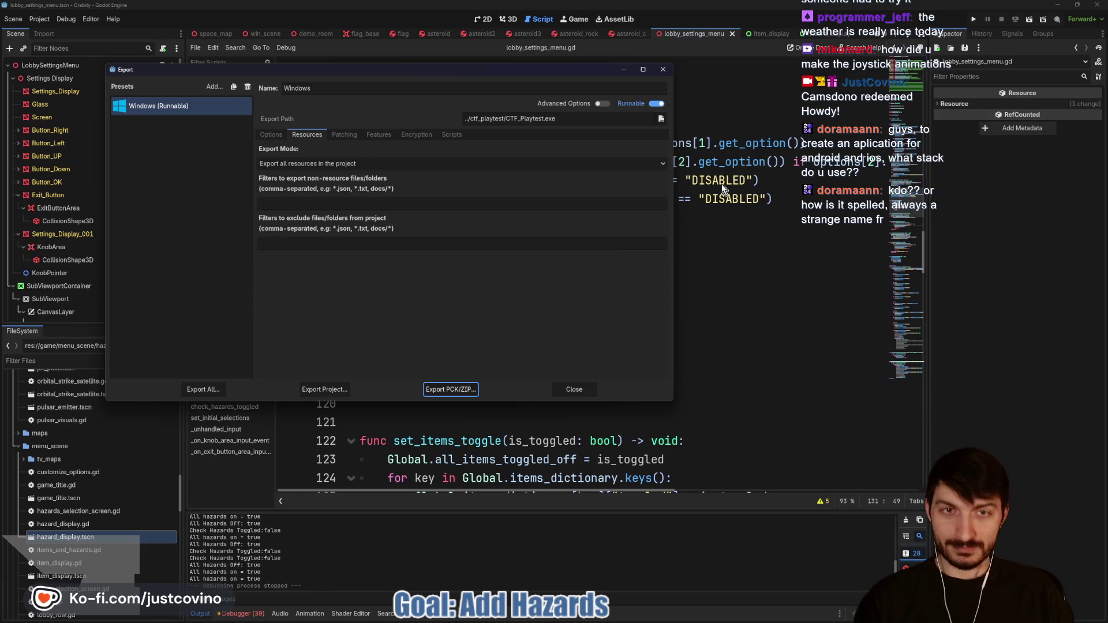
click(662, 70)
click(543, 237)
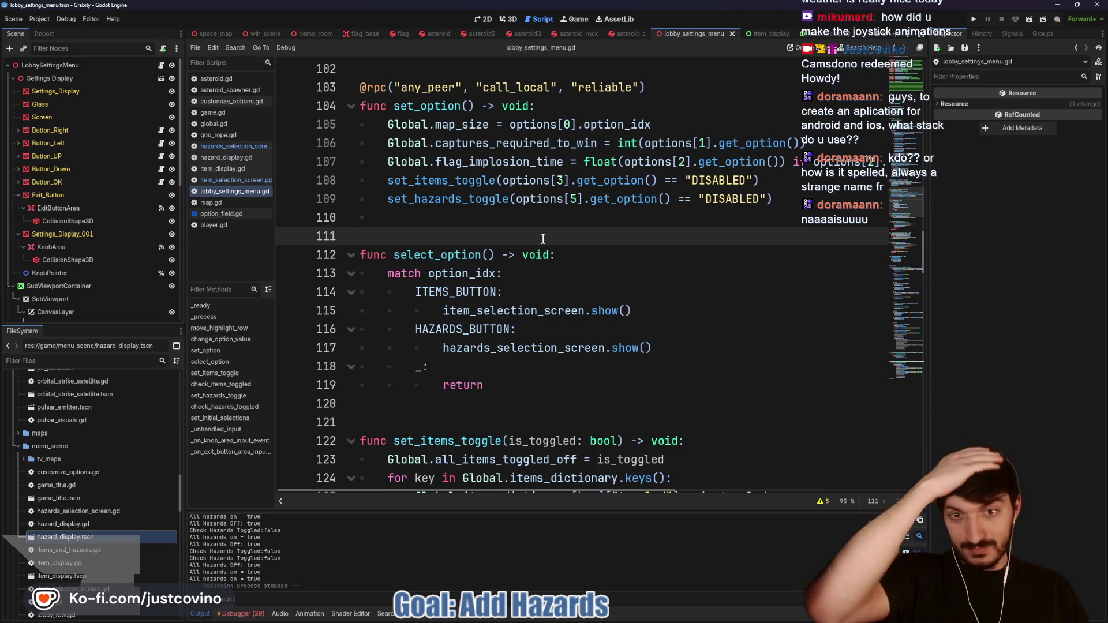
scroll(540, 237, down, 1)
key(Up)
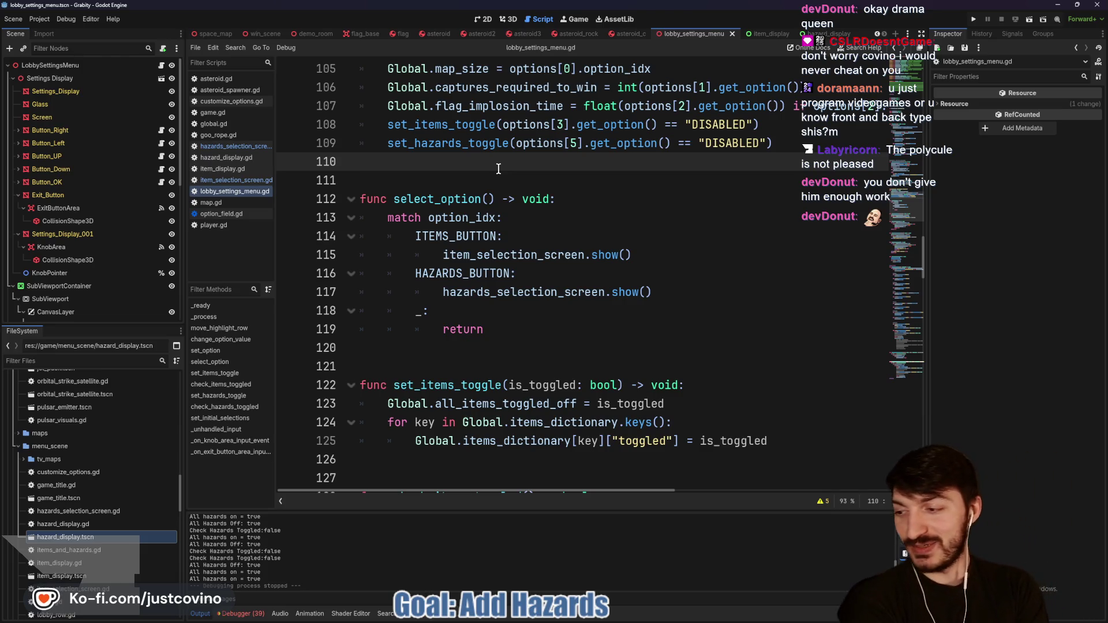
click(509, 19)
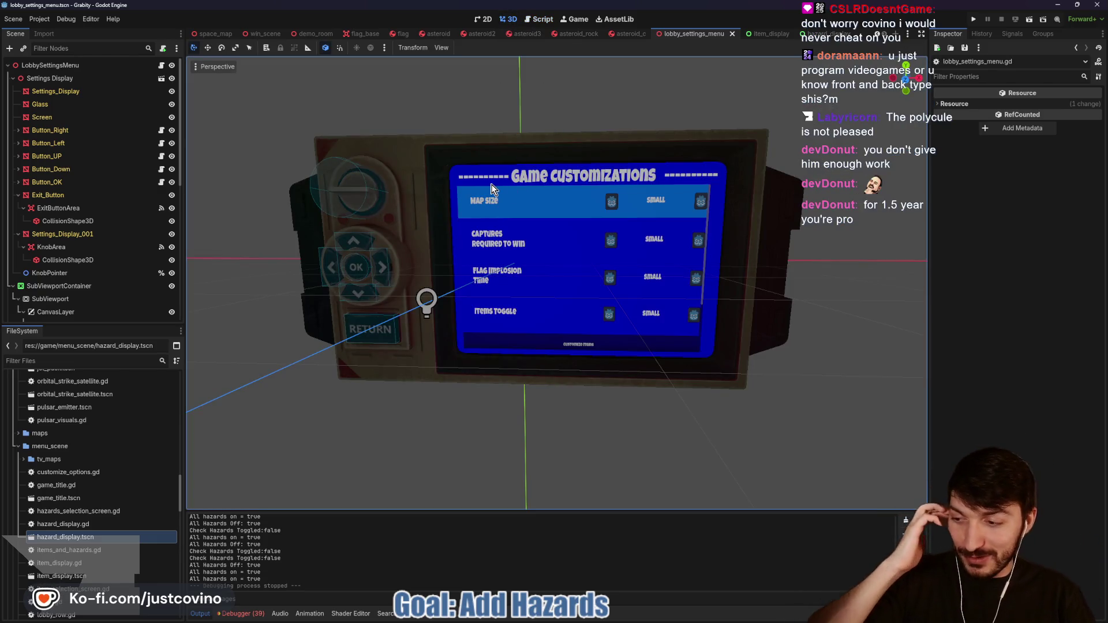
click(540, 19)
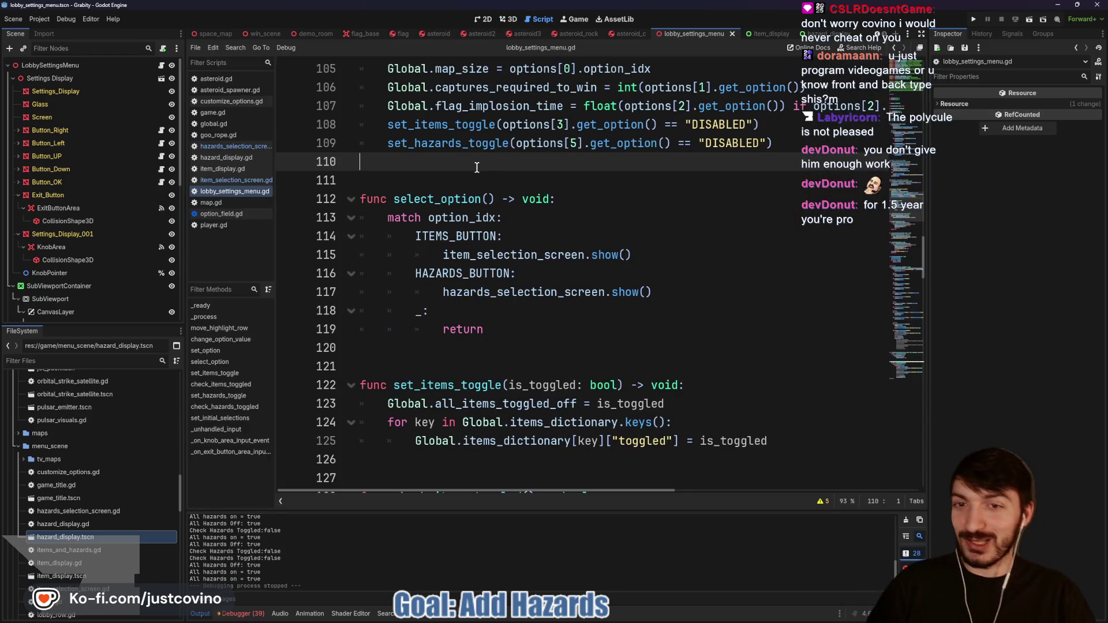
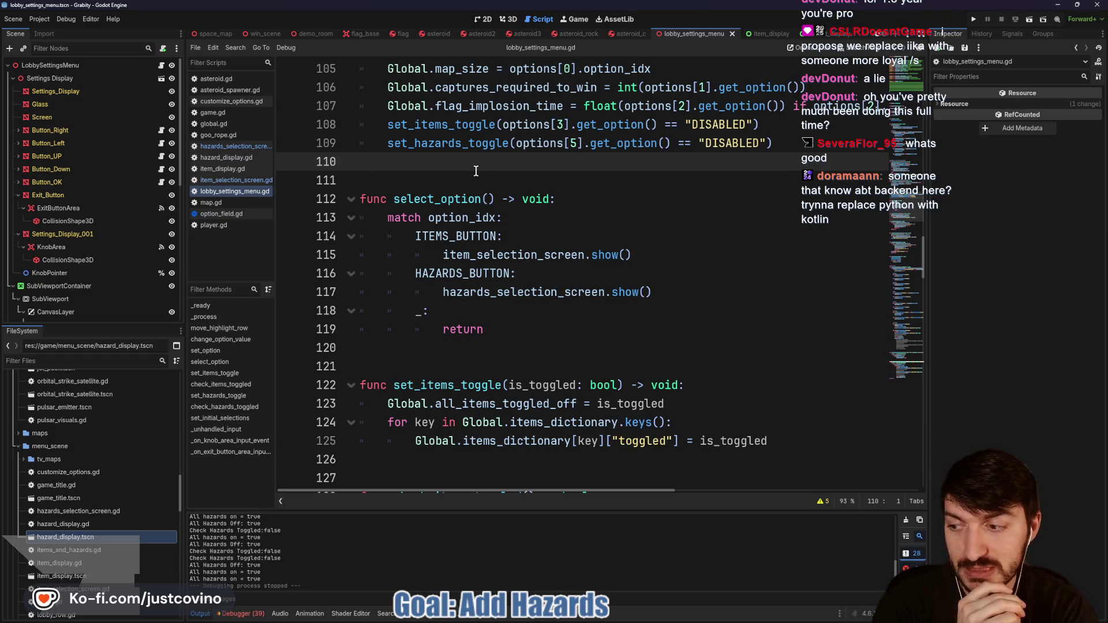
Step: Inspect the code around set_option and select_option in lobby_settings_menu.gd
click(465, 174)
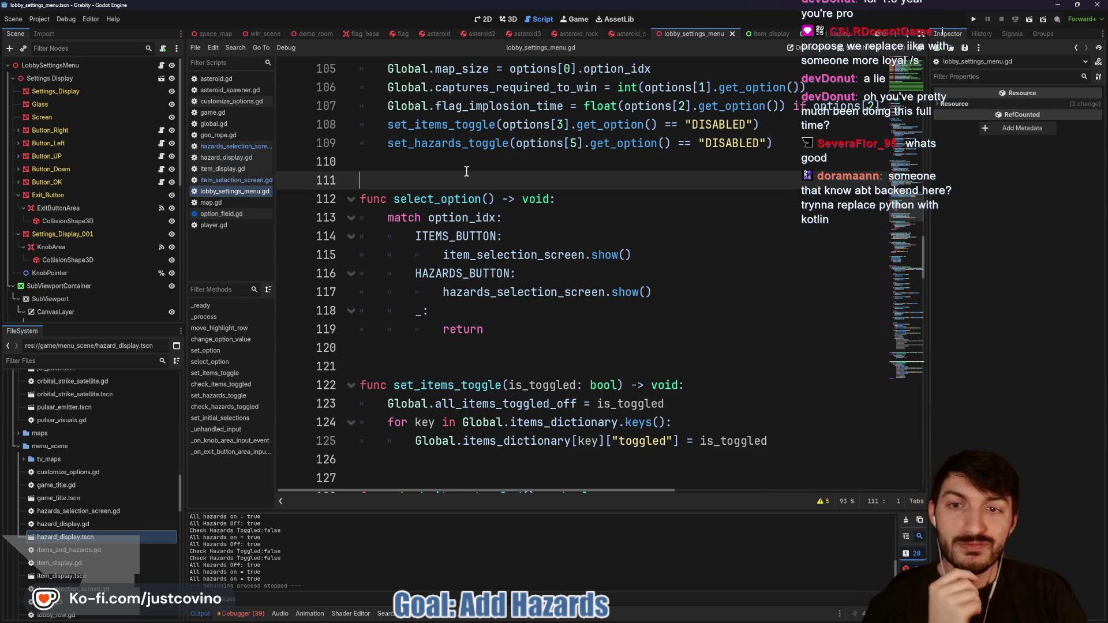
scroll(444, 219, up, 1)
scroll(425, 245, up, 1)
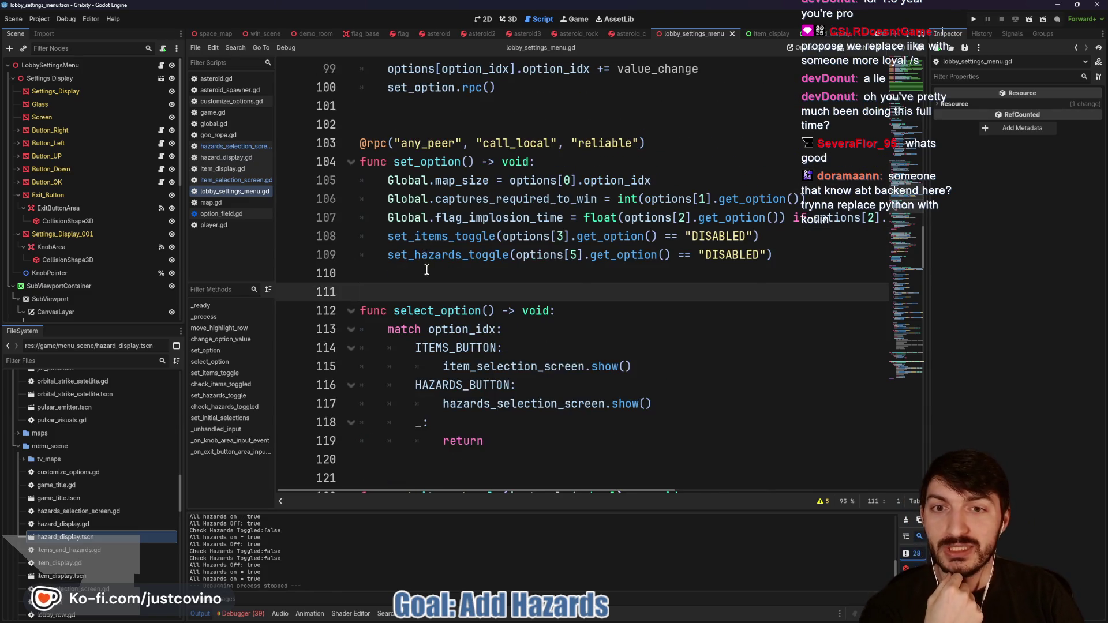
click(426, 272)
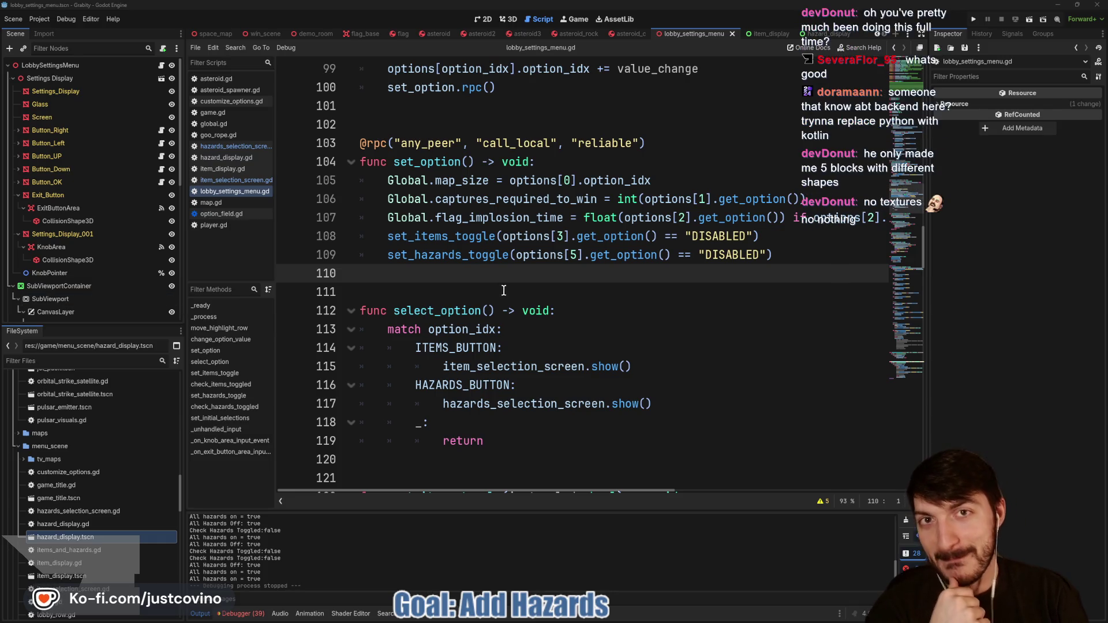
click(480, 284)
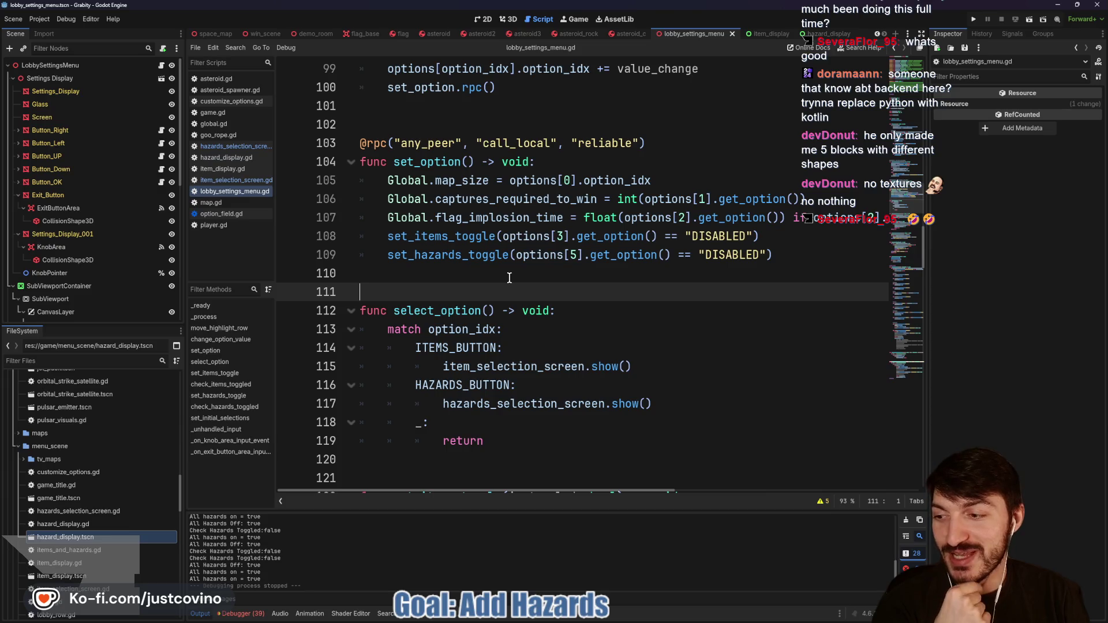
click(490, 269)
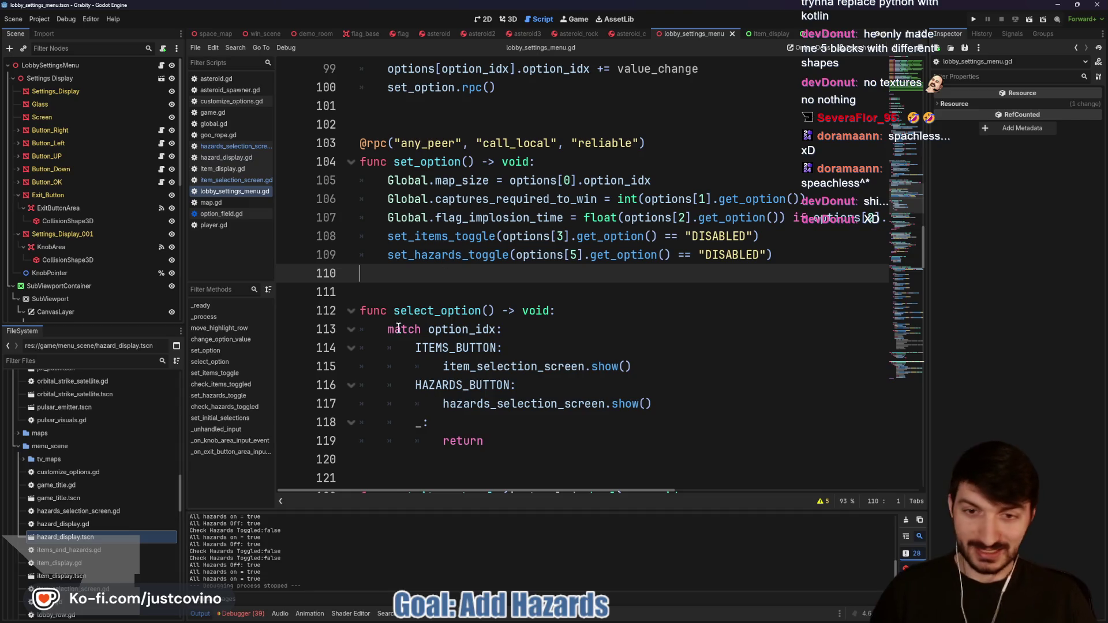
click(413, 283)
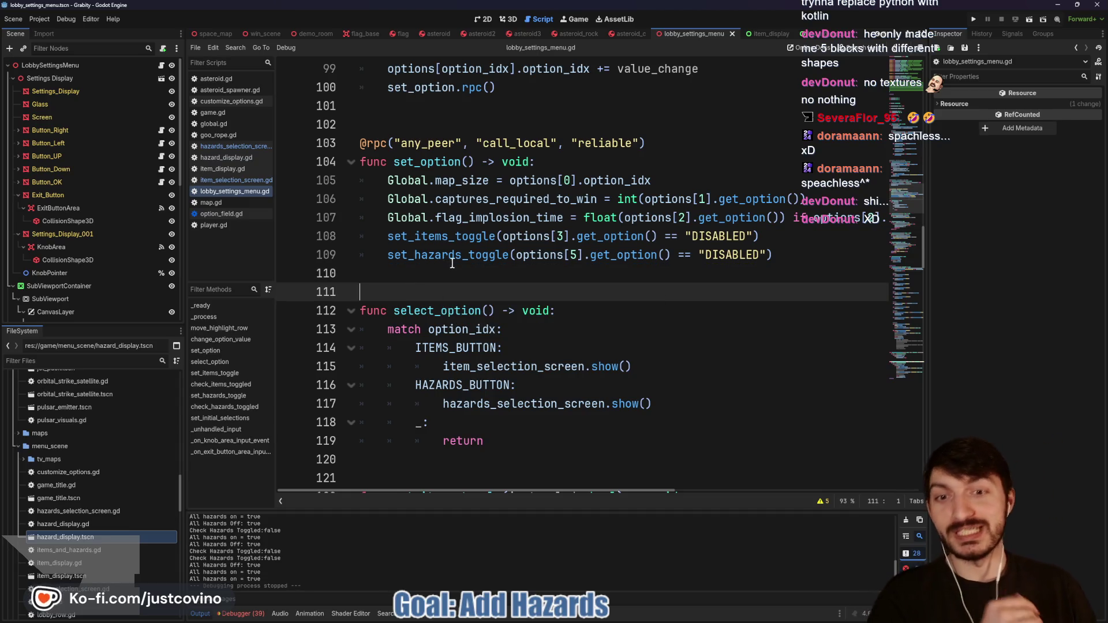
scroll(456, 258, down, 1)
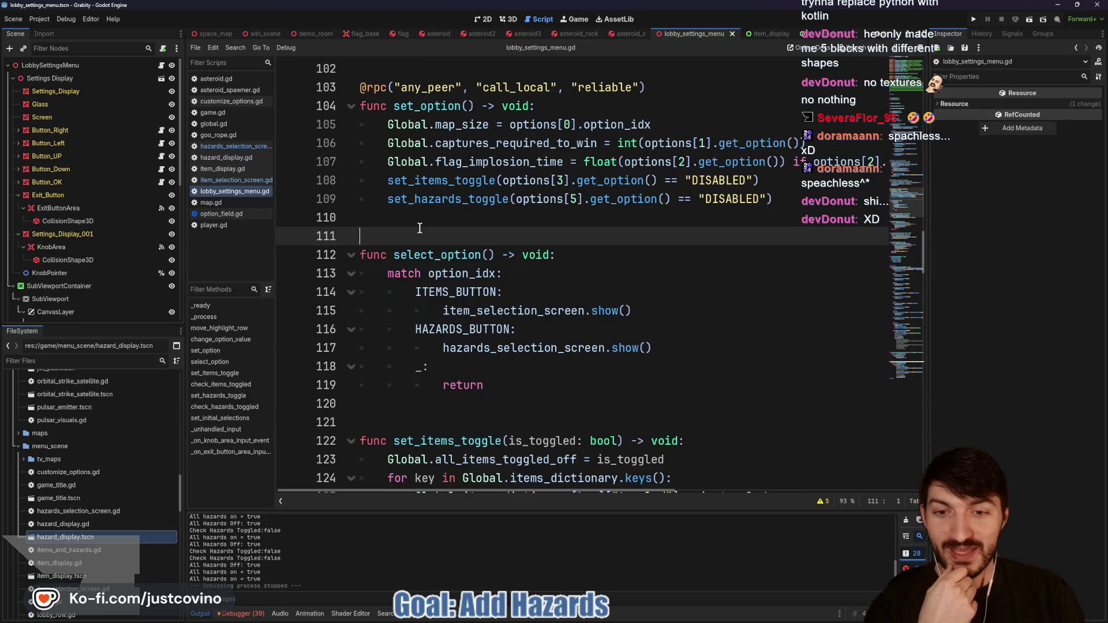
scroll(419, 229, down, 2)
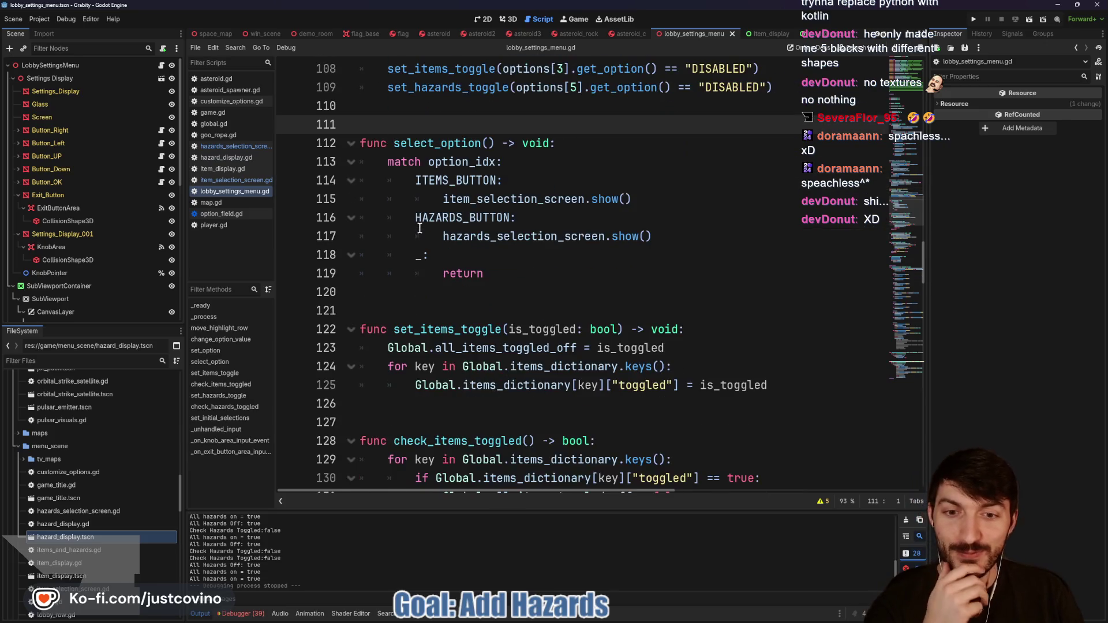
Step: Look over the set_items_toggle and check_items_toggled functions and the surrounding code
click(453, 298)
click(405, 308)
scroll(406, 308, down, 3)
click(389, 247)
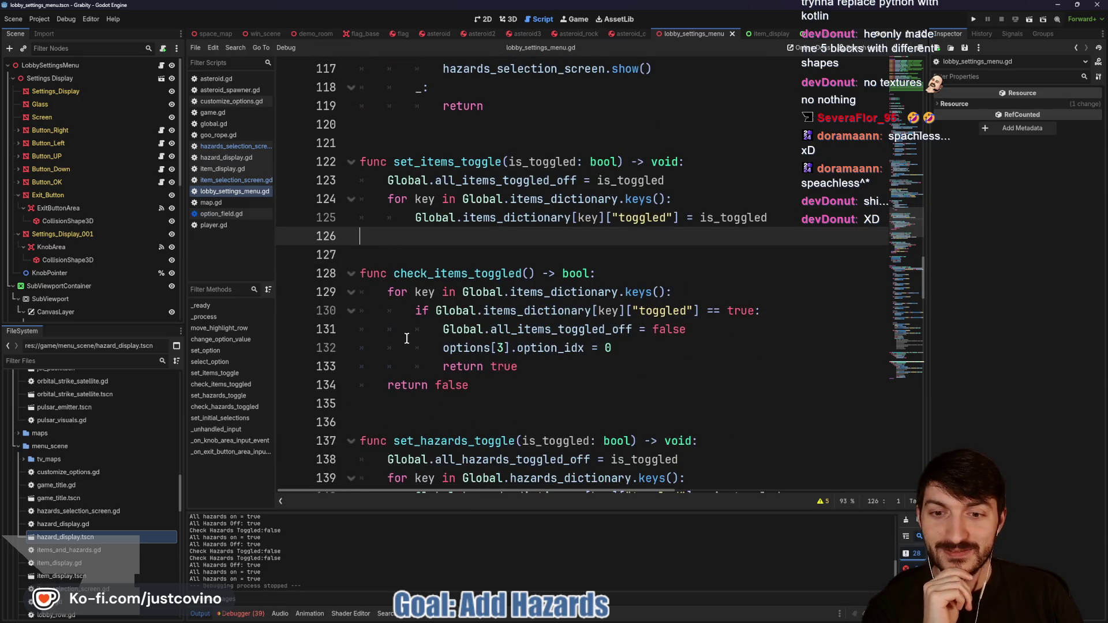
click(400, 414)
scroll(409, 387, up, 7)
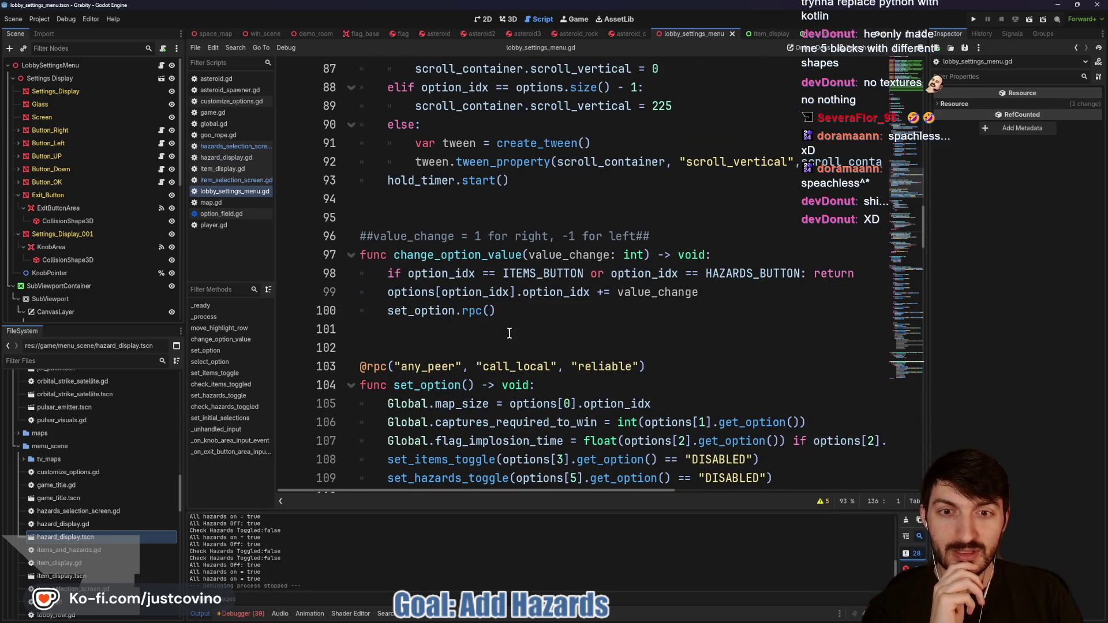
scroll(487, 331, up, 8)
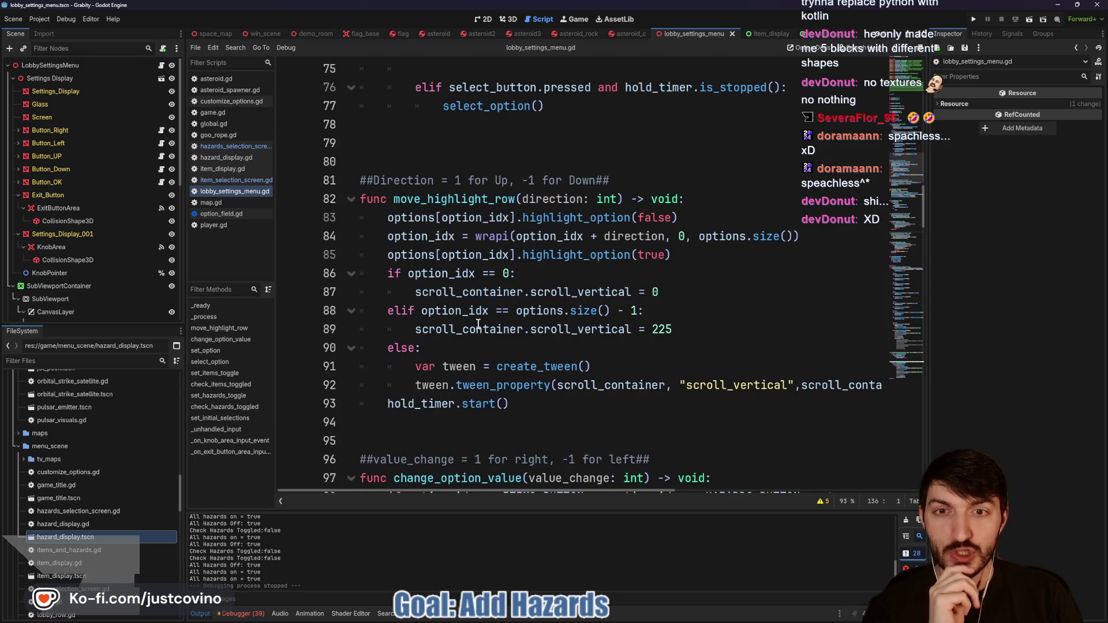
scroll(476, 319, down, 12)
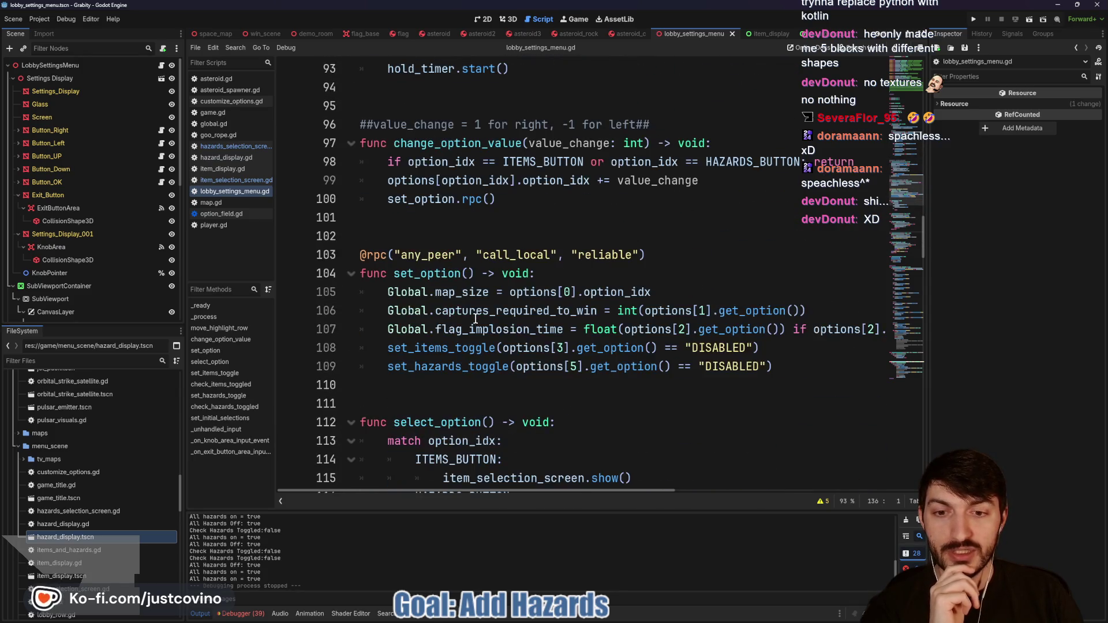
scroll(473, 320, down, 3)
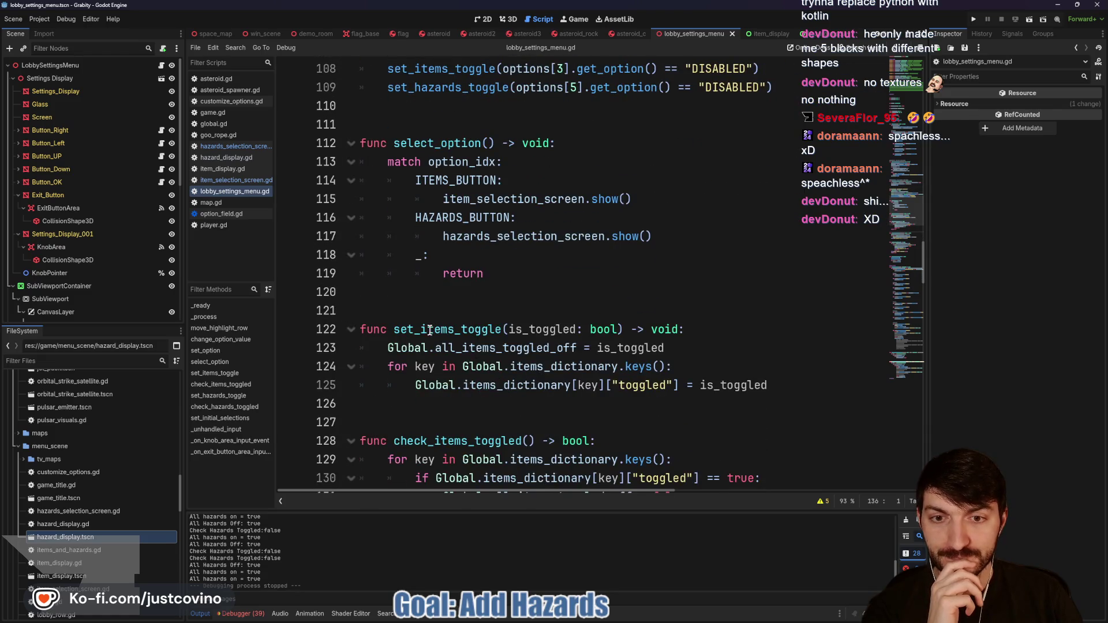
scroll(458, 312, down, 1)
scroll(459, 312, up, 13)
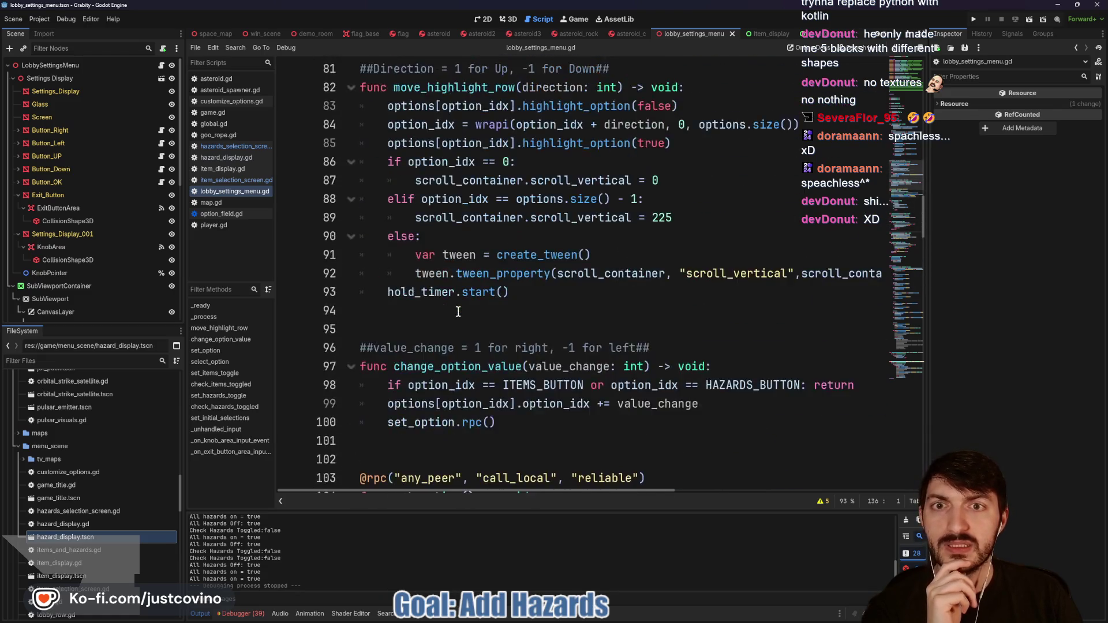
scroll(459, 311, up, 10)
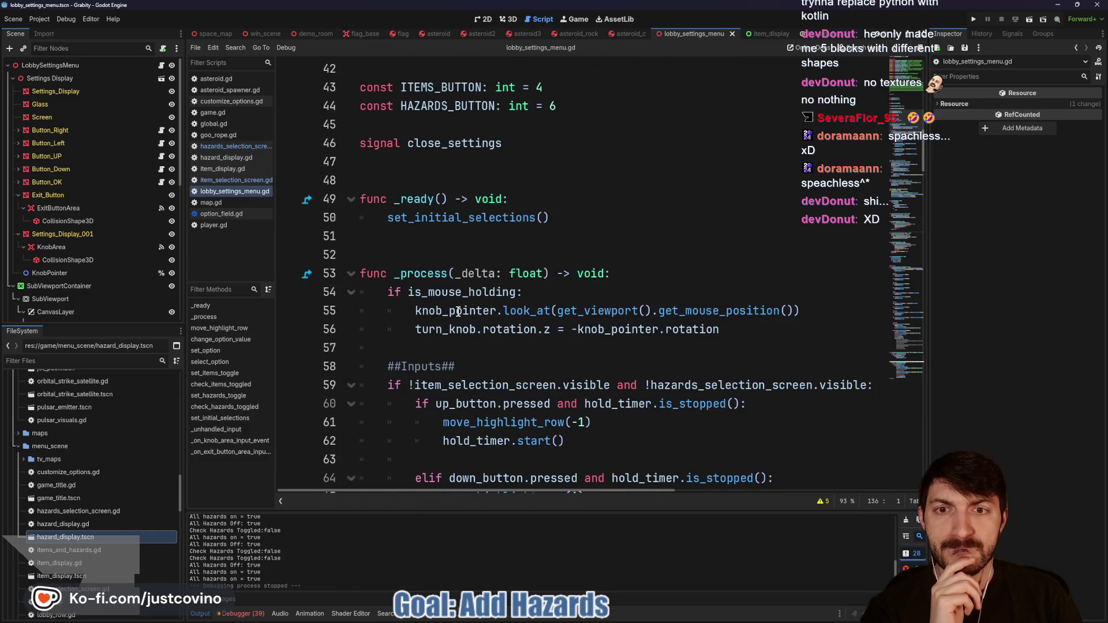
Step: Trace set_initial_selections from _ready and check its check_items_toggled and check_hazards_toggled calls
double_click(461, 220)
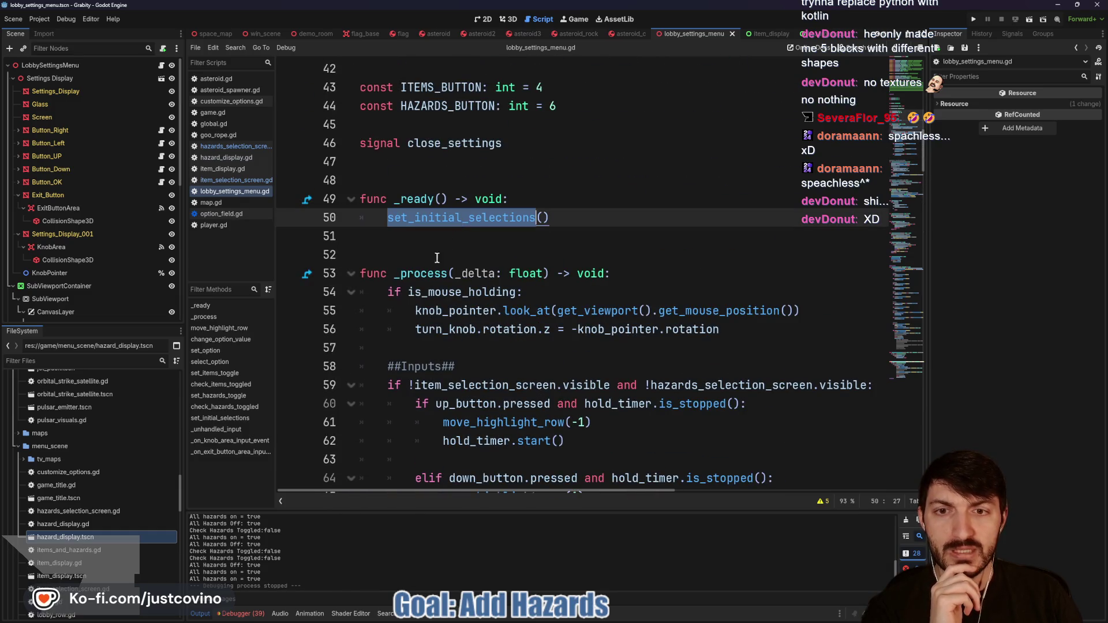
click(224, 375)
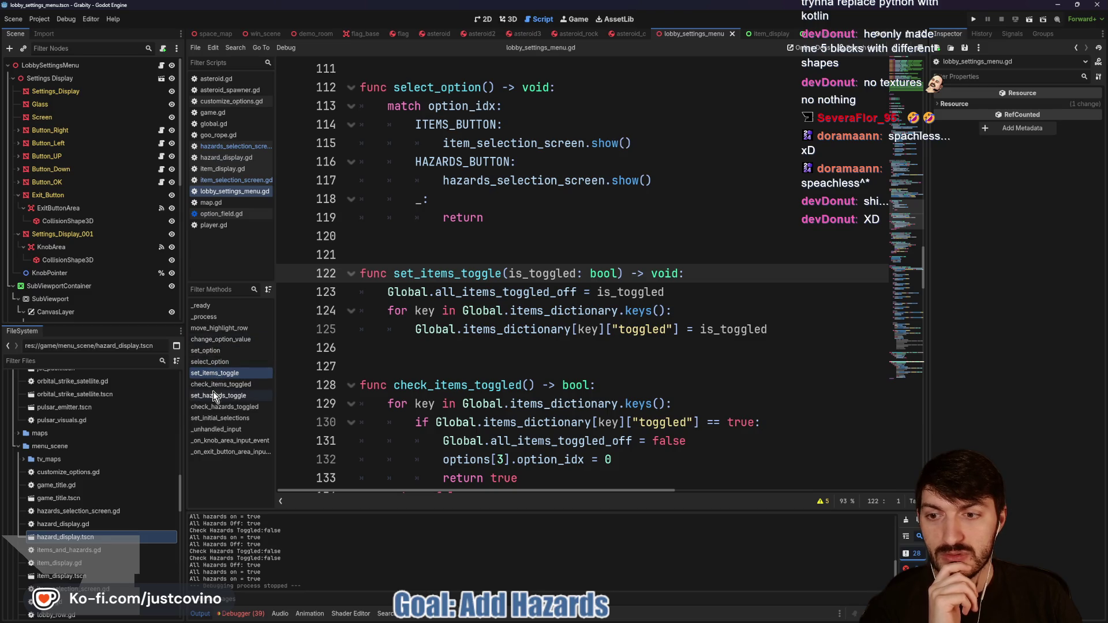
click(217, 418)
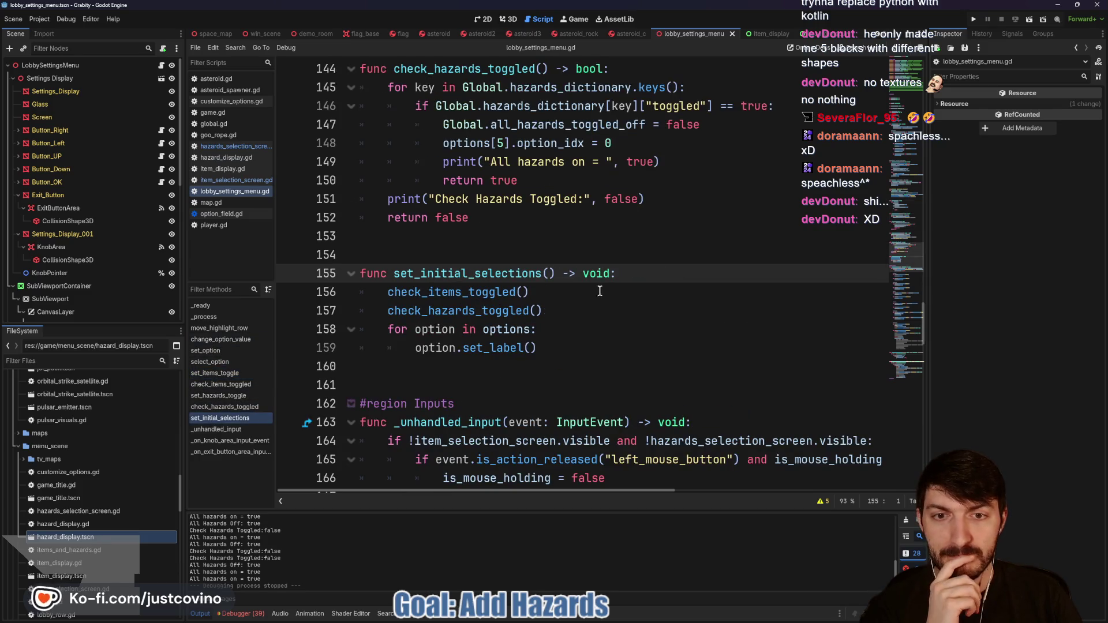
double_click(471, 293)
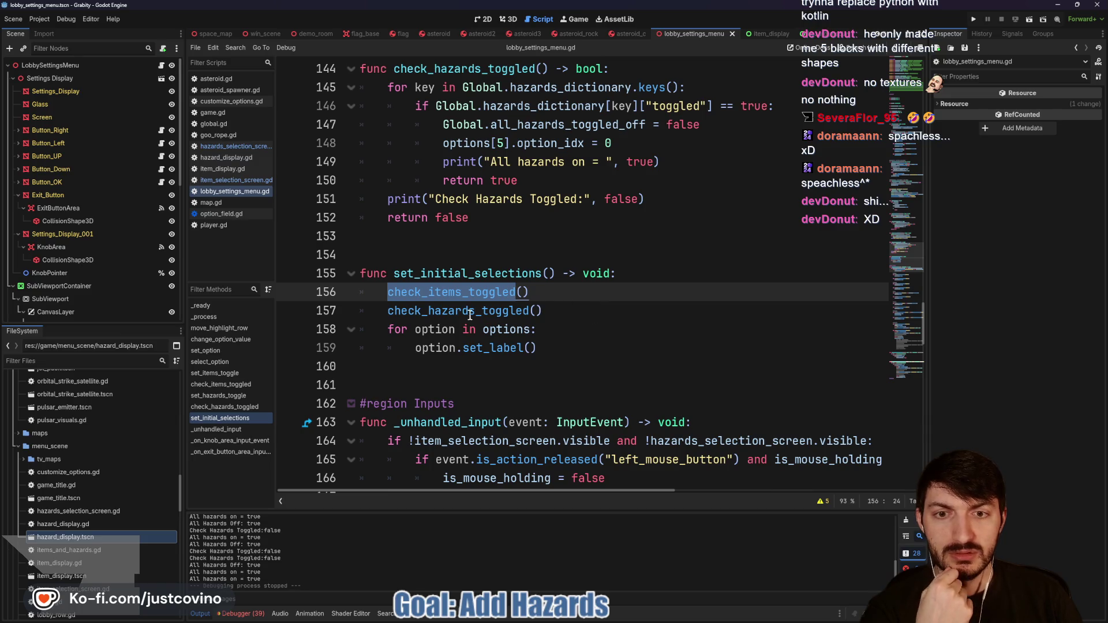
double_click(471, 312)
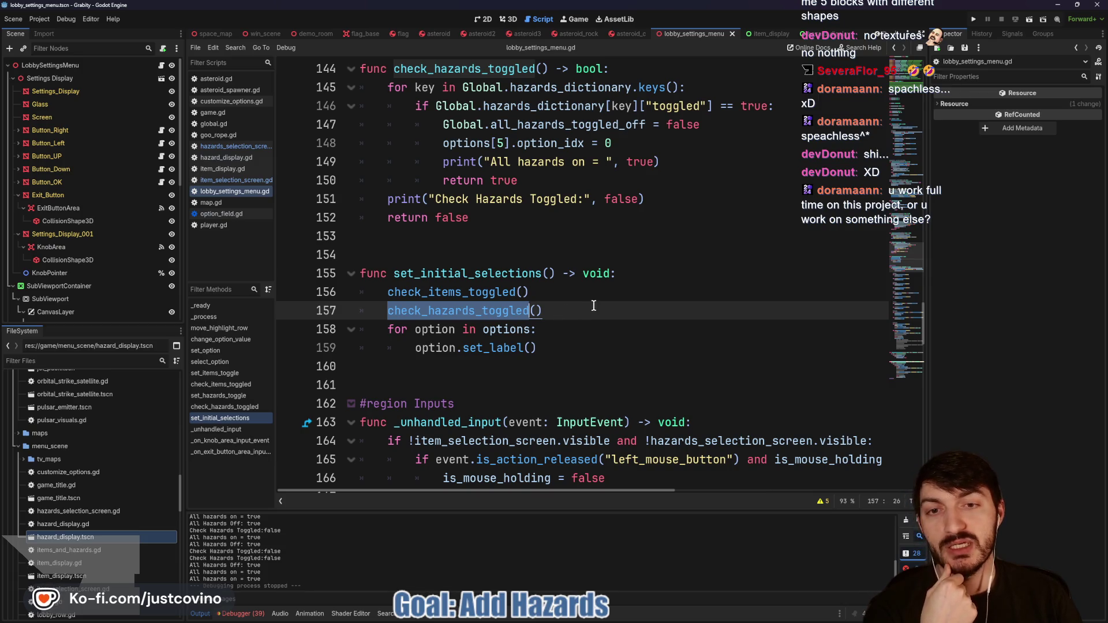
click(570, 309)
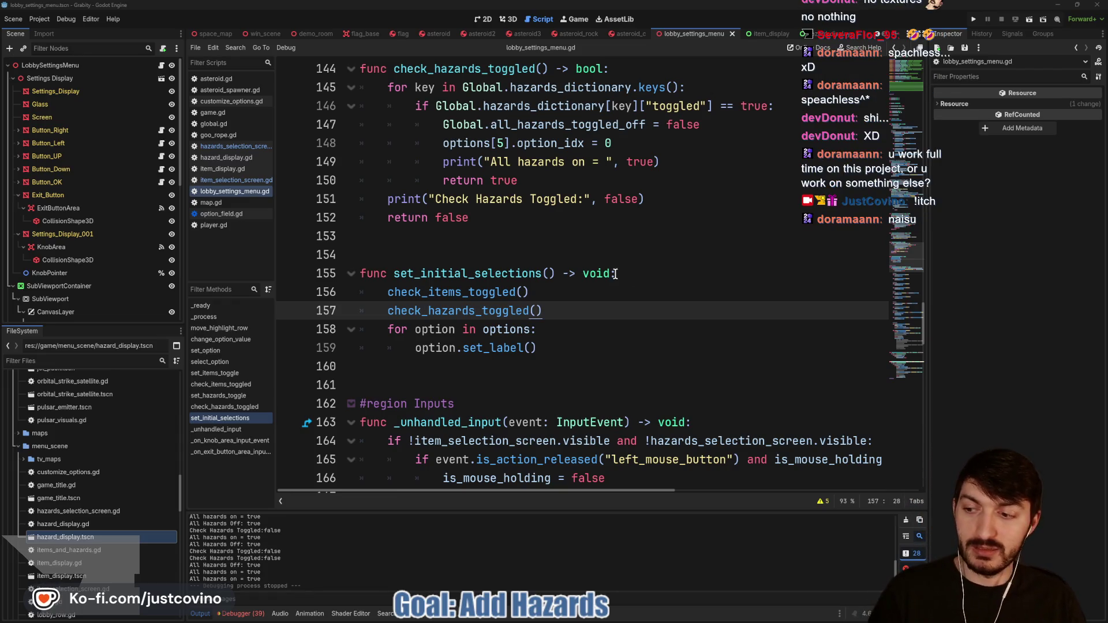
click(581, 310)
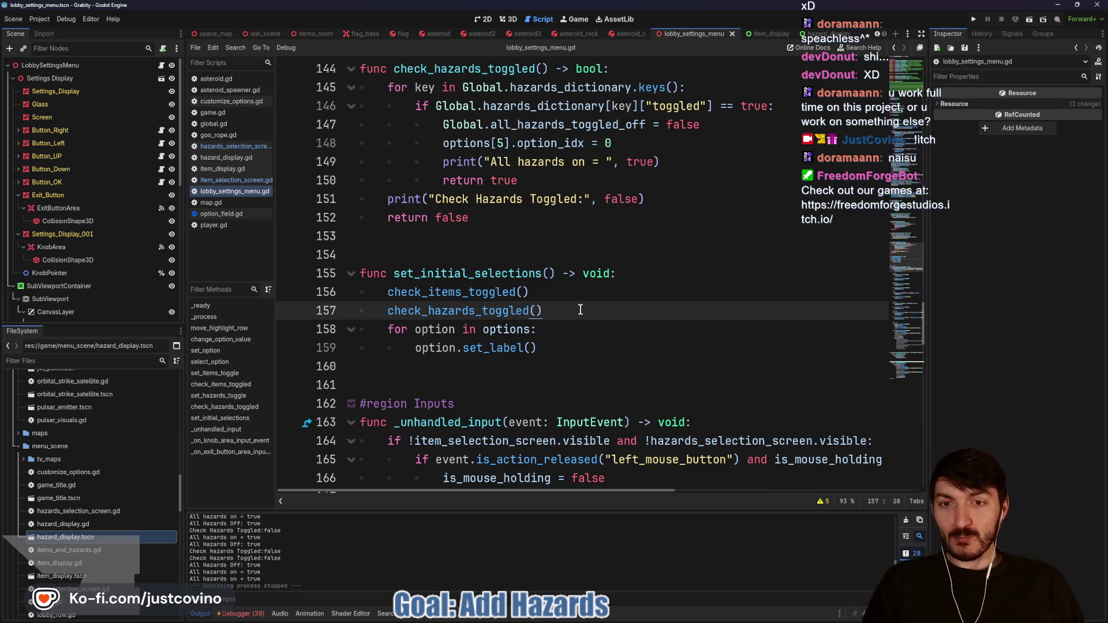
Step: Revisit empty line 154 and the check_items_toggled call on line 156
click(503, 267)
click(489, 259)
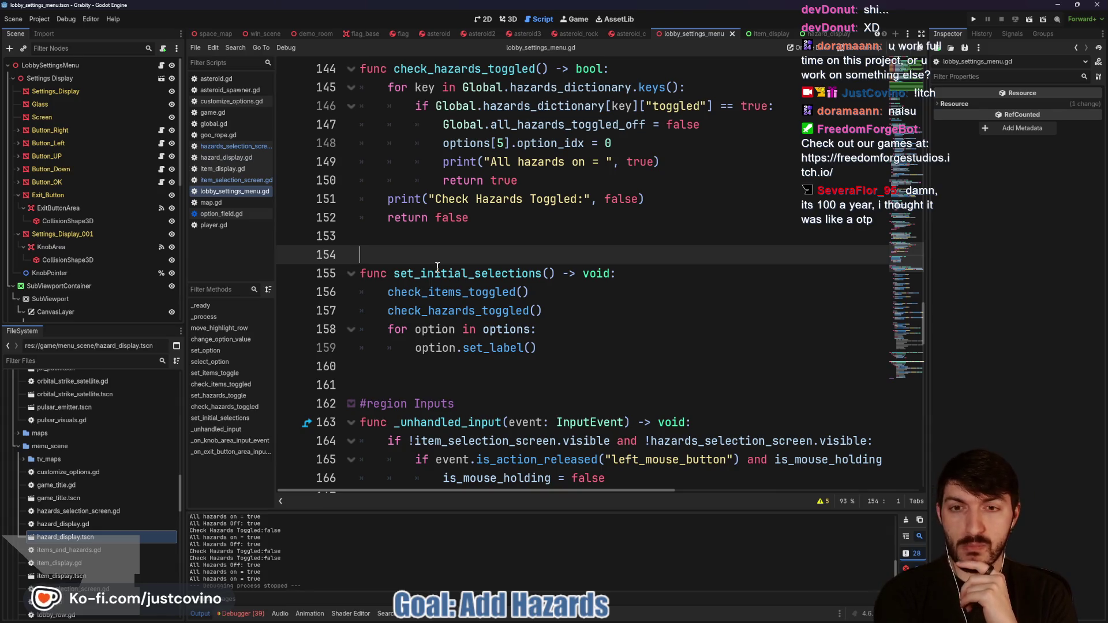
click(466, 299)
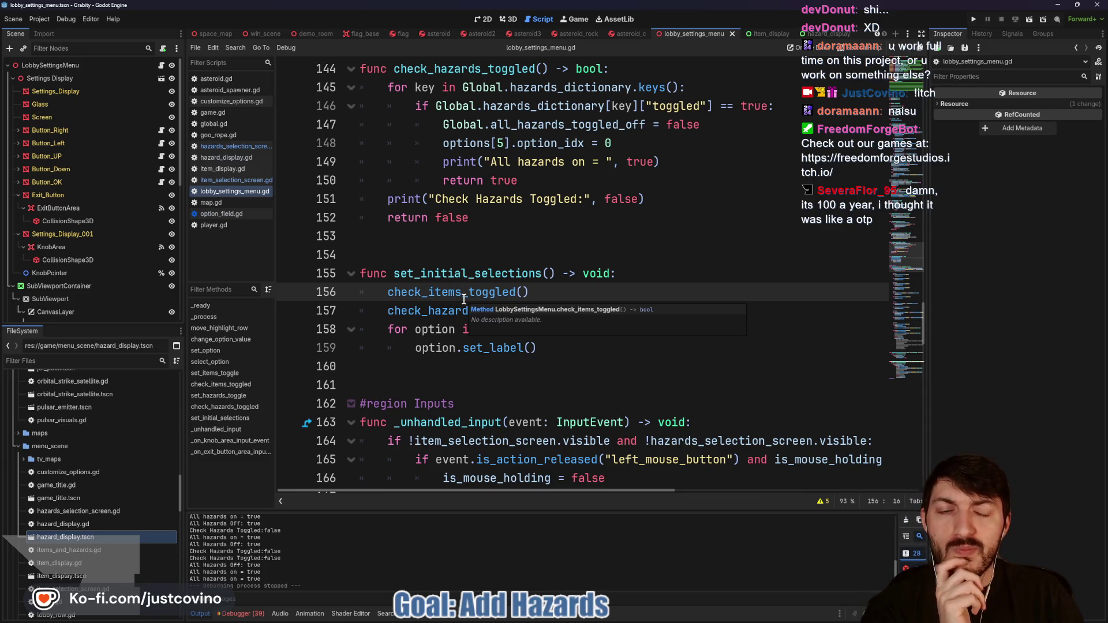
double_click(467, 299)
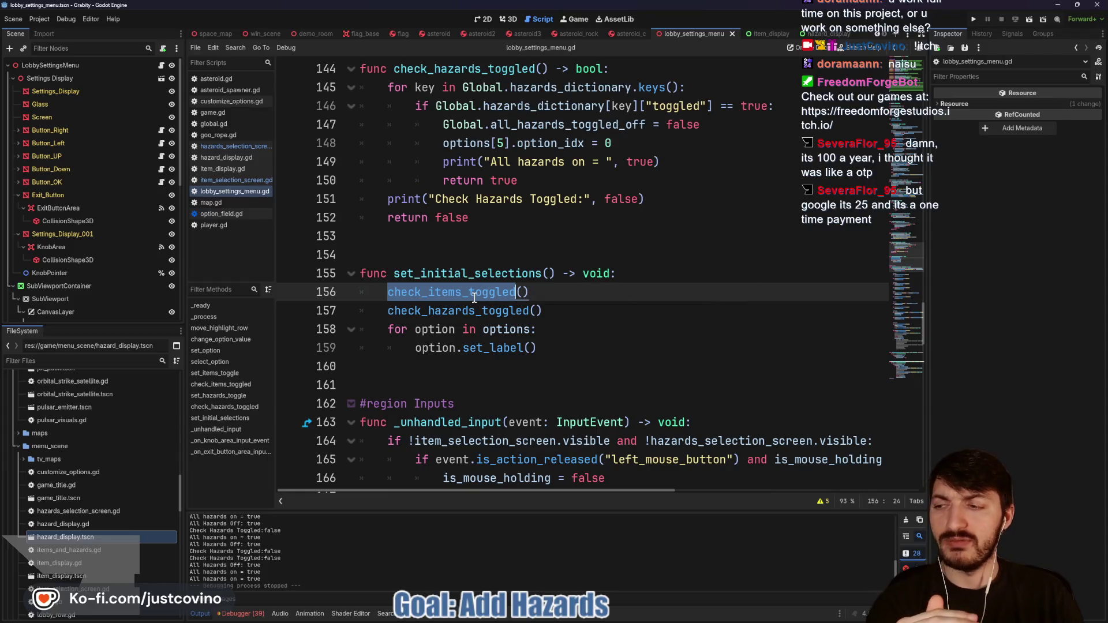
scroll(535, 293, up, 3)
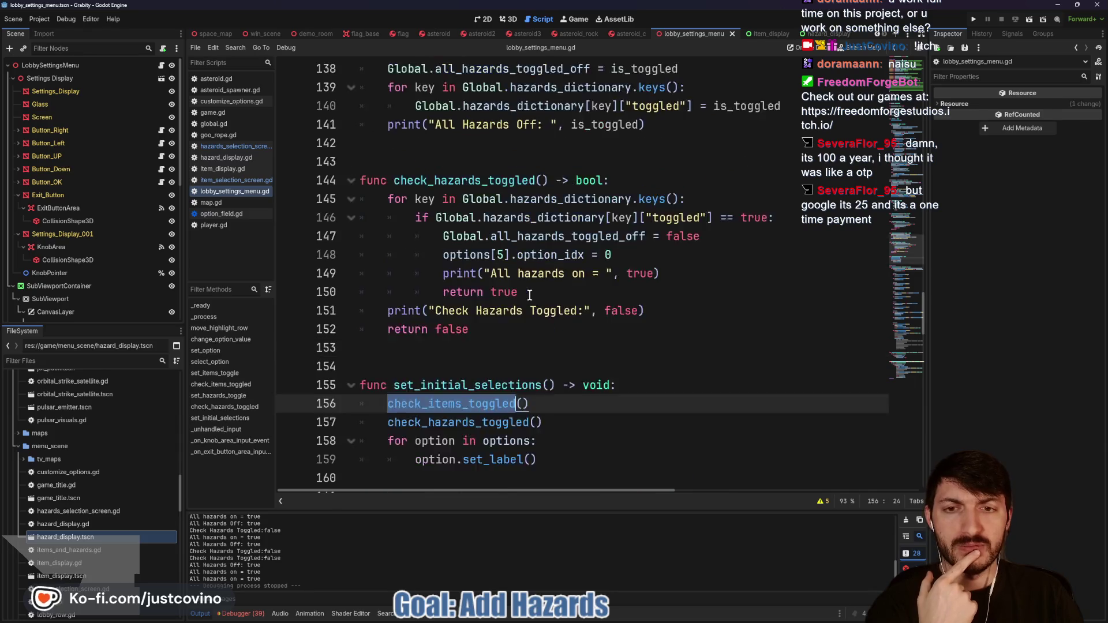
scroll(525, 294, down, 1)
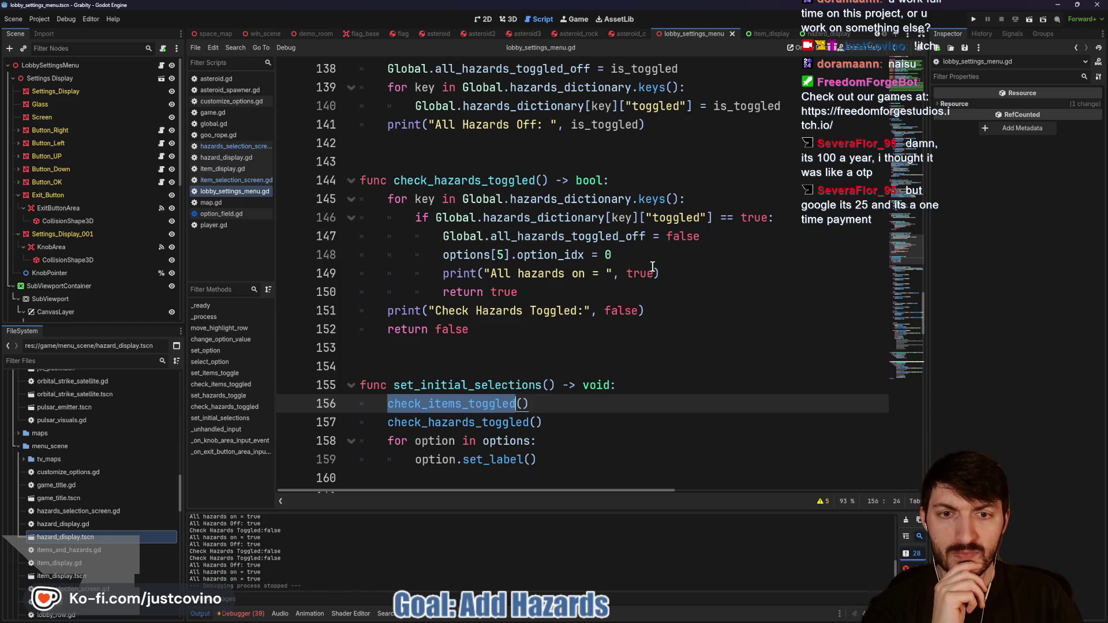
scroll(579, 288, up, 2)
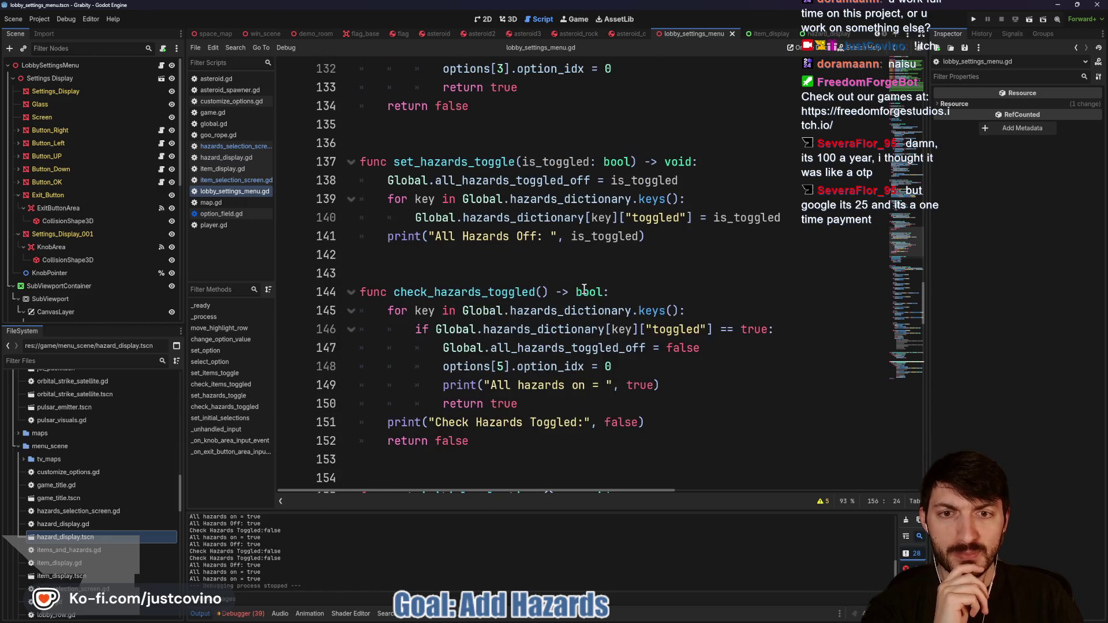
Step: Go back to set_initial_selections and highlight its set_label call on line 159
click(578, 260)
scroll(572, 259, up, 3)
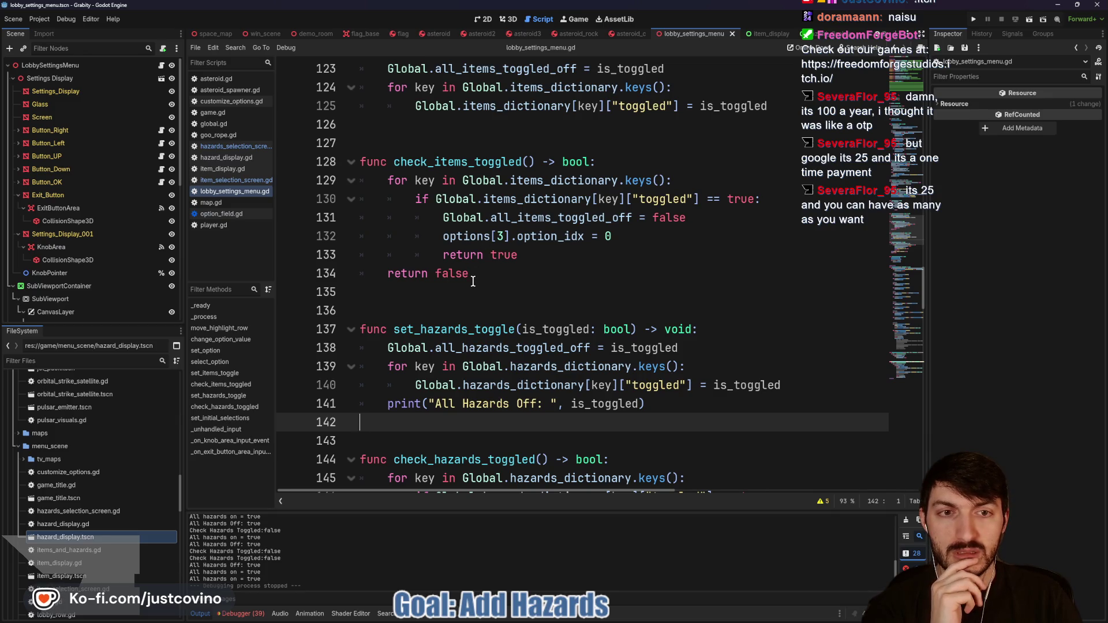
scroll(473, 281, down, 1)
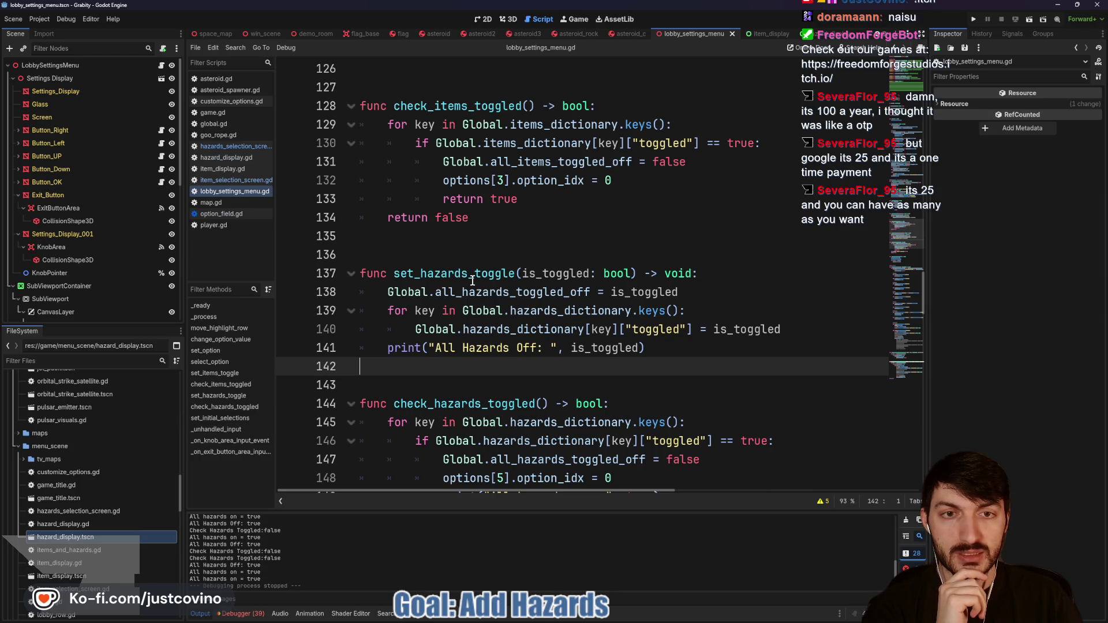
scroll(473, 280, down, 1)
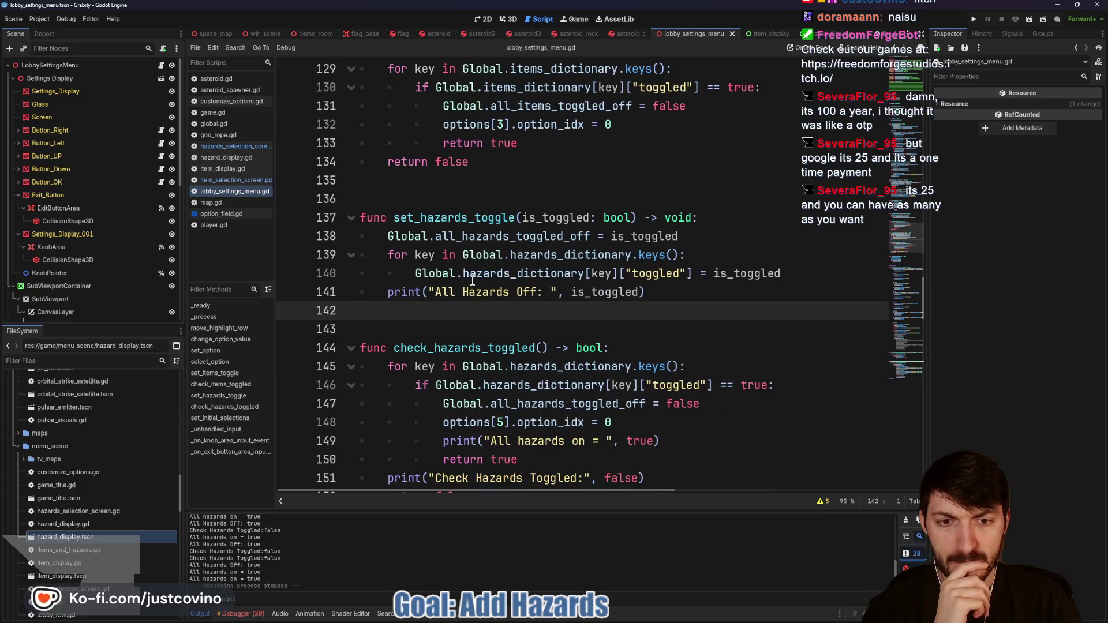
scroll(474, 279, up, 1)
scroll(475, 280, up, 1)
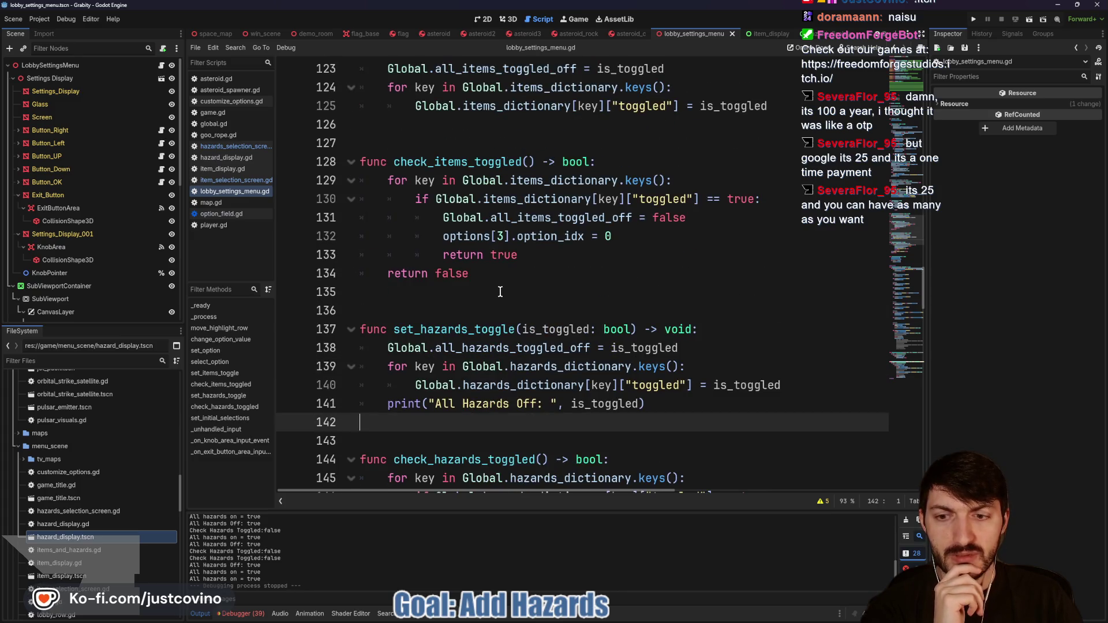
click(225, 419)
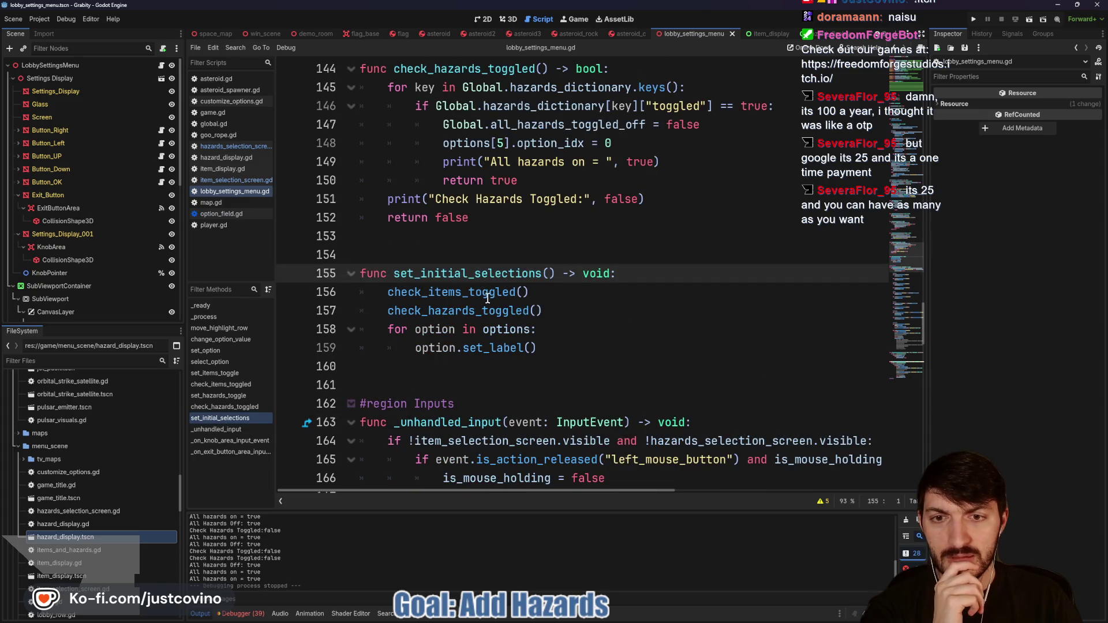
double_click(492, 348)
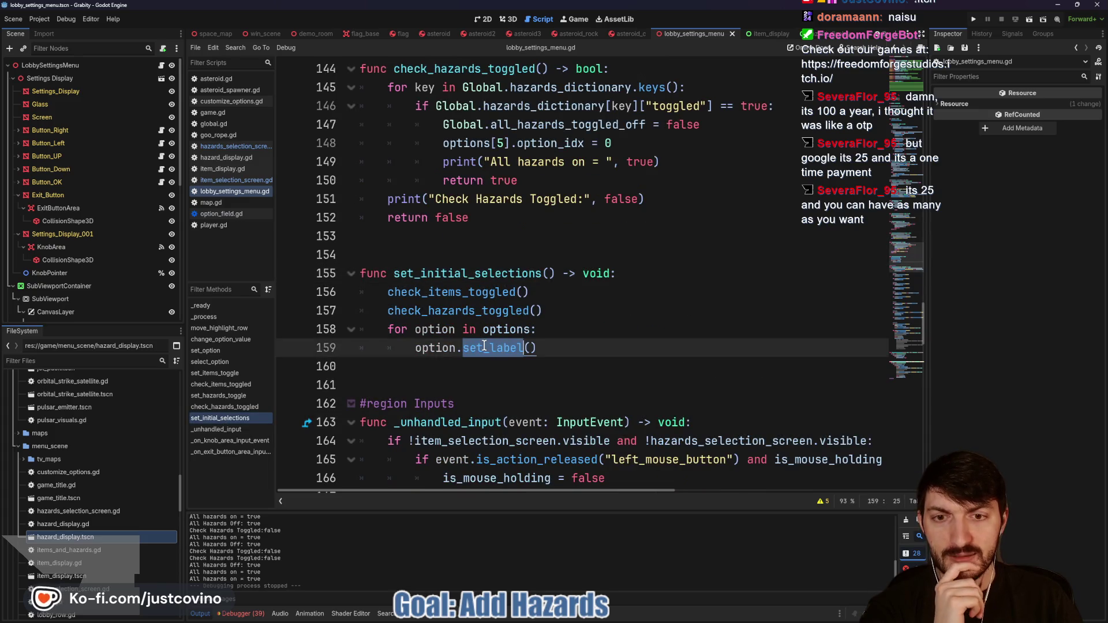
scroll(113, 287, down, 5)
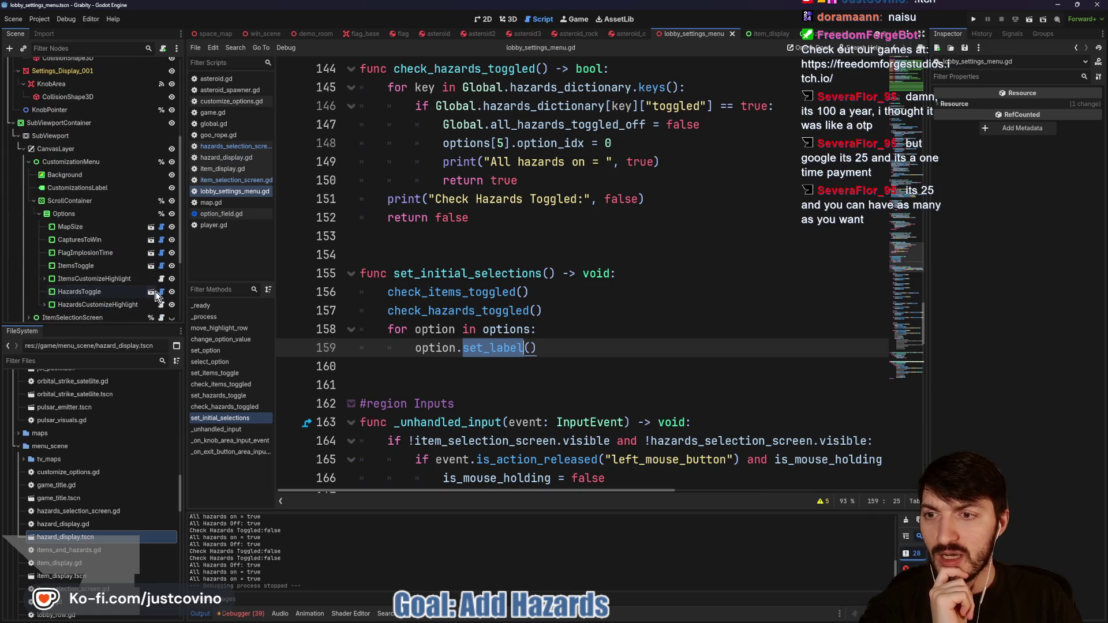
Step: Check the option_idx setter on line 26 of option_field.gd, then run the project
click(162, 292)
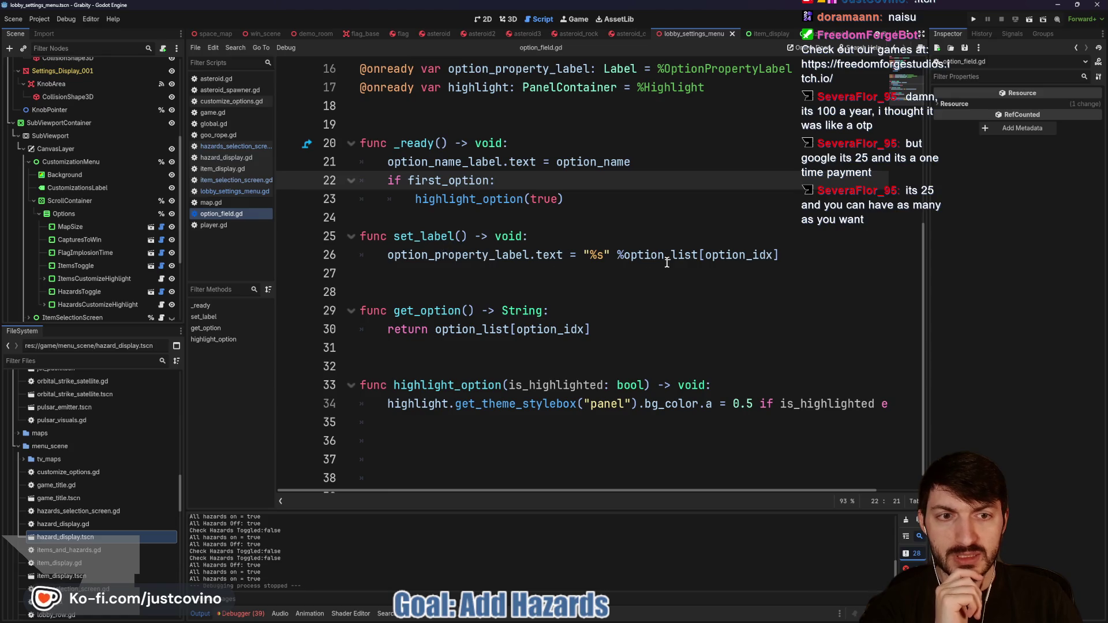
double_click(743, 256)
scroll(507, 281, up, 4)
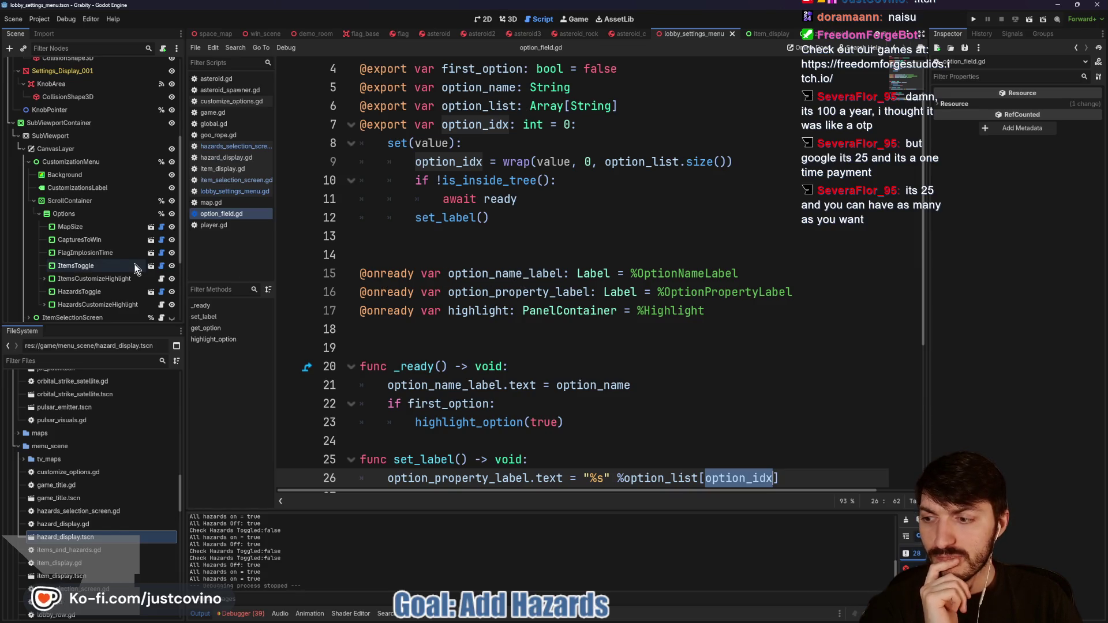
click(974, 19)
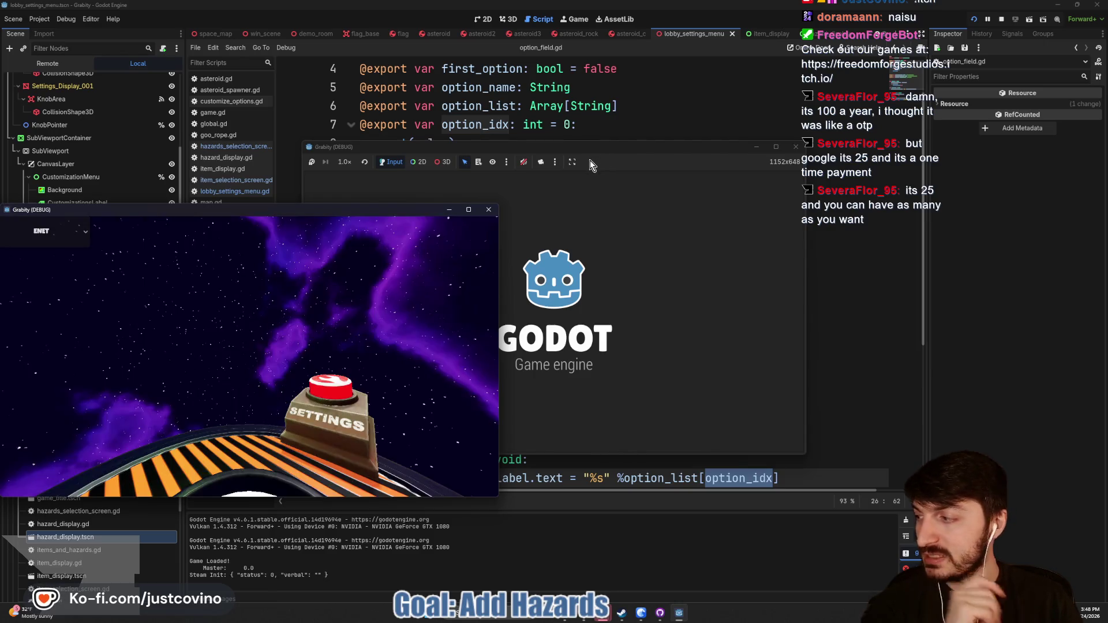
Step: Host a lobby, open Game Customizations and turn the Explosive Asteroids hazard on
drag(611, 151, 638, 131)
click(428, 264)
click(618, 231)
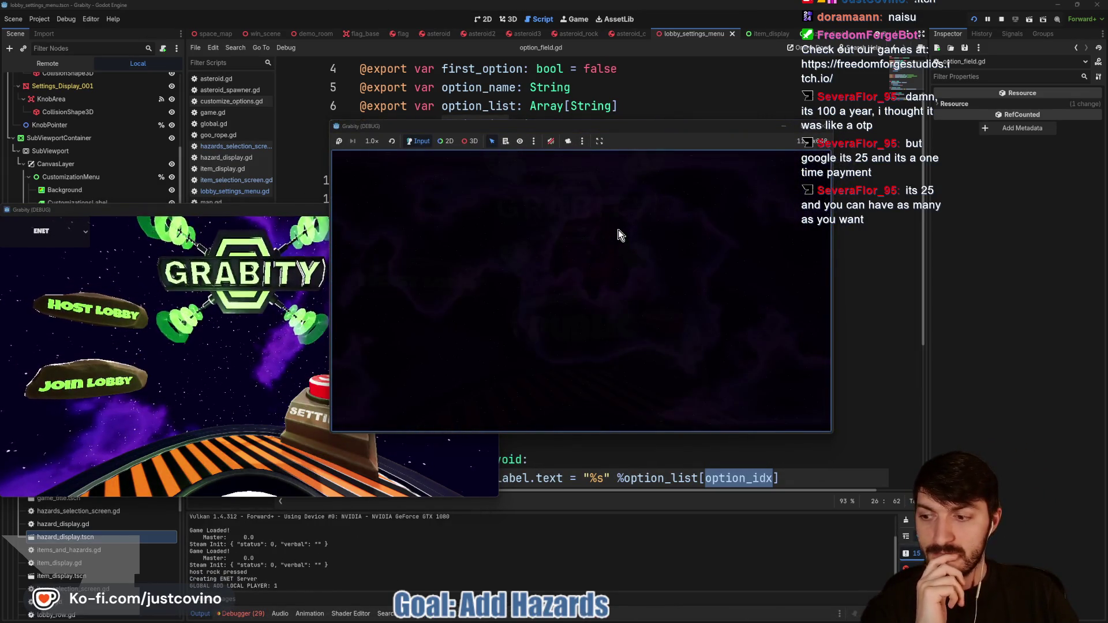
click(763, 199)
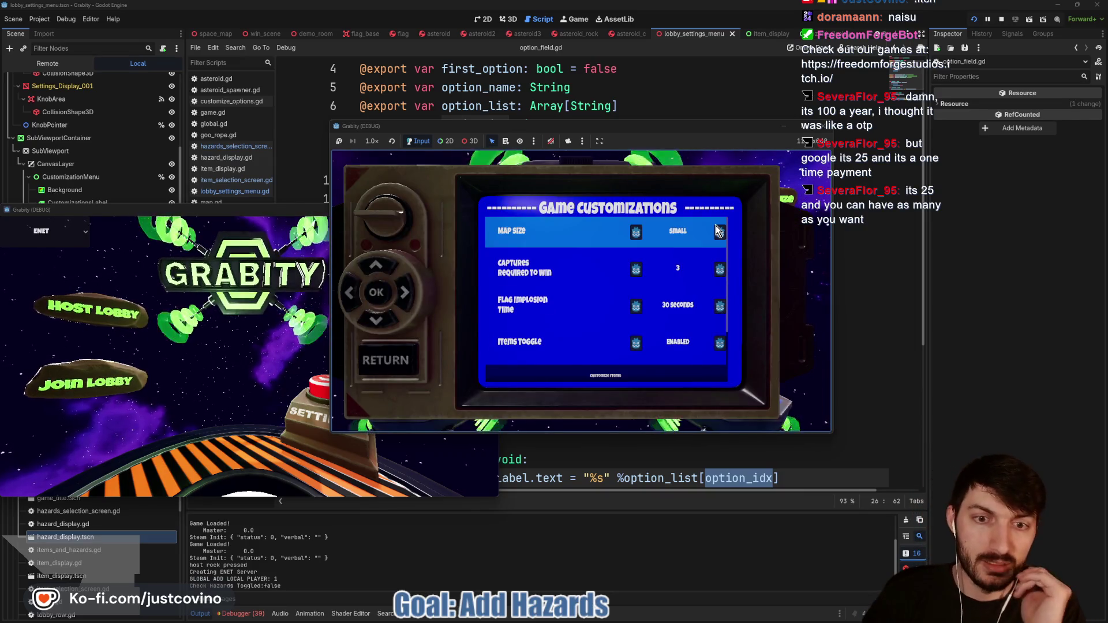
key(Down)
key(Down)
key(Down)
key(Down)
key(Down)
key(Down)
key(Return)
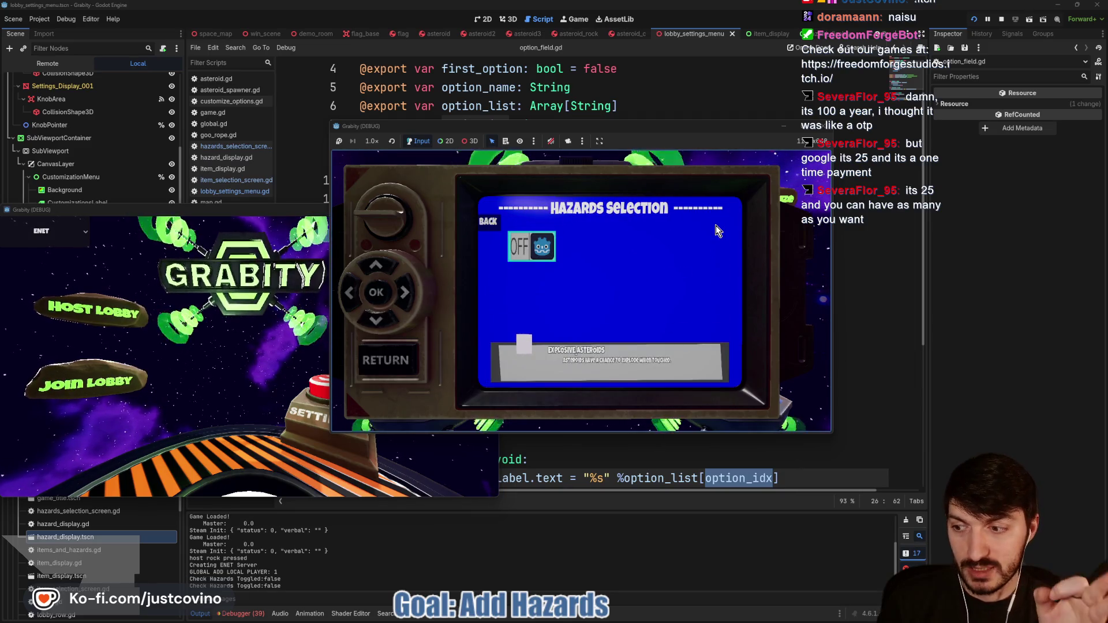
key(Return)
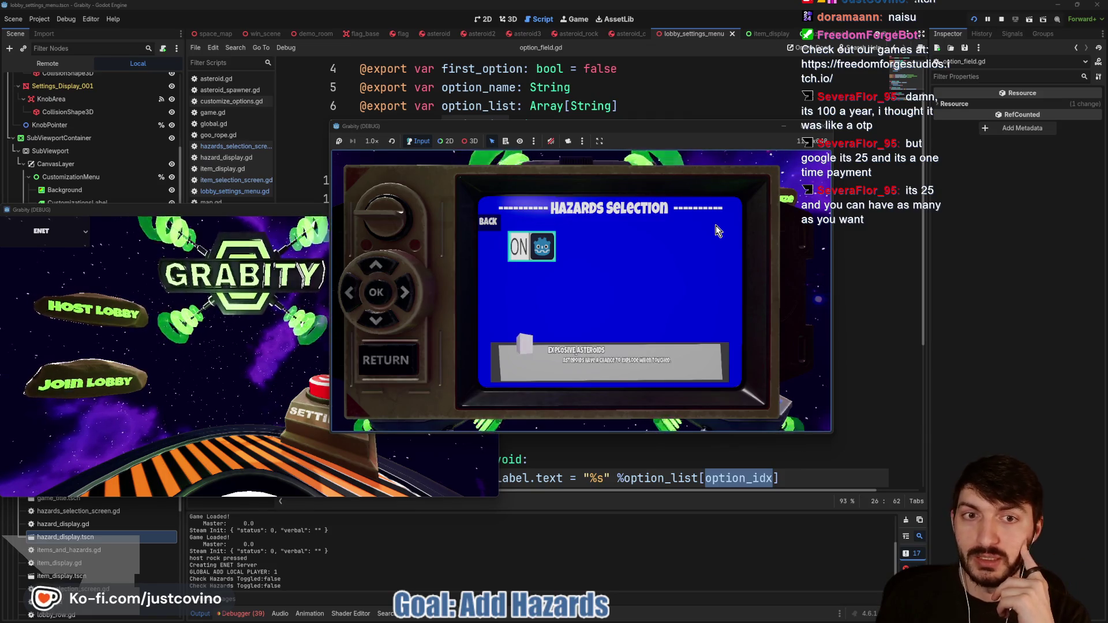
Step: Reopen Hazards Selection, turn Explosive Asteroids off, and return to the Hazards Toggle row
key(Escape)
key(Up)
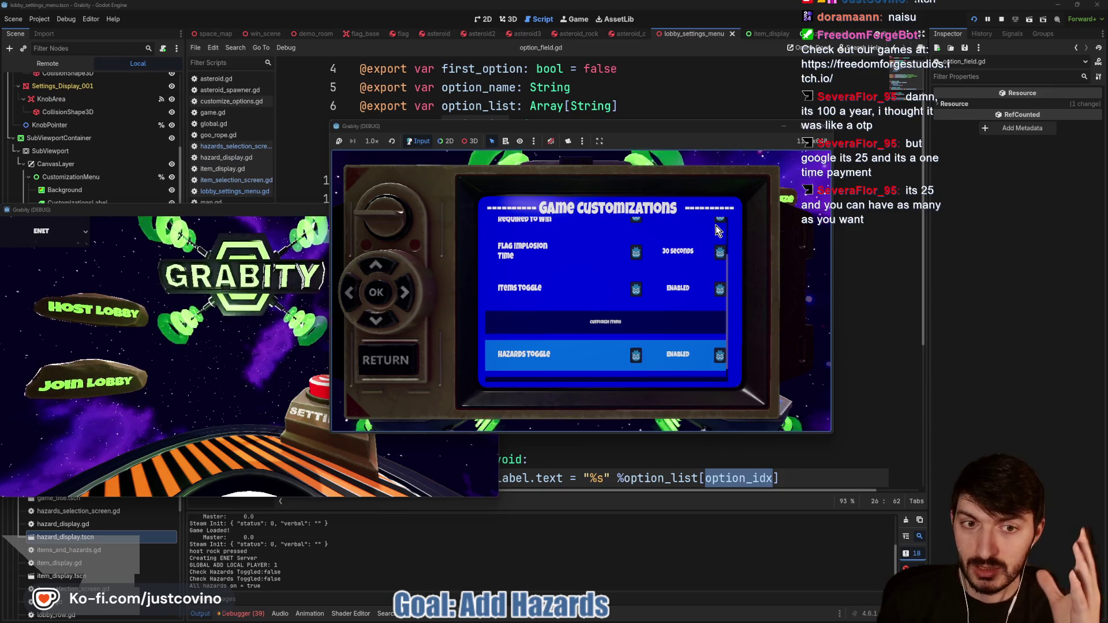
key(Down)
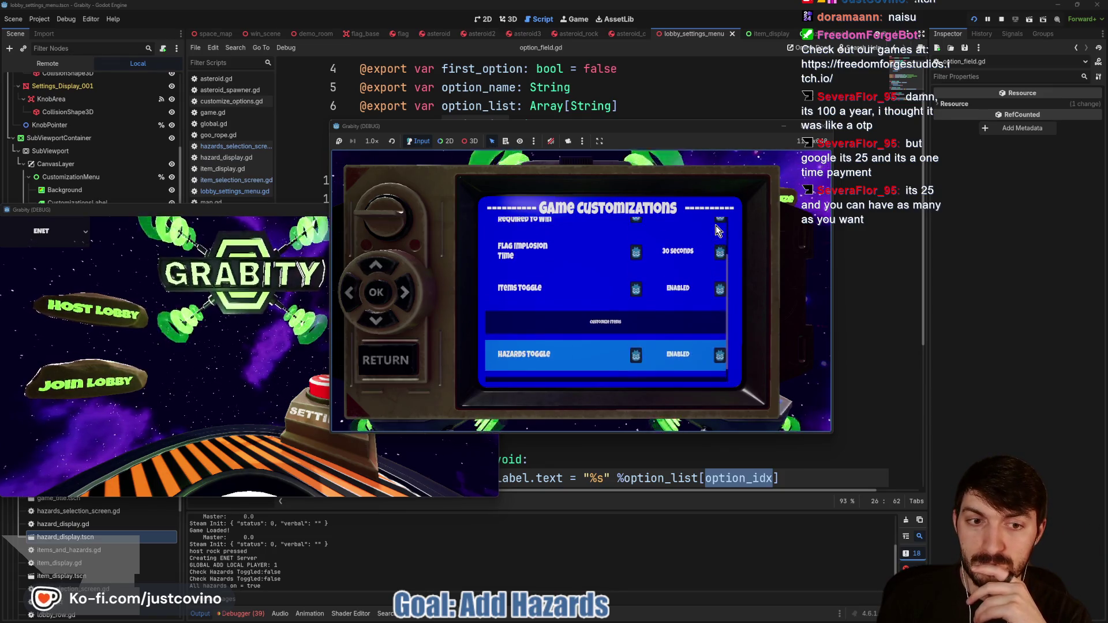
key(Return)
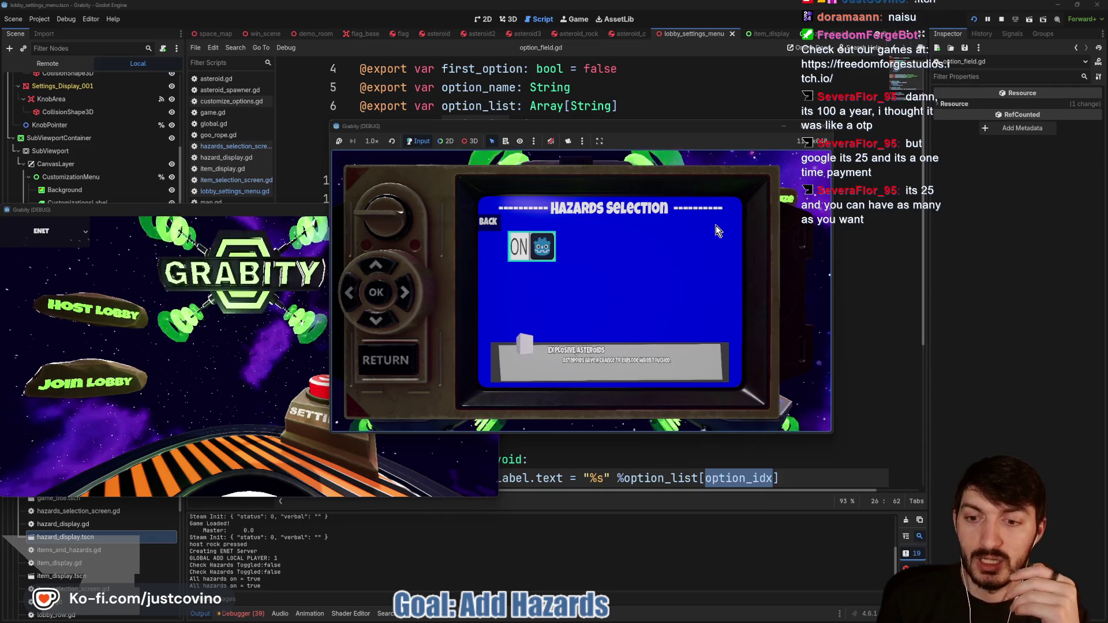
key(Return)
key(Escape)
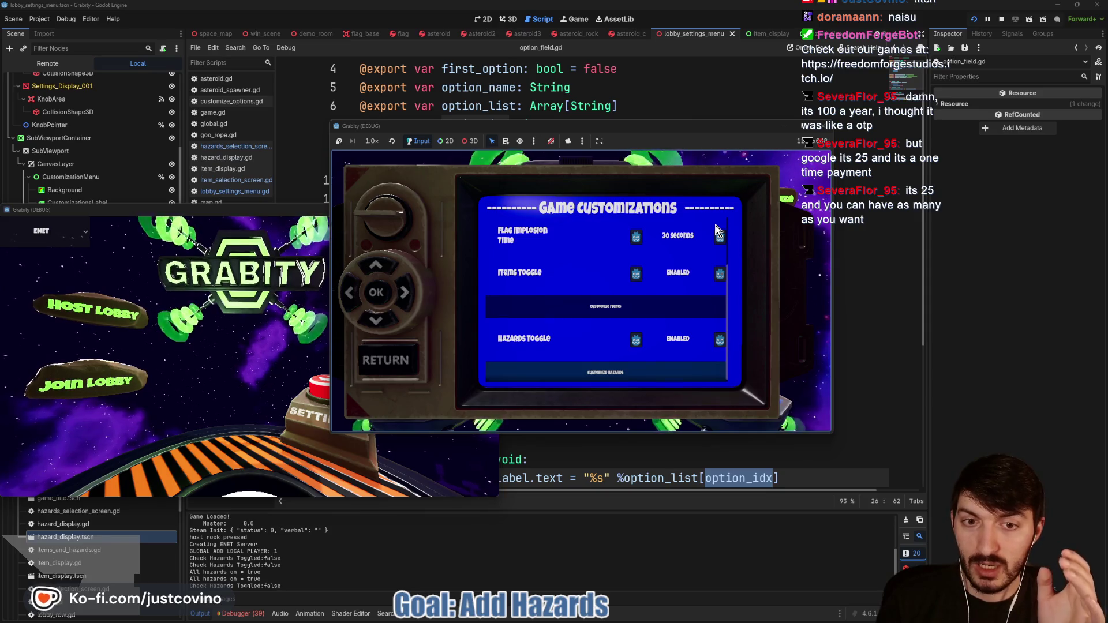
key(Down)
key(Up)
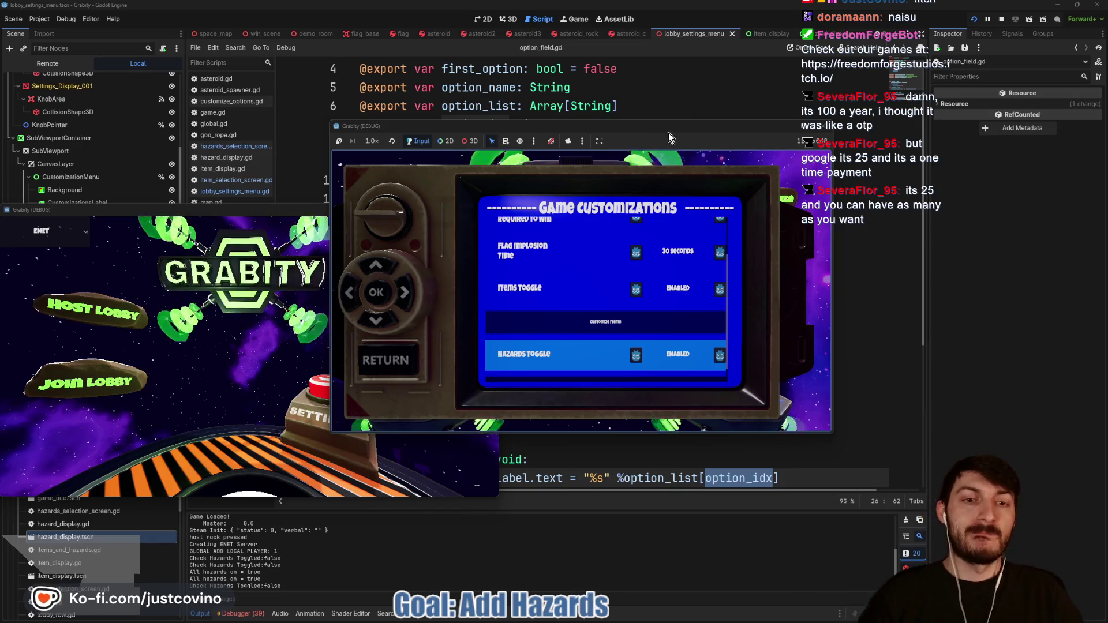
Step: Stop the game and return to check_hazards_toggled in lobby_settings_menu.gd
key(F8)
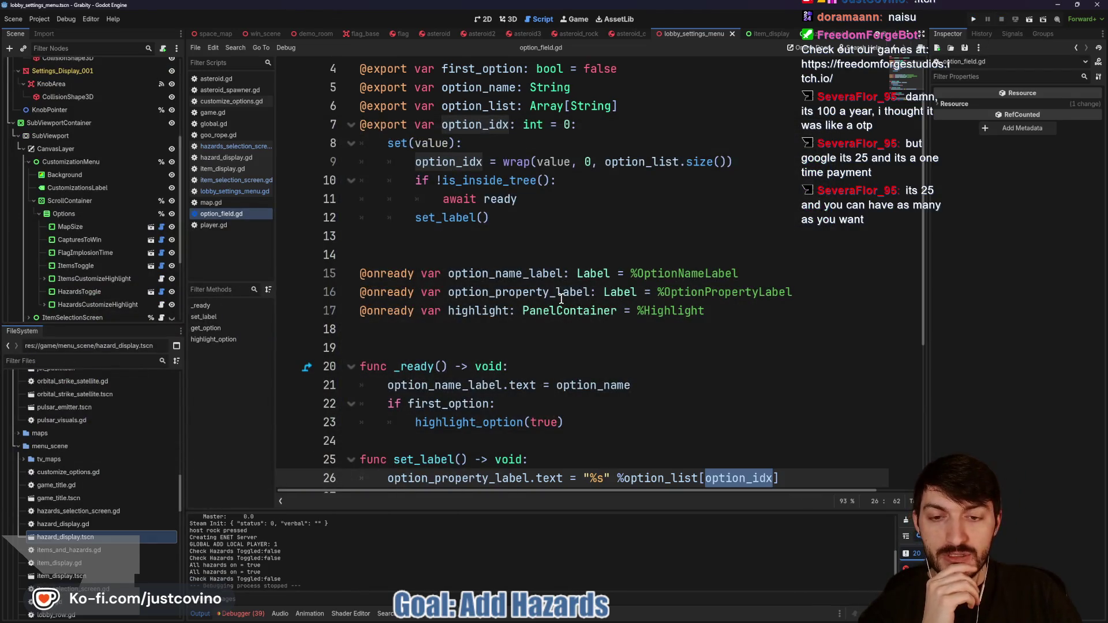
scroll(561, 299, down, 4)
scroll(561, 299, up, 4)
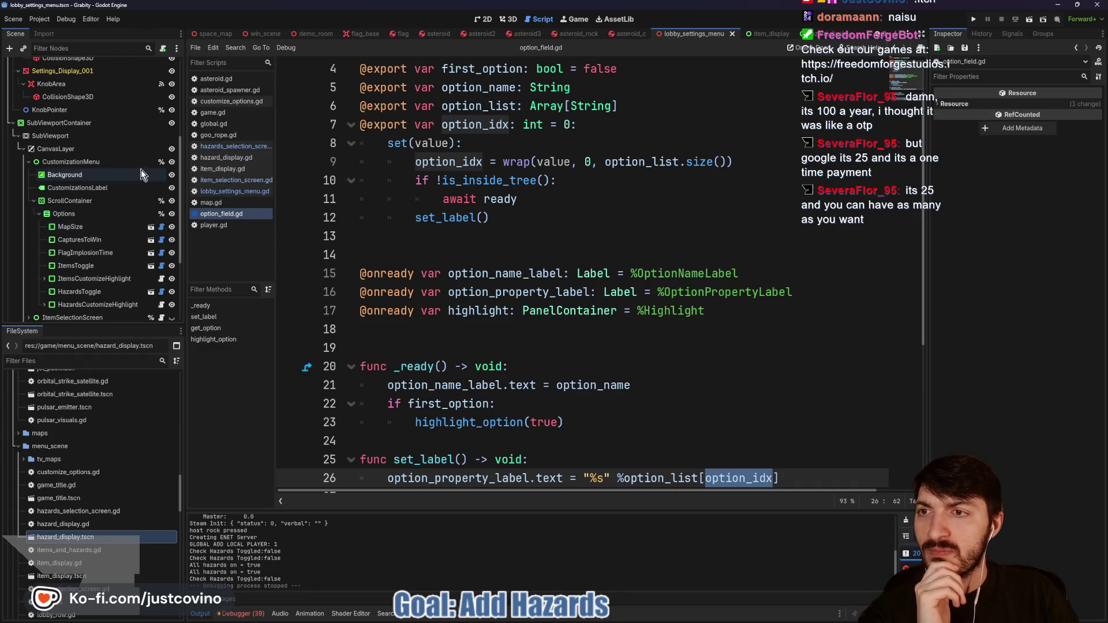
scroll(141, 170, up, 5)
click(161, 65)
scroll(482, 269, down, 4)
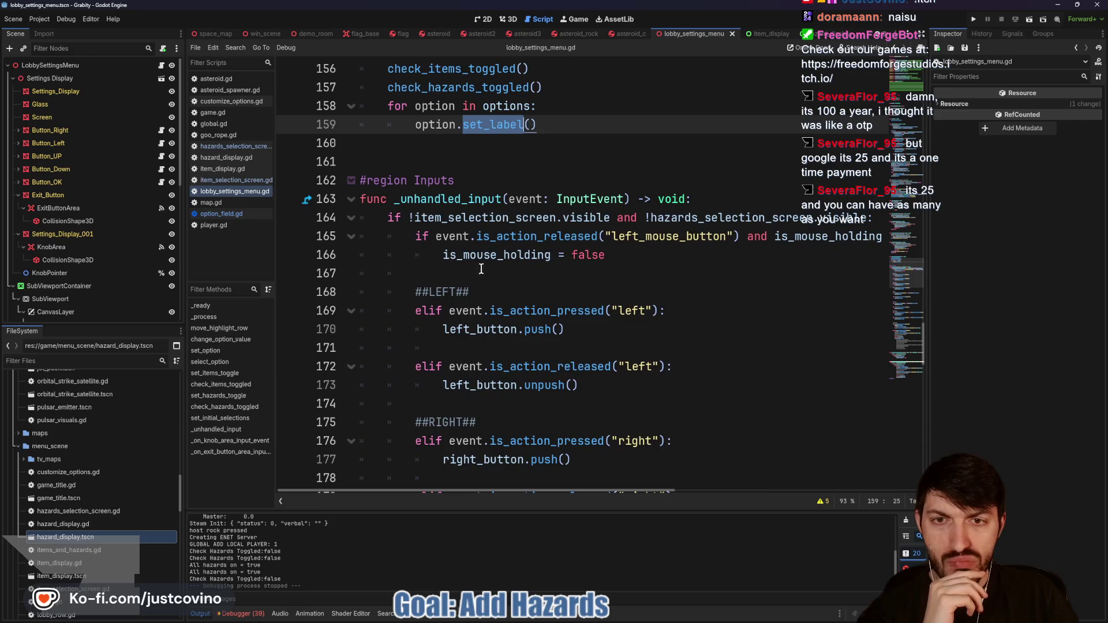
click(229, 407)
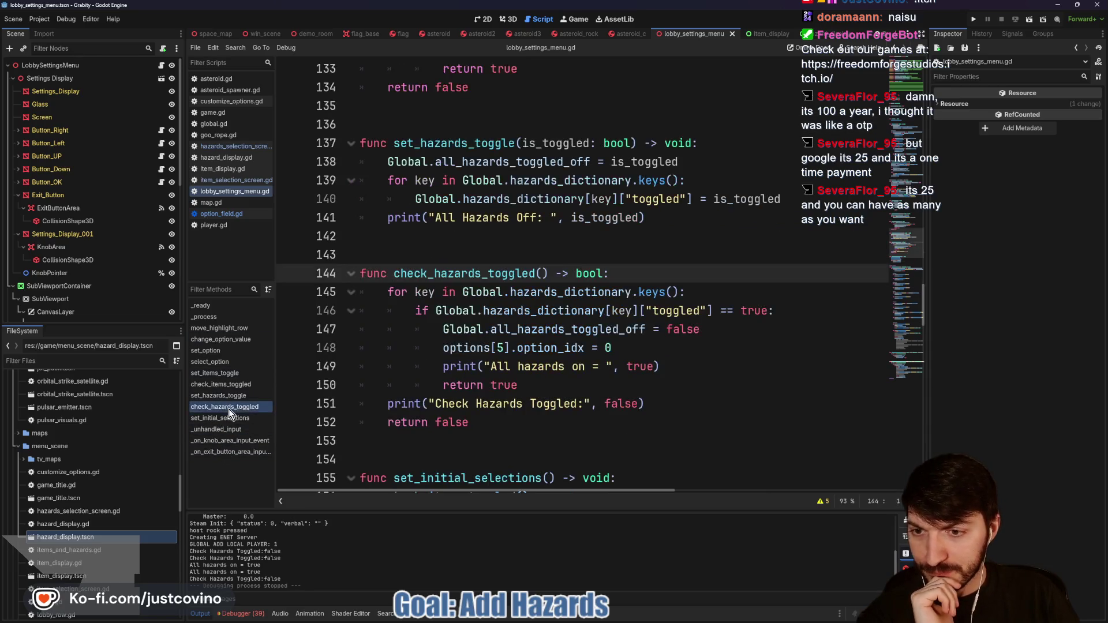
Step: Replace the debug print on line 151 with 'options[5].option_idx = 1'
drag(674, 404, 392, 403)
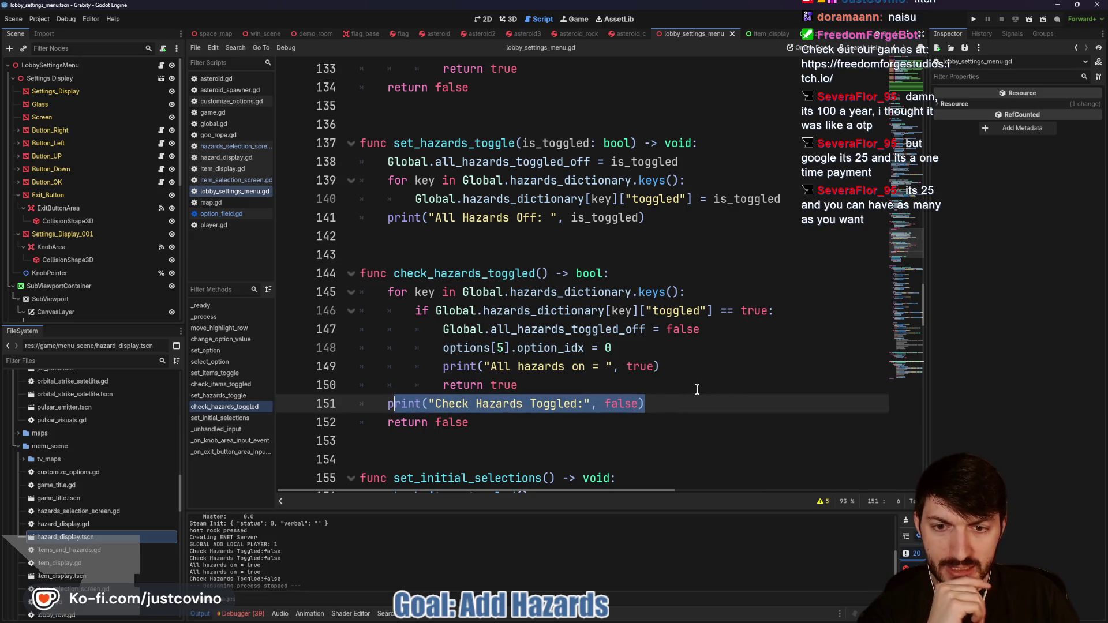
click(657, 403)
drag(644, 404, 388, 404)
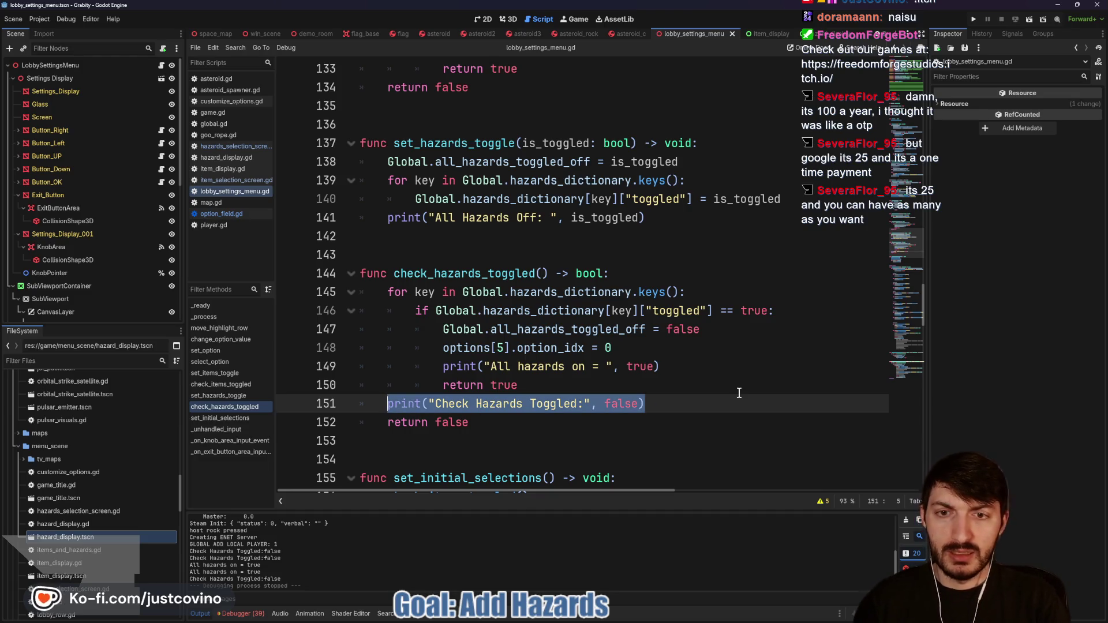
text(opti)
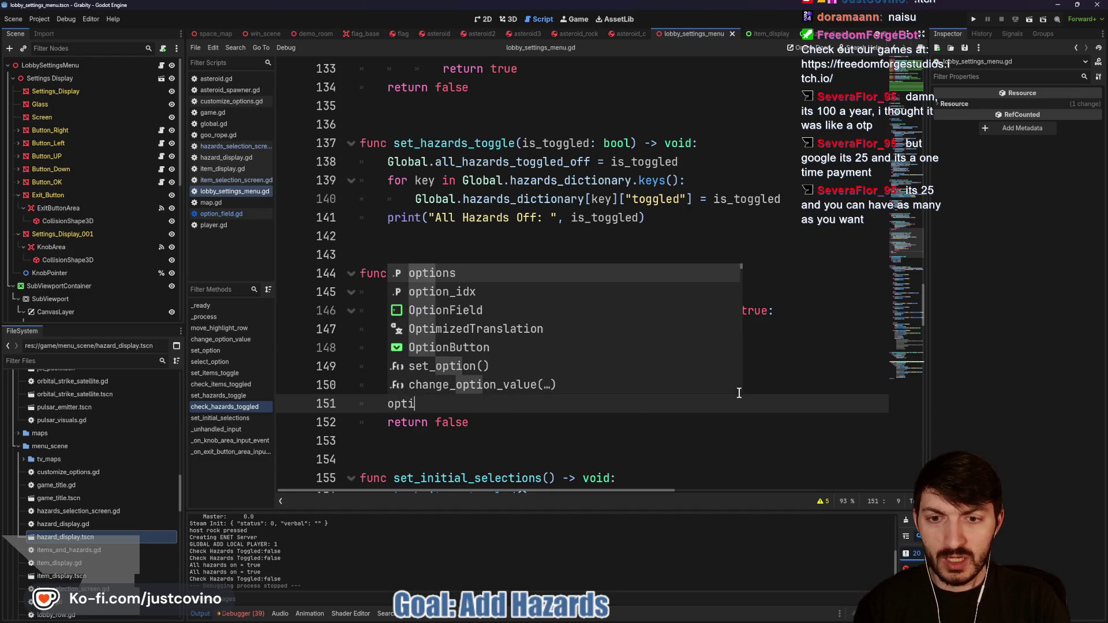
key(Return)
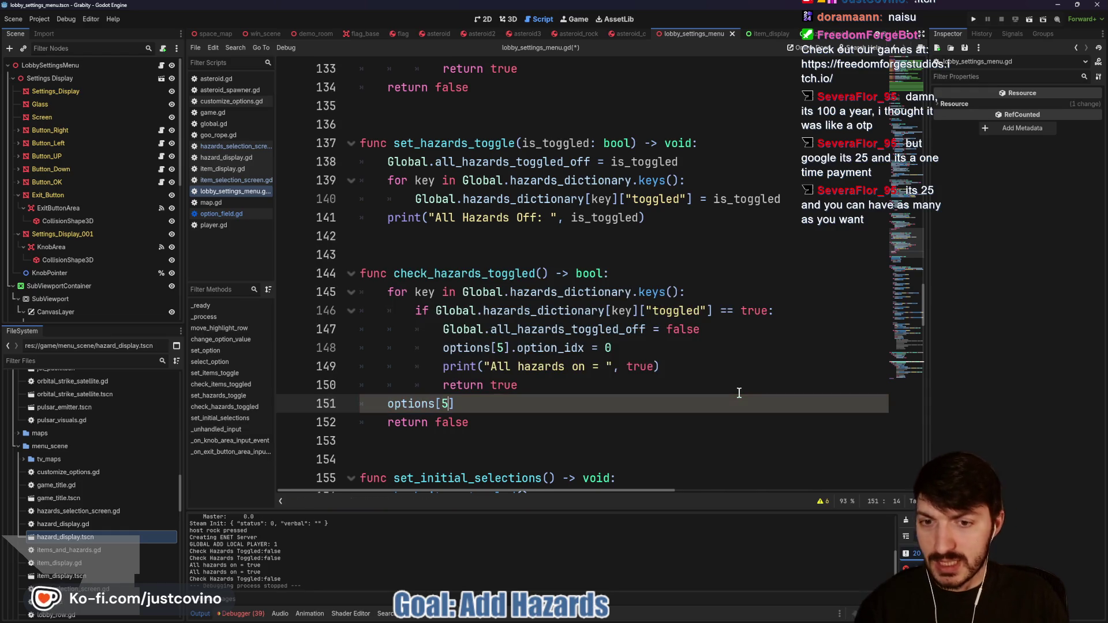
scroll(330, 226, up, 4)
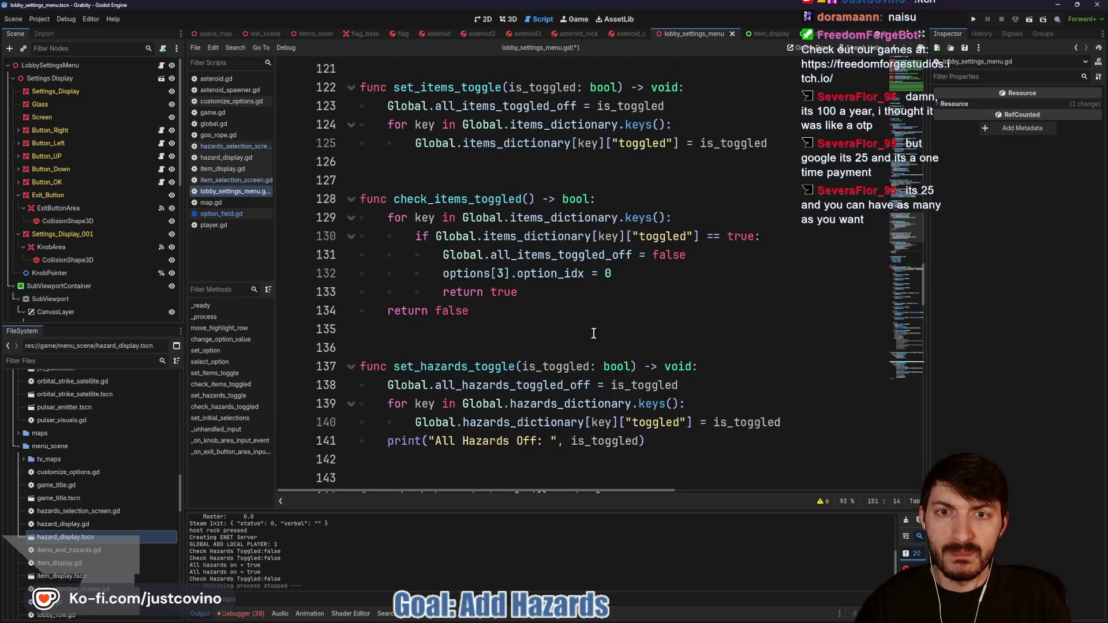
scroll(99, 232, down, 3)
scroll(109, 258, down, 3)
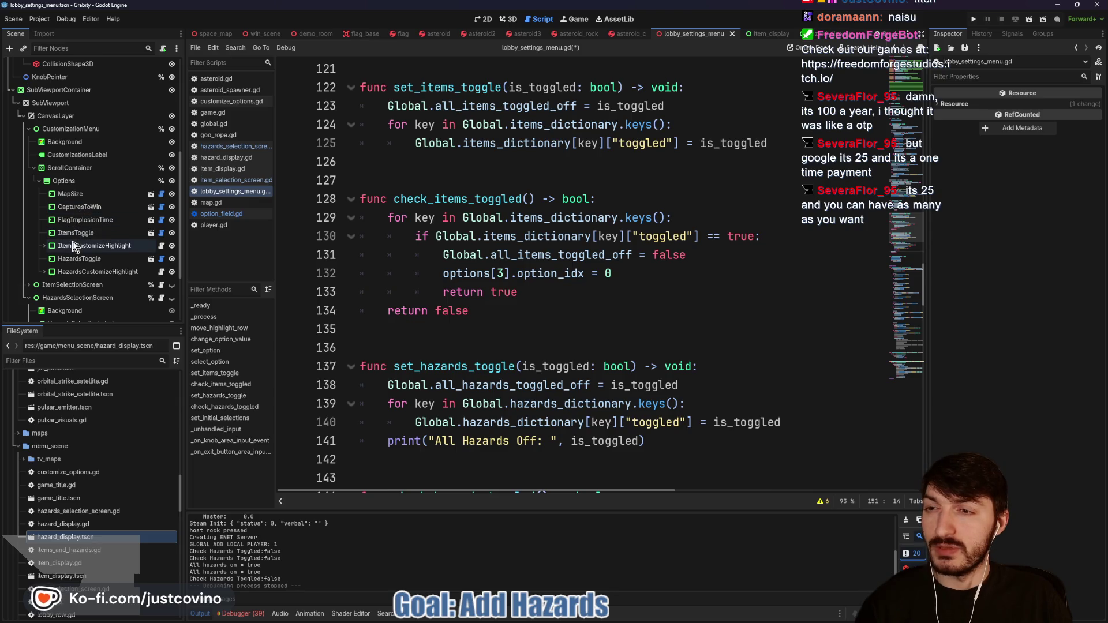
scroll(560, 361, down, 3)
text(options[5].opt)
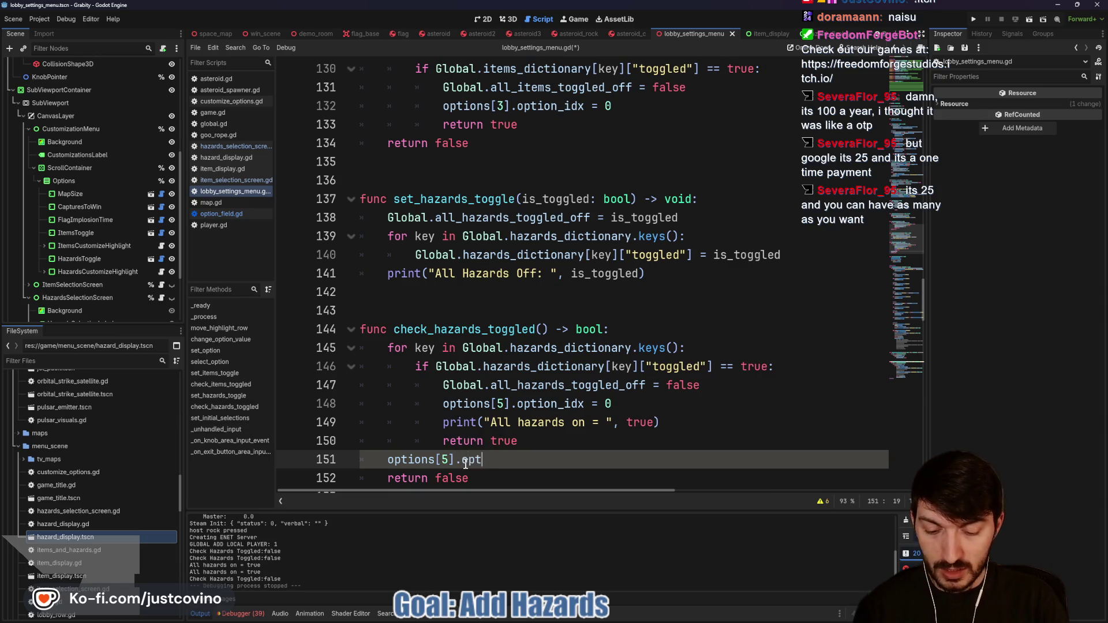
text(ion_idx = )
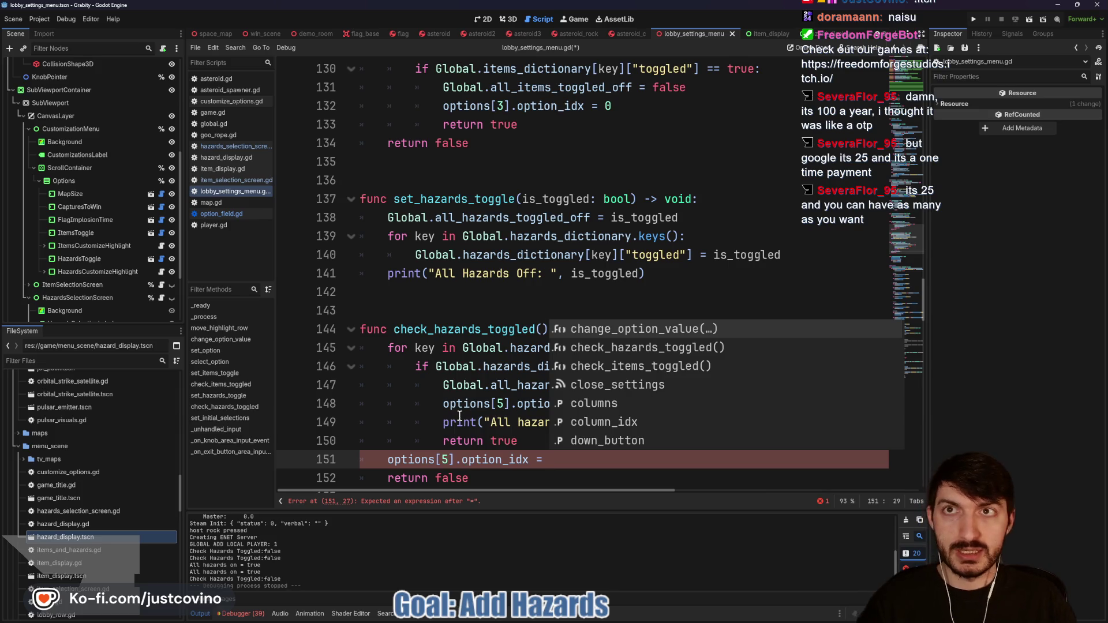
text(1)
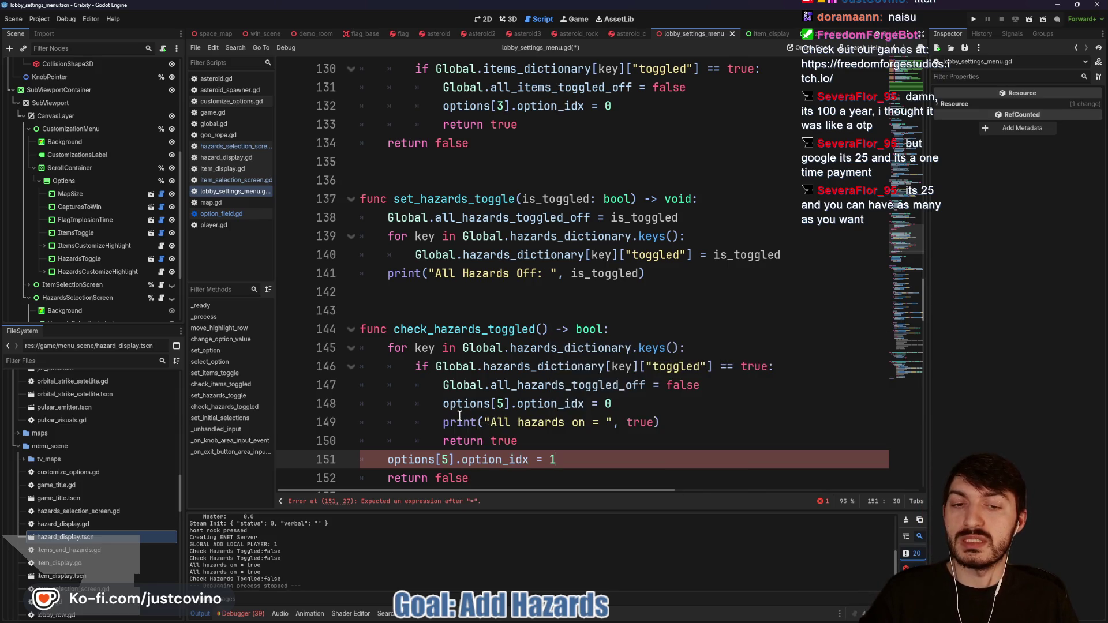
Step: Save the script and select the new option_idx = 1 line
key(ctrl+s)
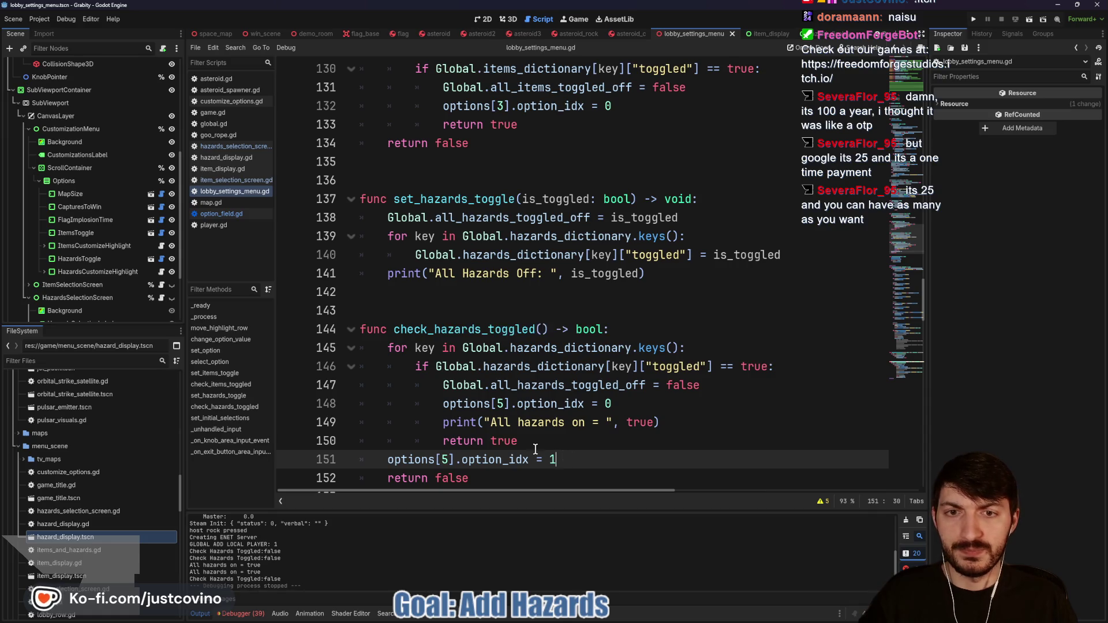
scroll(498, 402, up, 2)
scroll(499, 402, down, 3)
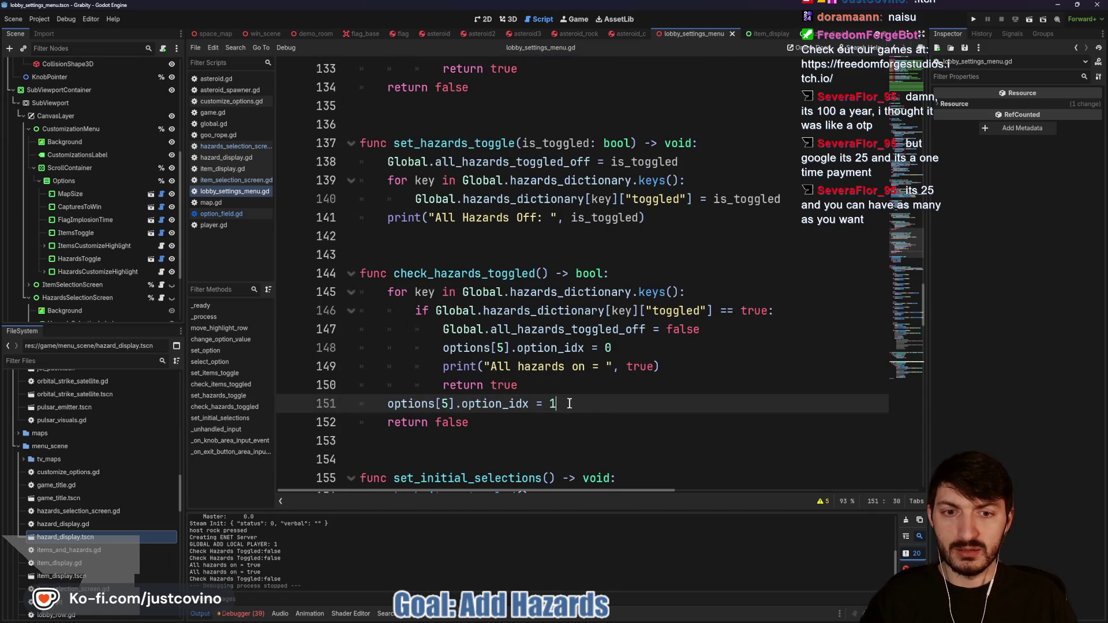
drag(569, 404, 379, 400)
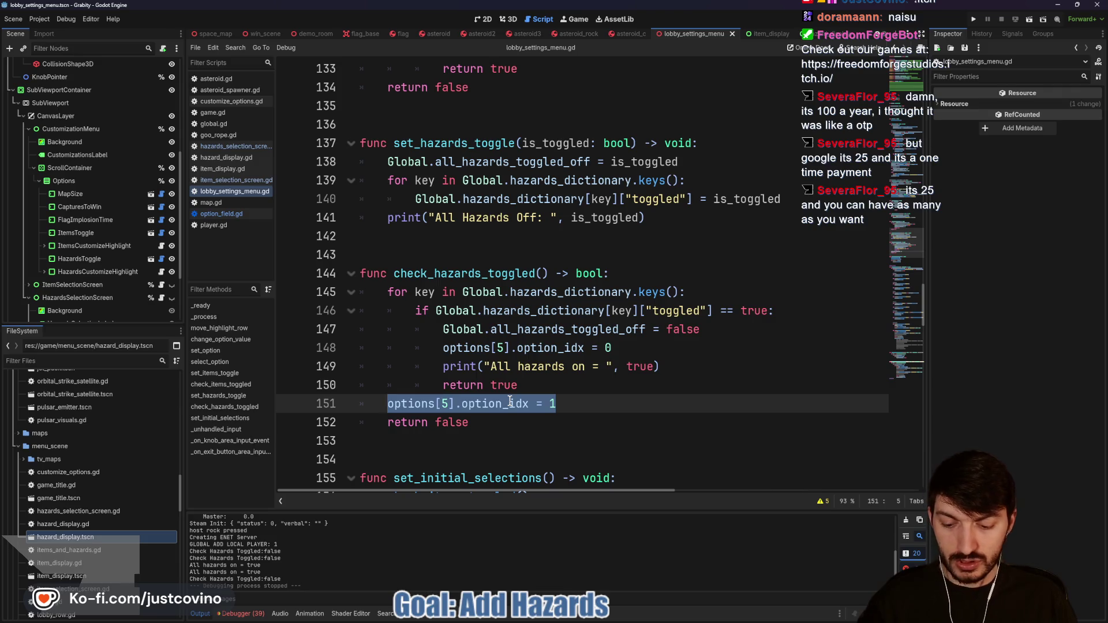
scroll(600, 352, up, 6)
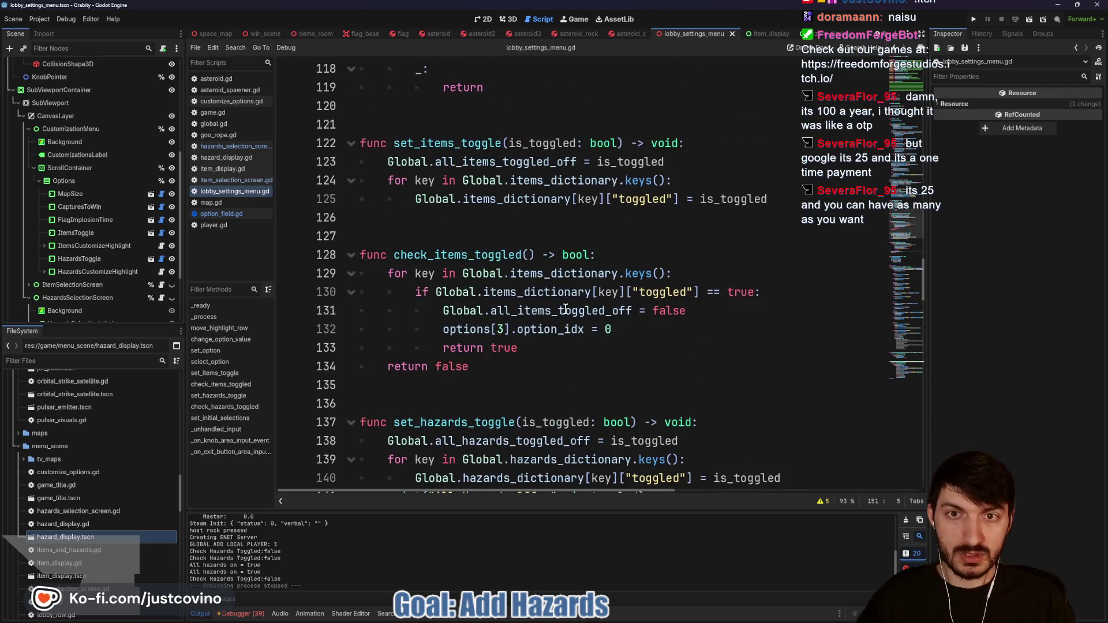
Step: Add 'options[5].option_idx = 1' after return true in check_items_toggled, comparing with the options[3] line
click(552, 404)
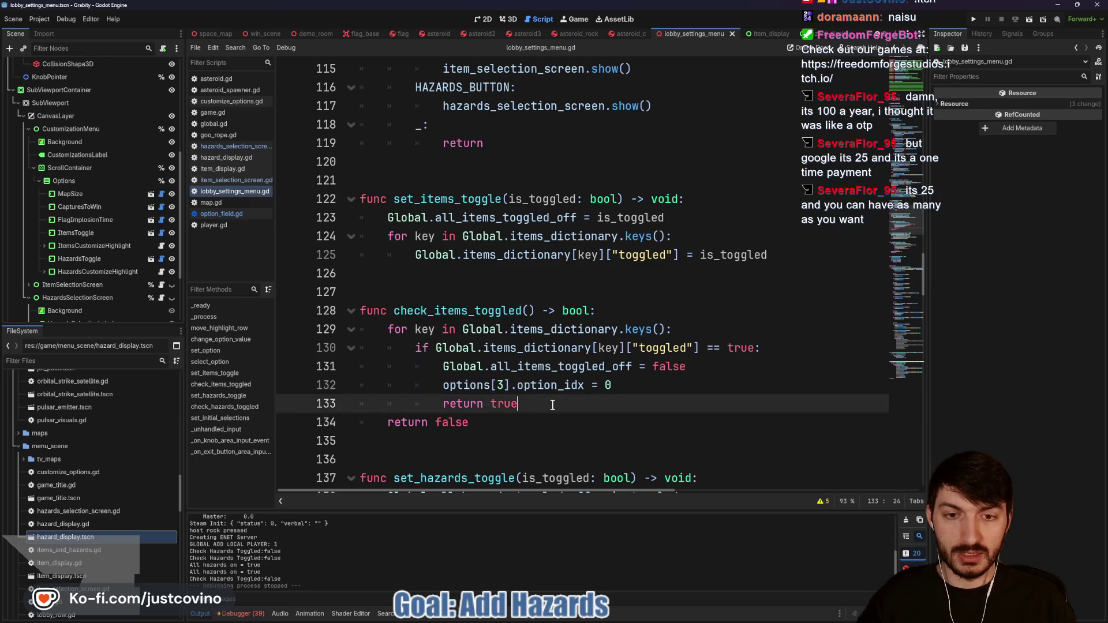
key(Return)
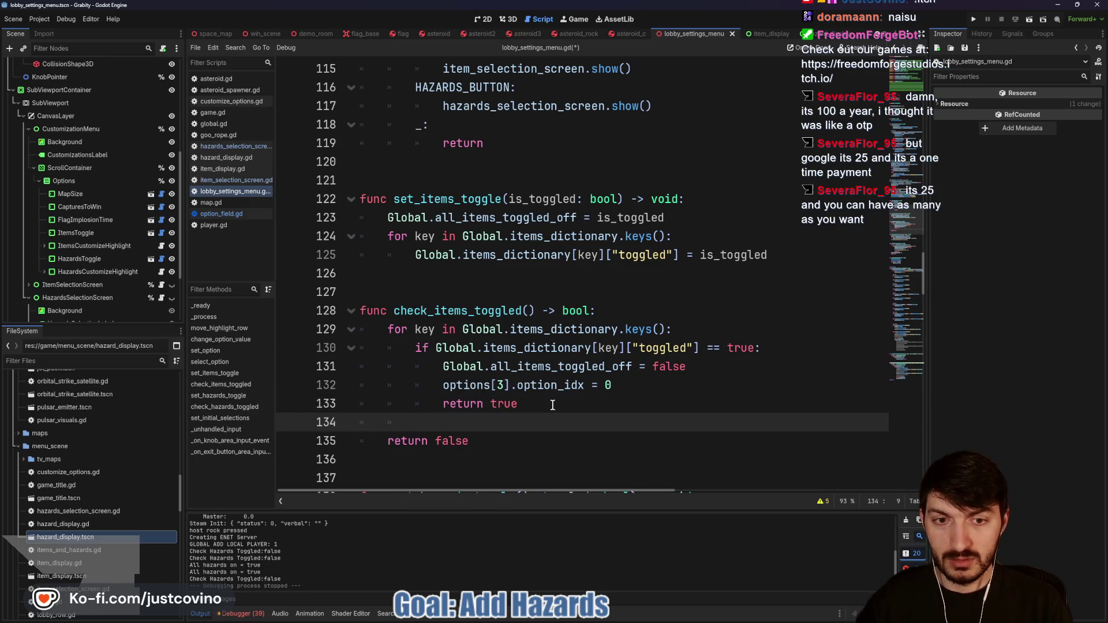
text(options[5].option_idx = 1)
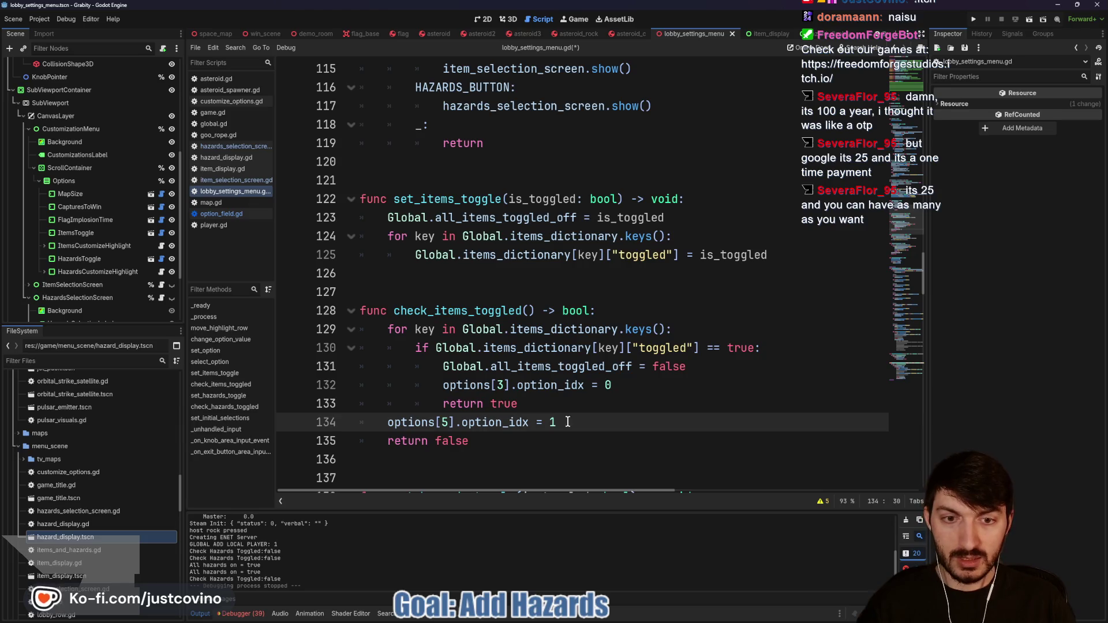
scroll(582, 427, down, 4)
drag(617, 162, 437, 159)
double_click(446, 199)
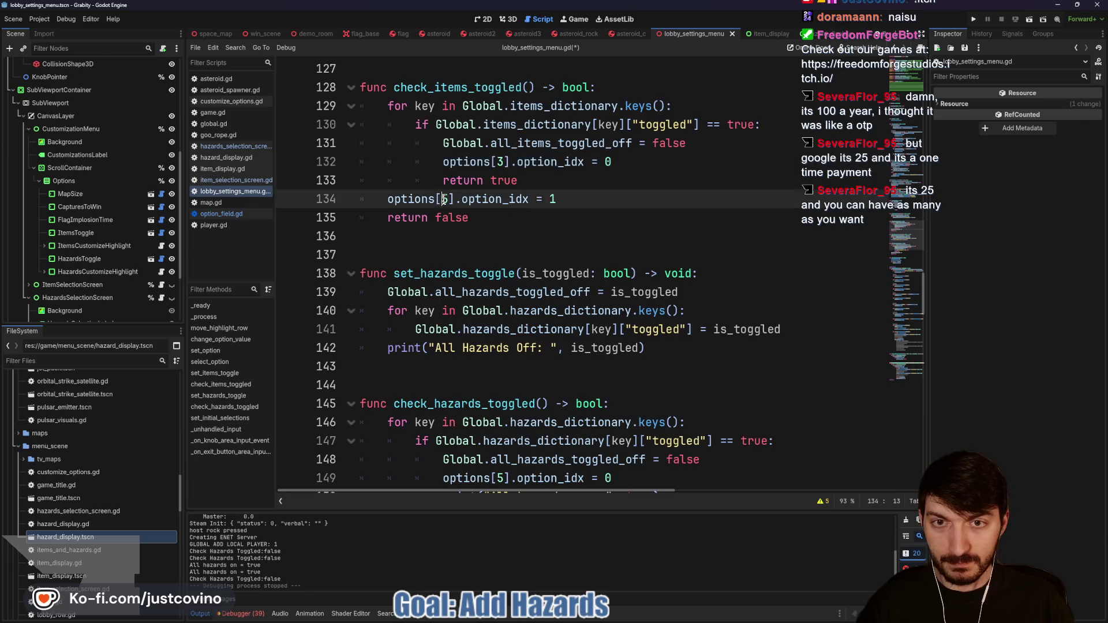
text(3)
mouse_move(613, 162)
mouse_down()
mouse_move(482, 143)
mouse_move(439, 159)
mouse_up()
Step: Run the project to test the new option_idx fallbacks
scroll(610, 222, down, 3)
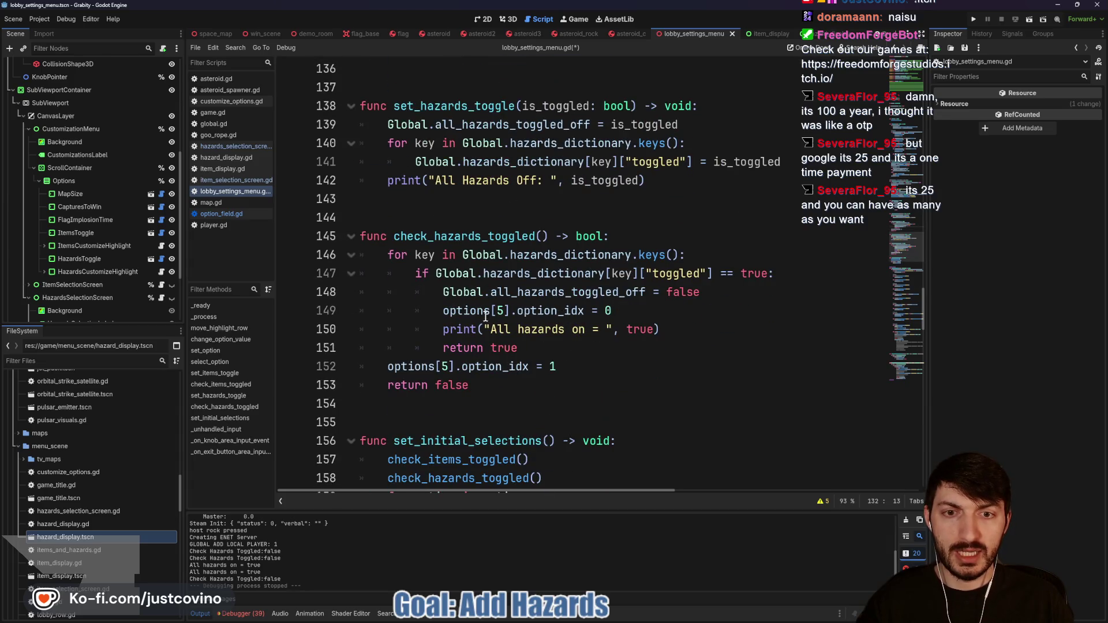
click(585, 355)
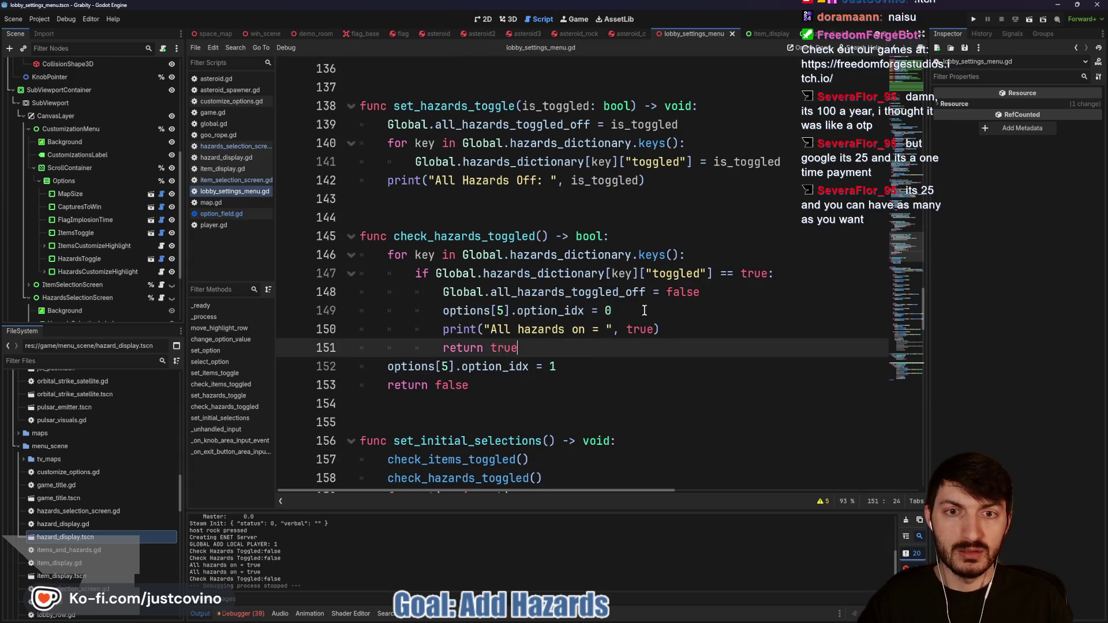
click(975, 20)
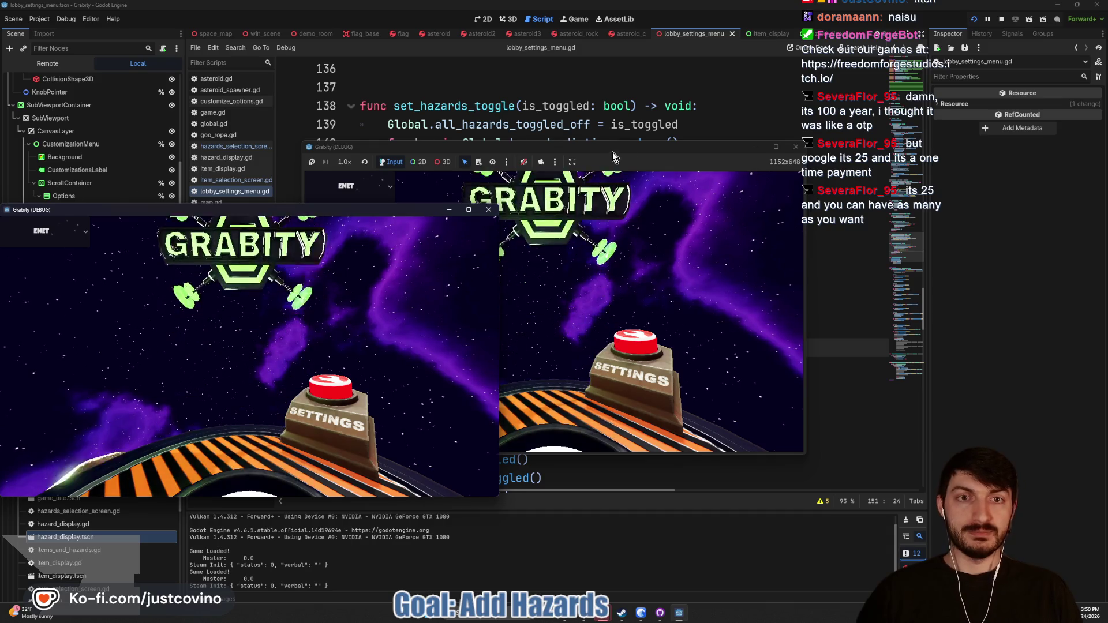
Step: Host a lobby, enable the Hazards Toggle in Game Customizations, and open Hazards Selection
drag(612, 151, 638, 152)
click(437, 262)
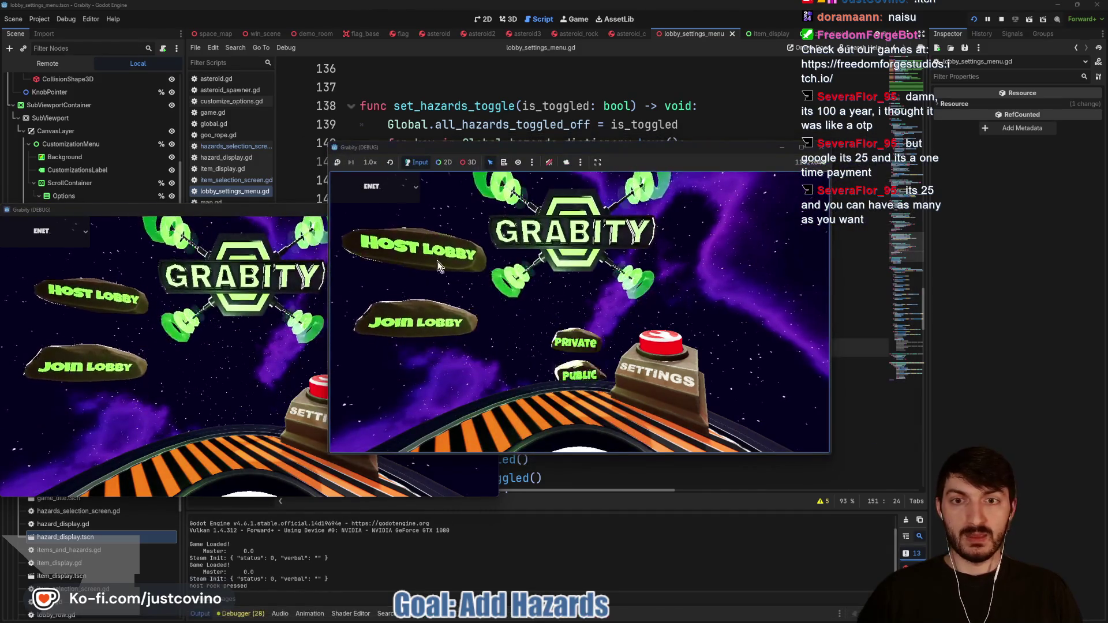
click(508, 267)
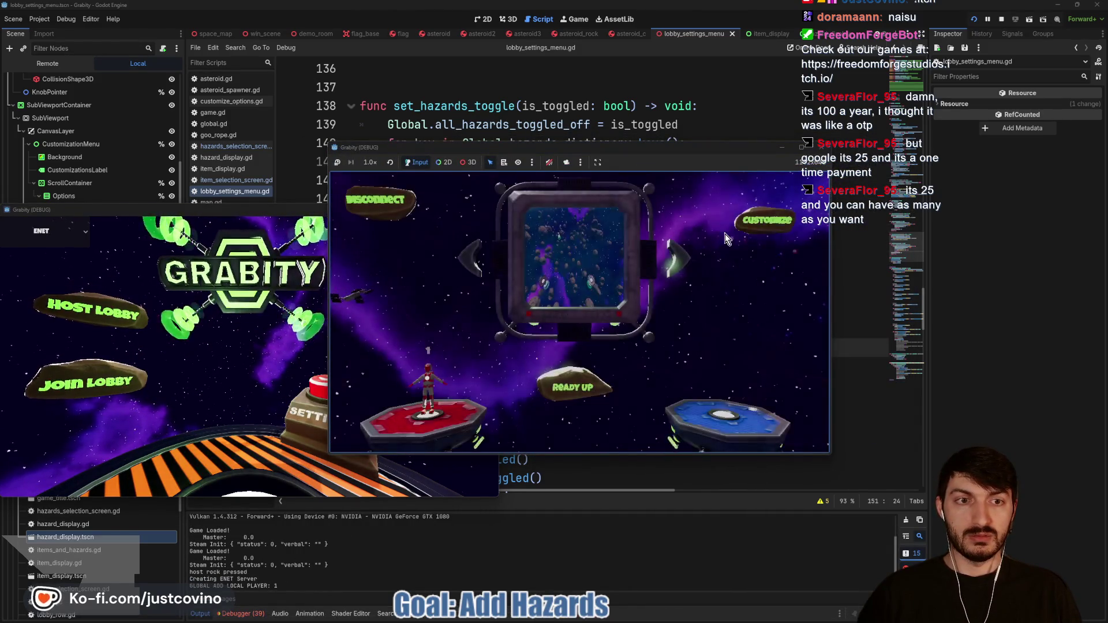
click(725, 234)
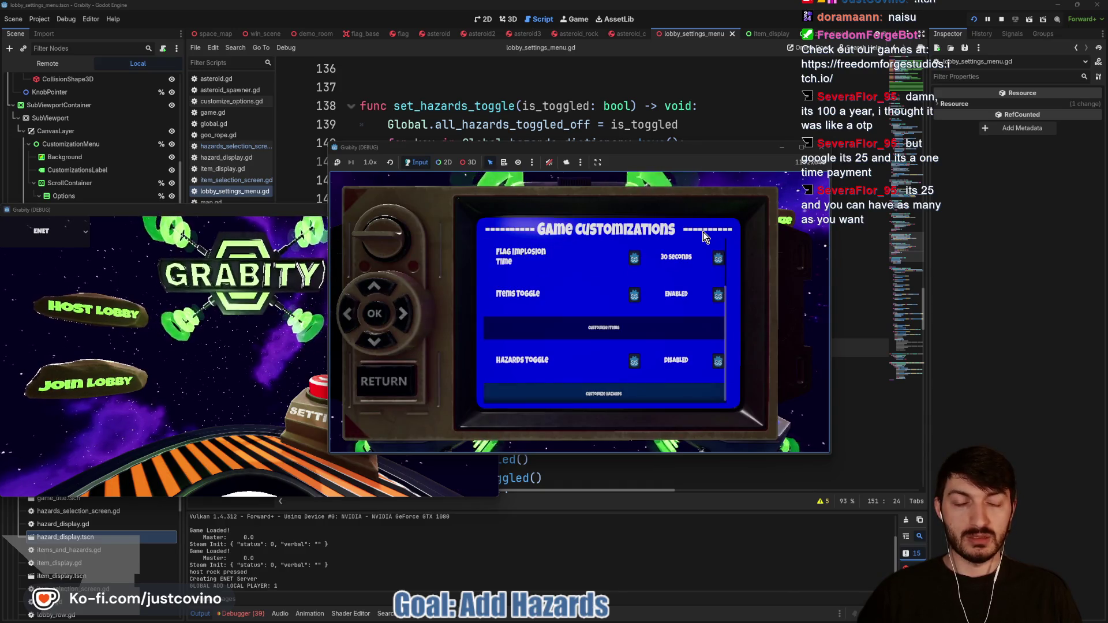
key(Right)
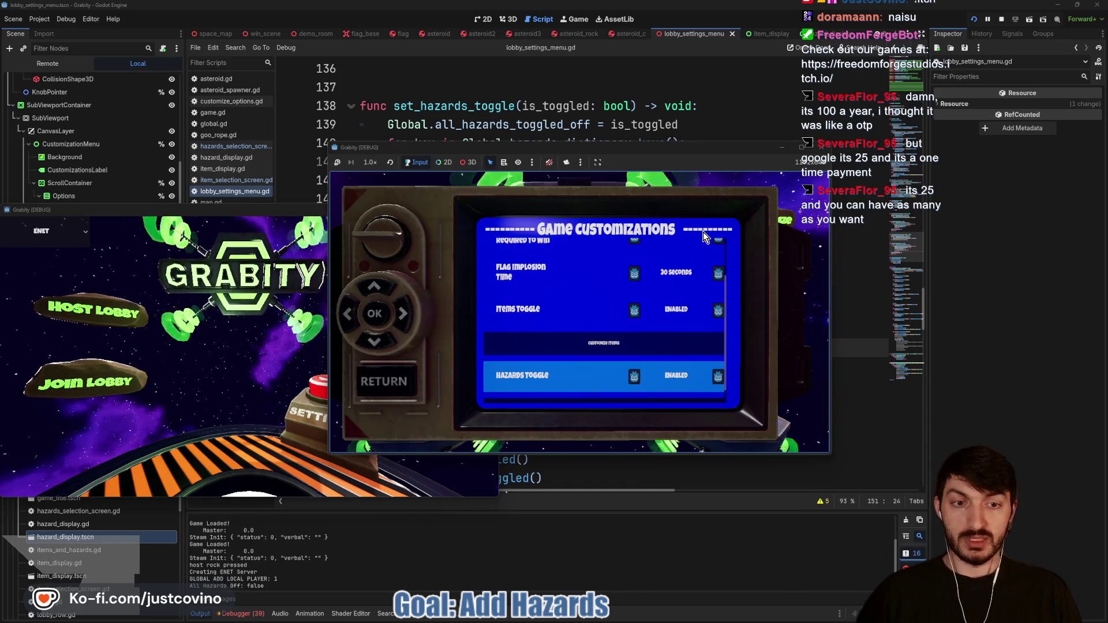
key(Down)
key(Return)
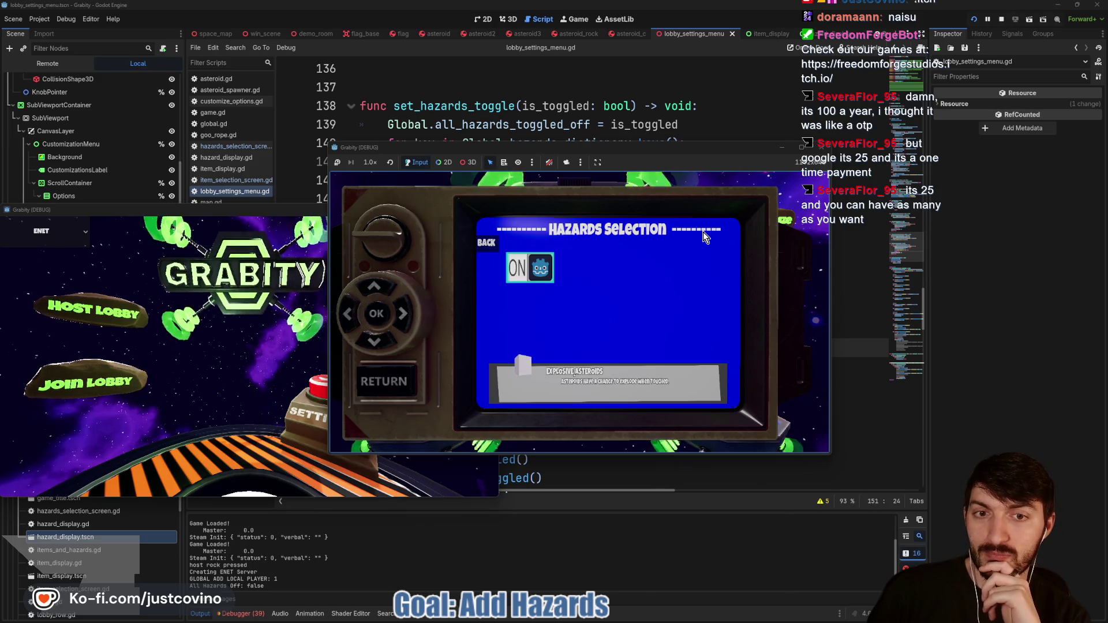
Step: Reopen Hazards Selection several times, toggle Explosive Asteroids, then stop the game with F8
key(Escape)
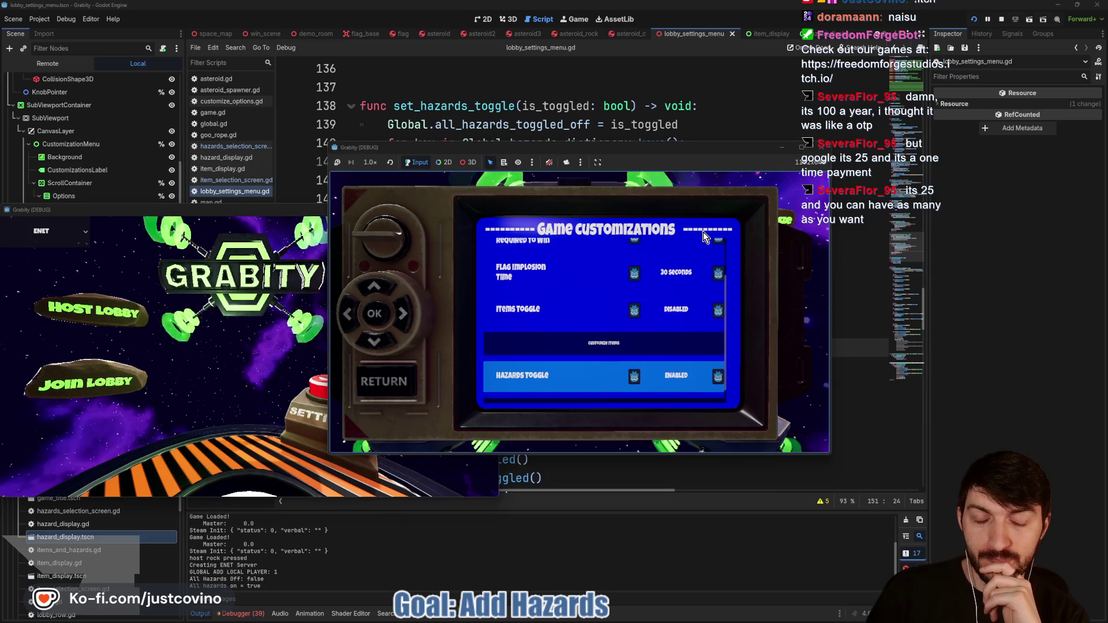
key(Return)
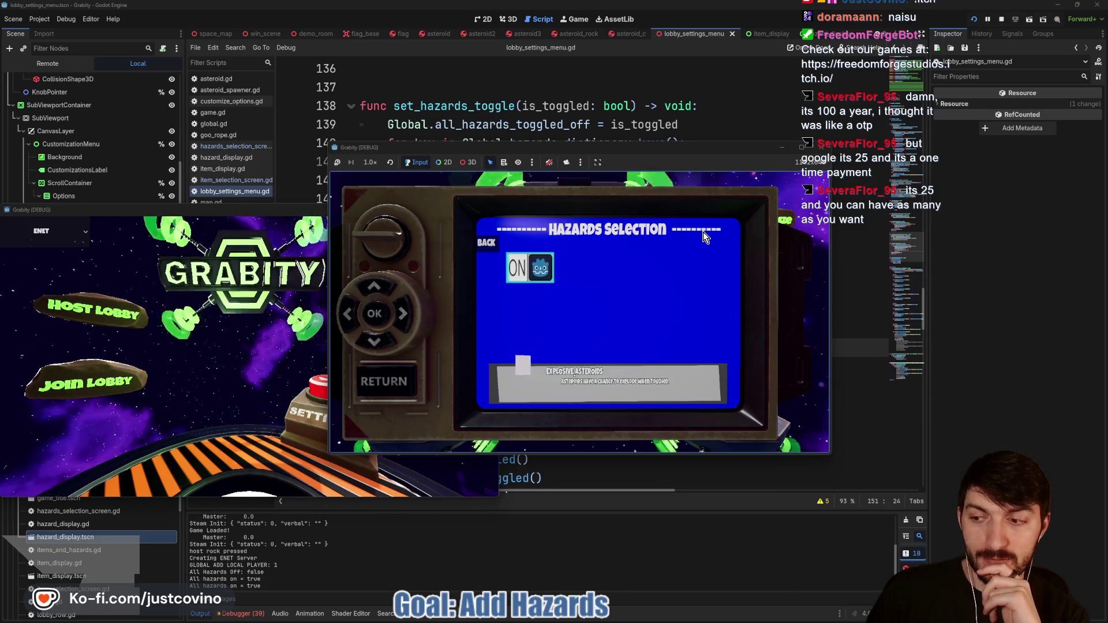
key(Escape)
key(Down)
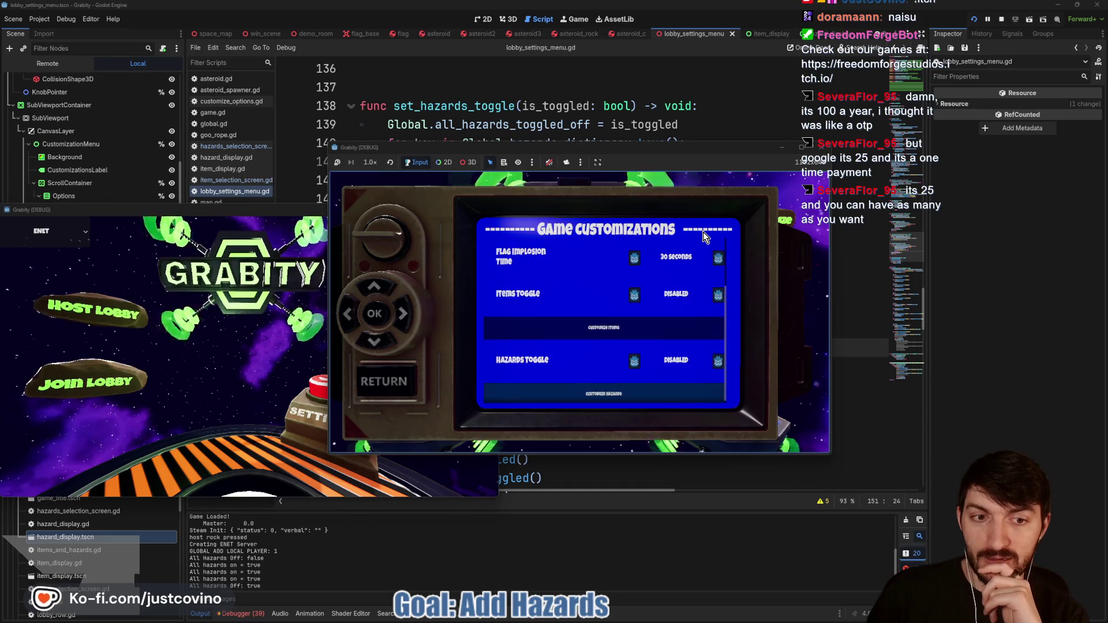
key(Return)
key(Escape)
key(Up)
key(Right)
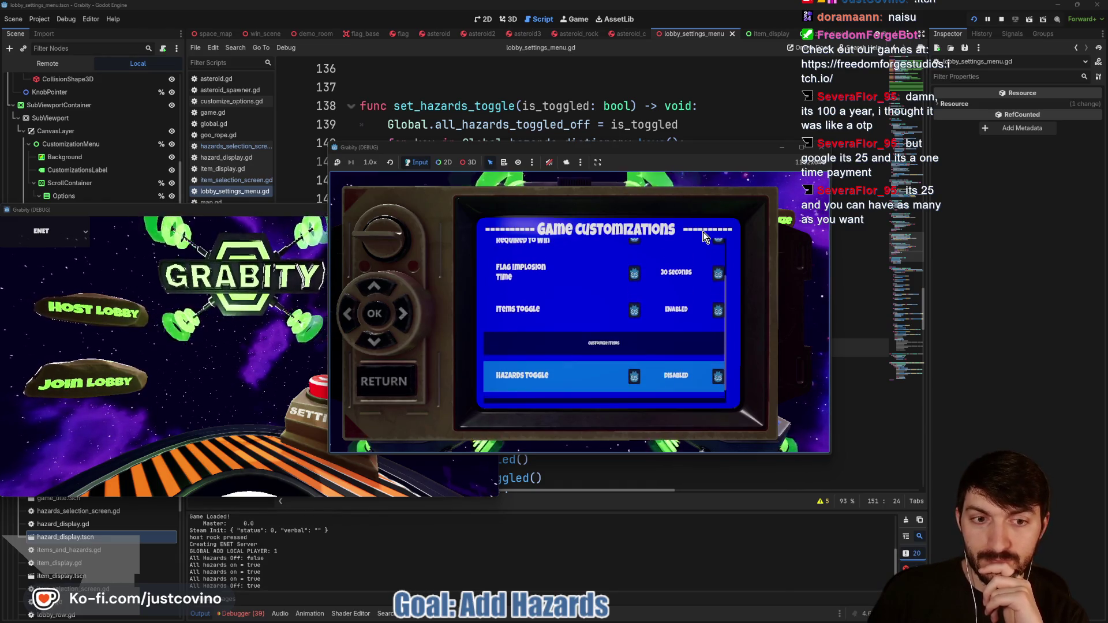
key(Down)
key(Return)
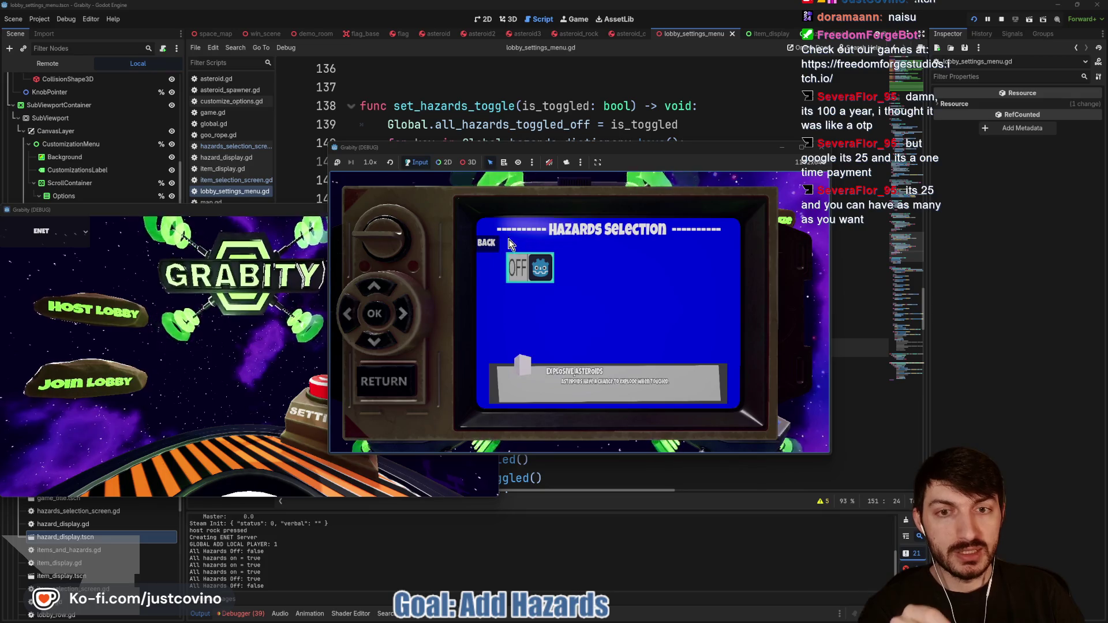
key(F8)
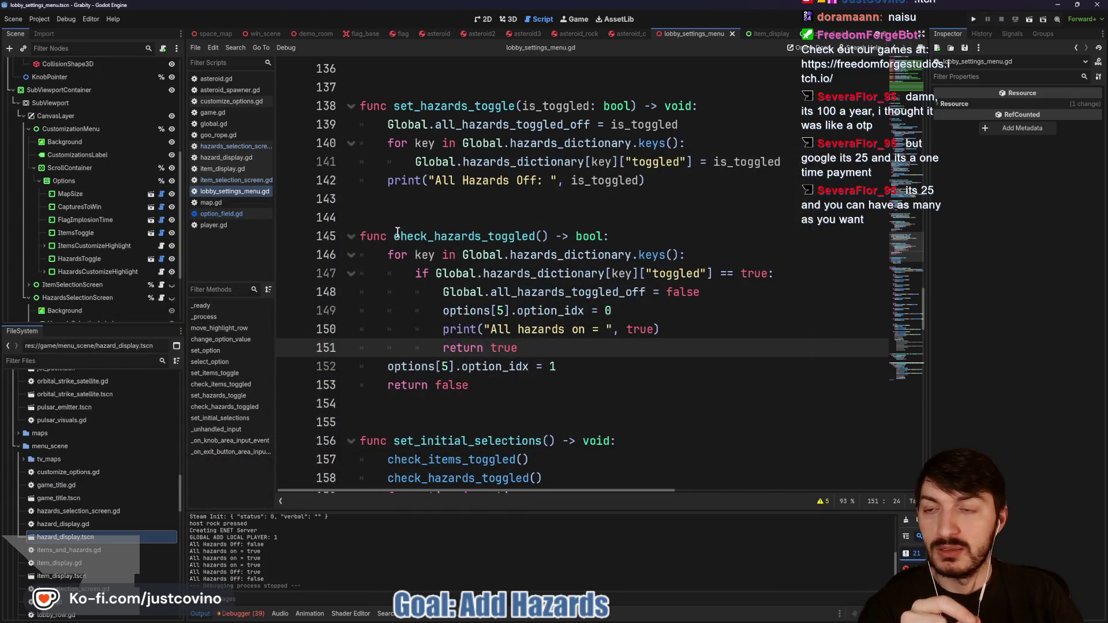
Step: Open hazards_selection_screen.gd and inspect _on_visibility_changed's get_child, grab_focus and set_initial_options calls
scroll(120, 268, down, 3)
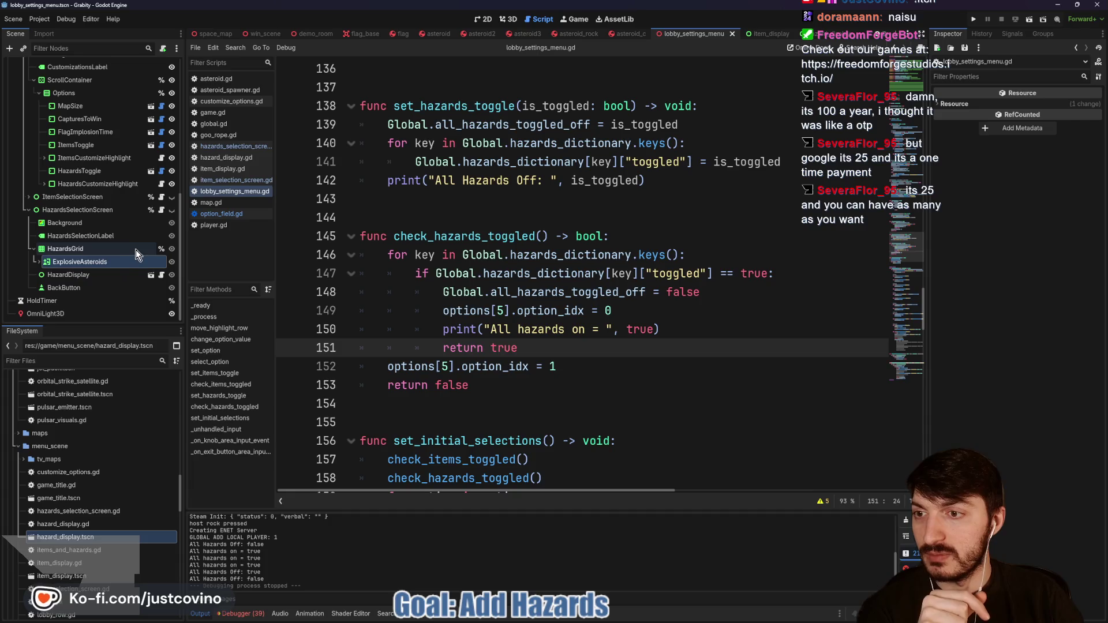
click(161, 211)
scroll(596, 294, up, 7)
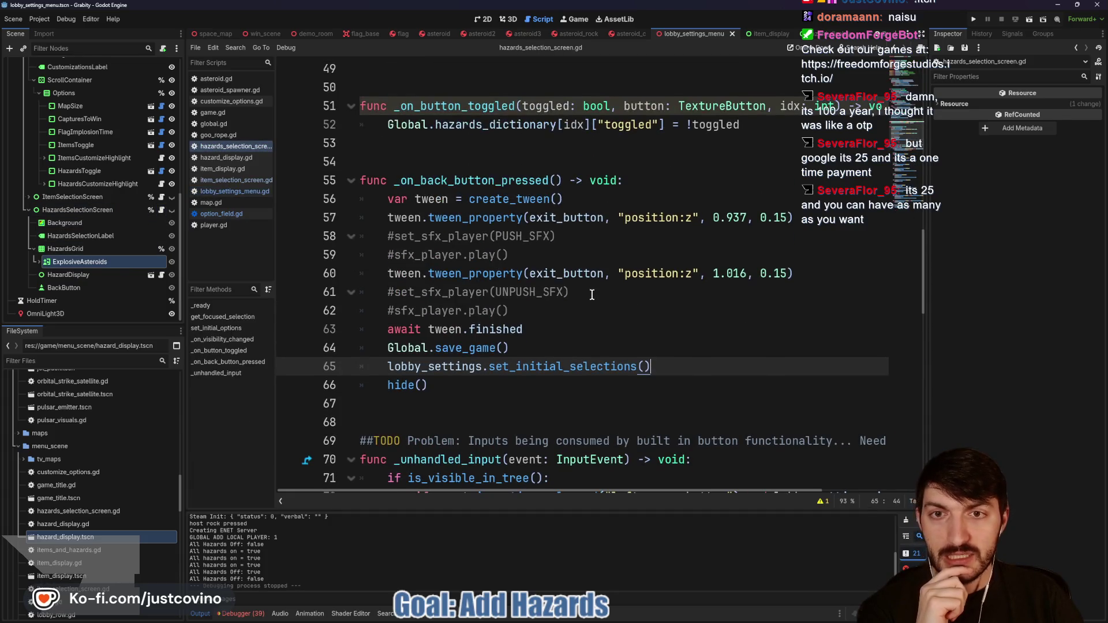
double_click(456, 310)
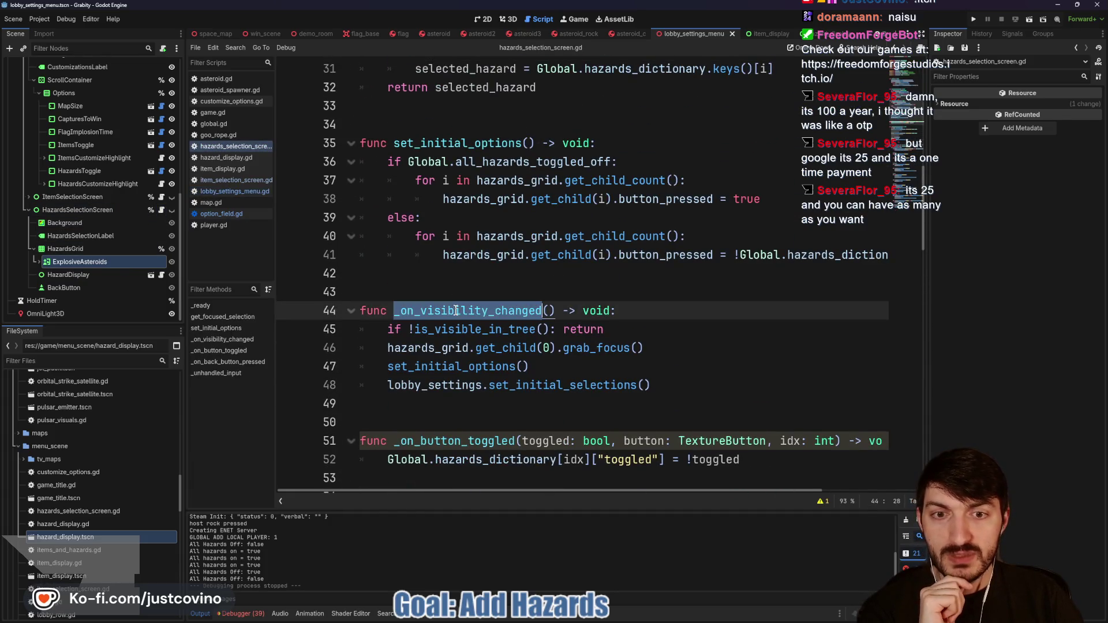
double_click(497, 348)
double_click(614, 348)
double_click(449, 368)
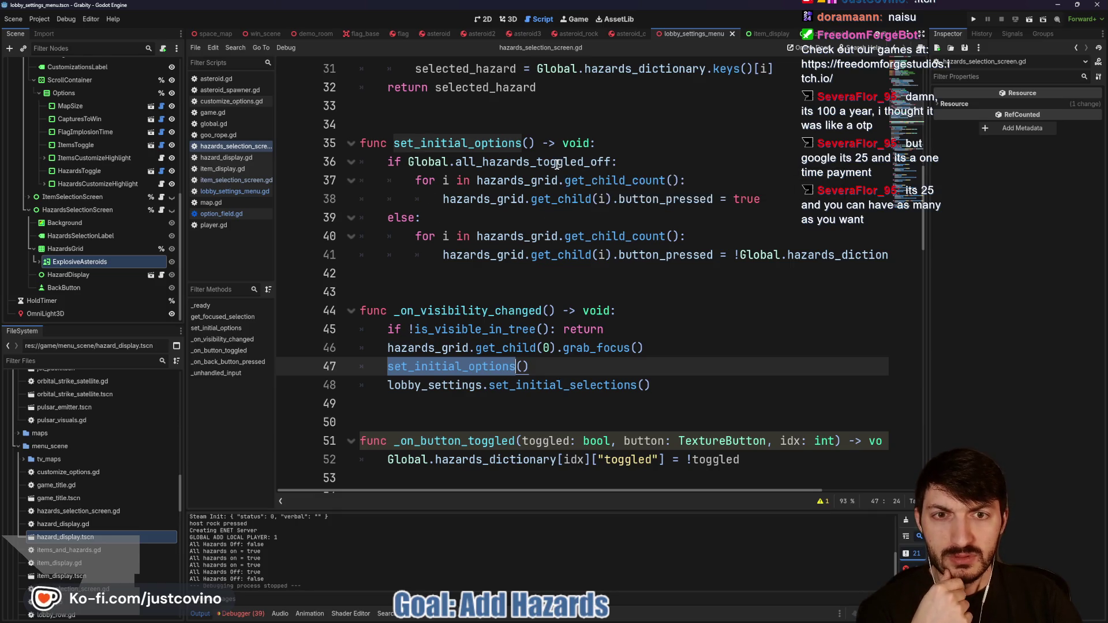
Step: Inspect the ExplosiveAsteroids button's properties
mouse_move(558, 165)
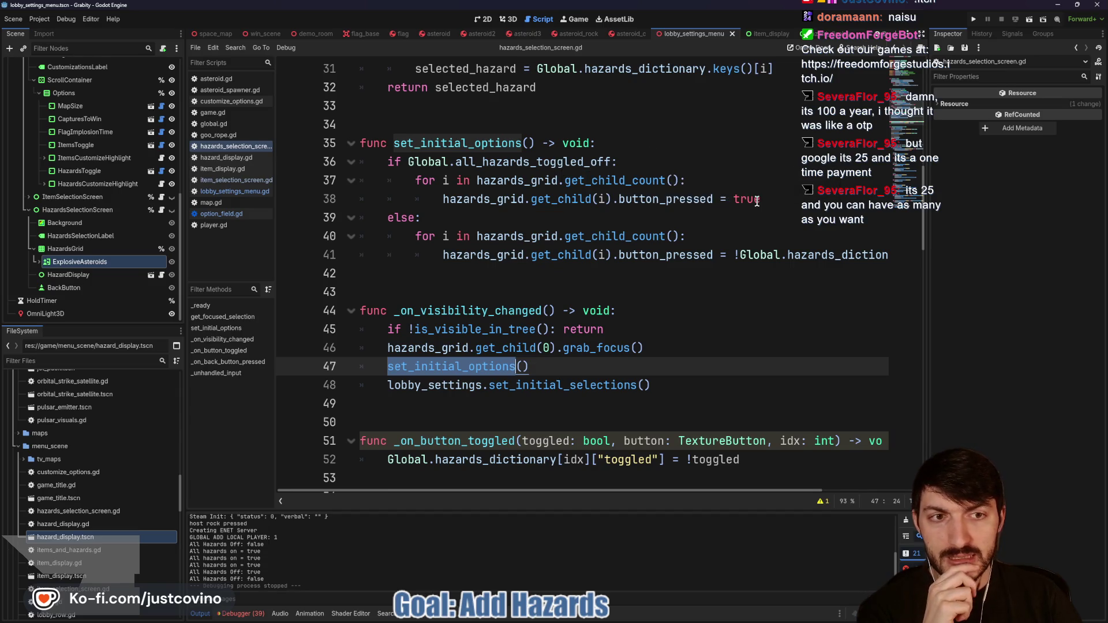
click(93, 261)
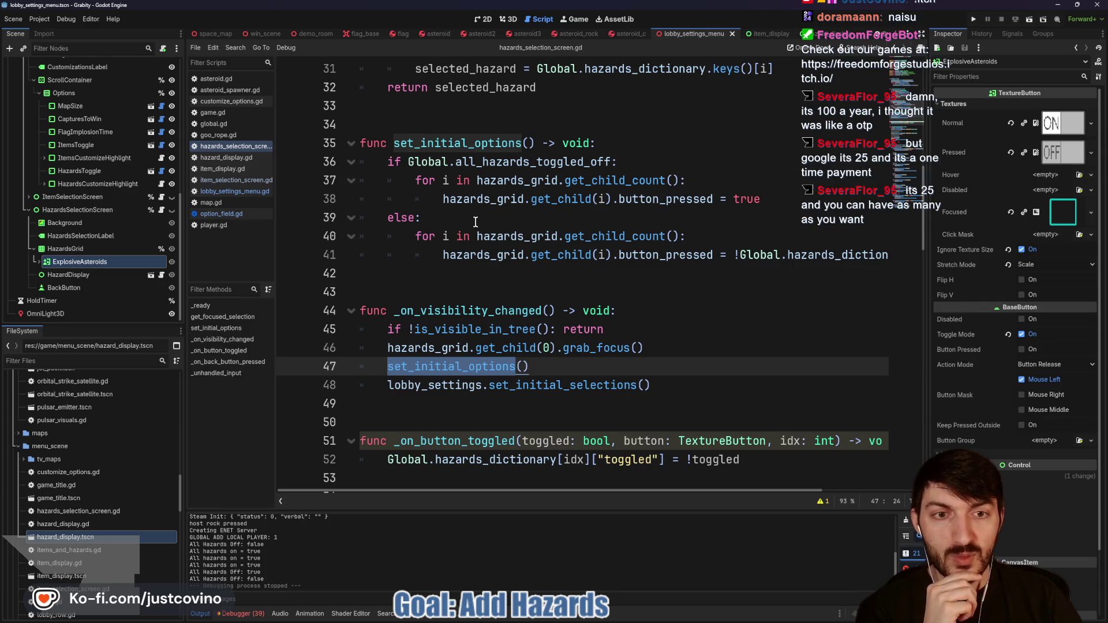
scroll(756, 258, right, 4)
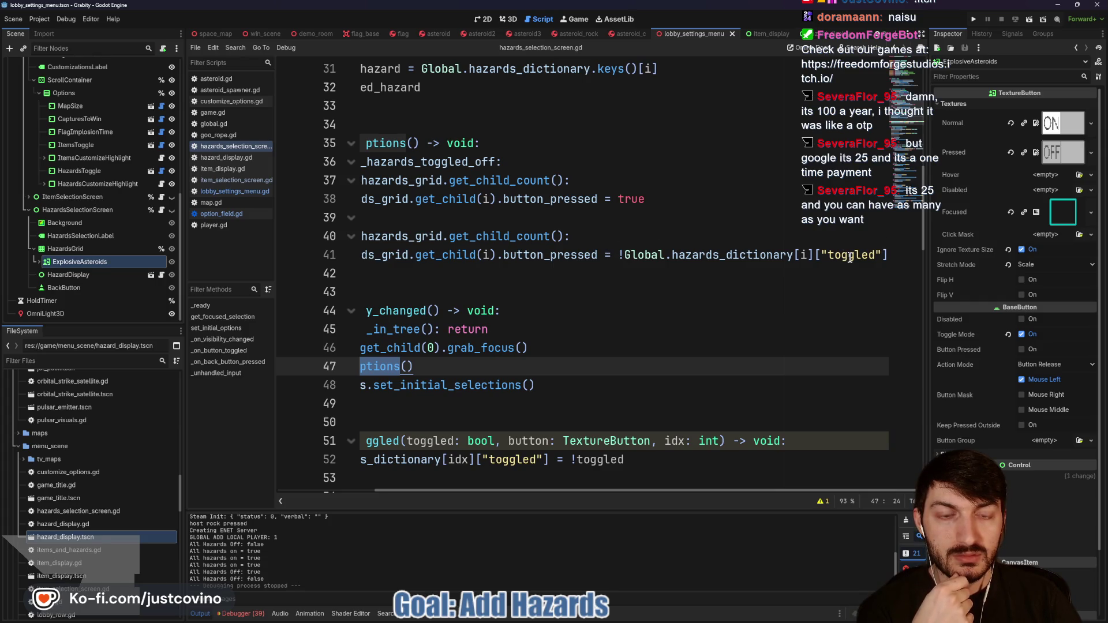
scroll(839, 255, left, 4)
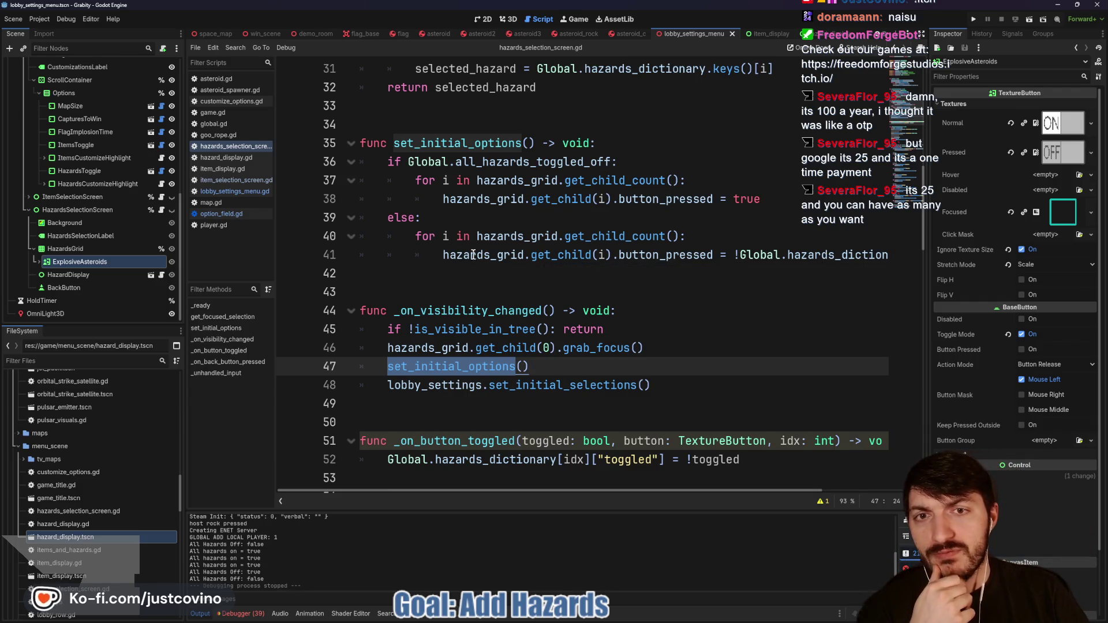
Step: Highlight the all_hazards_toggled_off check on line 36, then switch to lobby_settings_menu.gd
drag(612, 162, 403, 162)
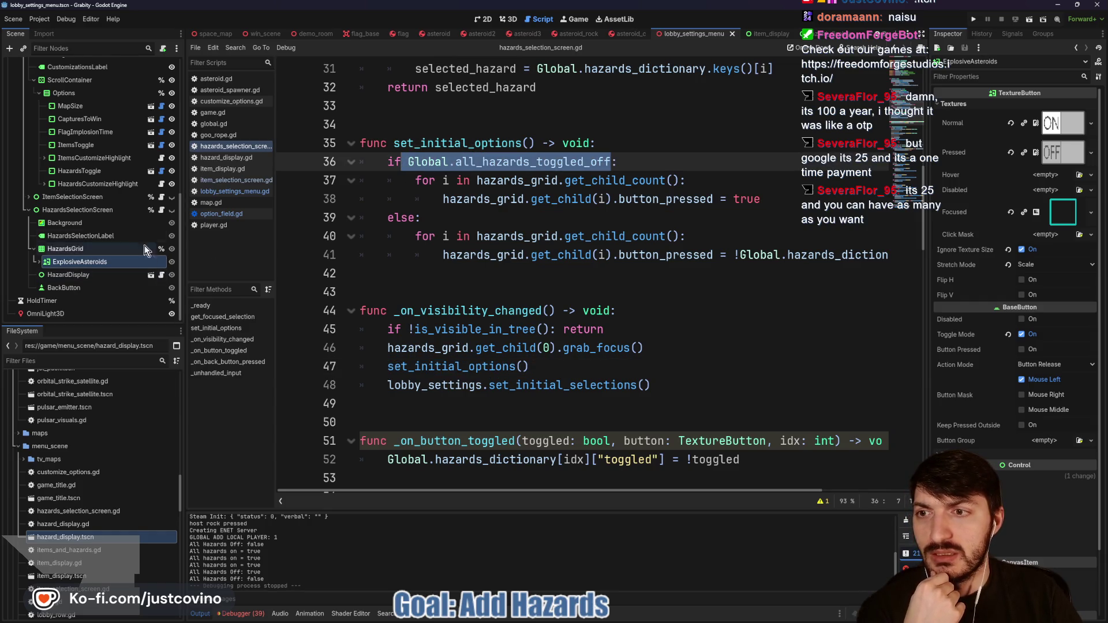
scroll(130, 241, up, 5)
scroll(140, 194, down, 3)
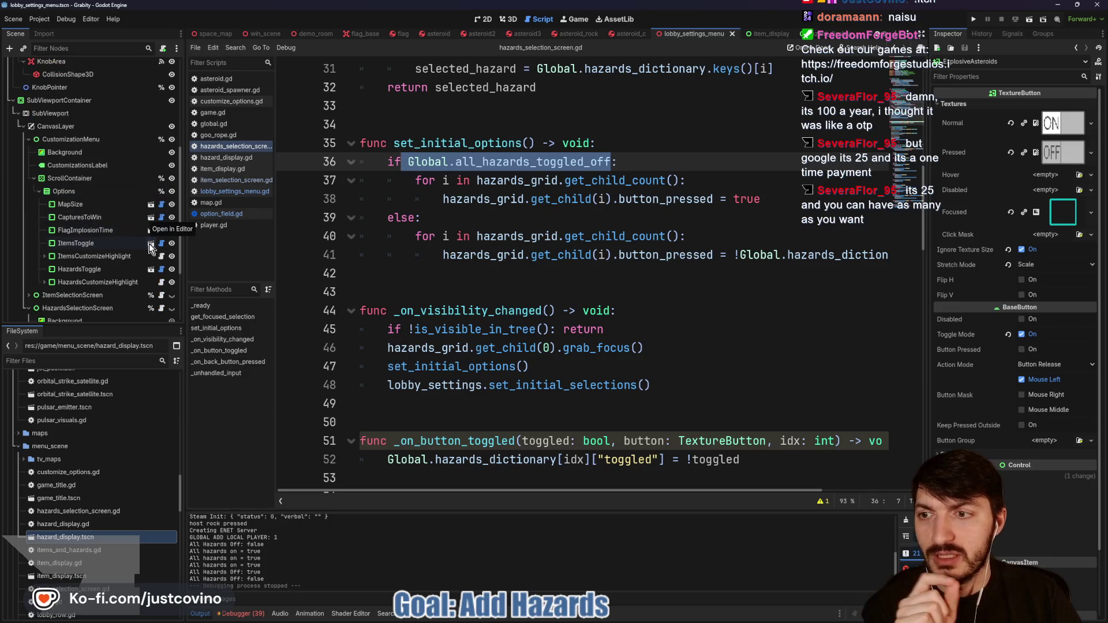
scroll(144, 210, up, 7)
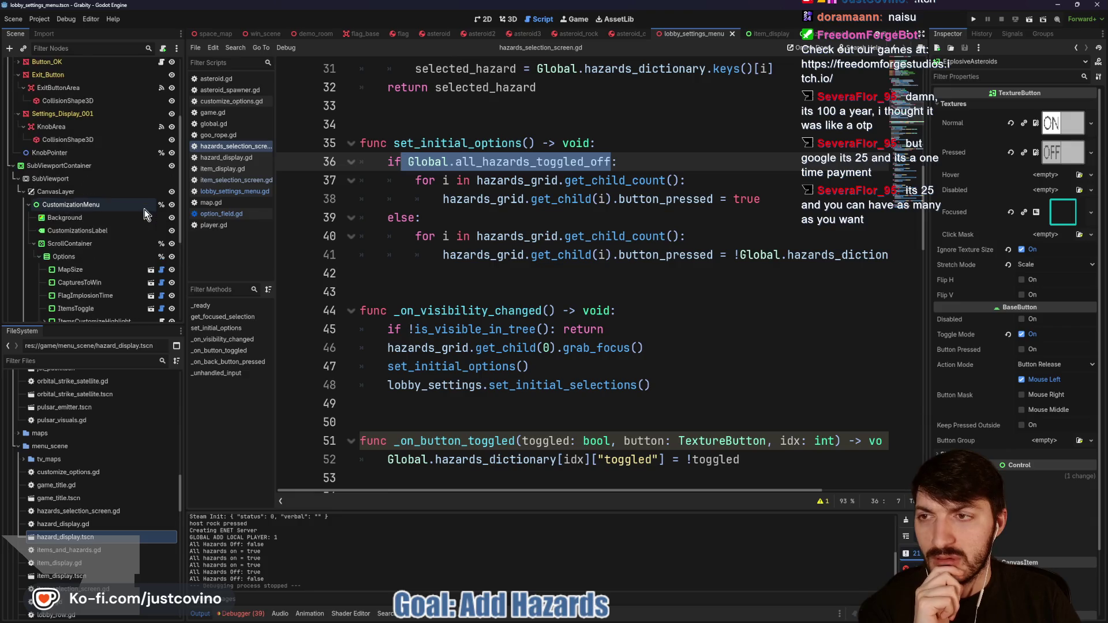
click(161, 64)
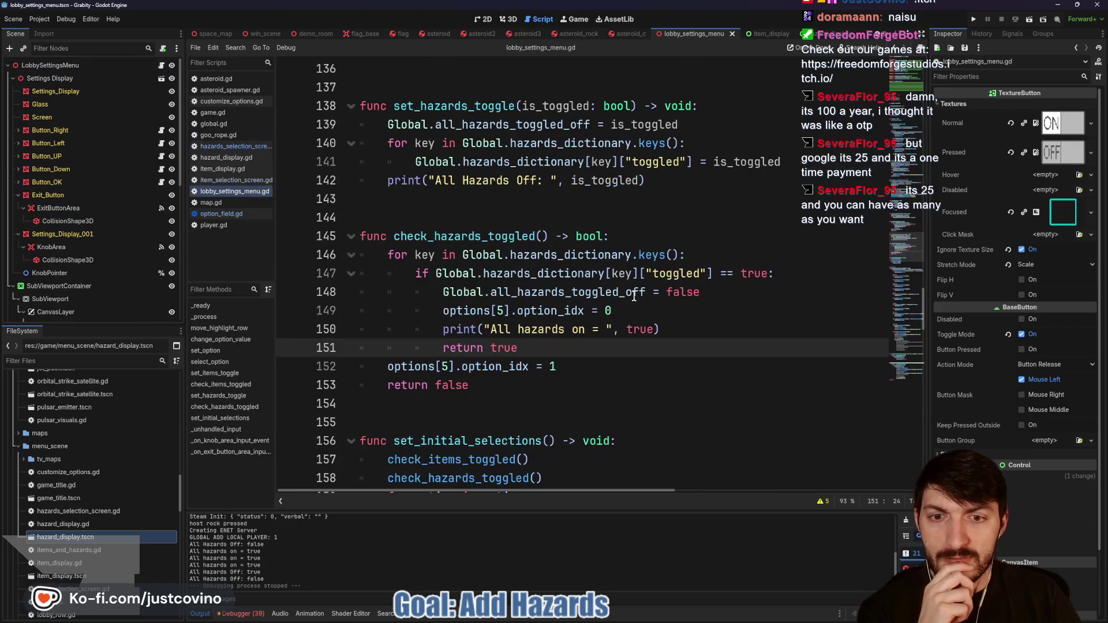
Step: Find and select the change_option_value call in lobby_settings_menu.gd's input handling
scroll(622, 312, down, 13)
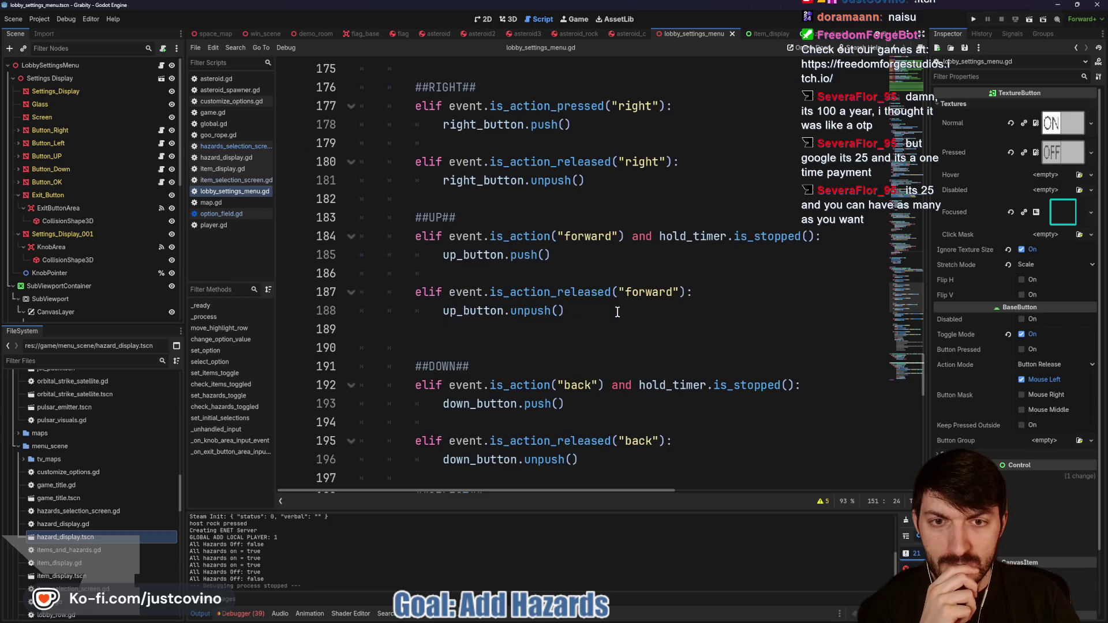
scroll(617, 313, down, 5)
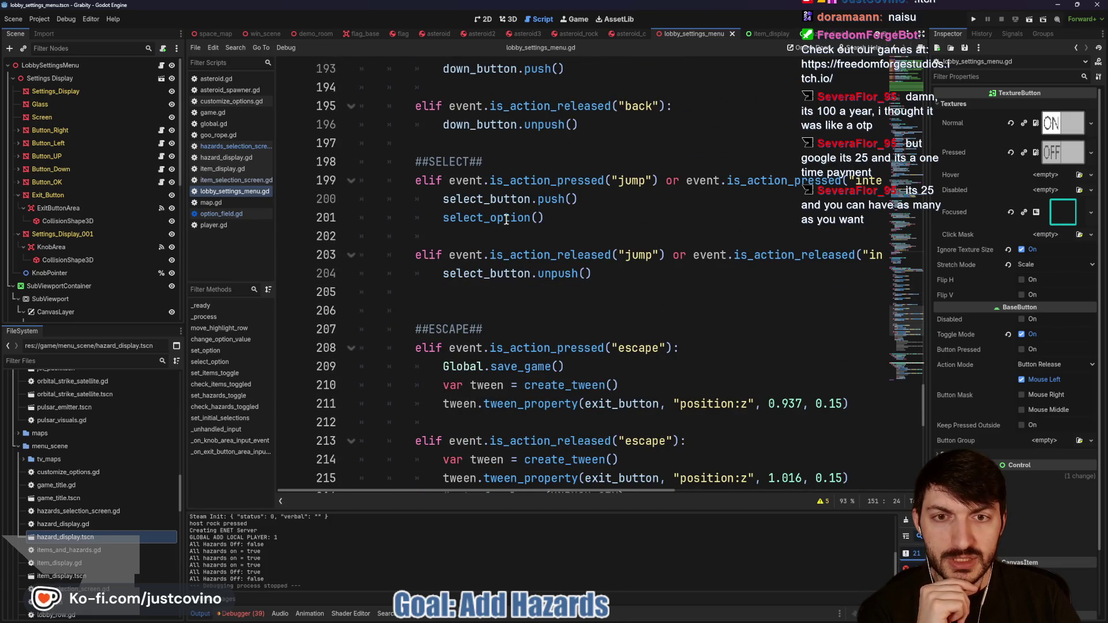
scroll(511, 221, up, 3)
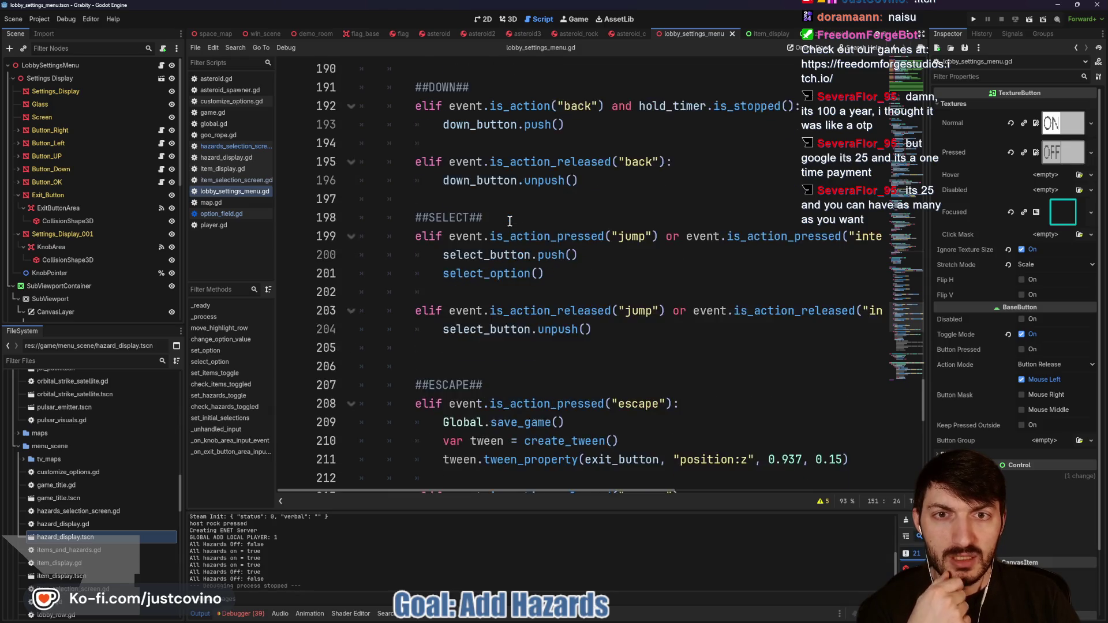
scroll(512, 238, down, 4)
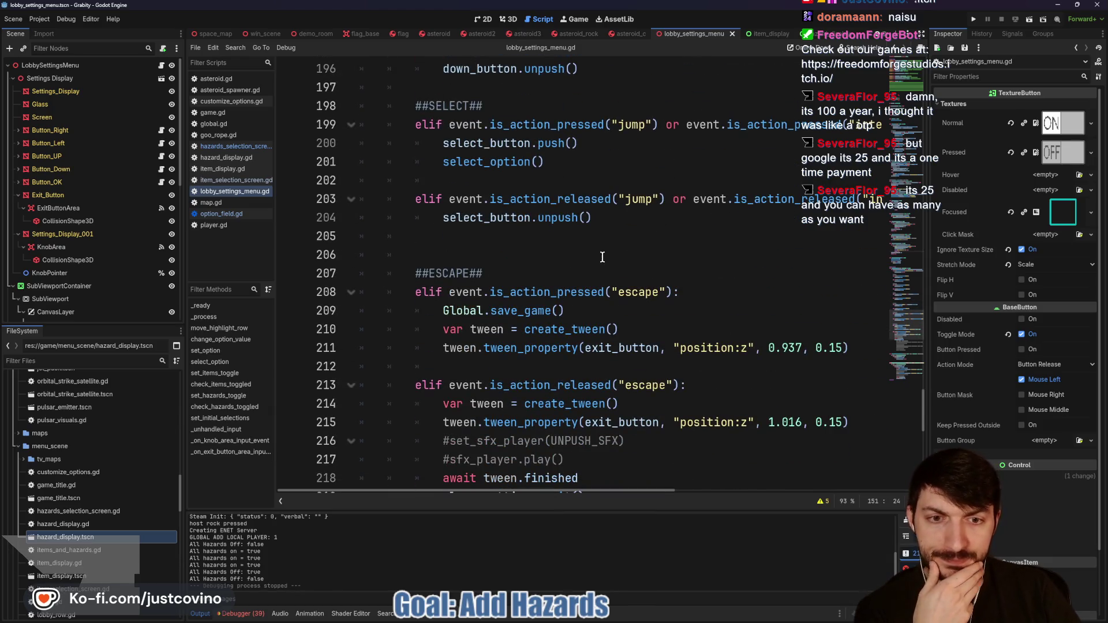
scroll(602, 257, up, 8)
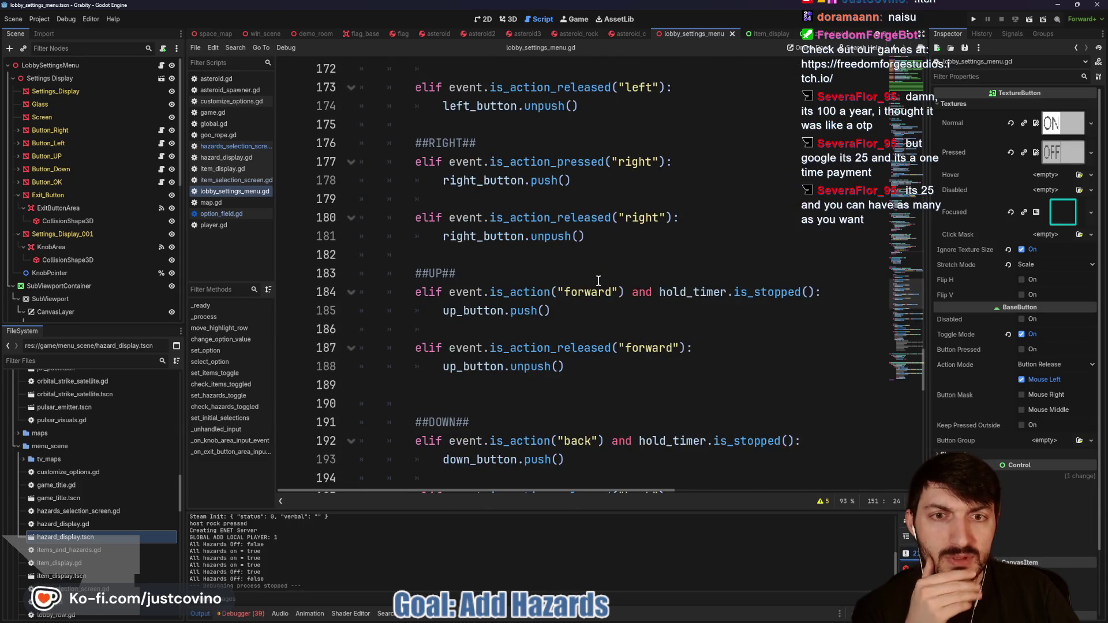
scroll(599, 281, up, 1)
scroll(599, 281, up, 2)
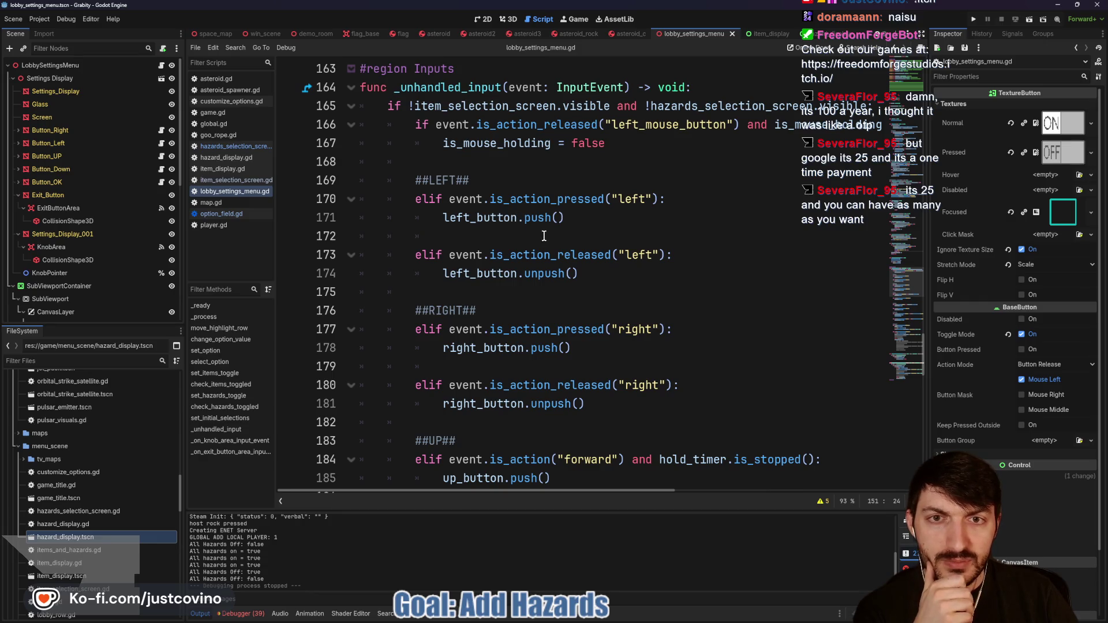
scroll(544, 236, up, 4)
scroll(545, 236, up, 3)
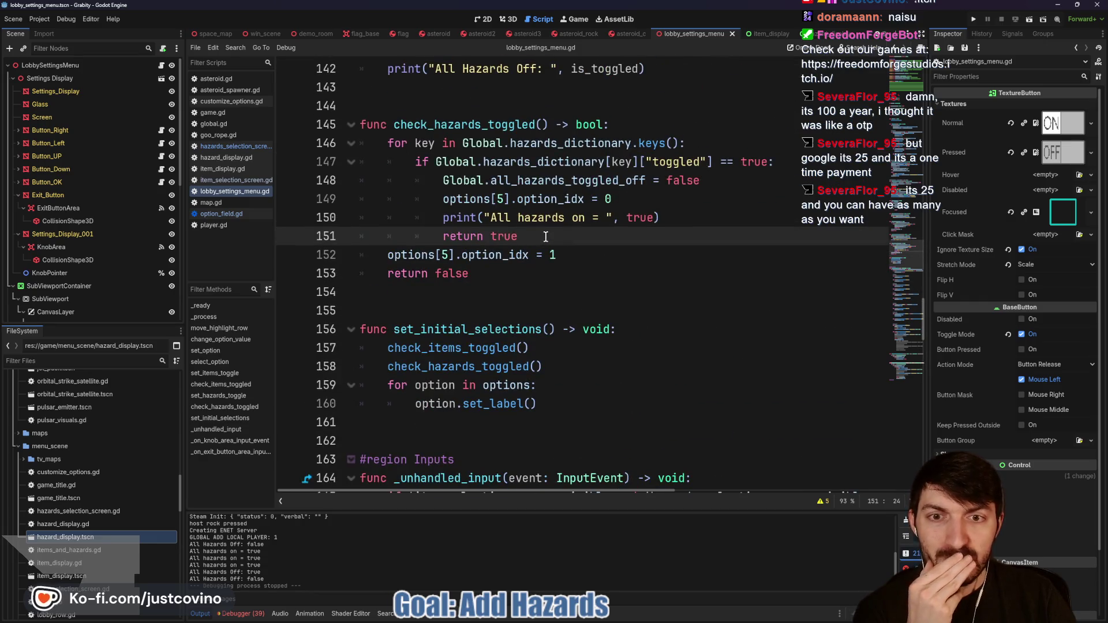
scroll(546, 237, up, 11)
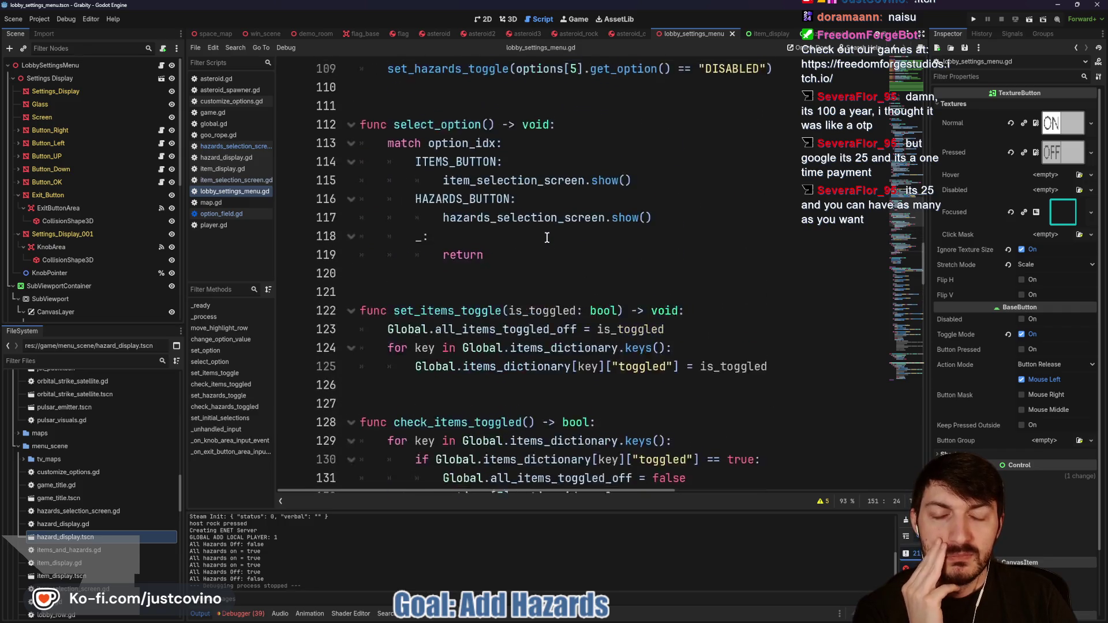
scroll(546, 237, up, 3)
scroll(537, 250, up, 7)
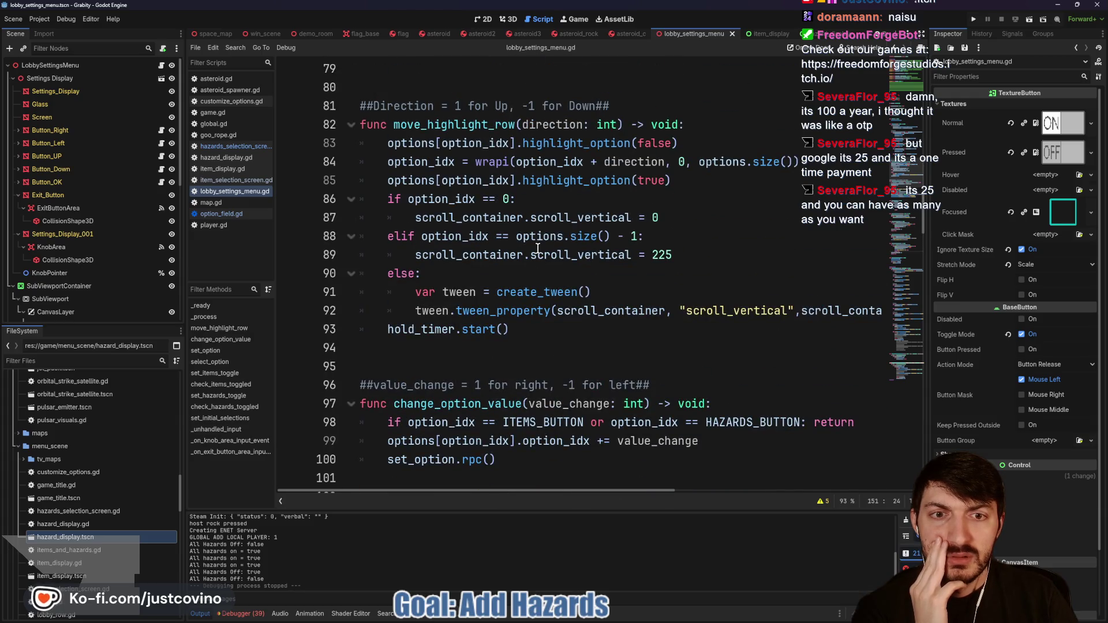
scroll(536, 247, down, 8)
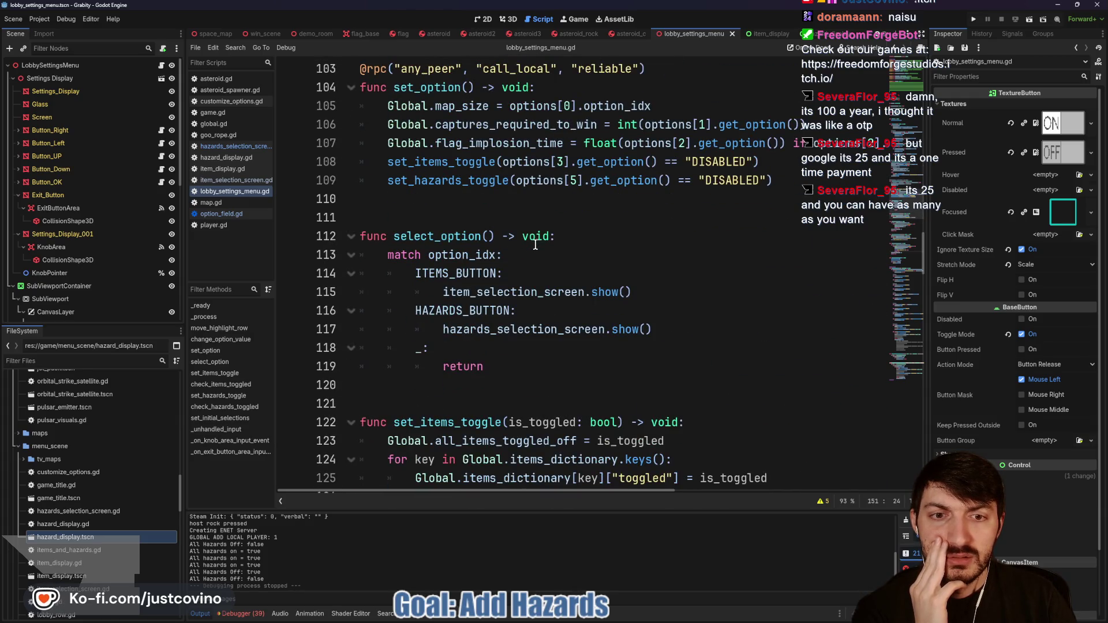
scroll(535, 245, up, 9)
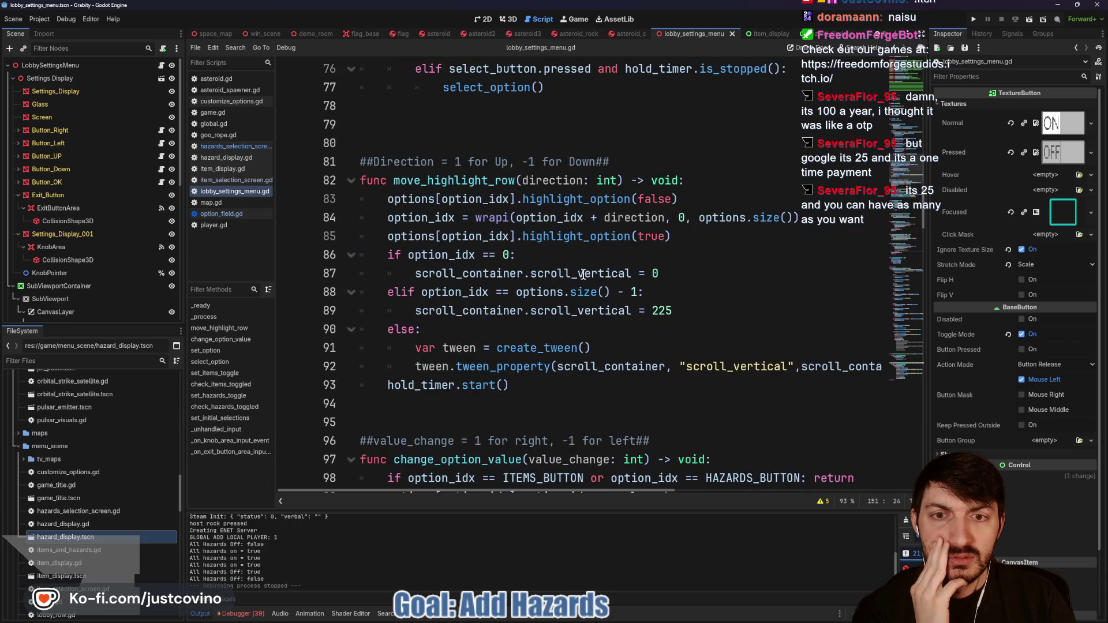
scroll(583, 274, up, 5)
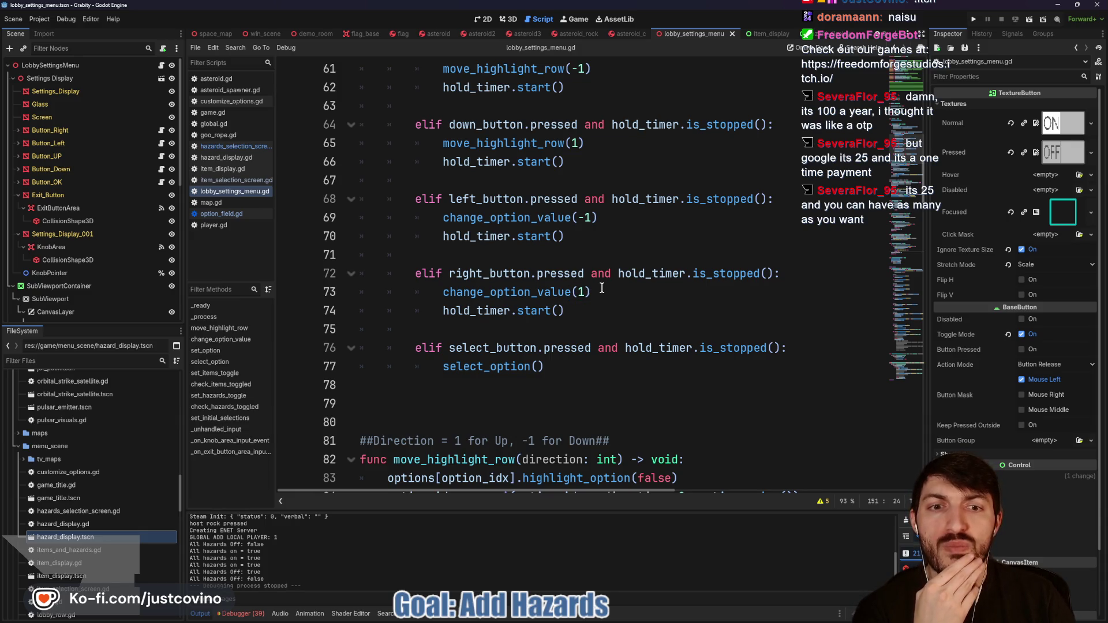
scroll(583, 300, up, 1)
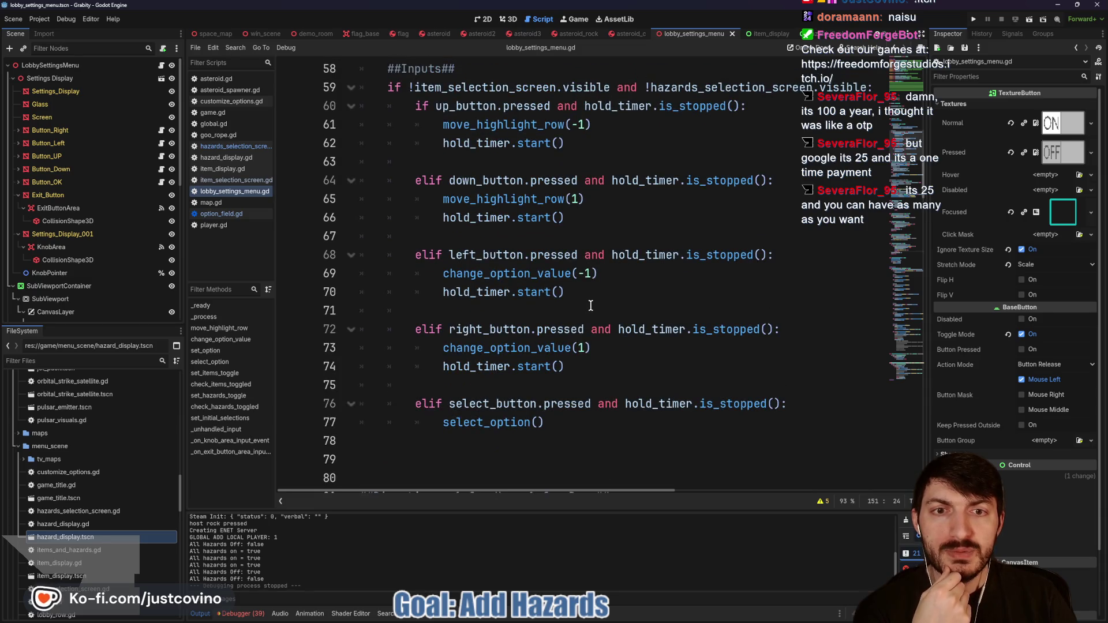
scroll(615, 299, up, 1)
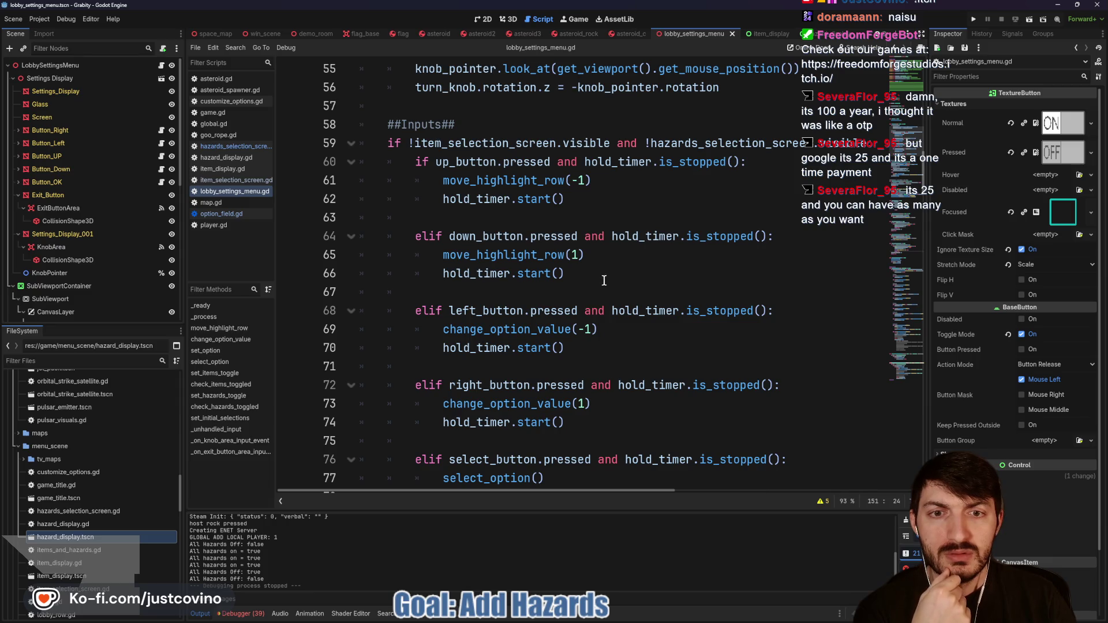
double_click(558, 329)
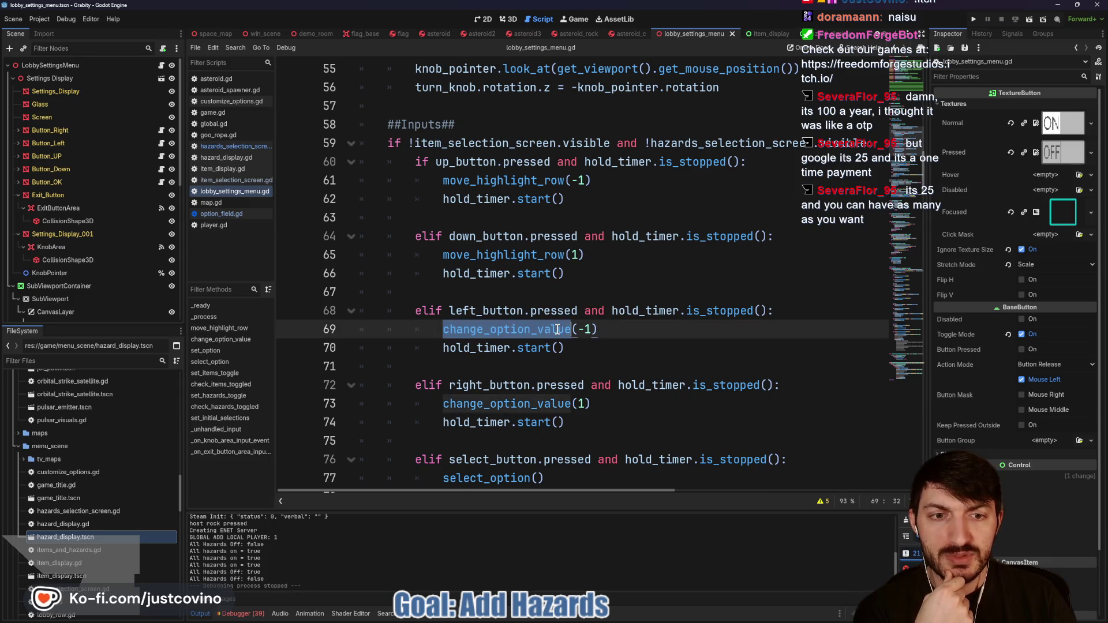
Step: Jump to the change_option_value function definition
scroll(663, 321, down, 2)
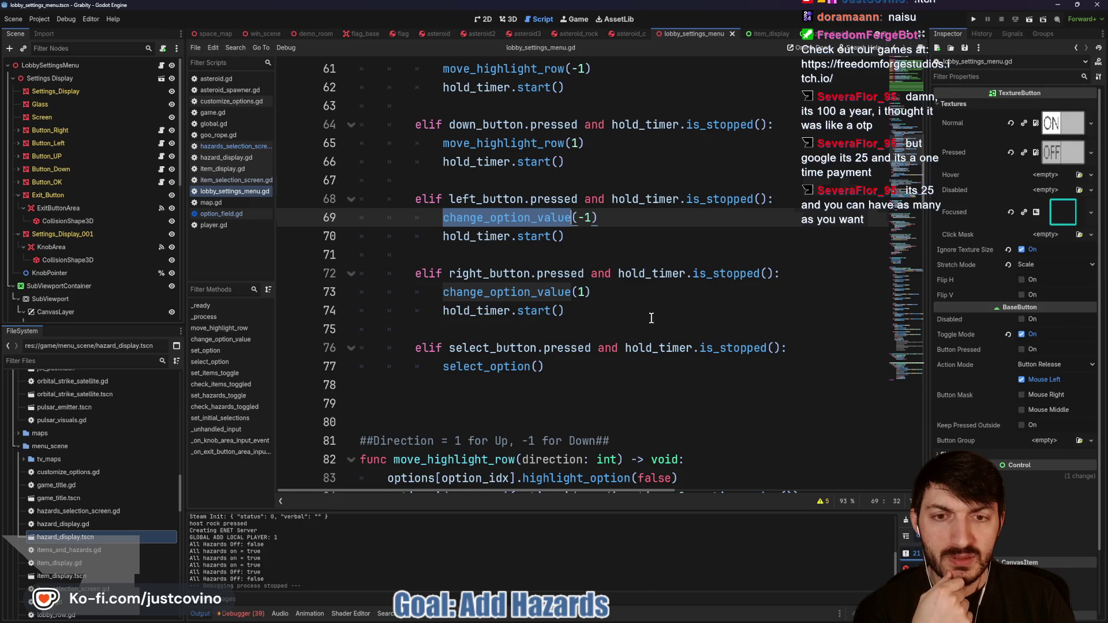
scroll(651, 318, down, 1)
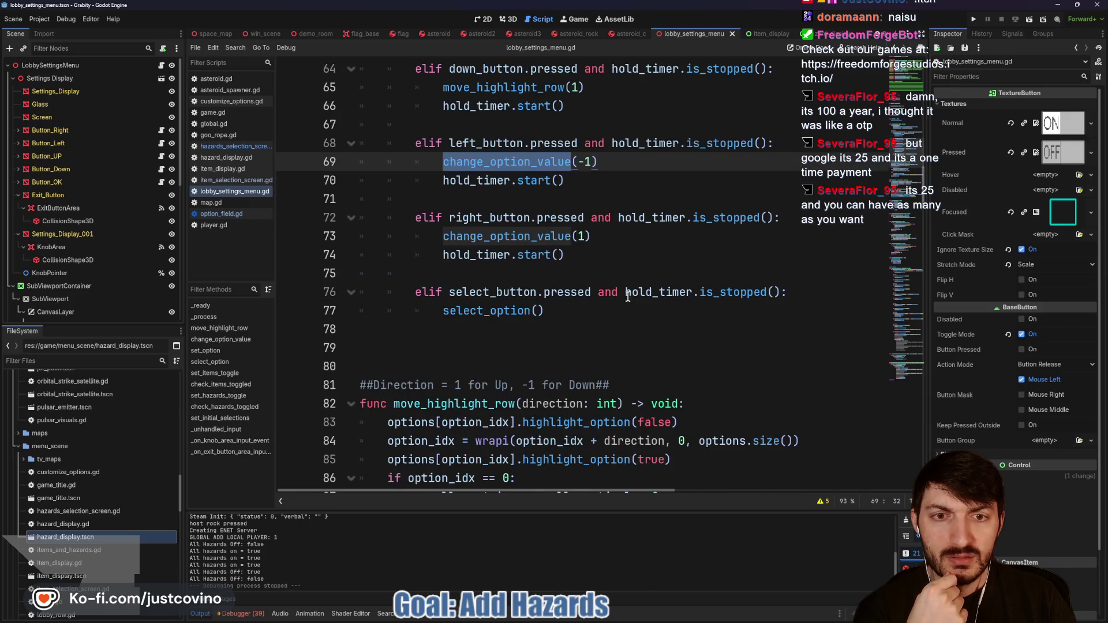
ctrl+click(529, 238)
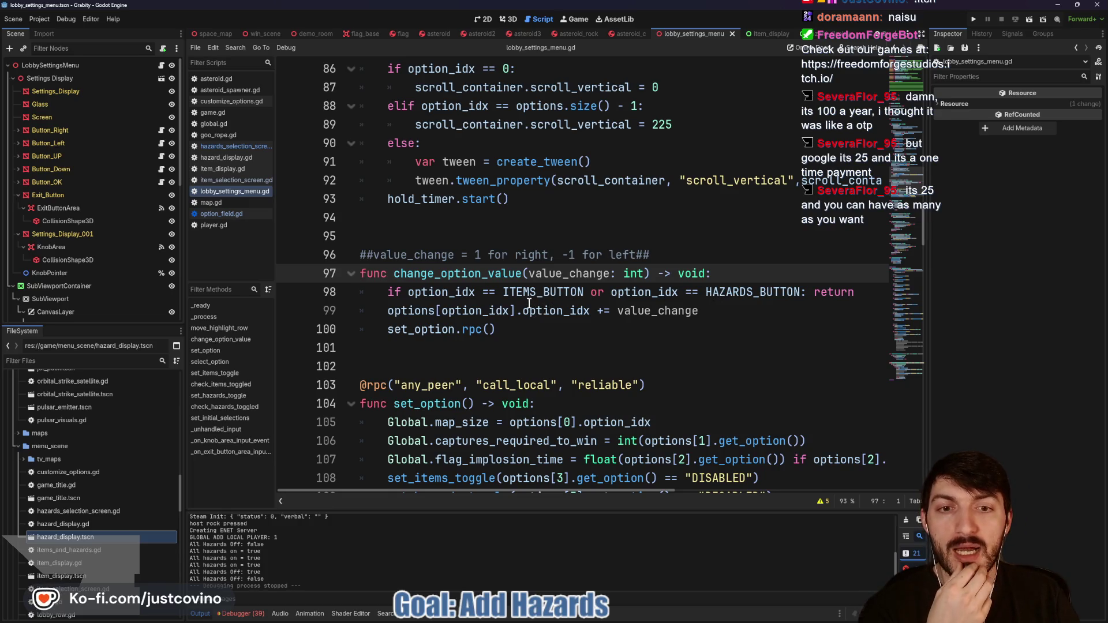
double_click(539, 293)
double_click(738, 291)
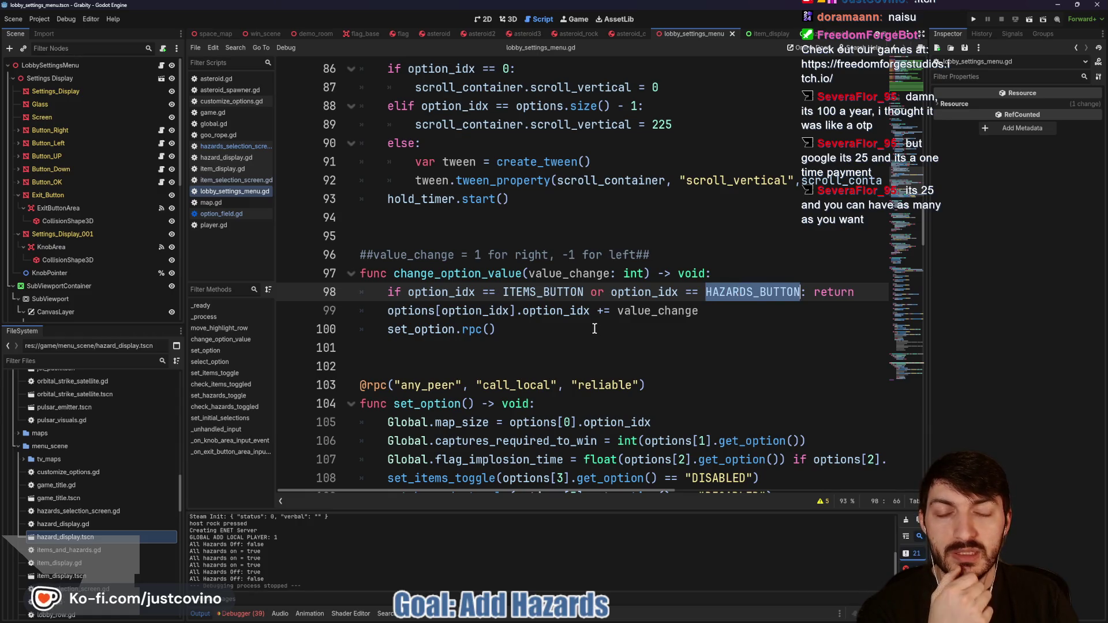
double_click(431, 329)
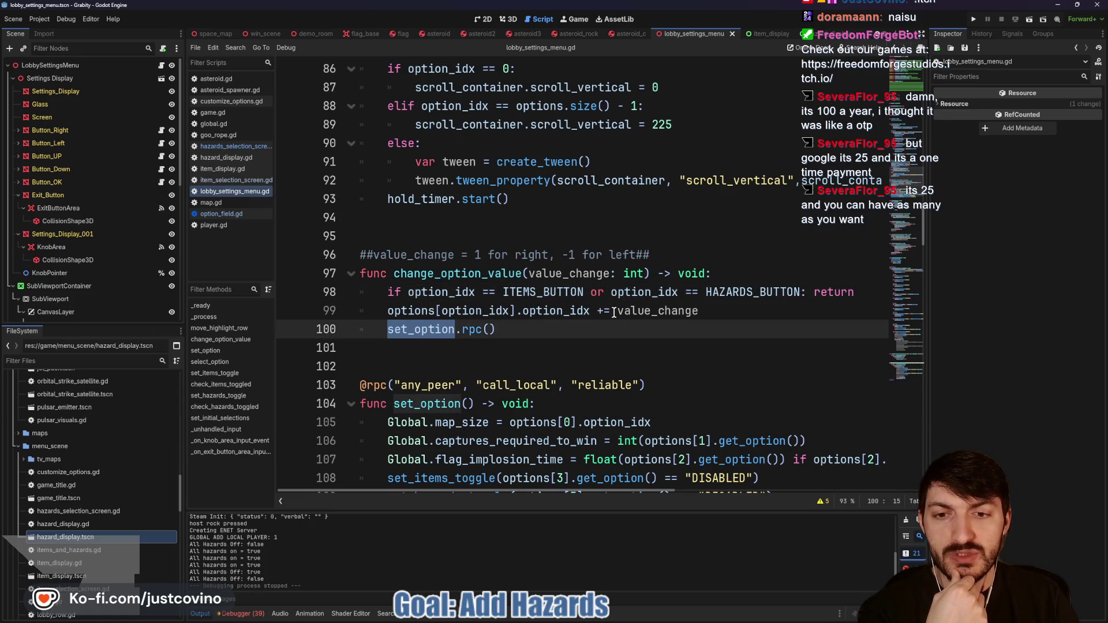
scroll(615, 312, down, 3)
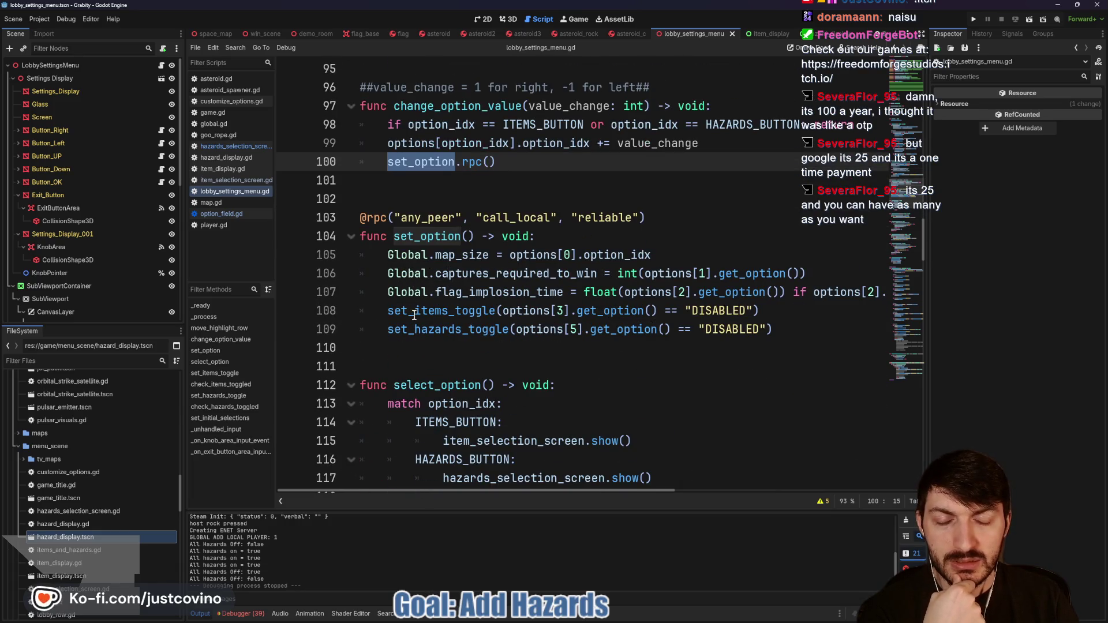
double_click(462, 331)
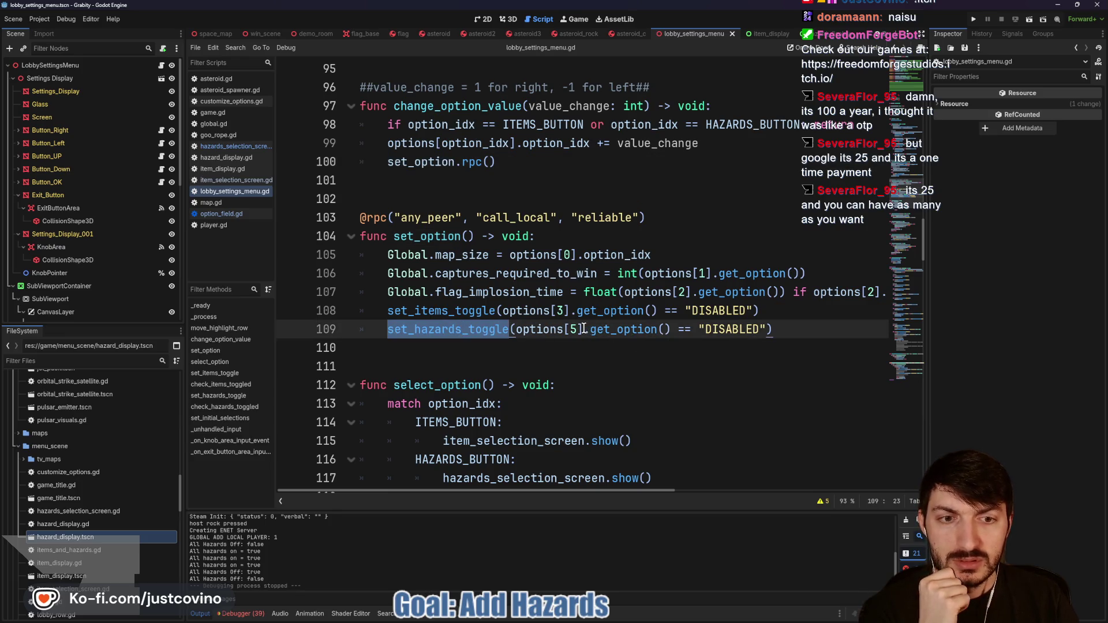
ctrl+click(442, 333)
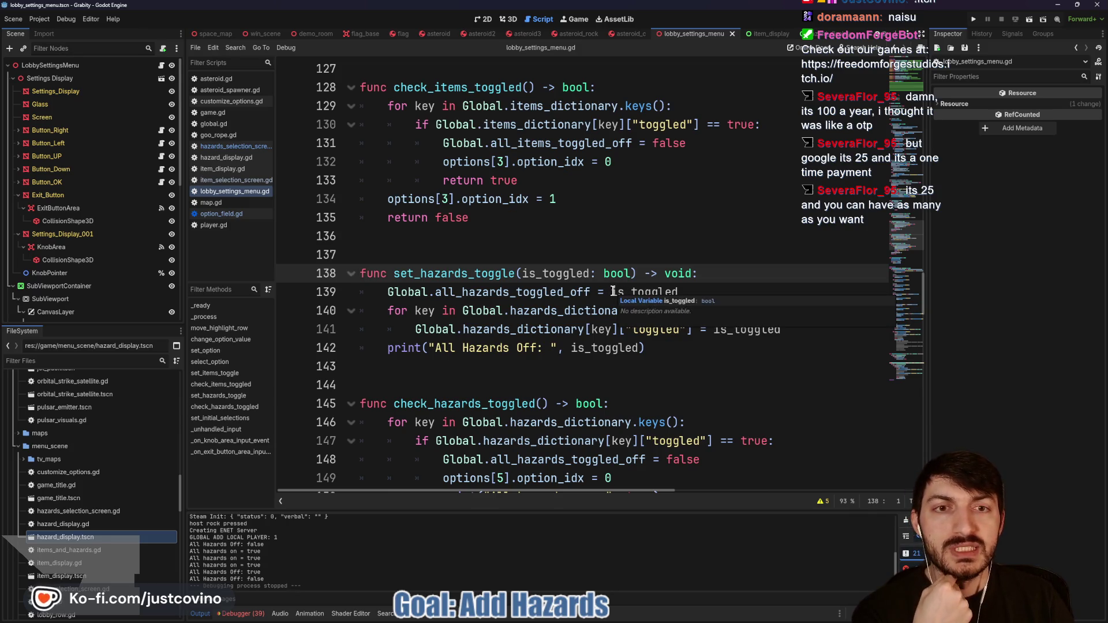
scroll(613, 291, up, 4)
scroll(613, 290, up, 4)
scroll(613, 291, down, 8)
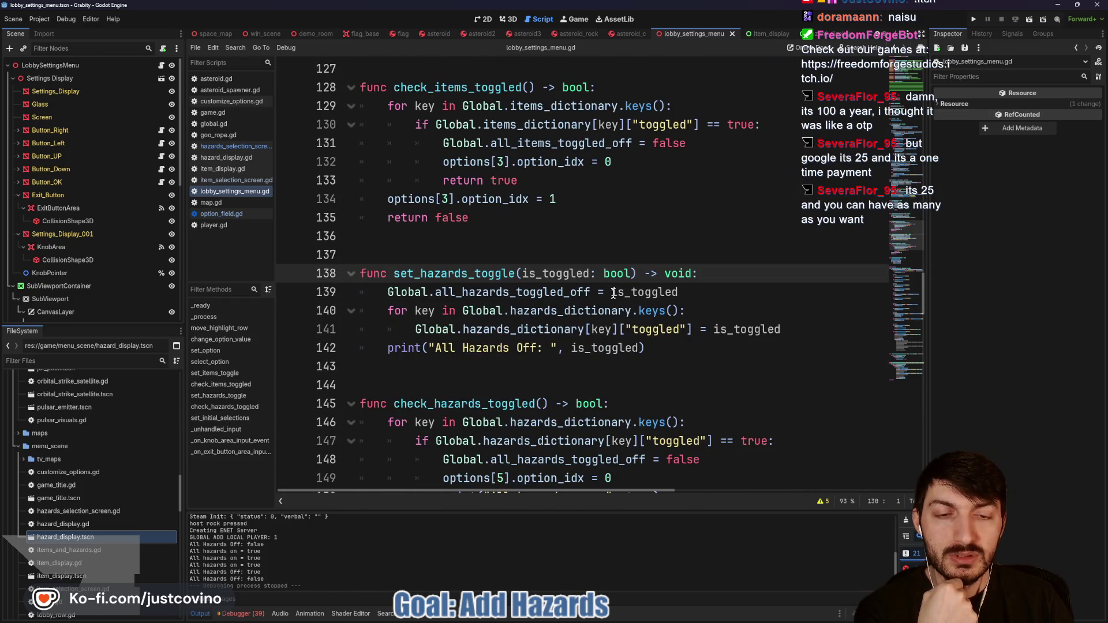
scroll(613, 293, up, 9)
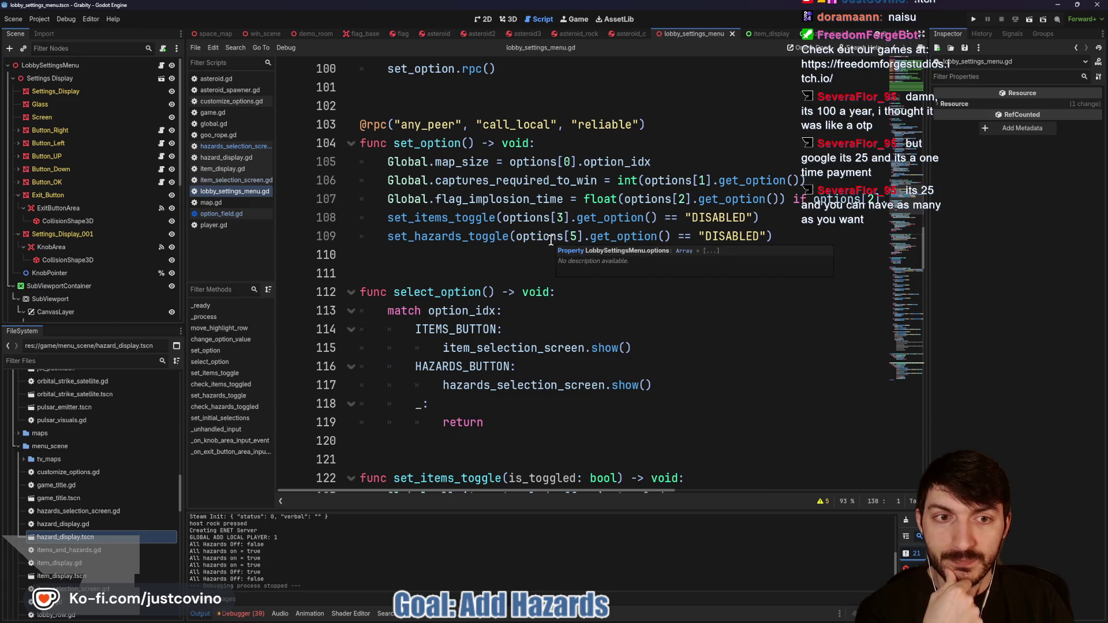
drag(767, 236, 514, 236)
scroll(545, 269, down, 6)
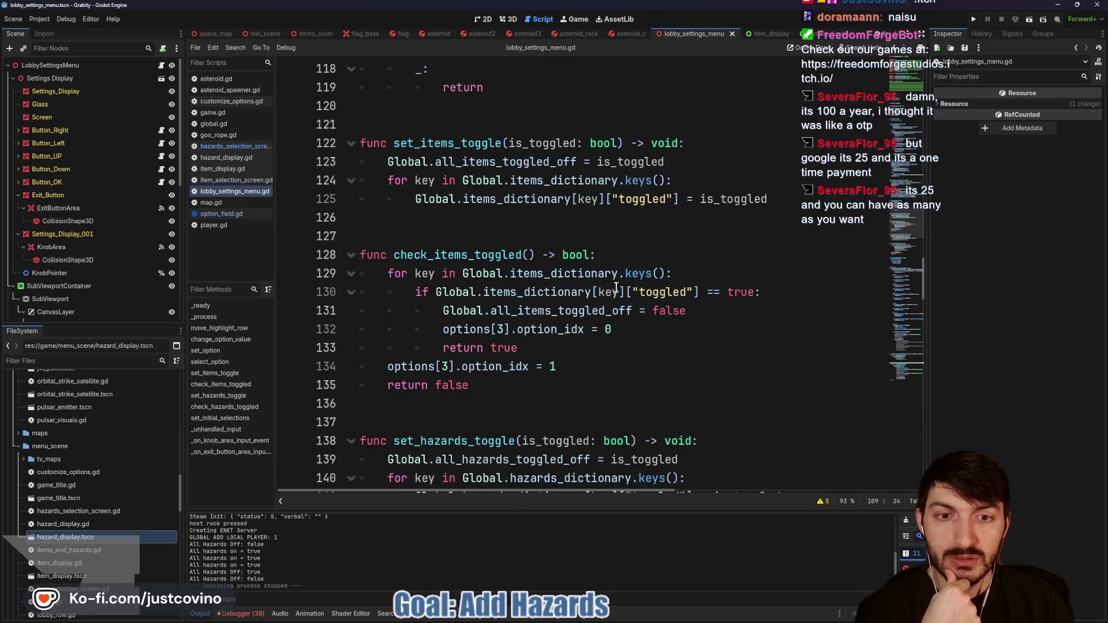
scroll(613, 270, down, 3)
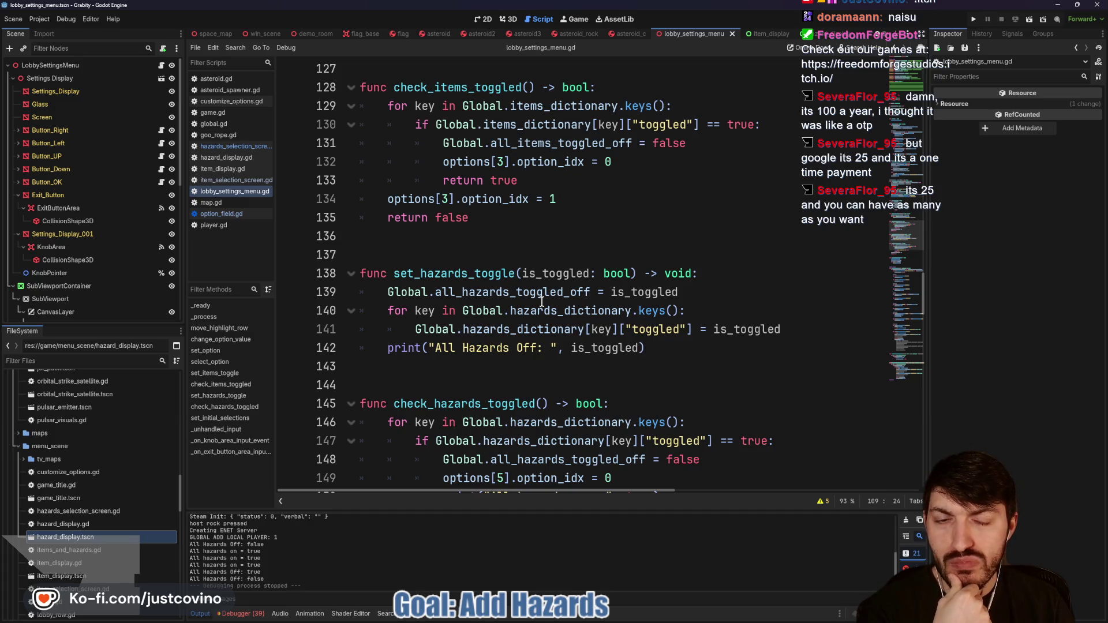
mouse_move(536, 294)
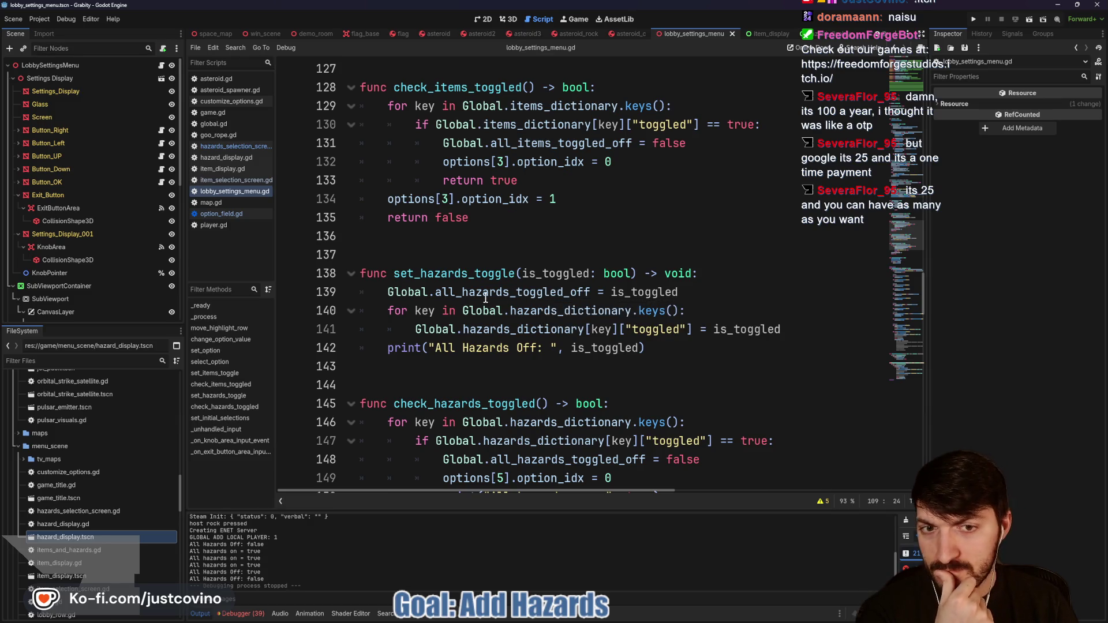
mouse_move(397, 296)
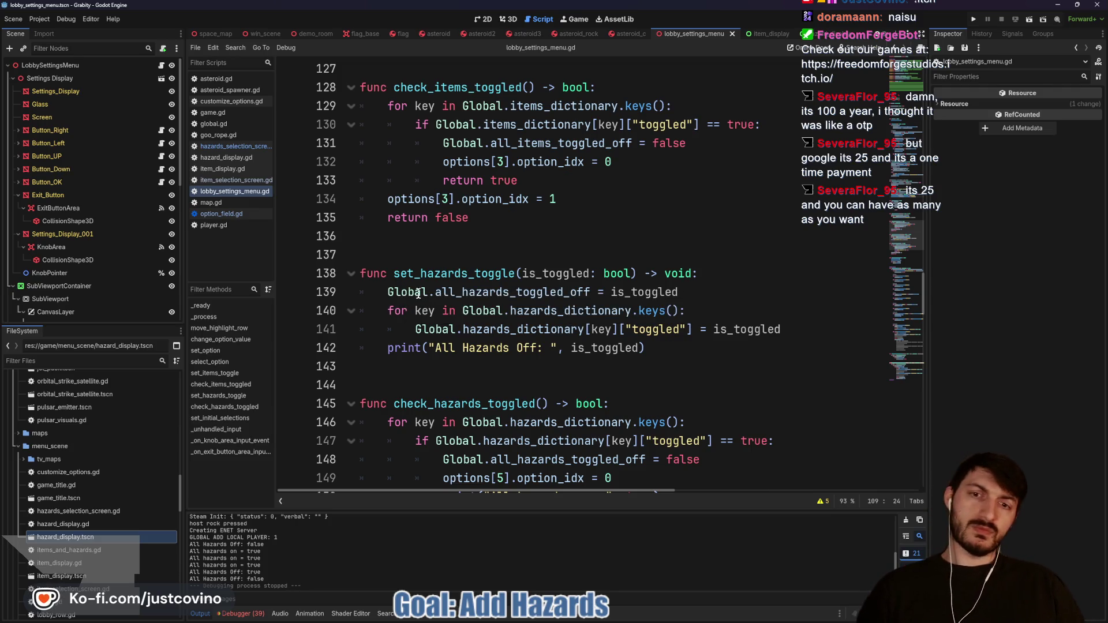
Step: Run the project, host a lobby and reach the Game Customizations screen
click(978, 20)
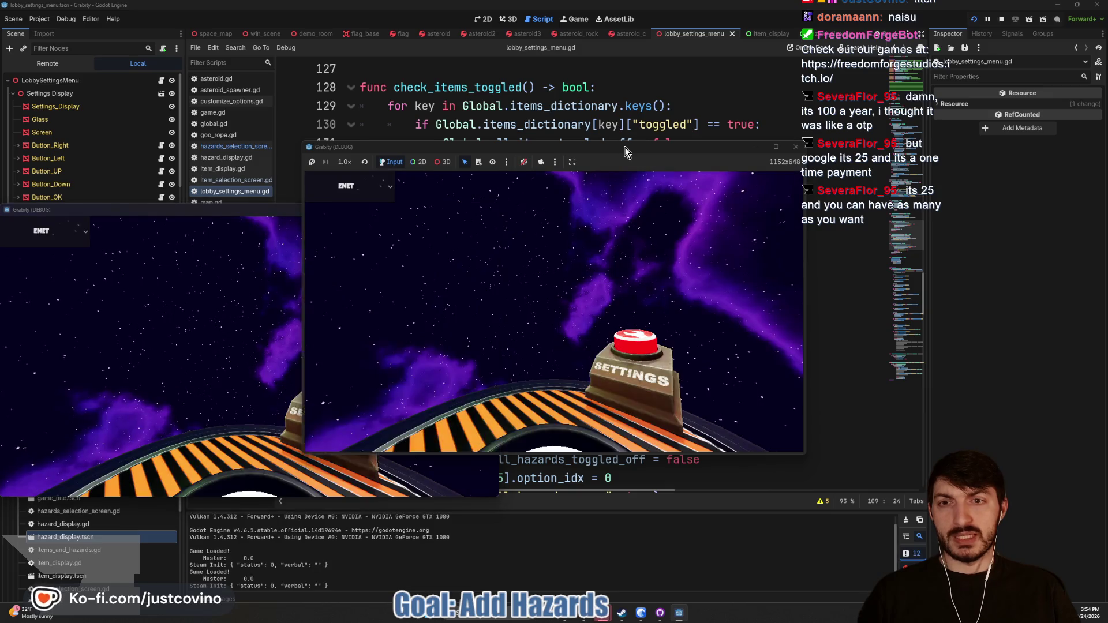
drag(626, 152, 621, 164)
click(387, 277)
click(557, 283)
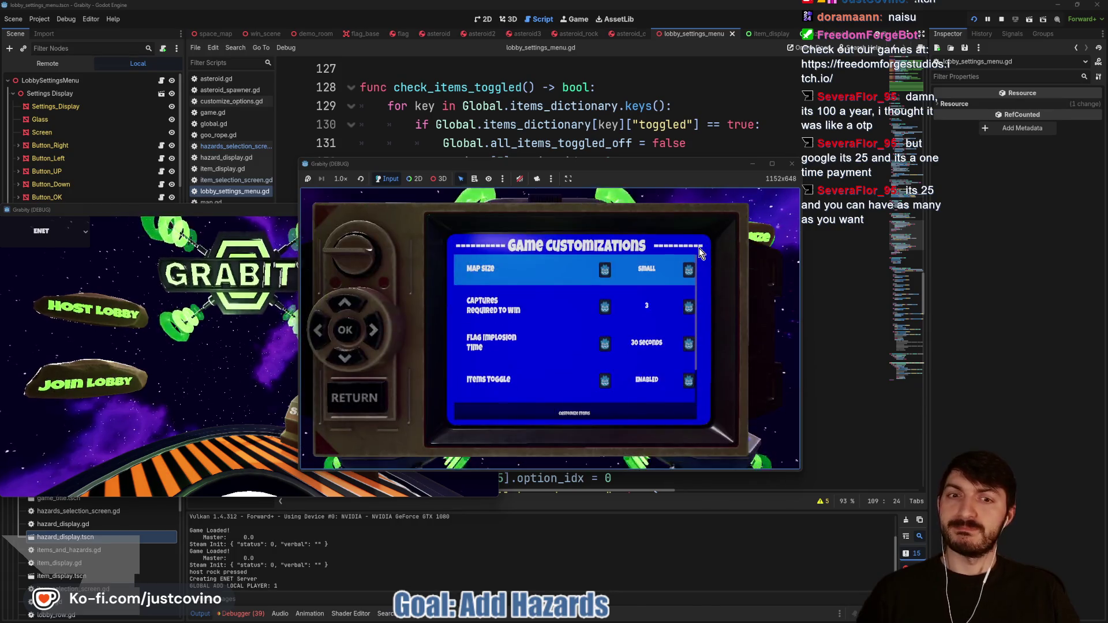
Step: Switch on the explosive asteroids hazard in Hazards Selection
key(Down)
key(Down)
key(Down)
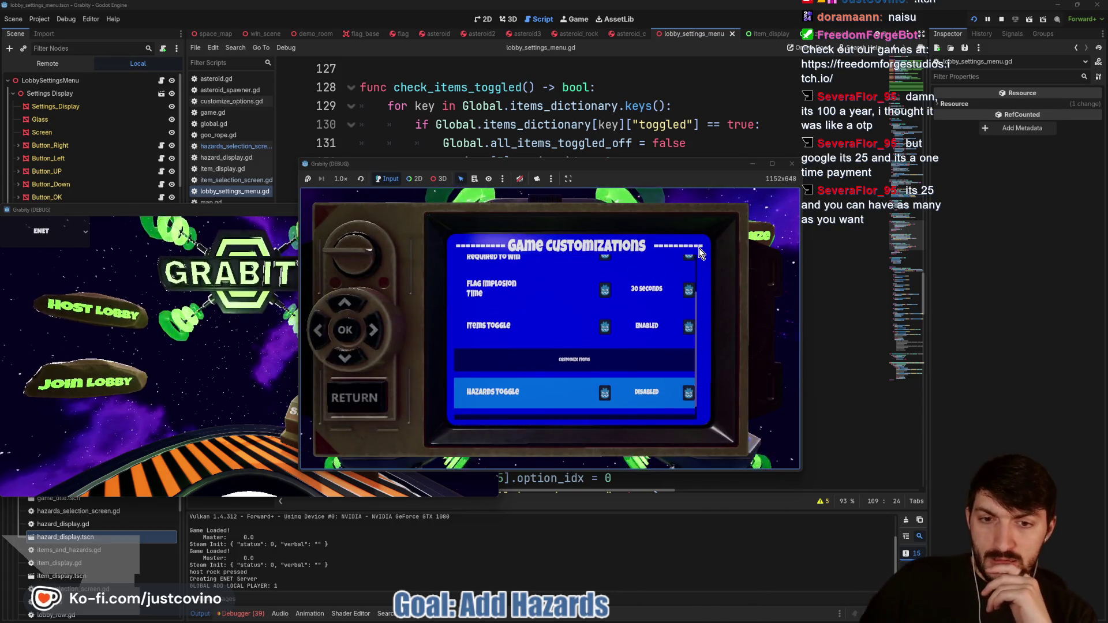
key(Down)
key(Return)
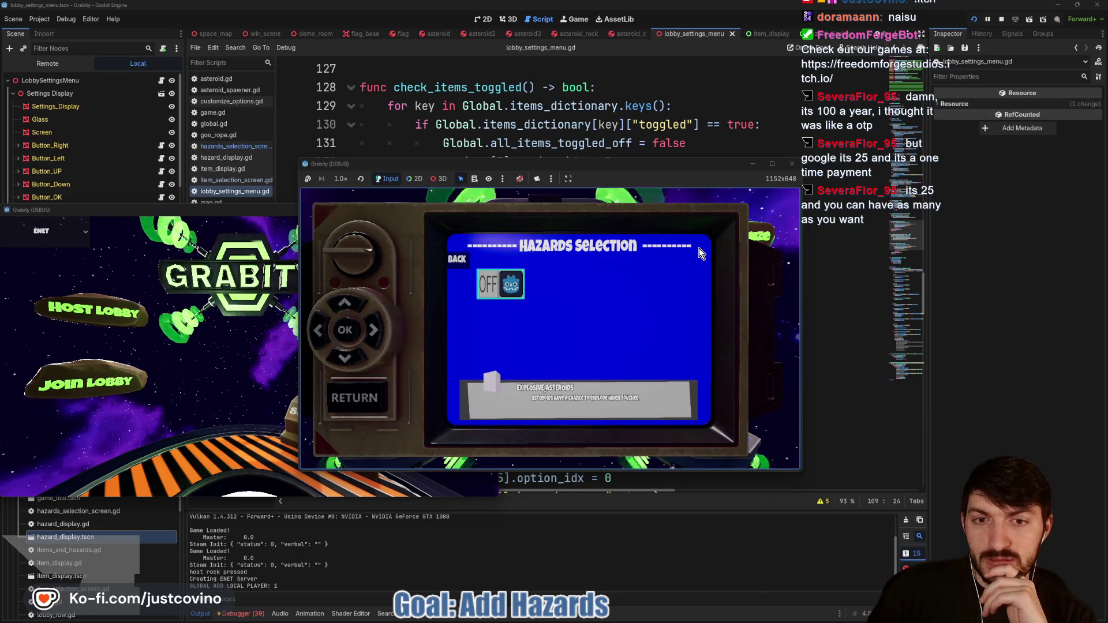
key(Return)
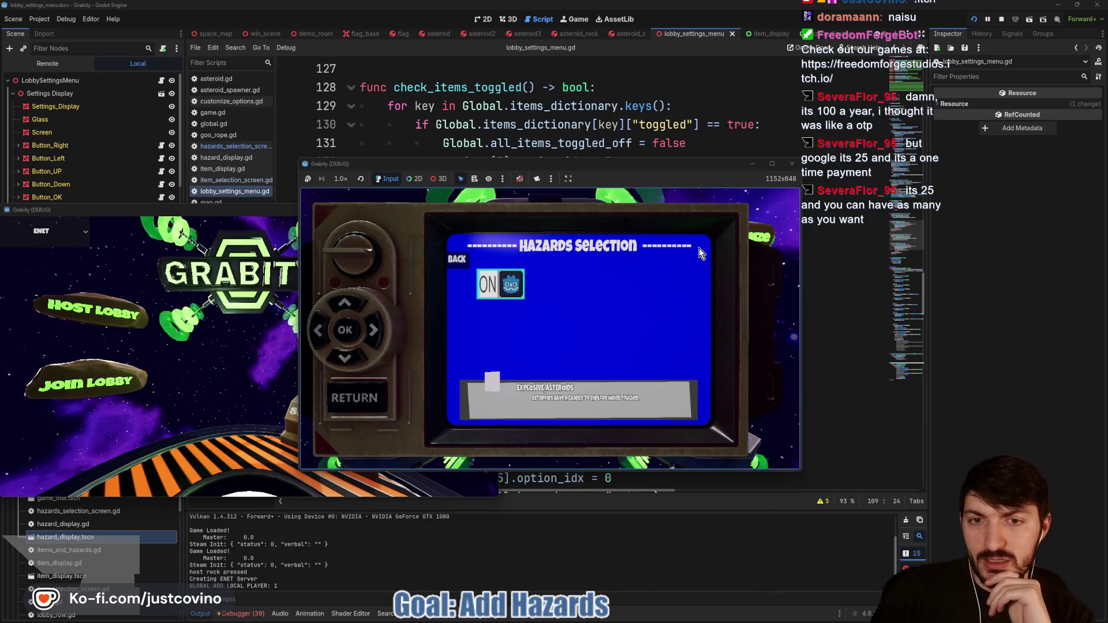
key(Escape)
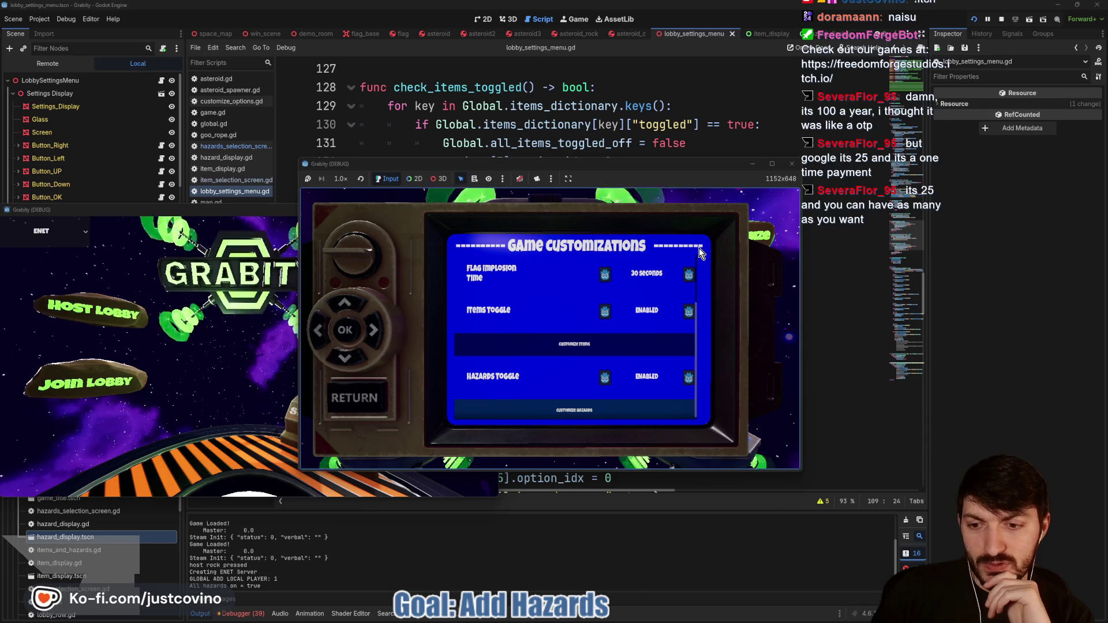
Step: Flip Hazards Toggle to DISABLED and back, checking Hazards Selection each time
key(Up)
key(Right)
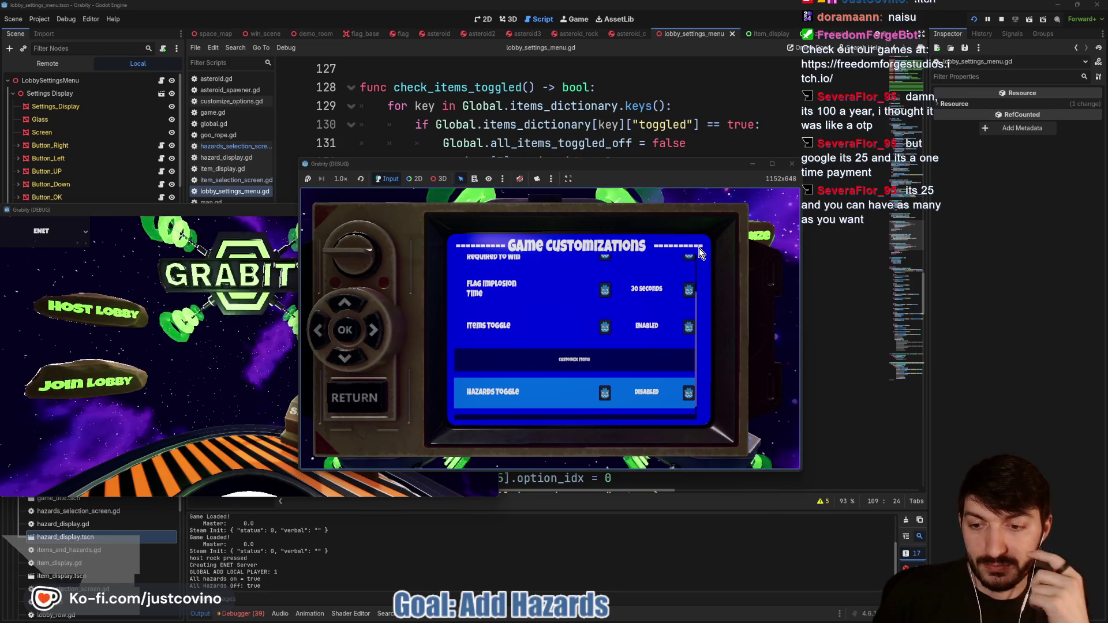
key(Down)
key(Return)
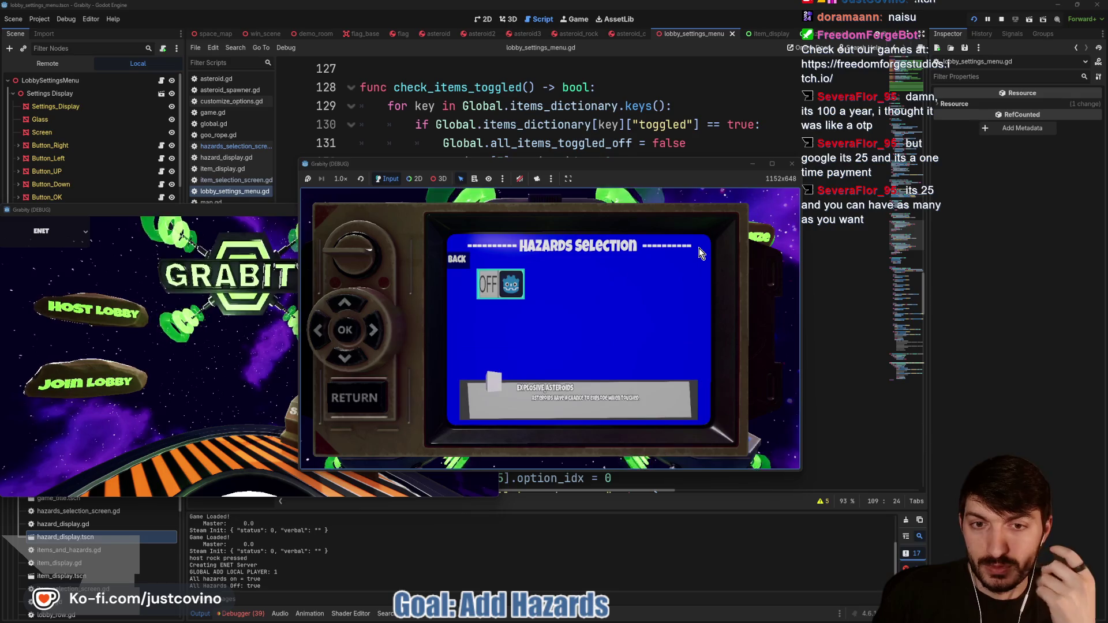
key(Escape)
key(Right)
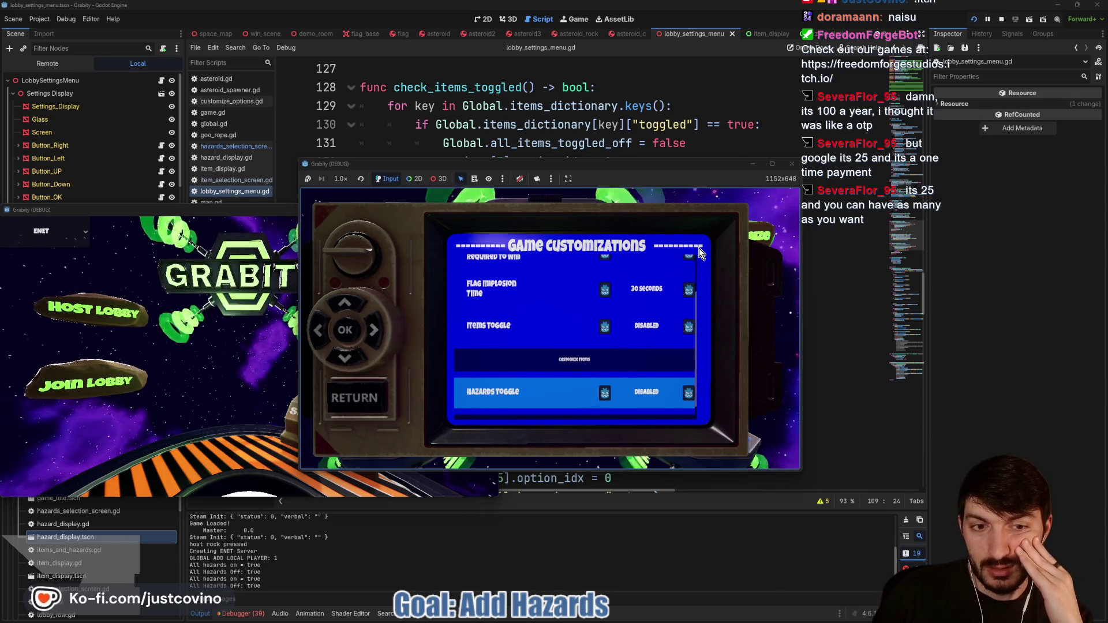
key(Down)
key(Return)
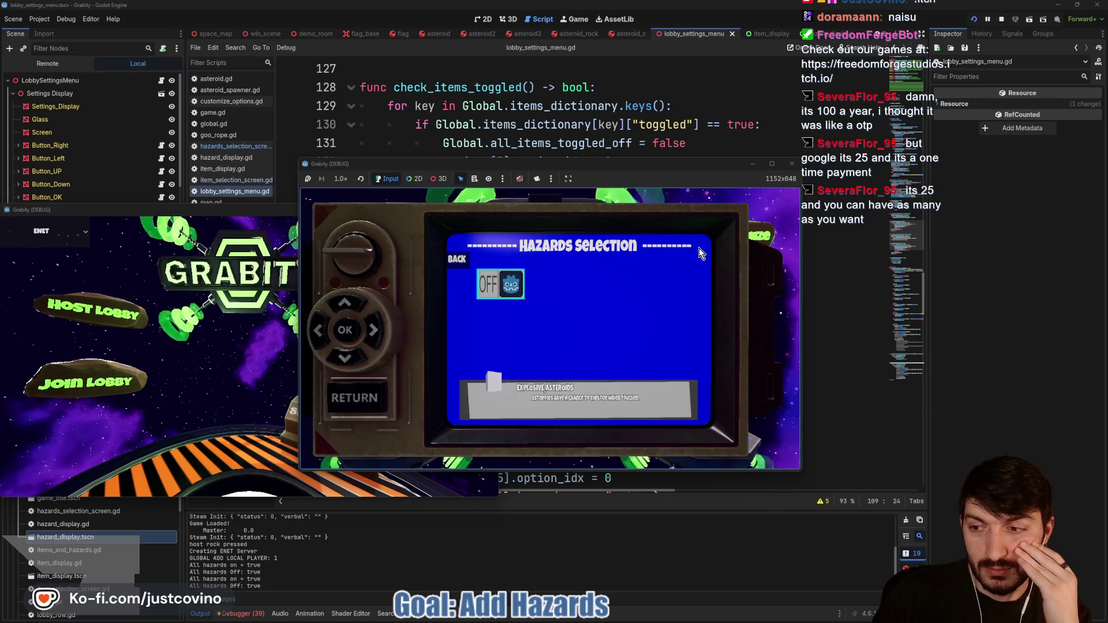
key(Escape)
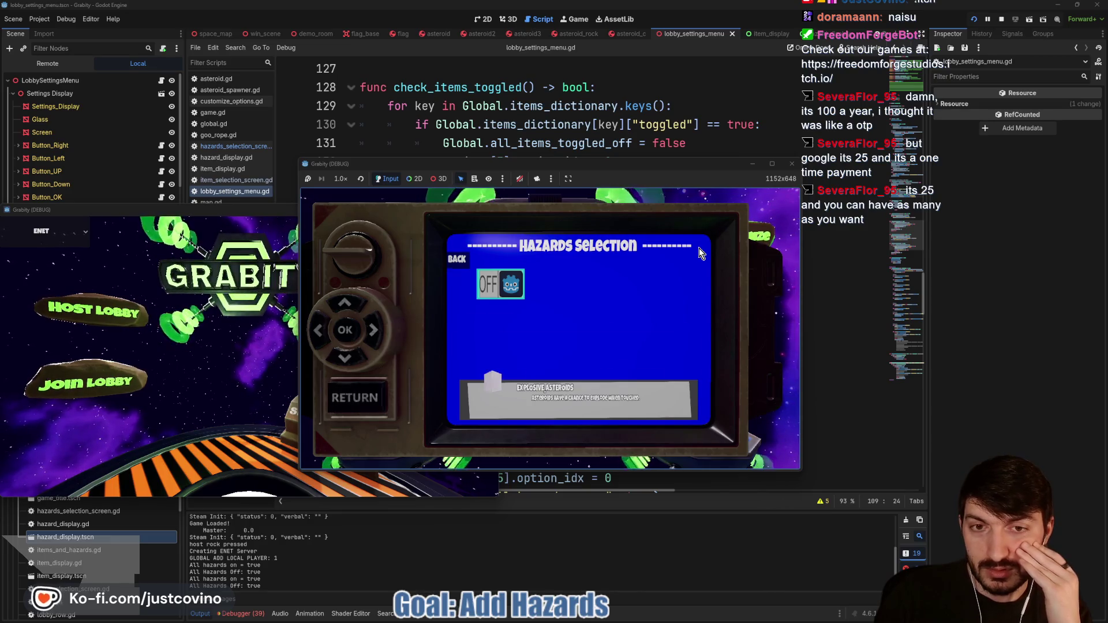
Step: Open the Item Selection screen three times to check the items
key(Up)
key(Up)
key(Down)
key(Return)
key(Escape)
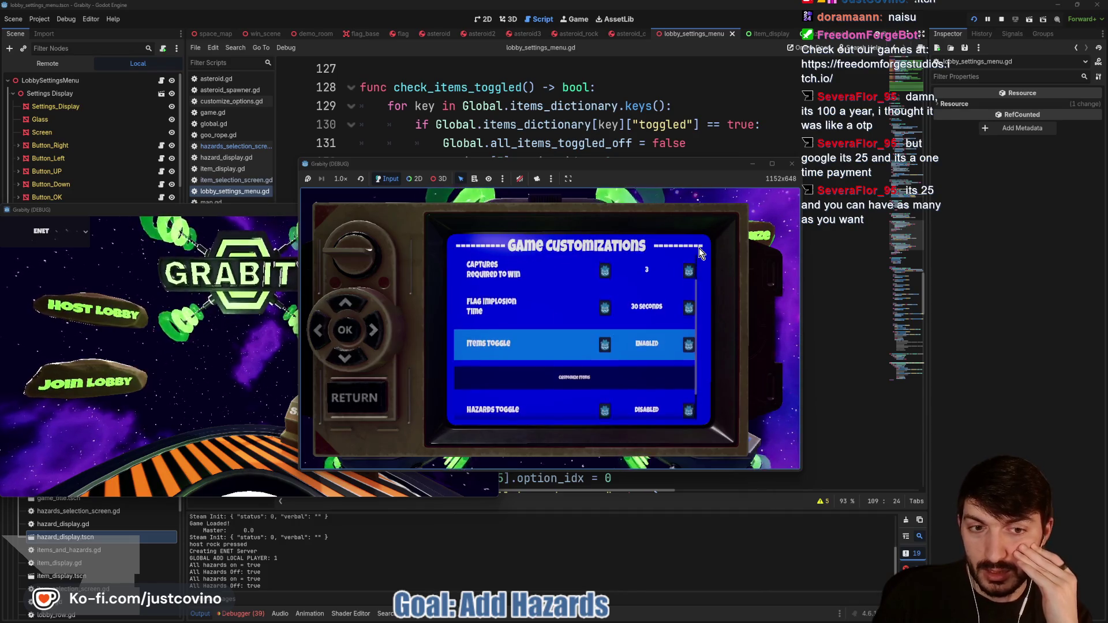
key(Up)
key(Down)
key(Return)
key(Return)
key(Escape)
key(Up)
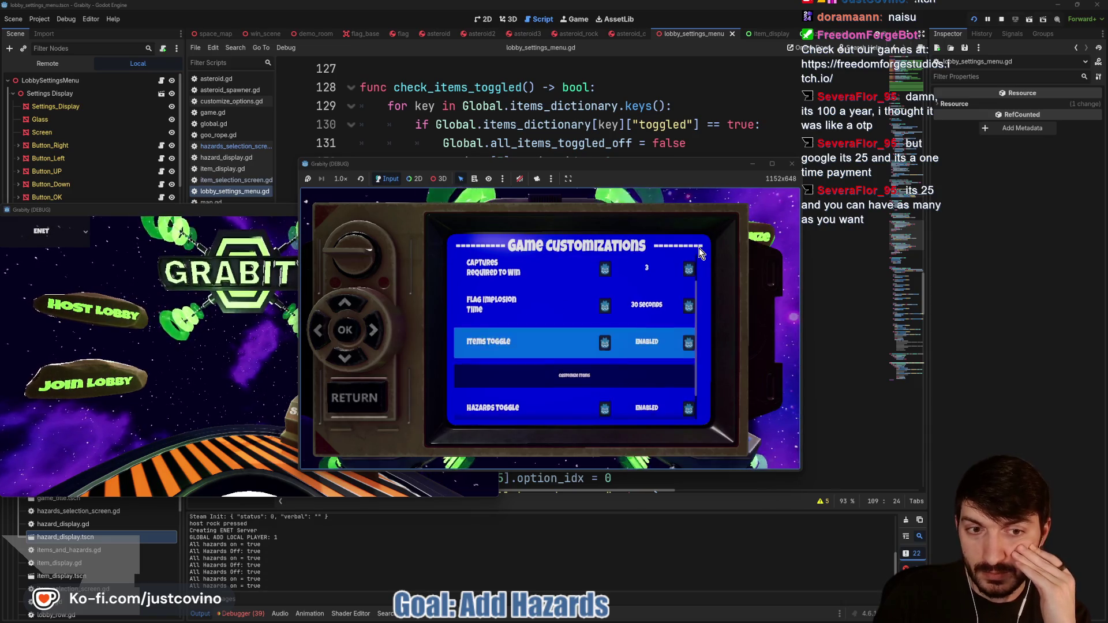
key(Down)
key(Return)
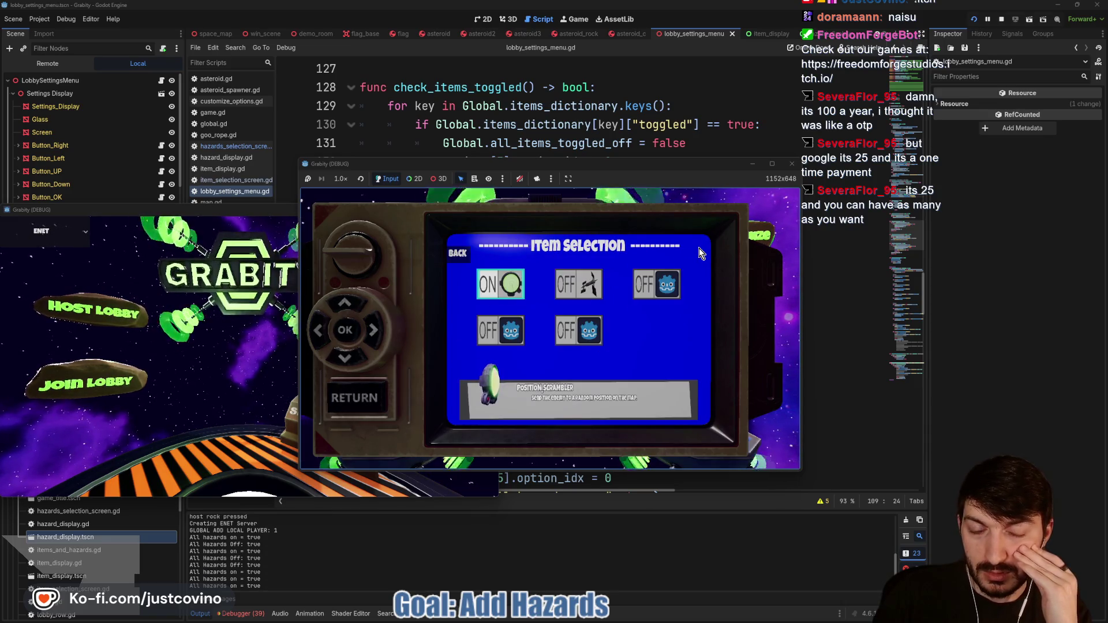
key(Escape)
Step: Recheck Hazards Selection, then stop the running game with F8
key(Down)
key(Down)
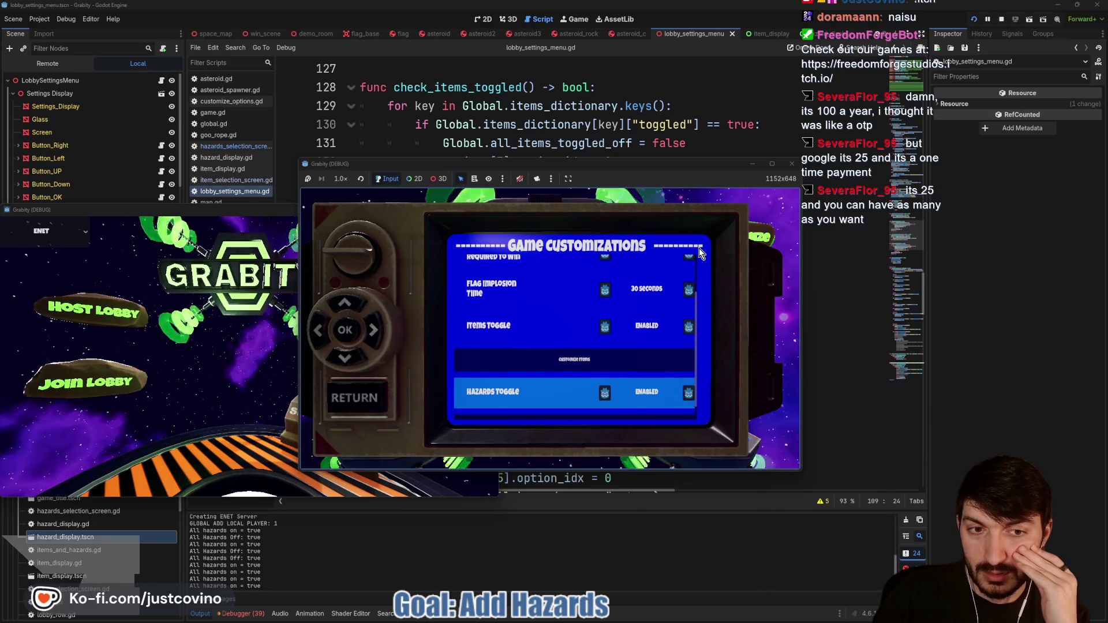
key(Return)
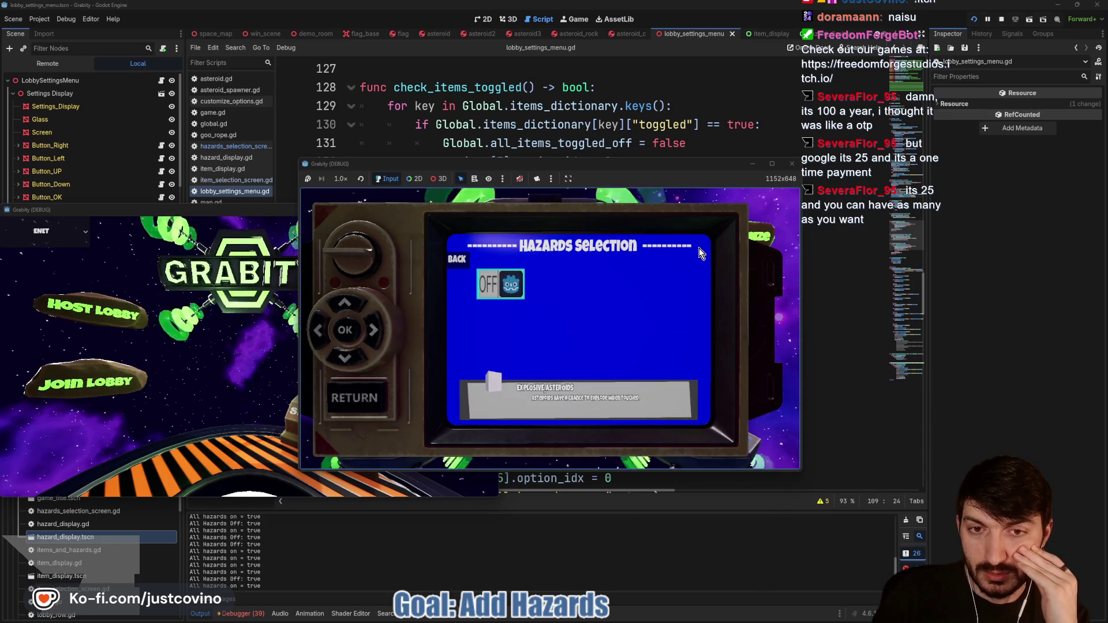
key(Escape)
key(F8)
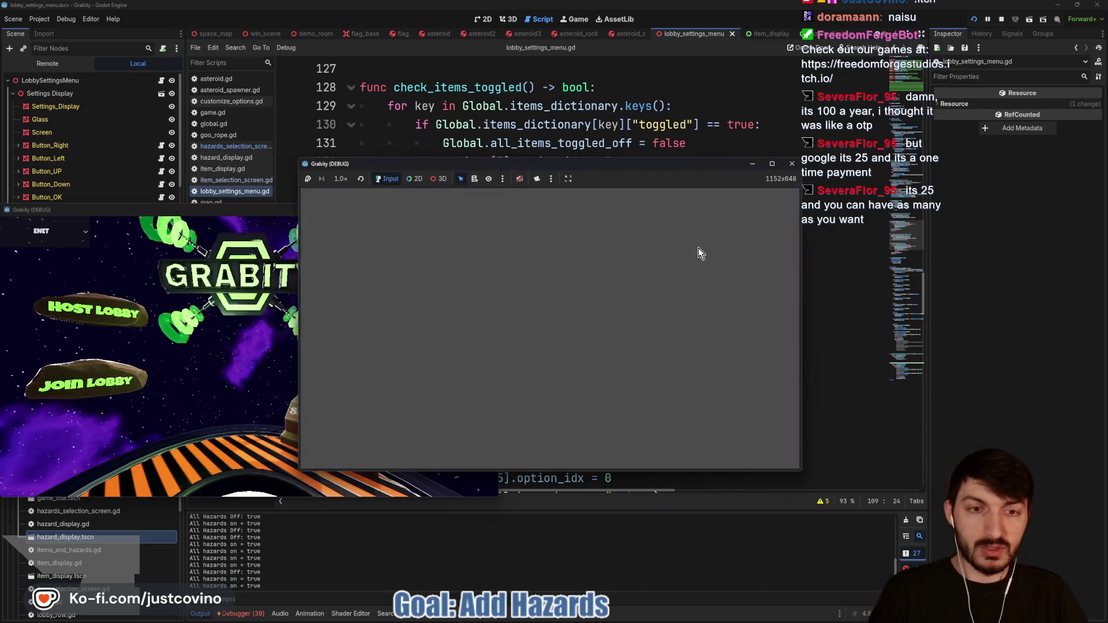
Step: Commit the eight changed files as 'Hazard Toggle On/Off working', push to origin, and return to Godot
click(615, 617)
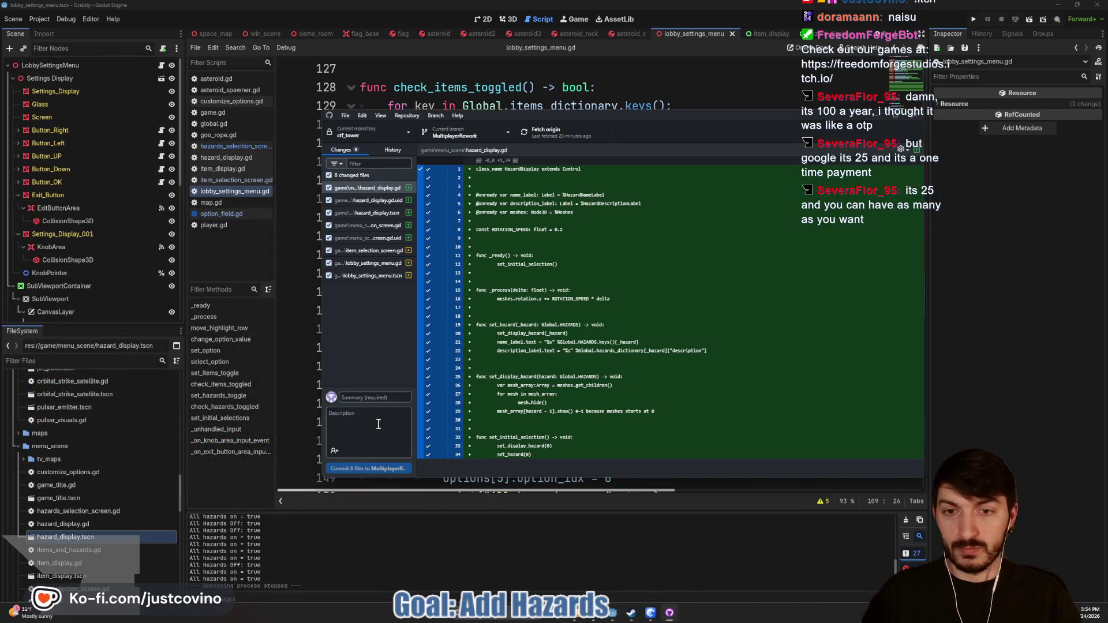
text(Haz)
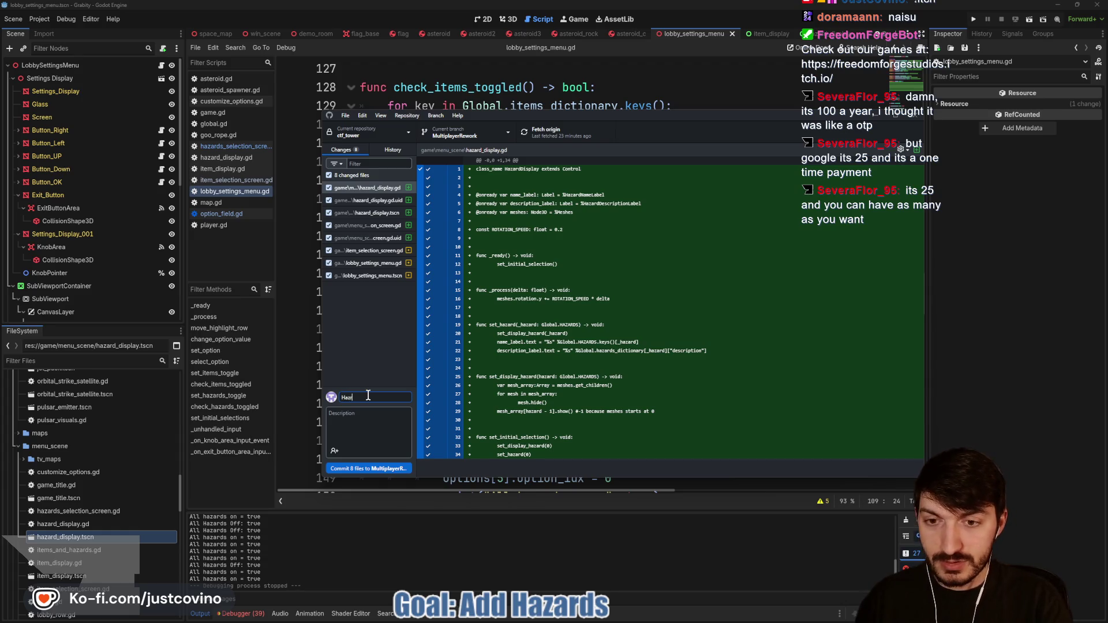
text( On/Off working)
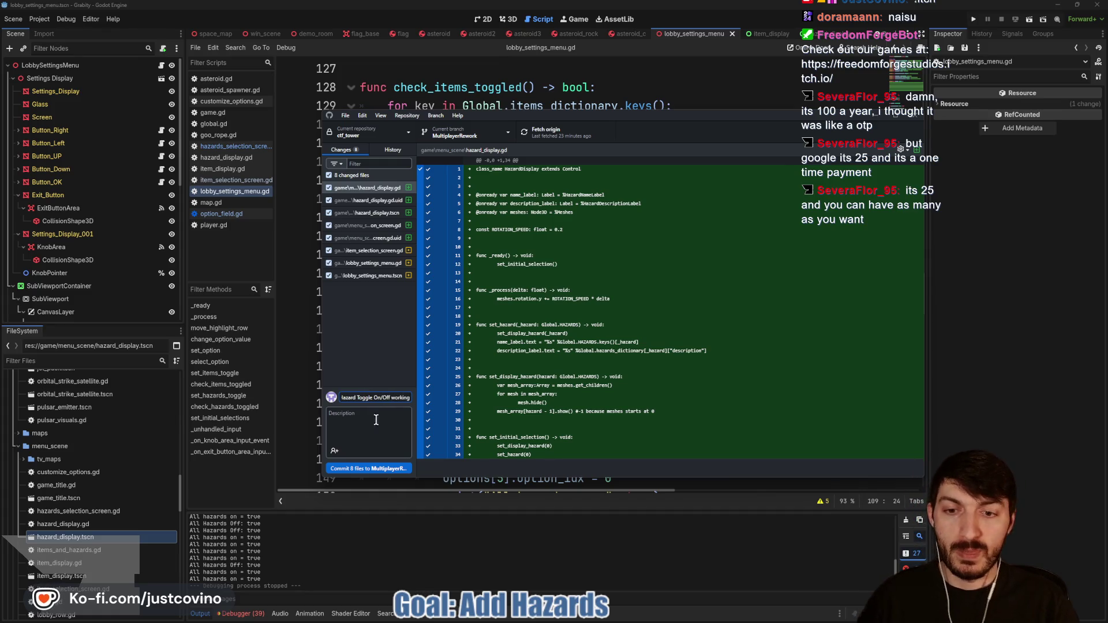
click(367, 468)
click(776, 232)
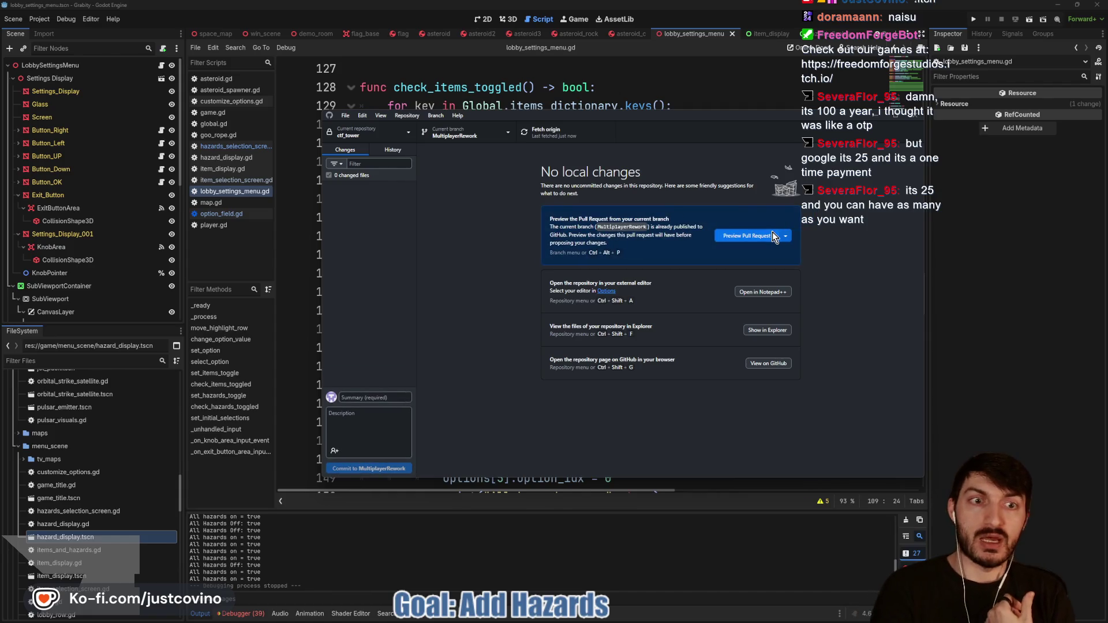
click(697, 88)
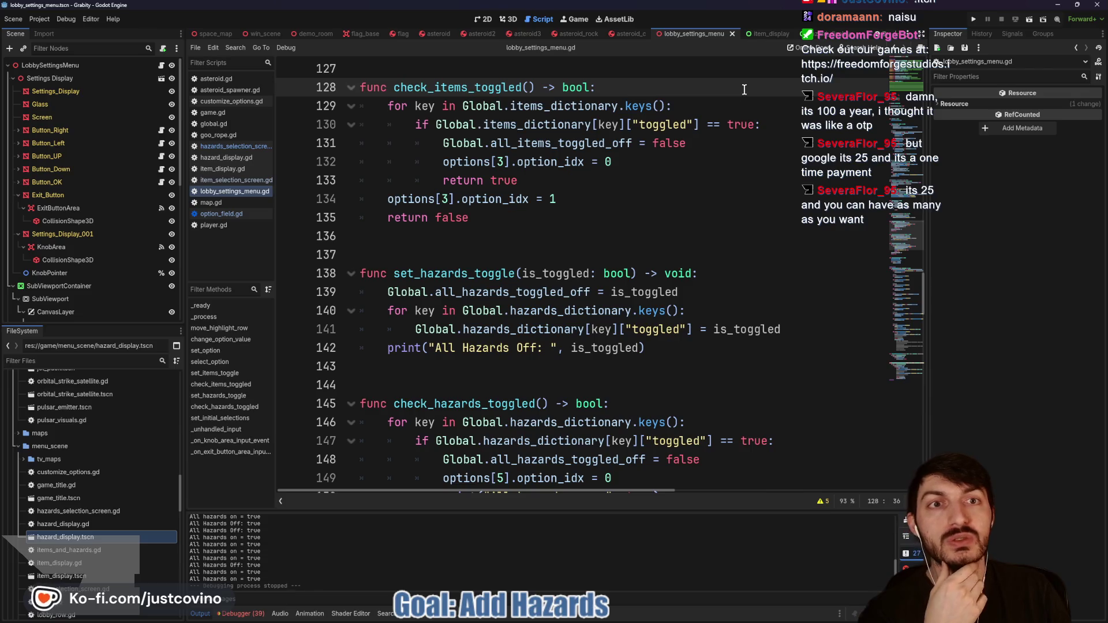
Step: Close the item_display scene, switch to asteroid_c, and collapse the bottom panel
click(768, 34)
click(712, 121)
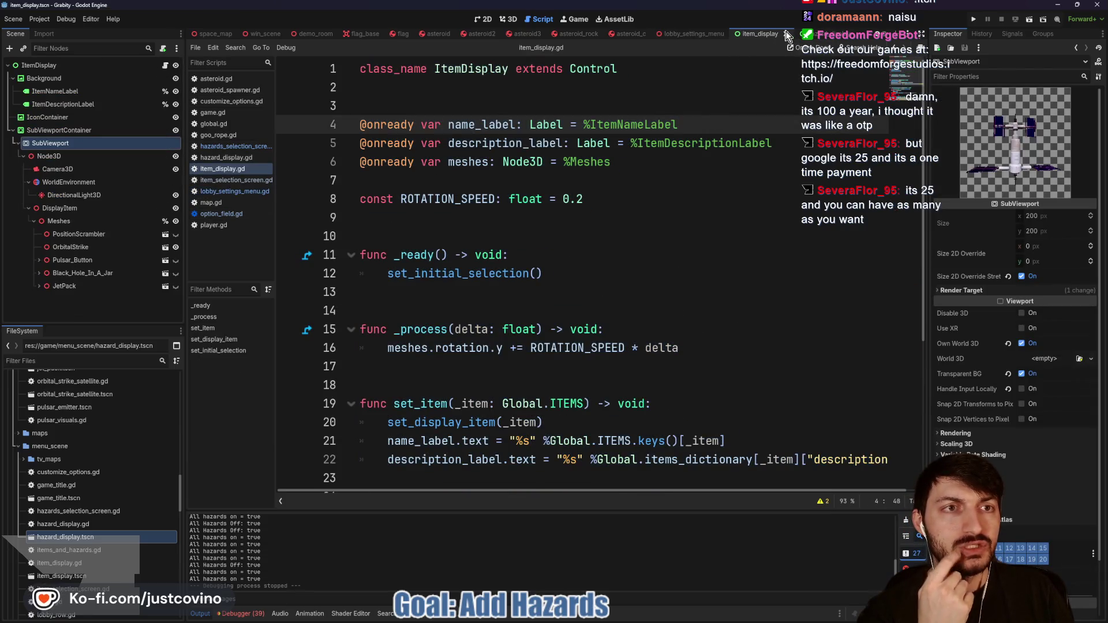
click(786, 35)
click(656, 32)
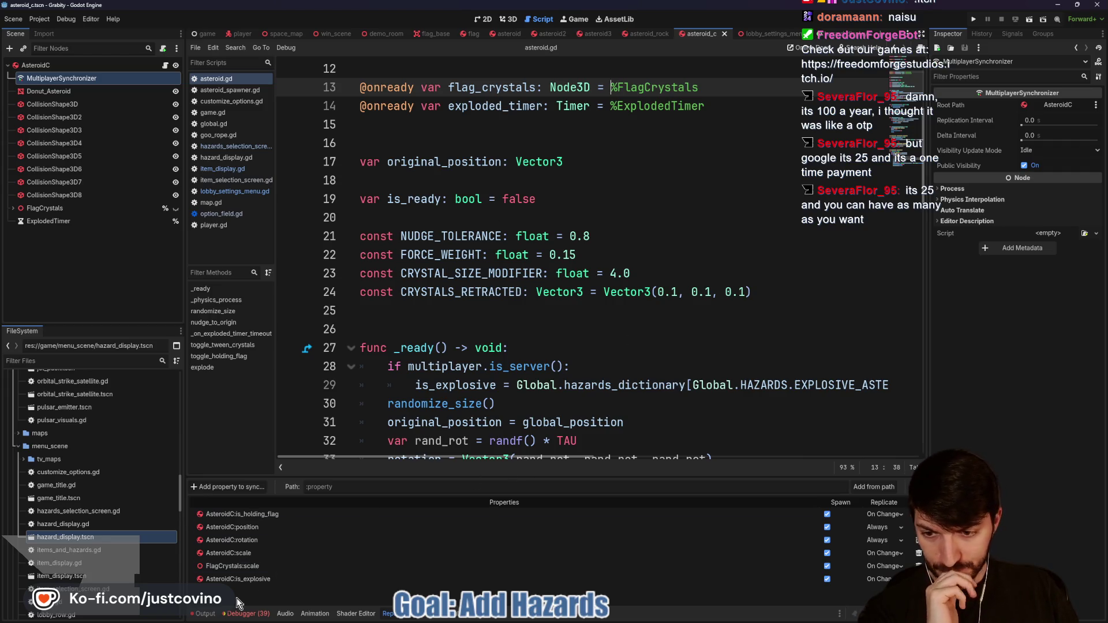
click(246, 614)
click(246, 613)
click(520, 329)
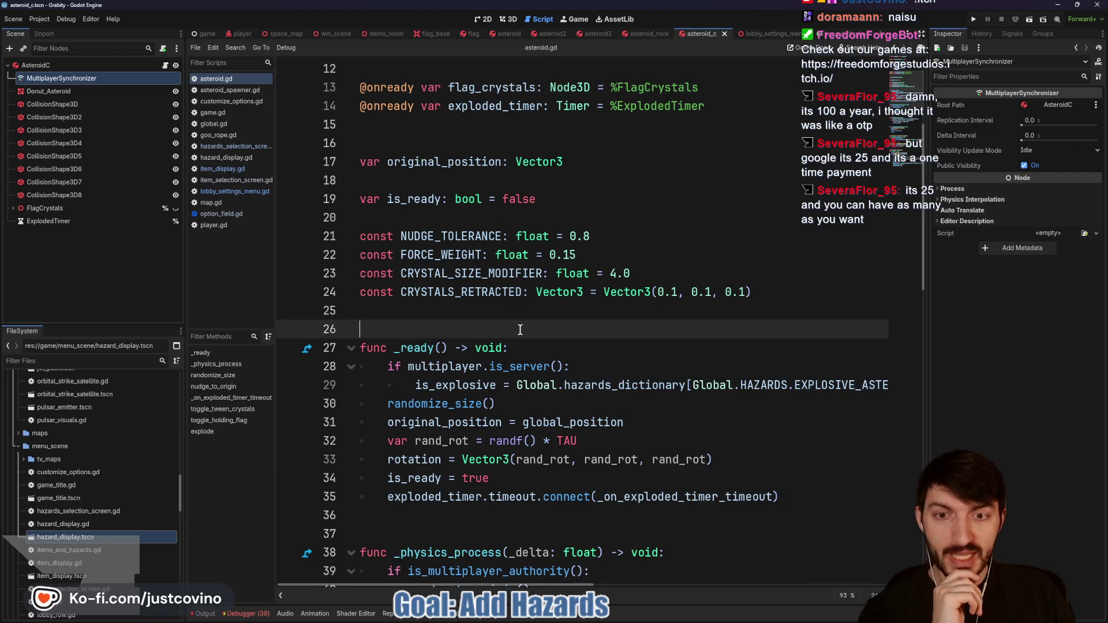
scroll(519, 331, down, 5)
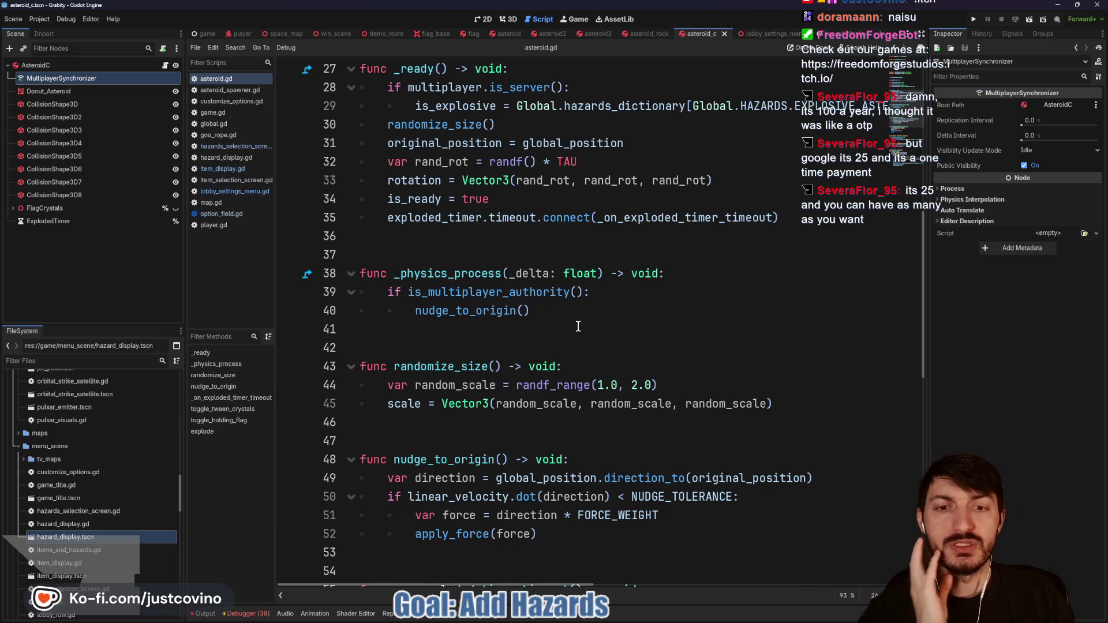
Step: Collapse the menu_scene, game and blender folders in FileSystem, then switch to File Explorer
click(34, 447)
click(19, 446)
key(Left)
key(Left)
scroll(37, 464, up, 10)
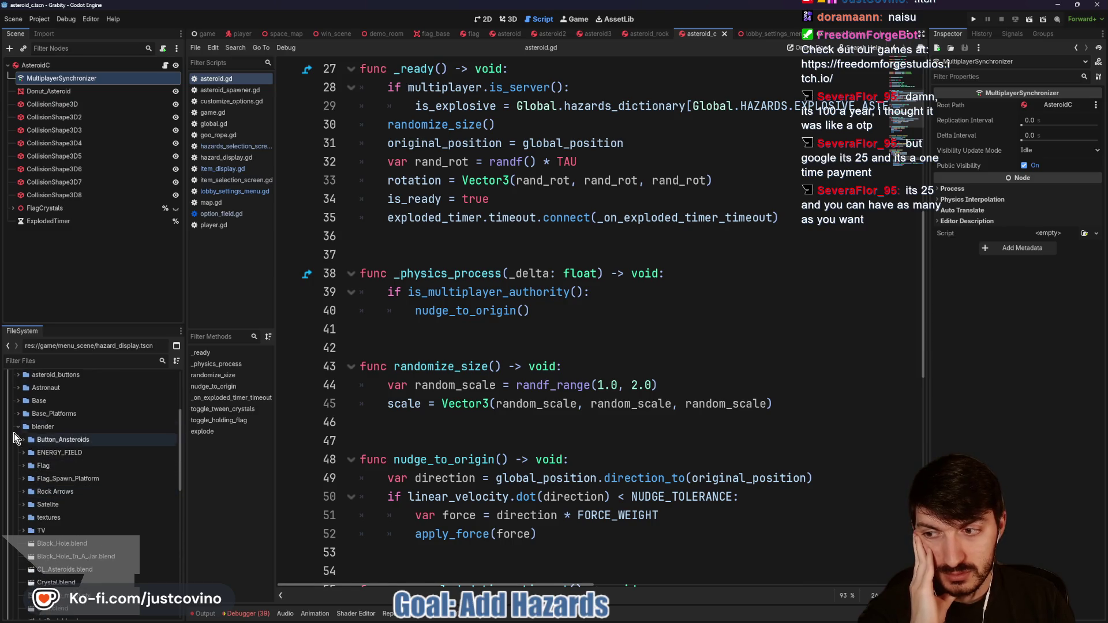
click(18, 427)
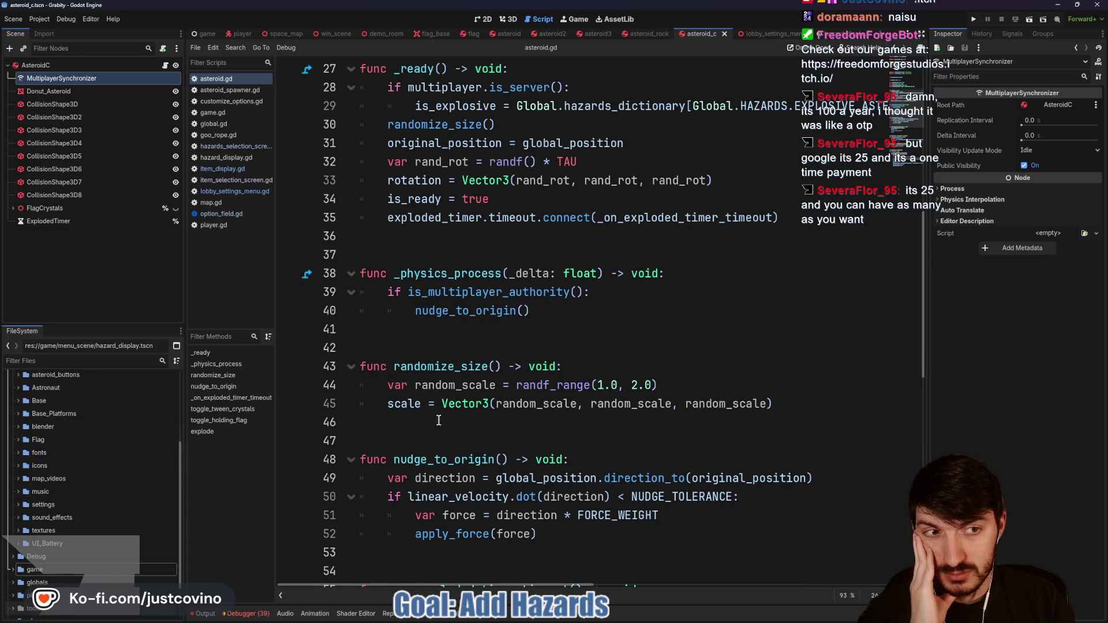
click(590, 349)
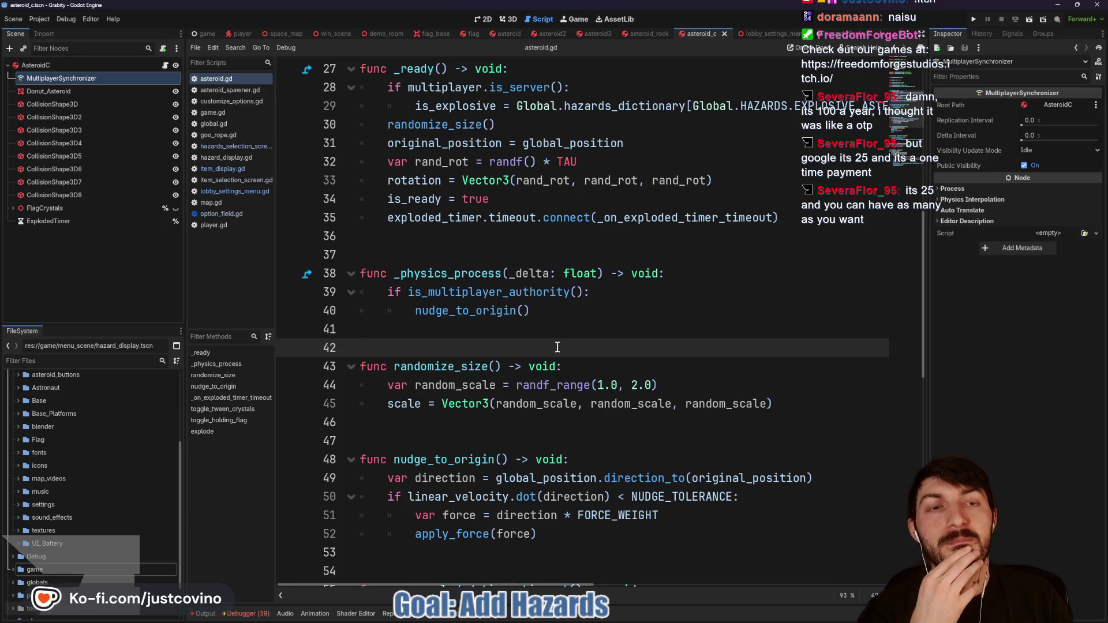
click(565, 621)
click(423, 271)
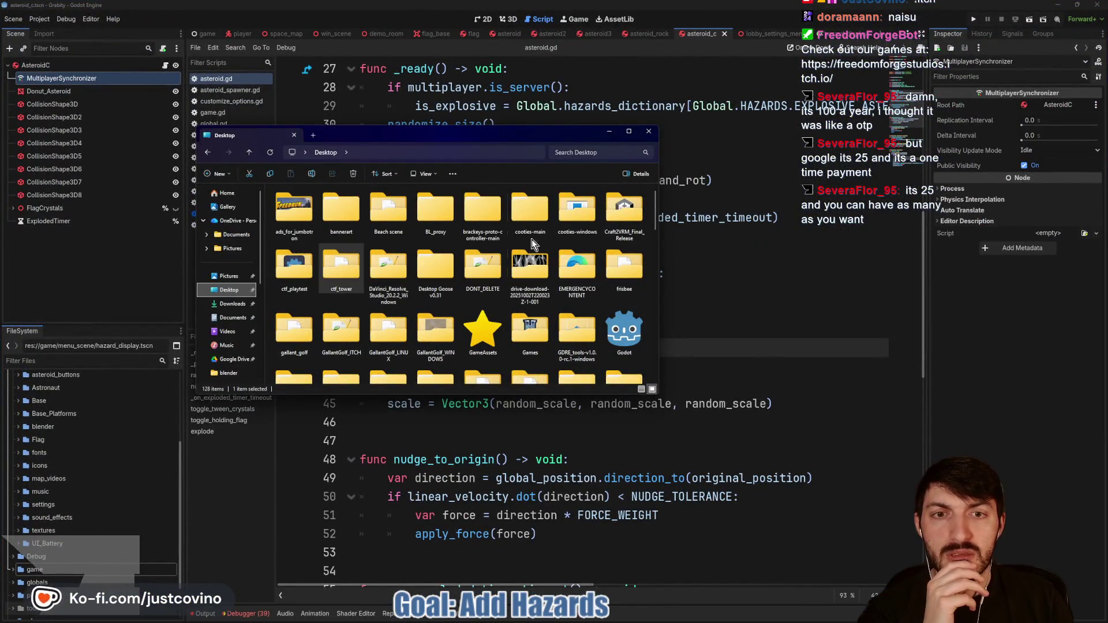
Step: Open the Desktop's TemporaryStuff folder and launch Asteroids_WithFractures.blend in Blender
scroll(440, 259, down, 10)
scroll(443, 266, up, 8)
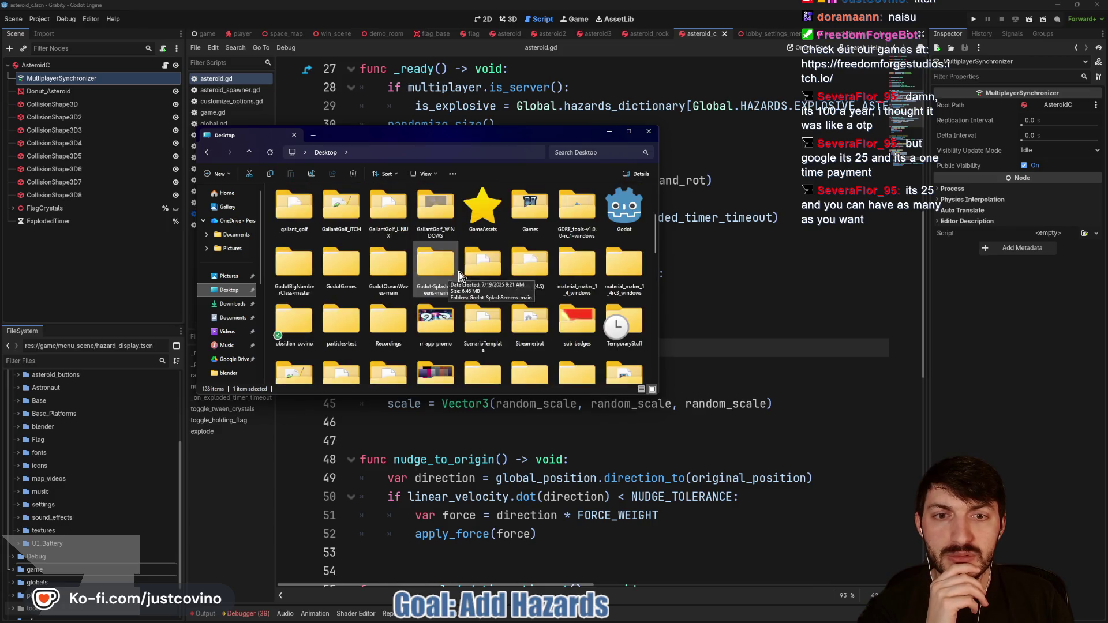
double_click(625, 326)
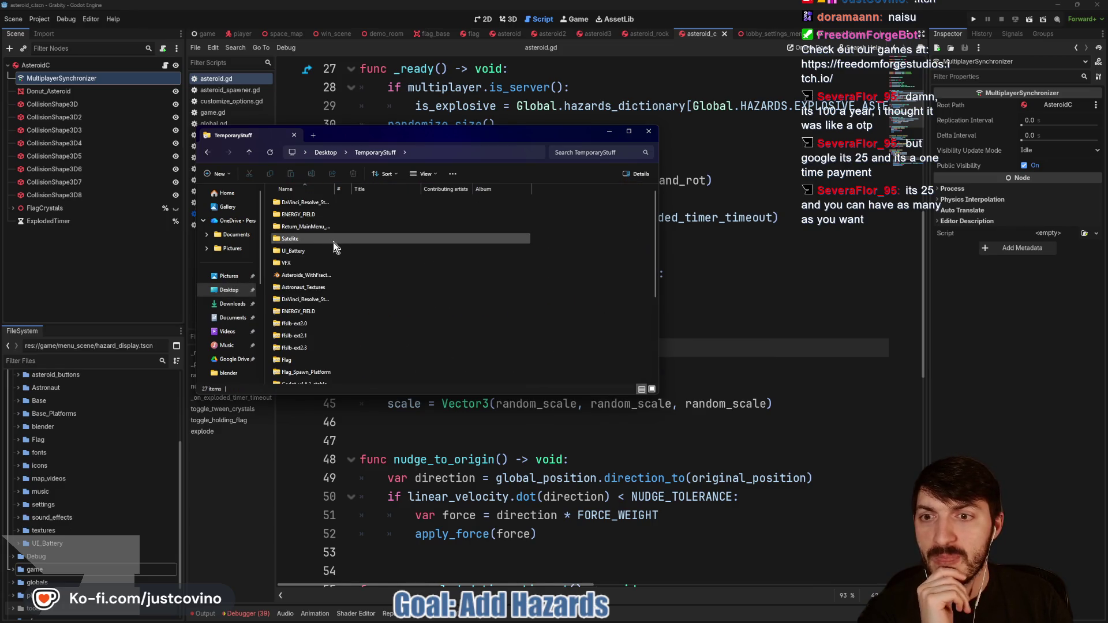
click(334, 276)
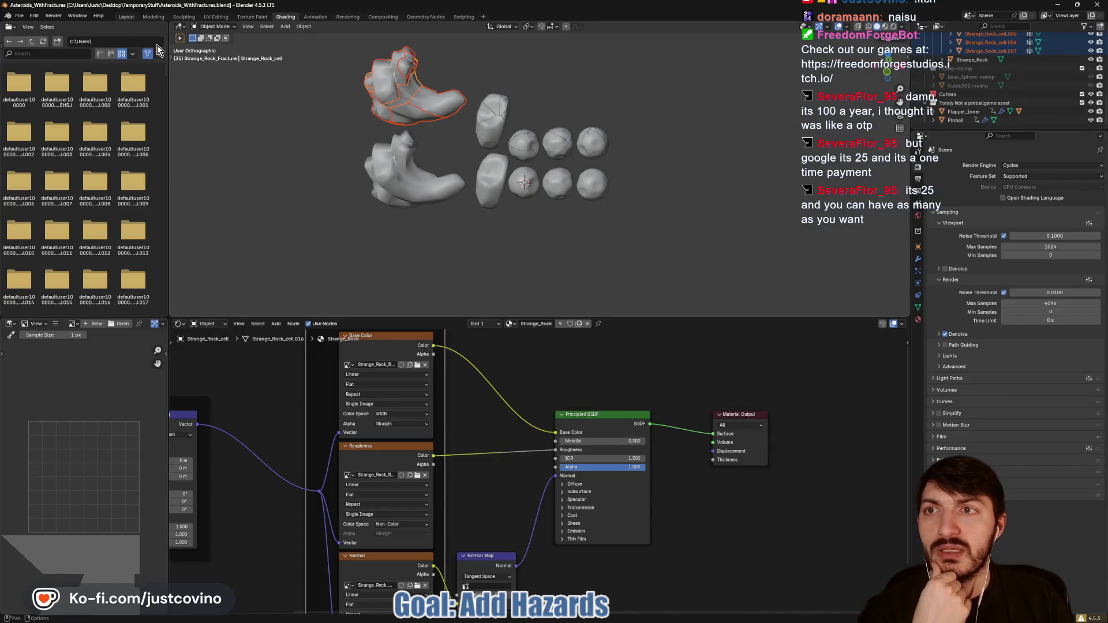
Step: In Layout with Solid shading, delete the whole rocks, the stray sphere and the disc
click(125, 16)
scroll(580, 281, down, 4)
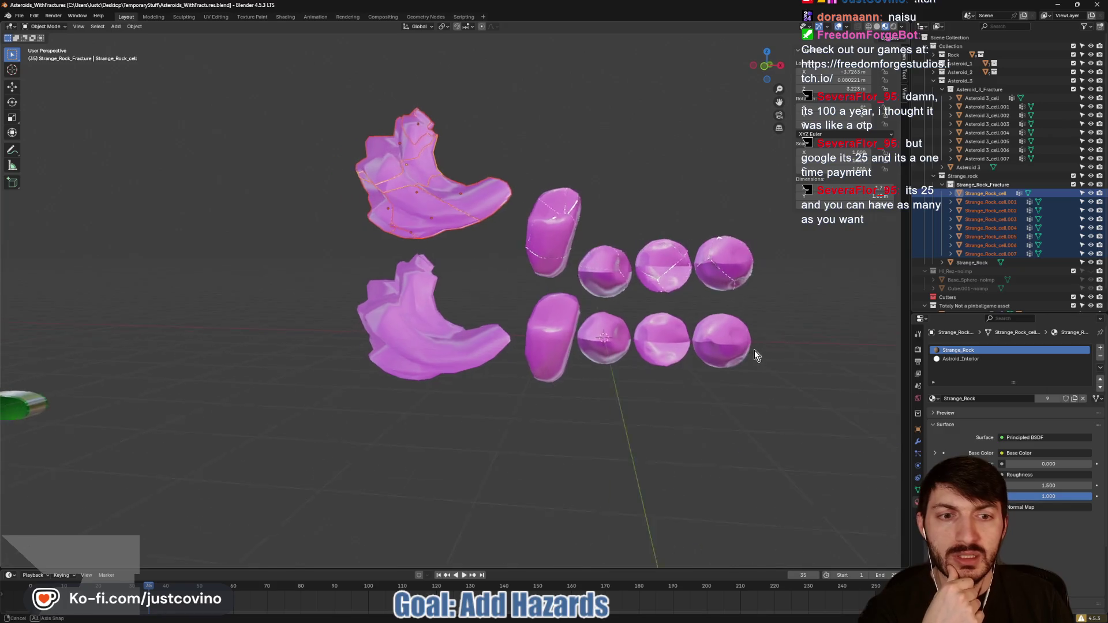
click(877, 27)
click(531, 410)
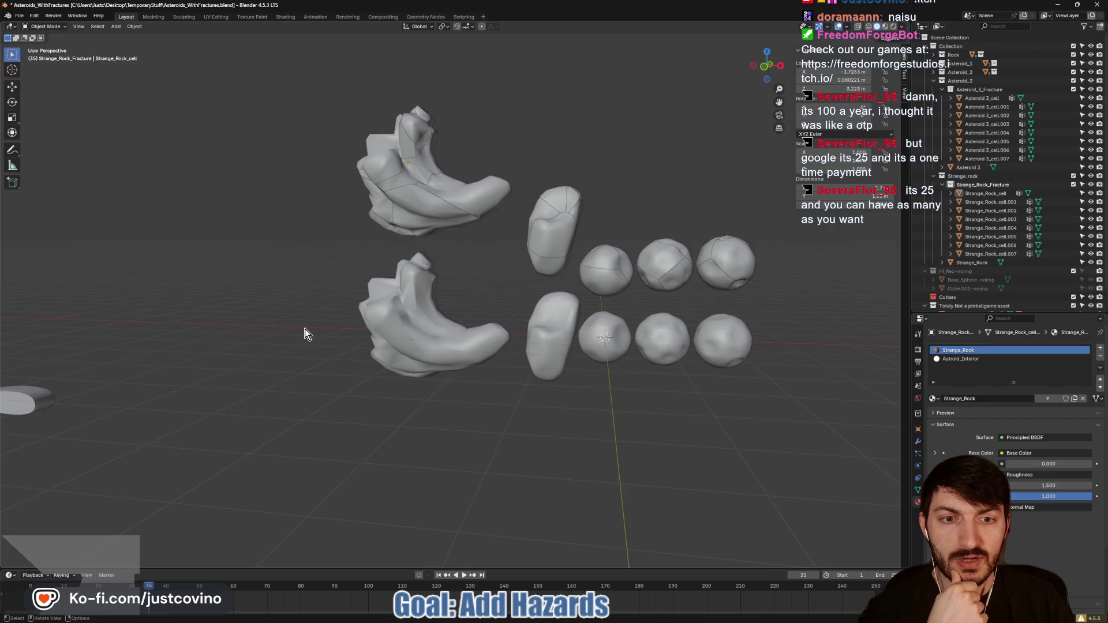
drag(294, 318, 803, 382)
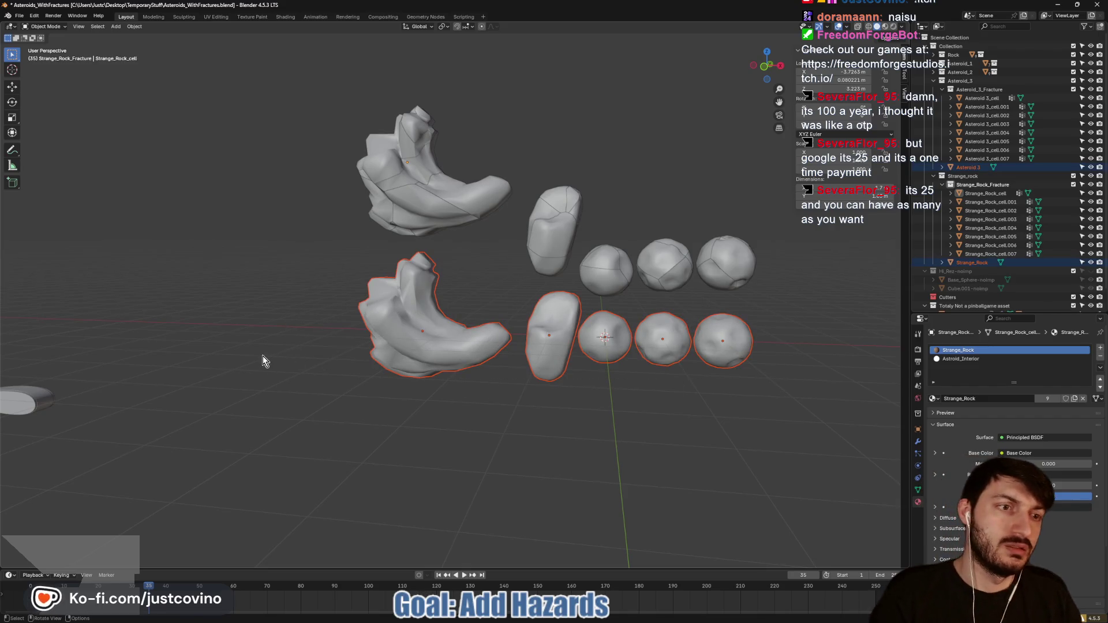
drag(247, 354, 465, 328)
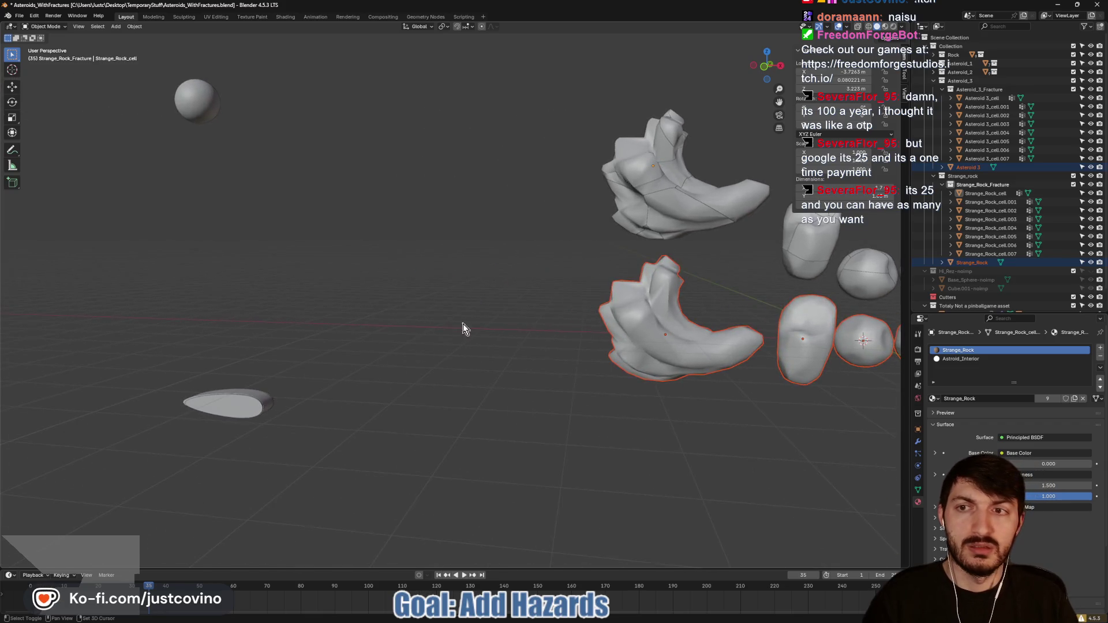
shift+click(182, 101)
shift+click(226, 403)
key(x)
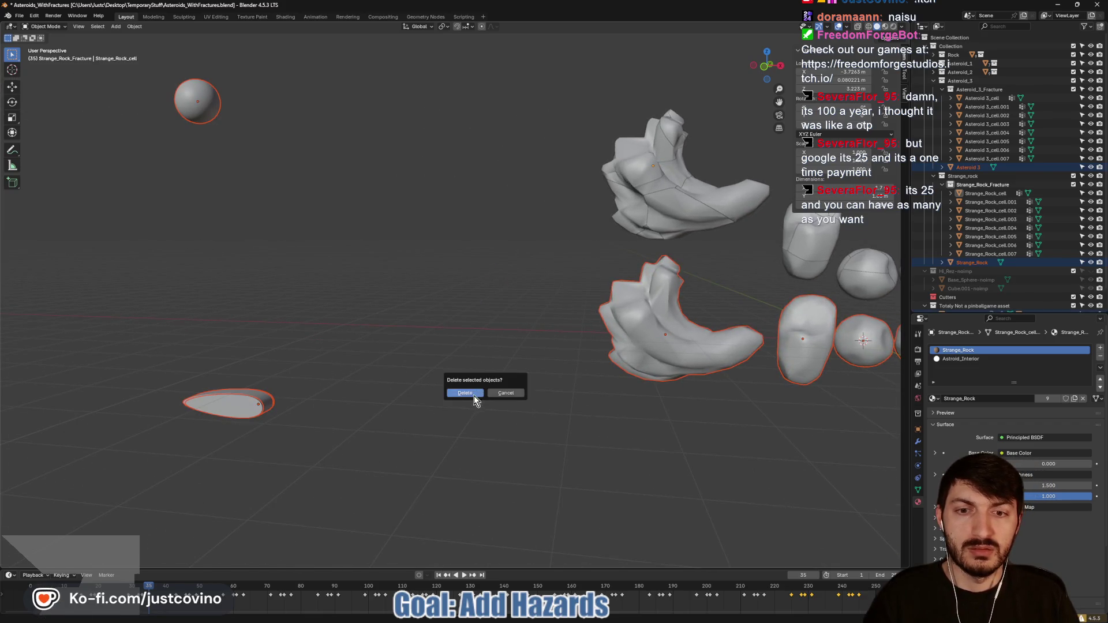
click(473, 396)
Step: Delete the Totaly Not a pinballgame asset collection from the Outliner
mouse_move(501, 414)
mouse_down()
mouse_move(638, 404)
mouse_move(373, 426)
mouse_move(501, 365)
mouse_move(529, 373)
mouse_move(497, 370)
mouse_up()
drag(238, 103, 800, 398)
click(570, 355)
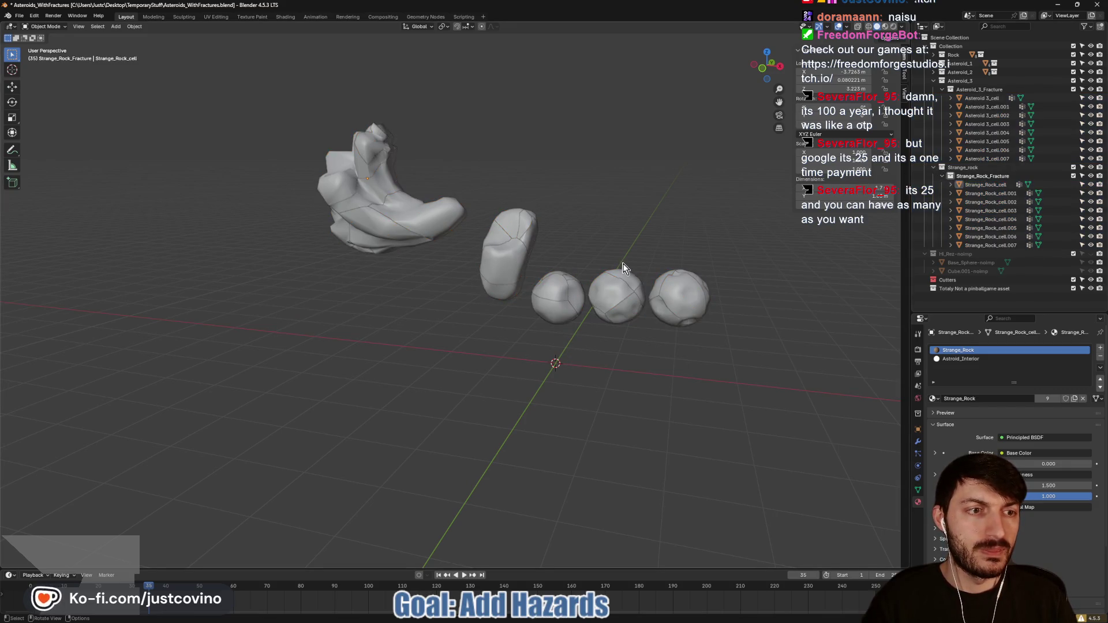
click(991, 290)
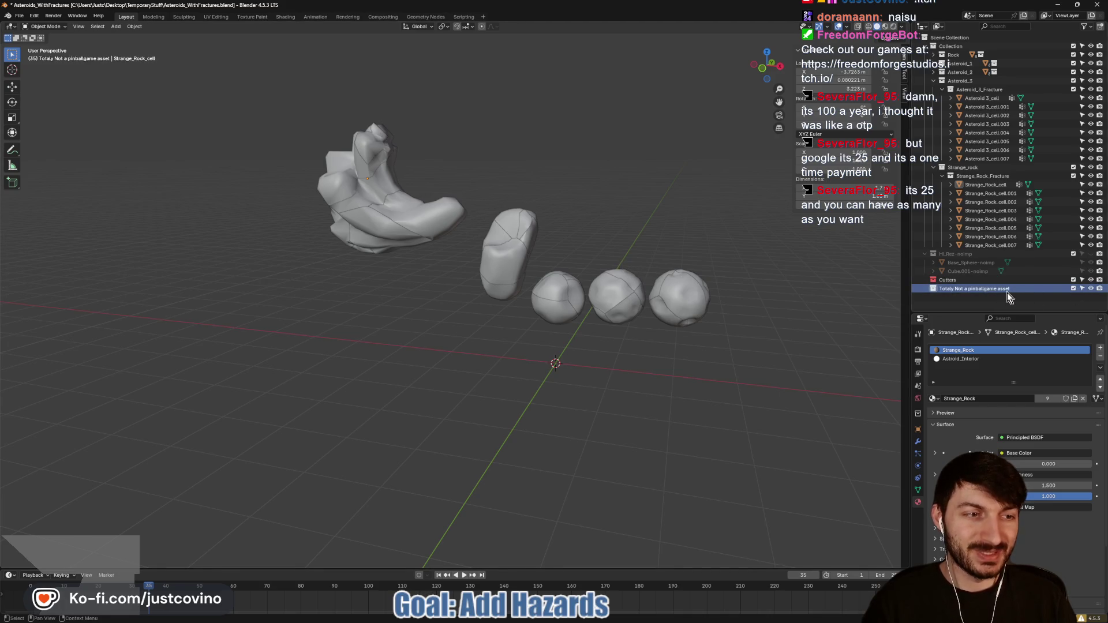
key(x)
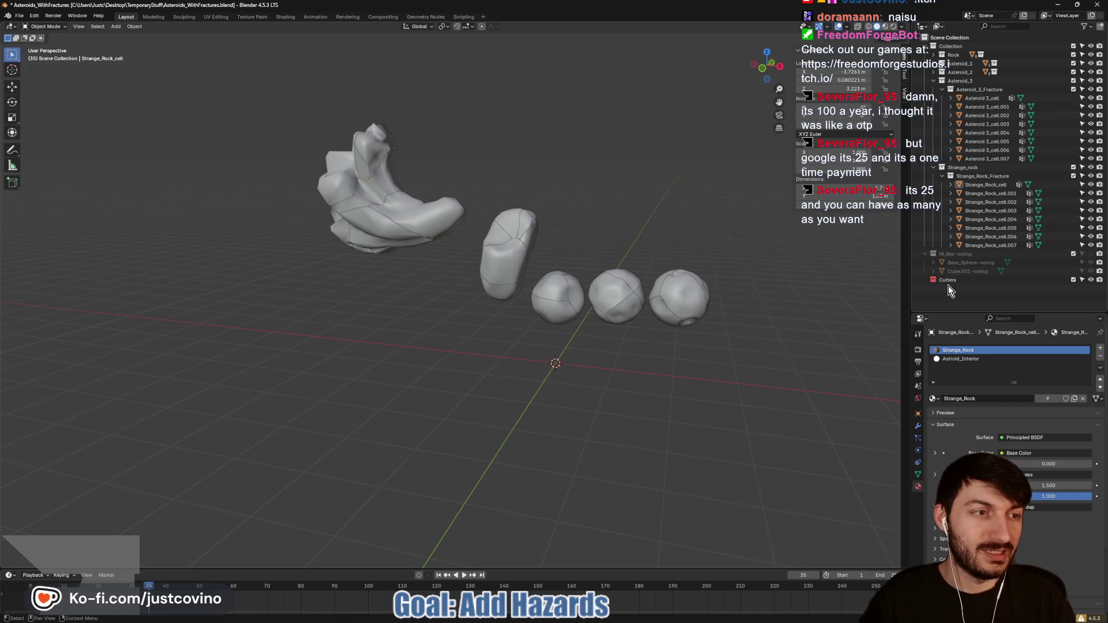
Step: Save the cleaned file, overwriting the existing version, and inspect the remaining fractured pieces
drag(681, 370, 566, 371)
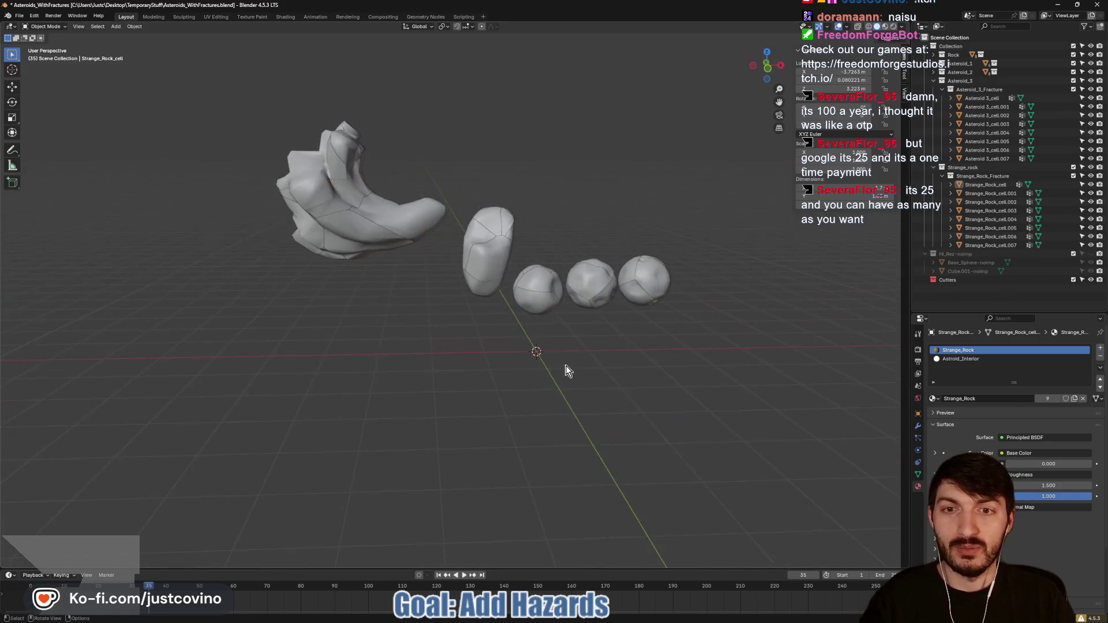
click(491, 252)
mouse_move(511, 322)
mouse_down()
mouse_move(548, 334)
mouse_move(583, 315)
mouse_move(569, 323)
mouse_up()
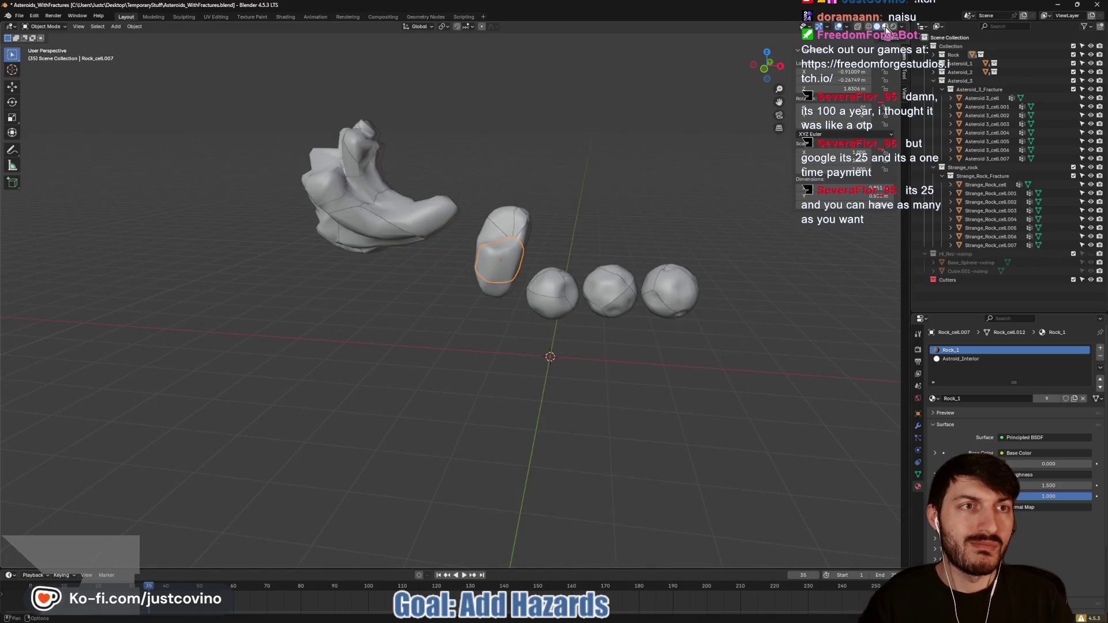
key(ctrl+s)
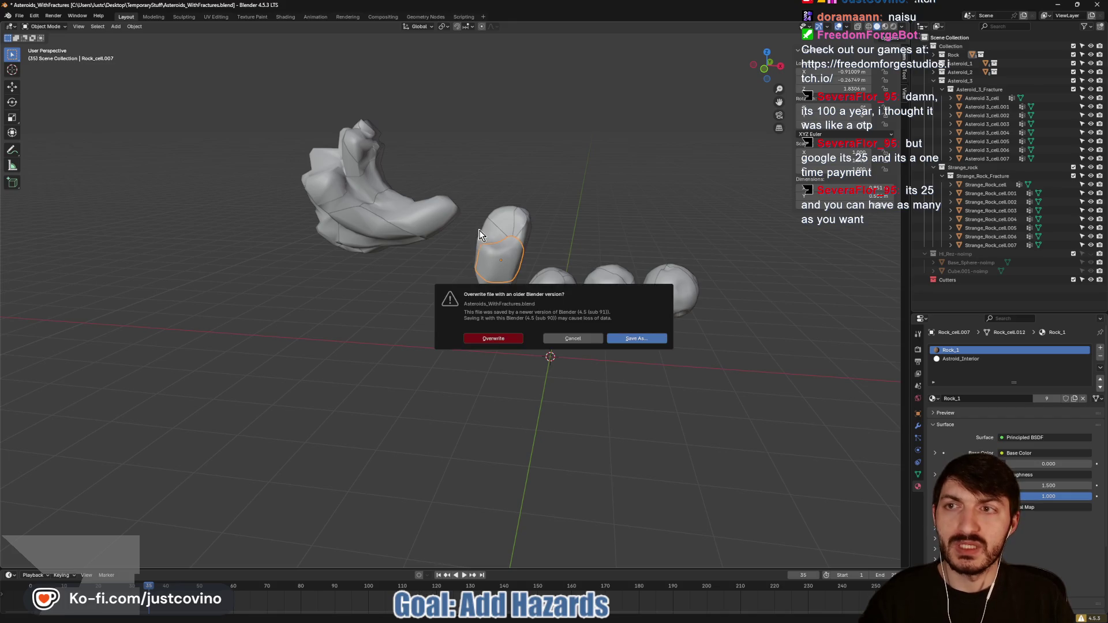
click(513, 341)
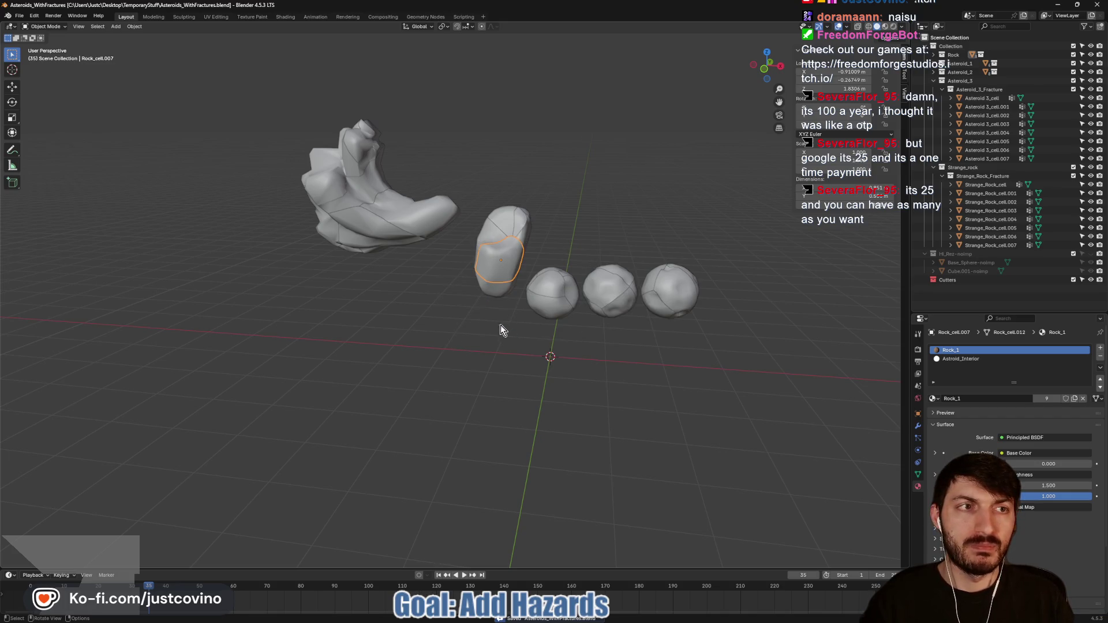
mouse_move(423, 317)
mouse_down()
mouse_move(472, 303)
mouse_move(511, 321)
mouse_move(268, 186)
mouse_up()
drag(233, 142, 754, 386)
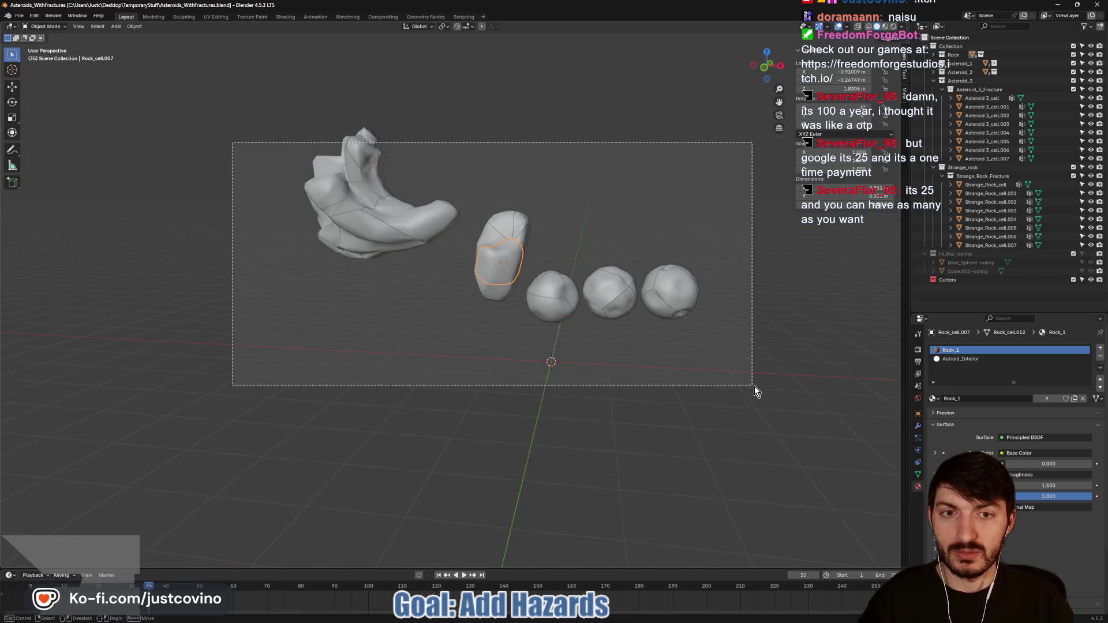
mouse_move(625, 348)
mouse_down()
mouse_move(428, 326)
mouse_move(452, 341)
mouse_up()
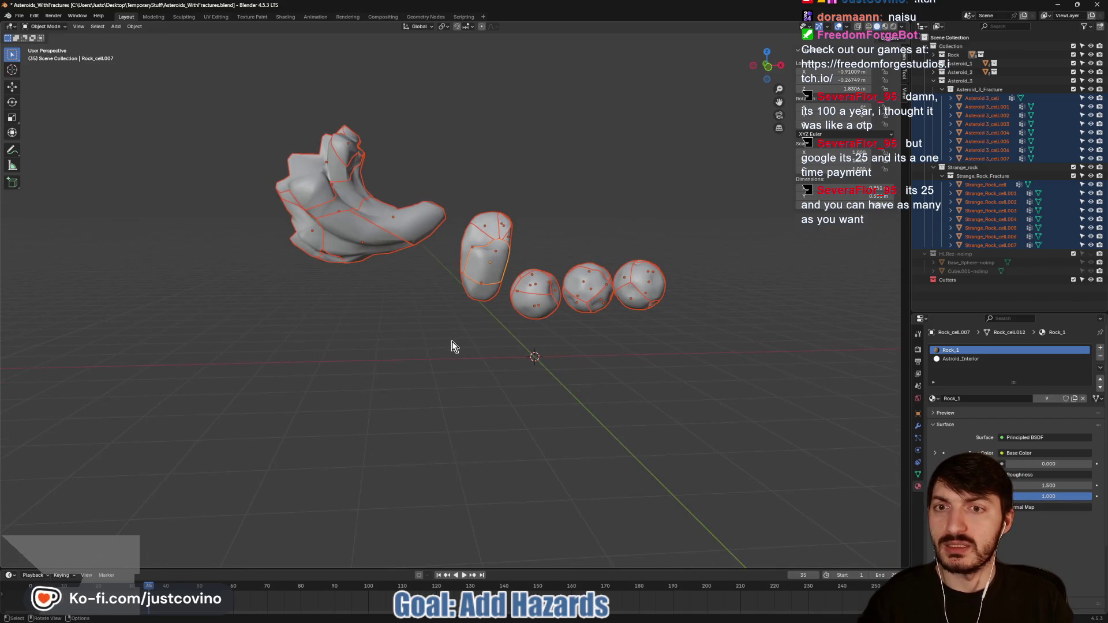
drag(327, 247, 286, 268)
click(286, 271)
Step: Save and close Blender, then select Asteroids_WithFractures.blend to copy
key(ctrl+s)
click(1098, 5)
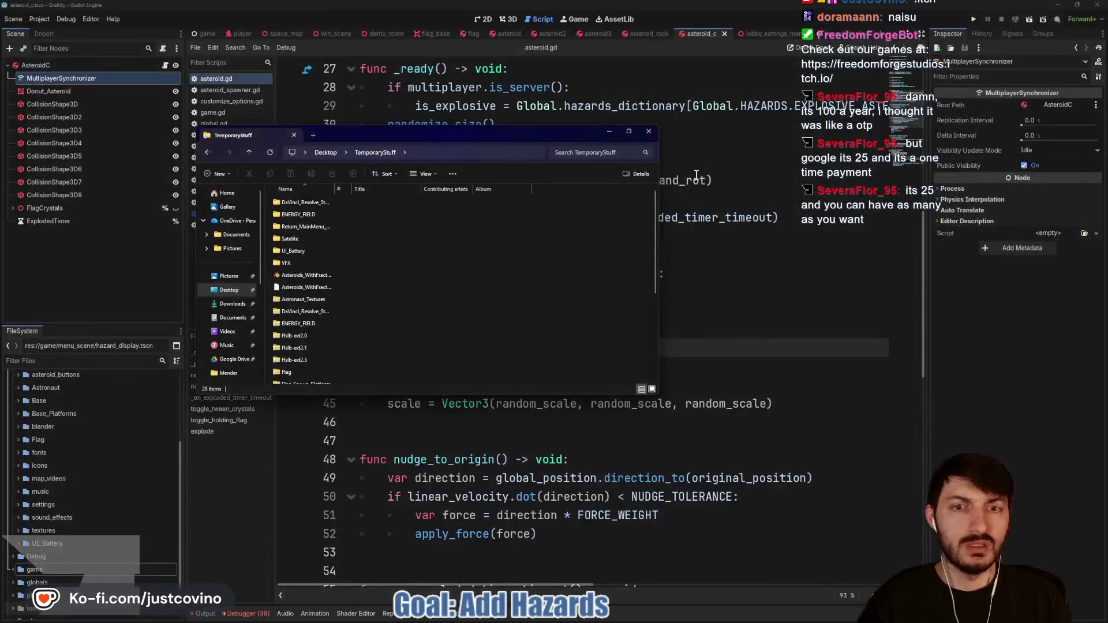
click(292, 275)
click(230, 290)
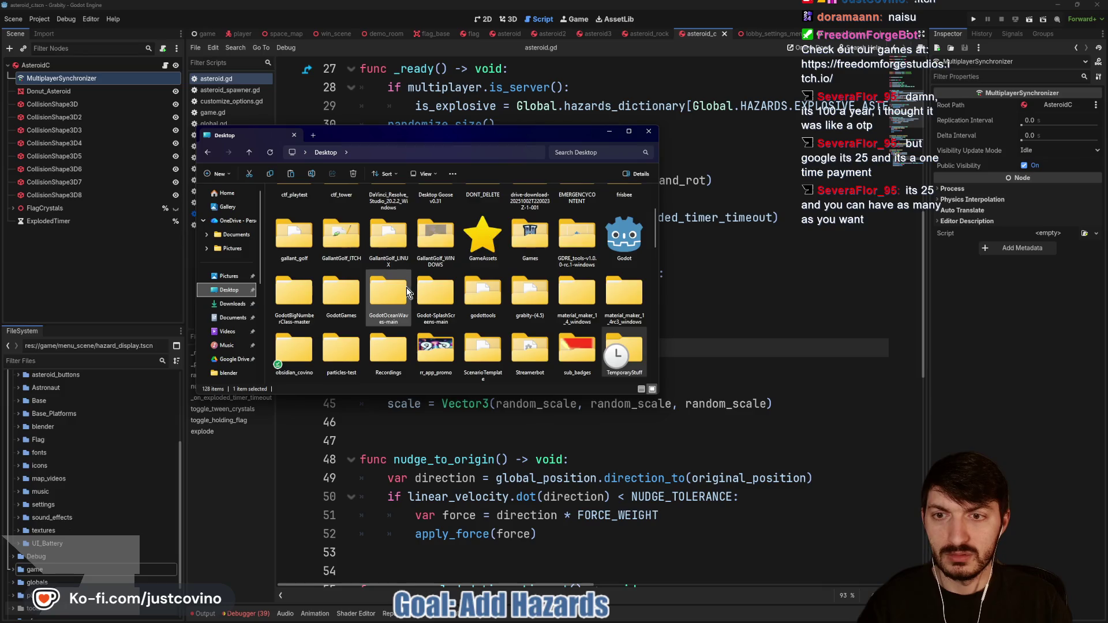
scroll(405, 286, up, 2)
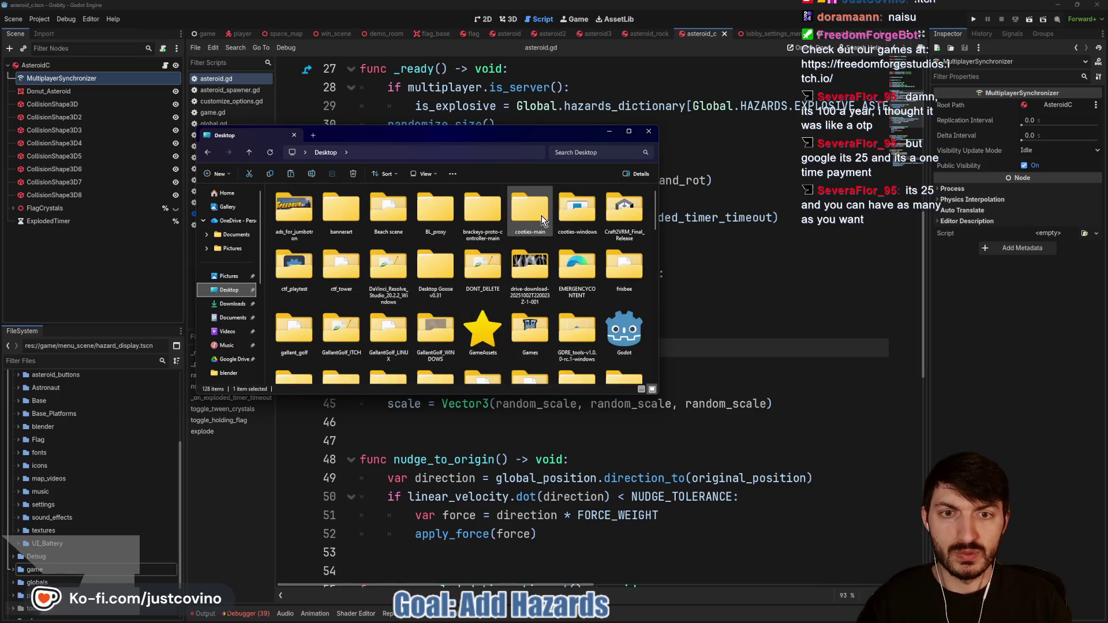
Step: Paste the blend file into ctf_tower > assets > blender, then open asteroid.tscn in Godot
click(339, 271)
double_click(339, 270)
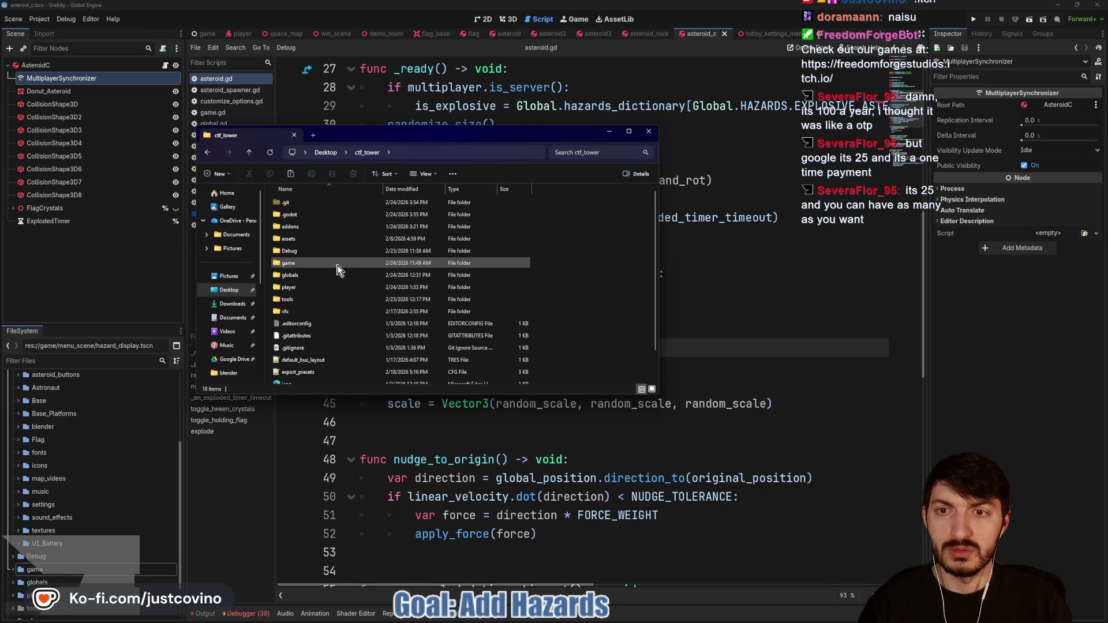
double_click(299, 239)
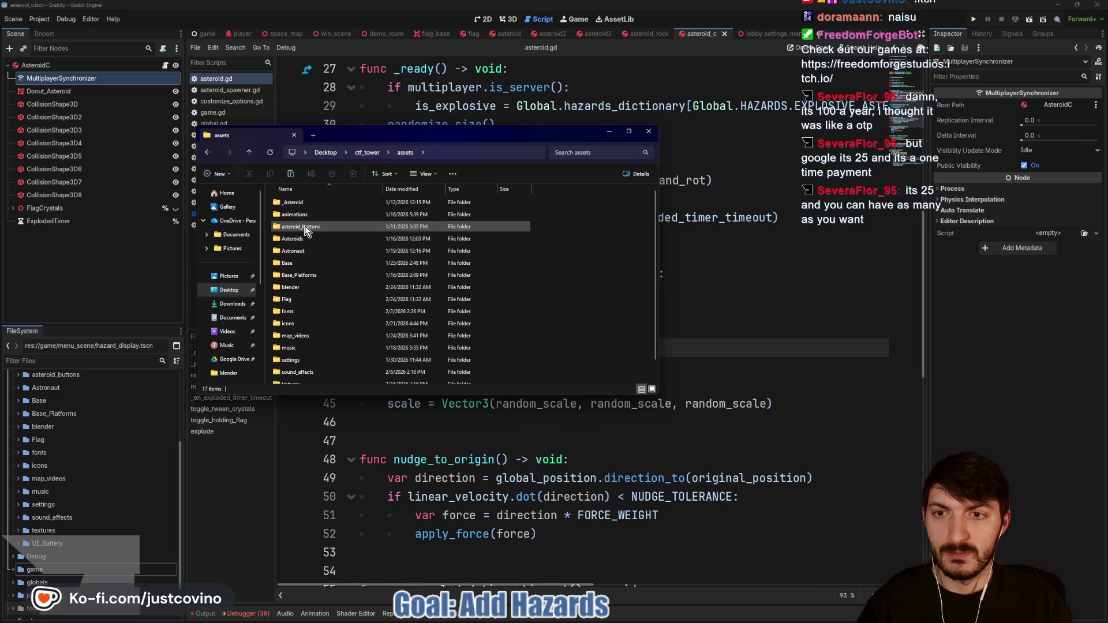
double_click(306, 286)
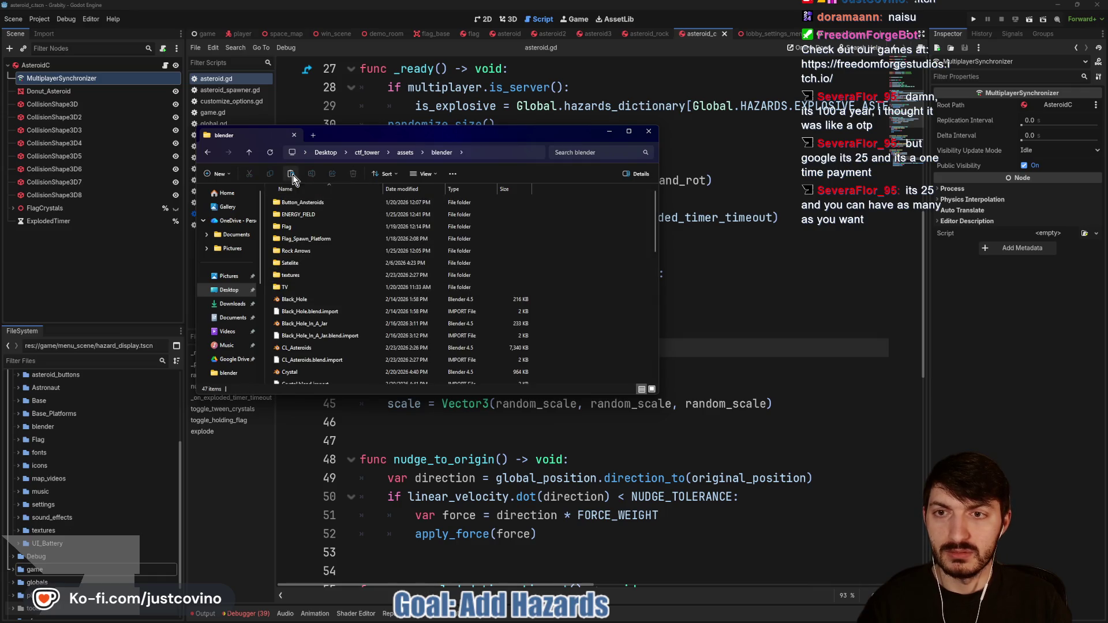
key(ctrl+v)
click(765, 345)
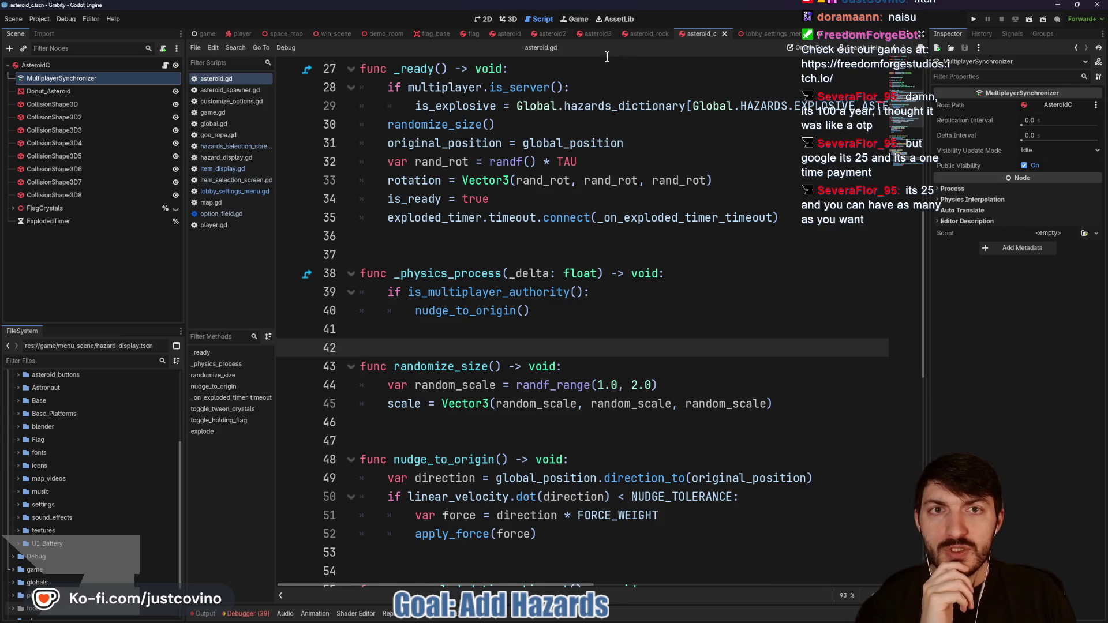
click(508, 35)
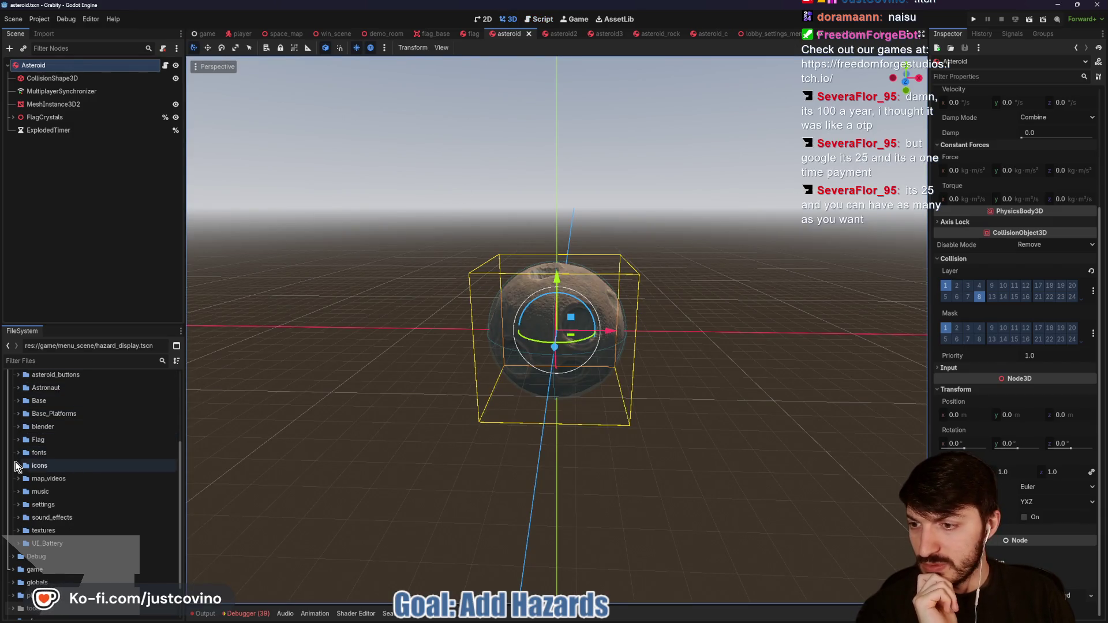
Step: Expand res://assets/blender and open Asteroids_WithFractures.blend's Advanced Import Settings
scroll(35, 483, up, 5)
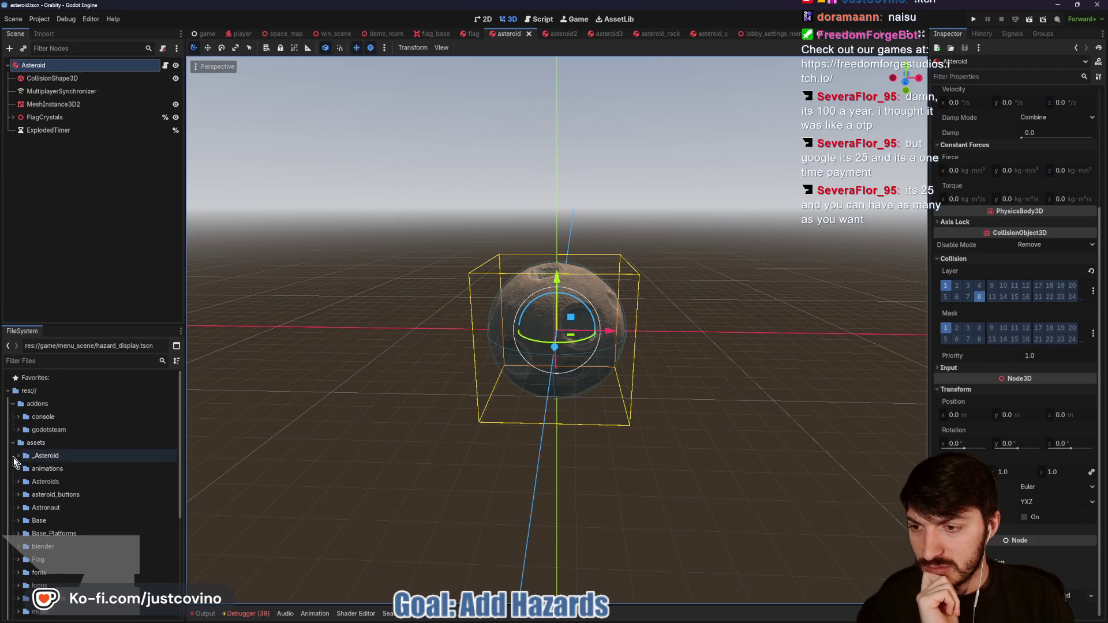
click(18, 515)
scroll(35, 517, down, 3)
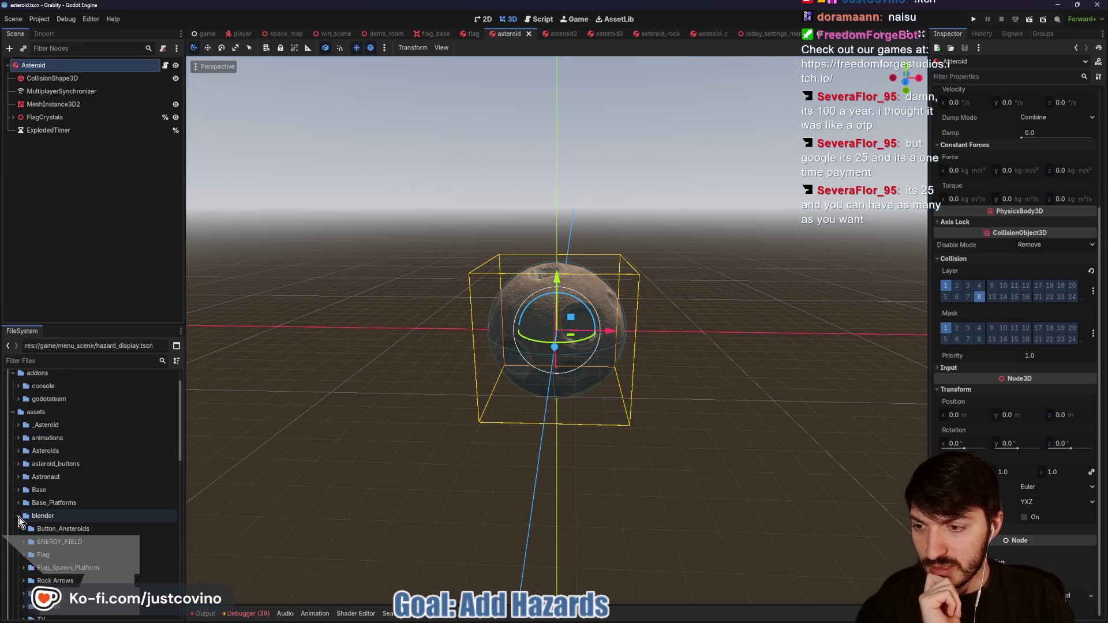
scroll(95, 511, down, 5)
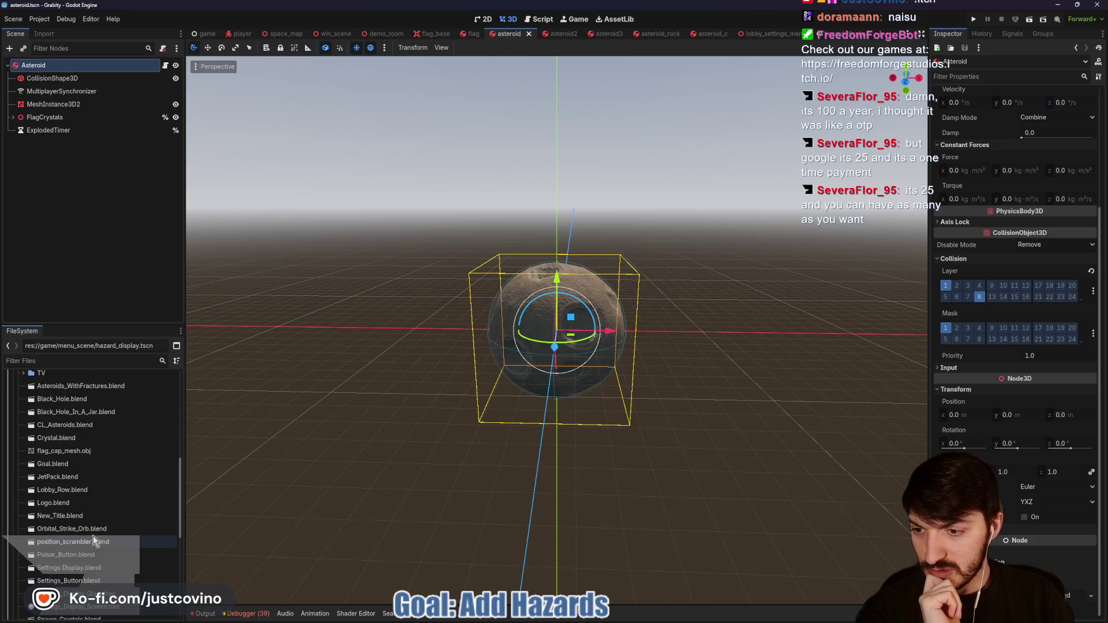
scroll(93, 528, down, 1)
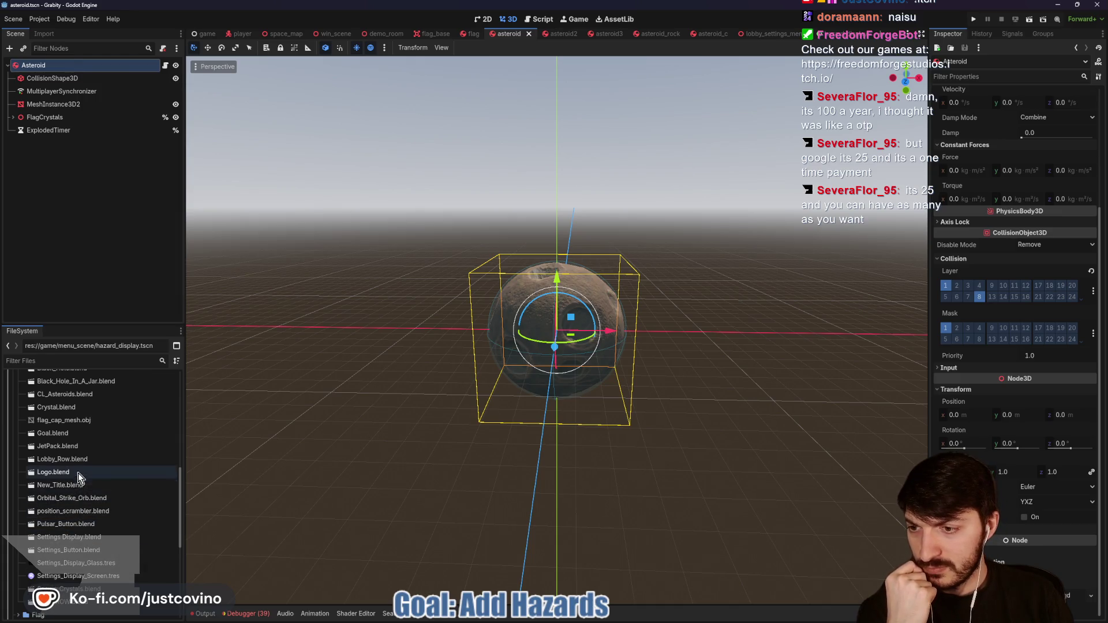
click(102, 389)
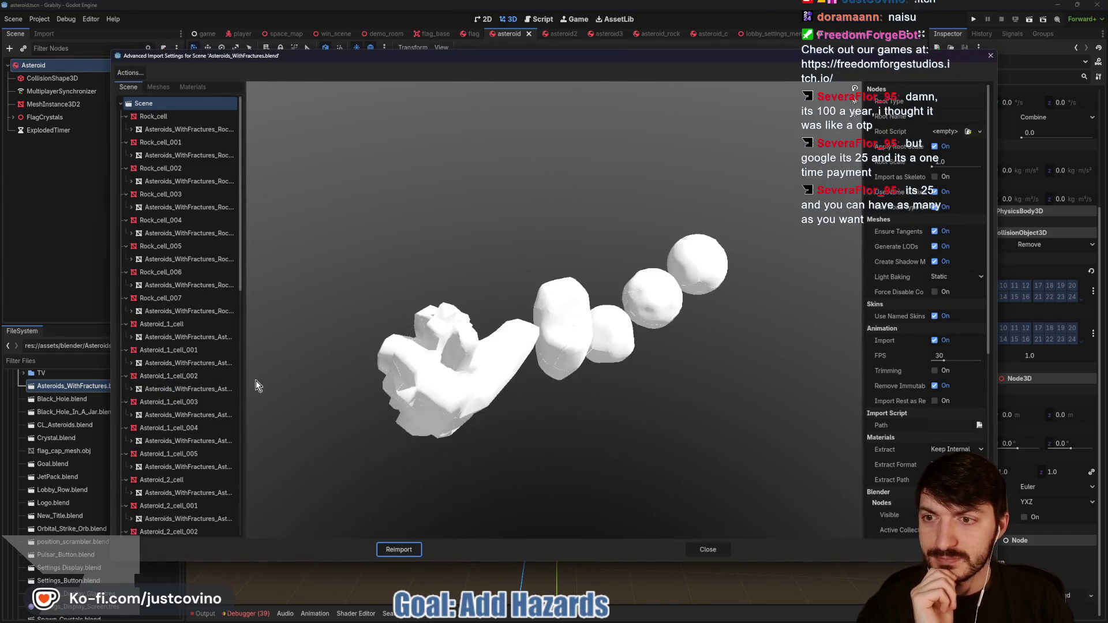
Step: Inspect the Rock_cell, Rock_cell_006 and Rock_cell_005 pieces, close the dialog, and open a new scene
click(155, 116)
mouse_move(459, 245)
mouse_down()
mouse_move(441, 254)
mouse_move(438, 231)
mouse_move(449, 226)
mouse_up()
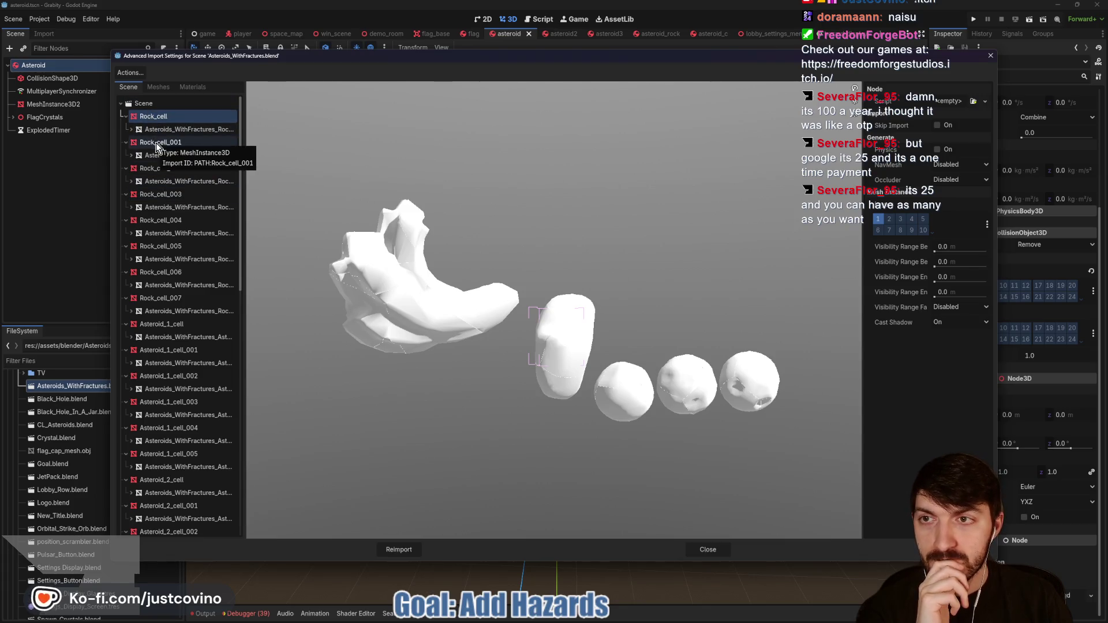
click(178, 276)
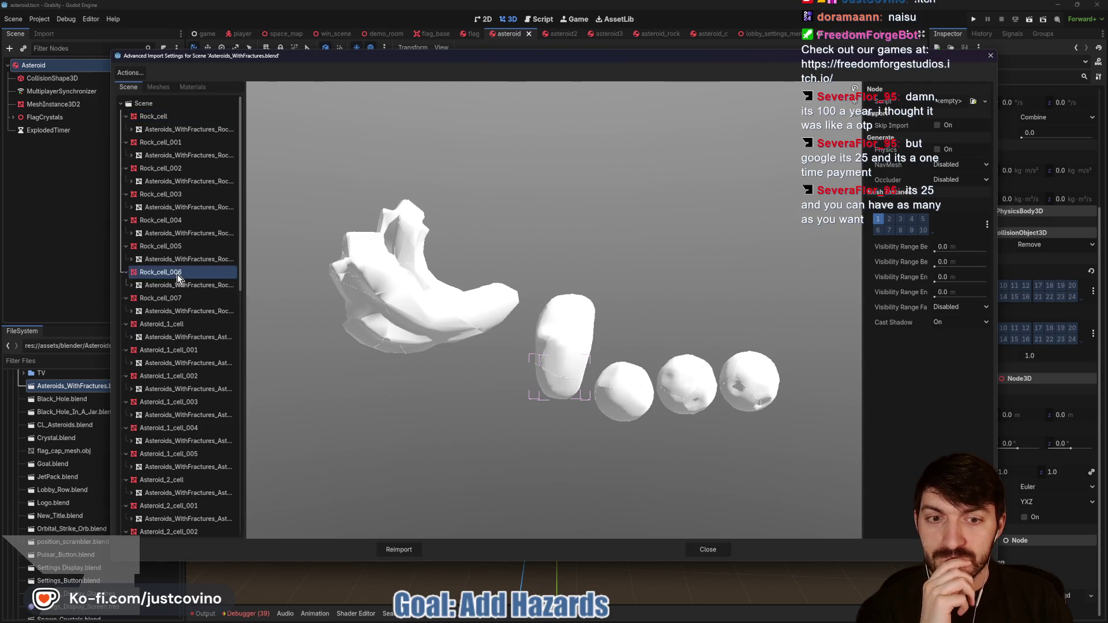
click(156, 253)
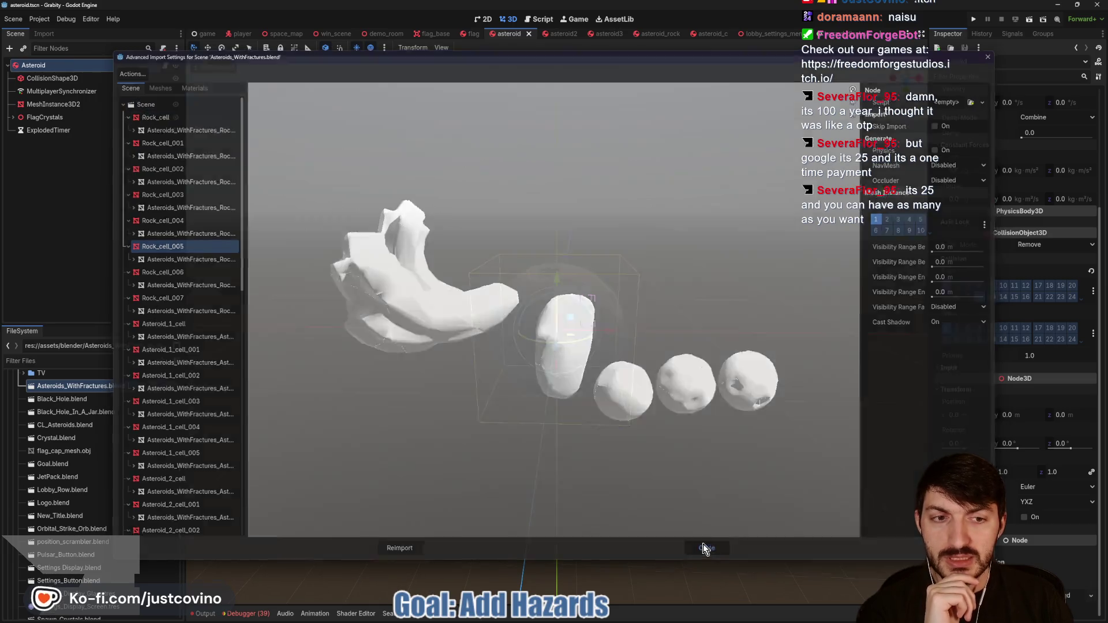
click(707, 548)
click(870, 37)
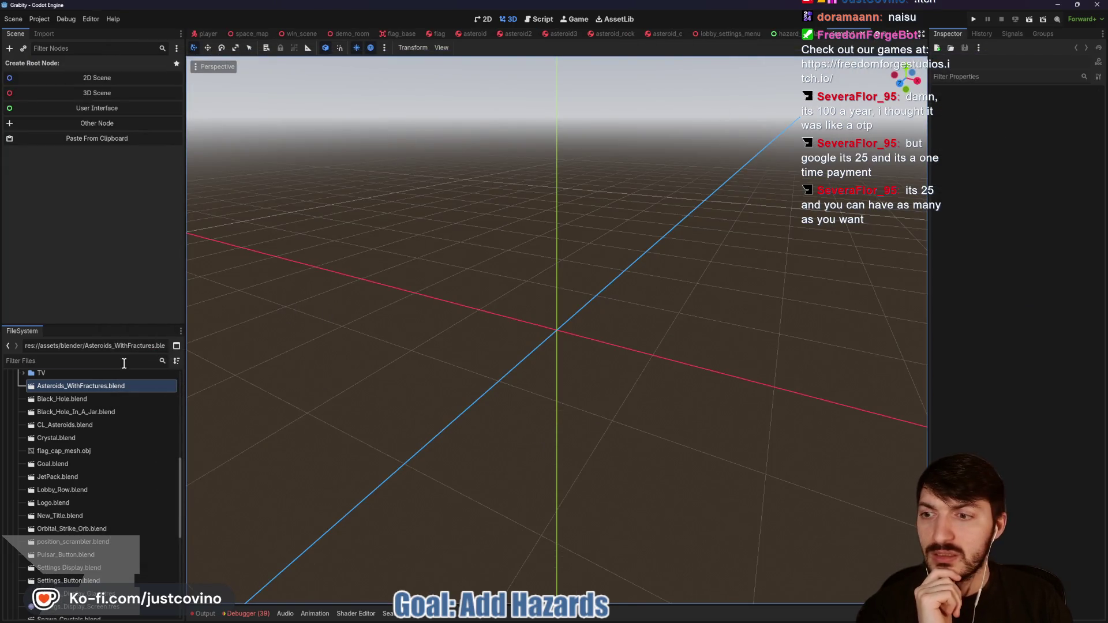
Step: Drop the fractured asteroid .blend into the scene and set its position to 0, 0, 0
drag(87, 390, 578, 284)
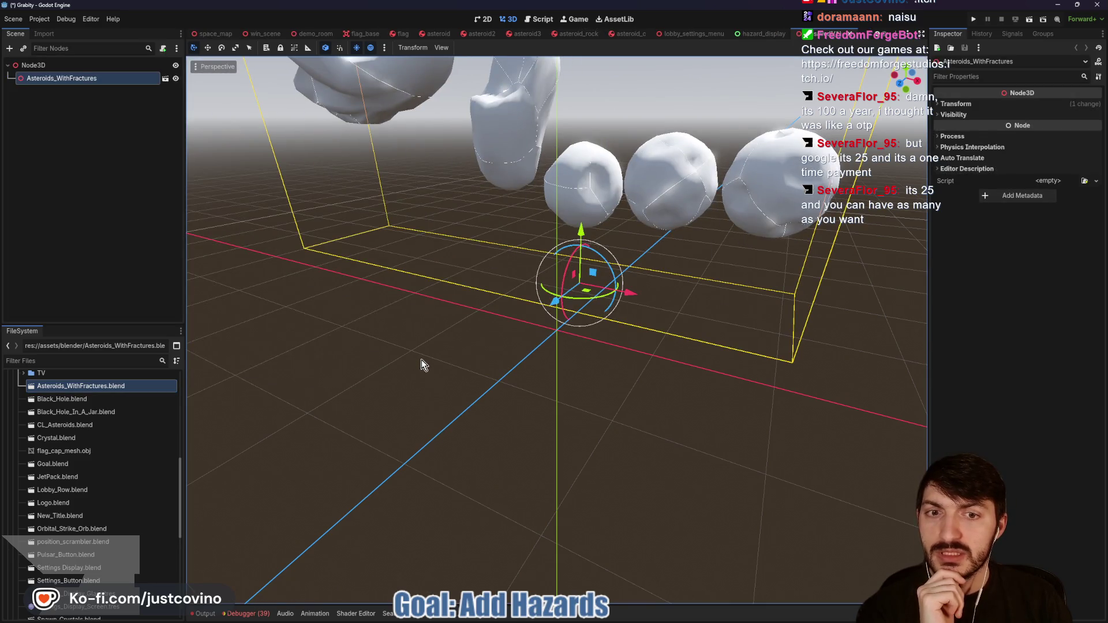
click(971, 104)
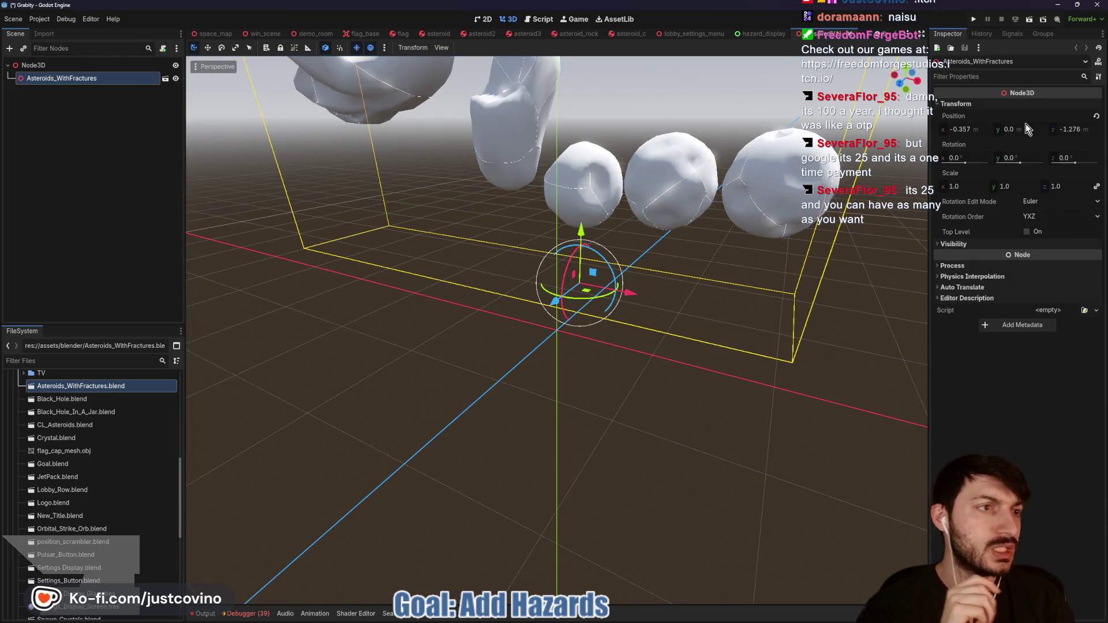
click(962, 129)
text(0)
key(Tab)
key(Tab)
text(0)
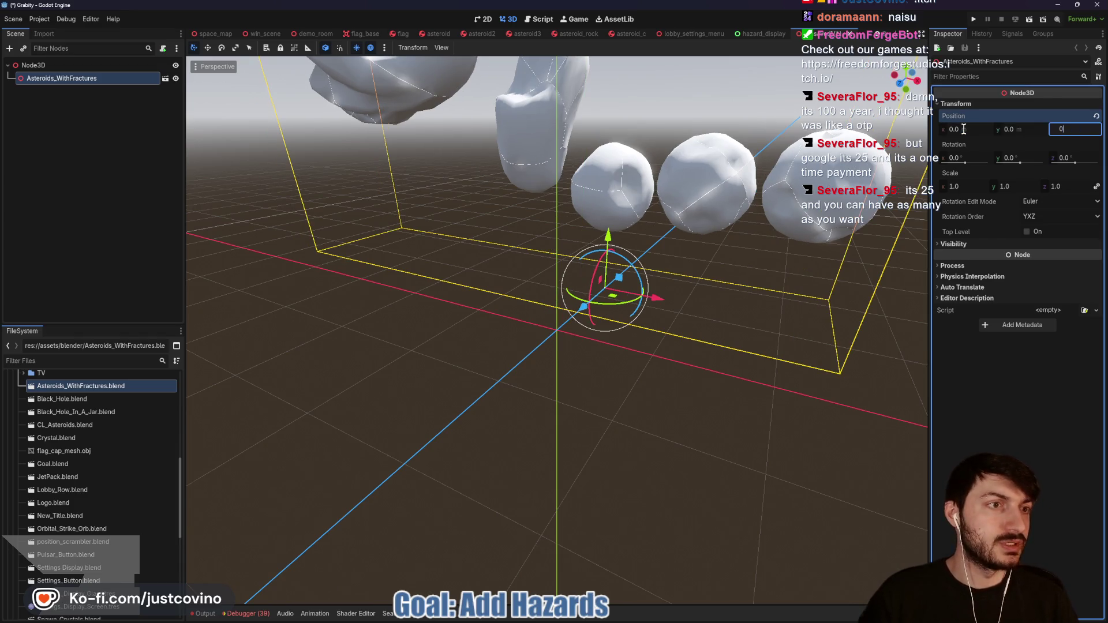
key(Return)
Step: Enable Editable Children on the asteroid model and select Rock_cell through Rock_cell_007
scroll(563, 387, down, 4)
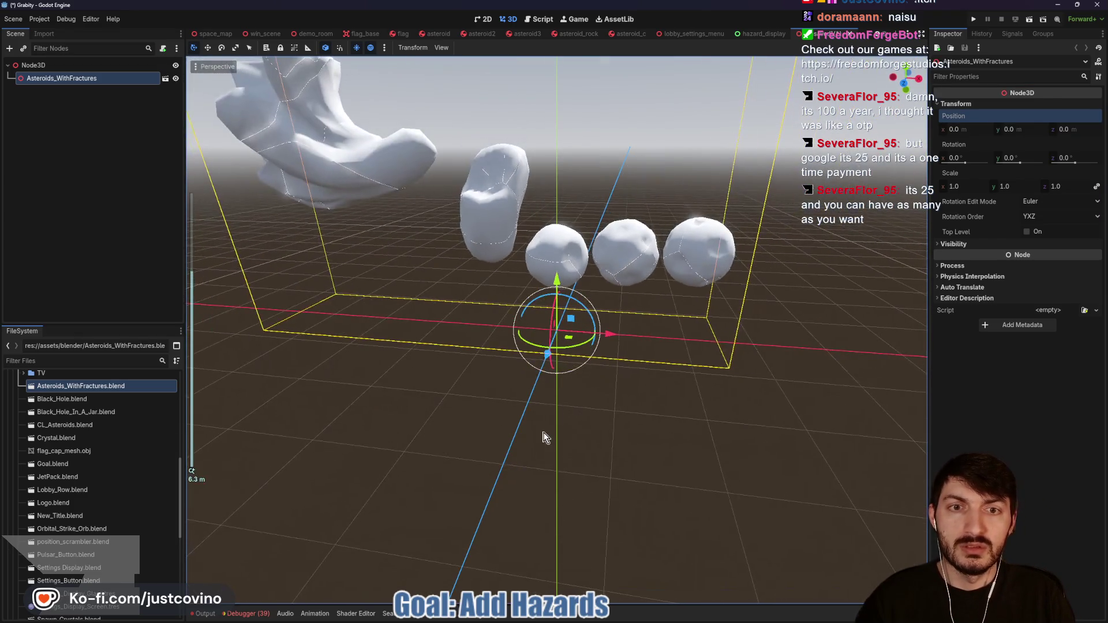
right_click(95, 80)
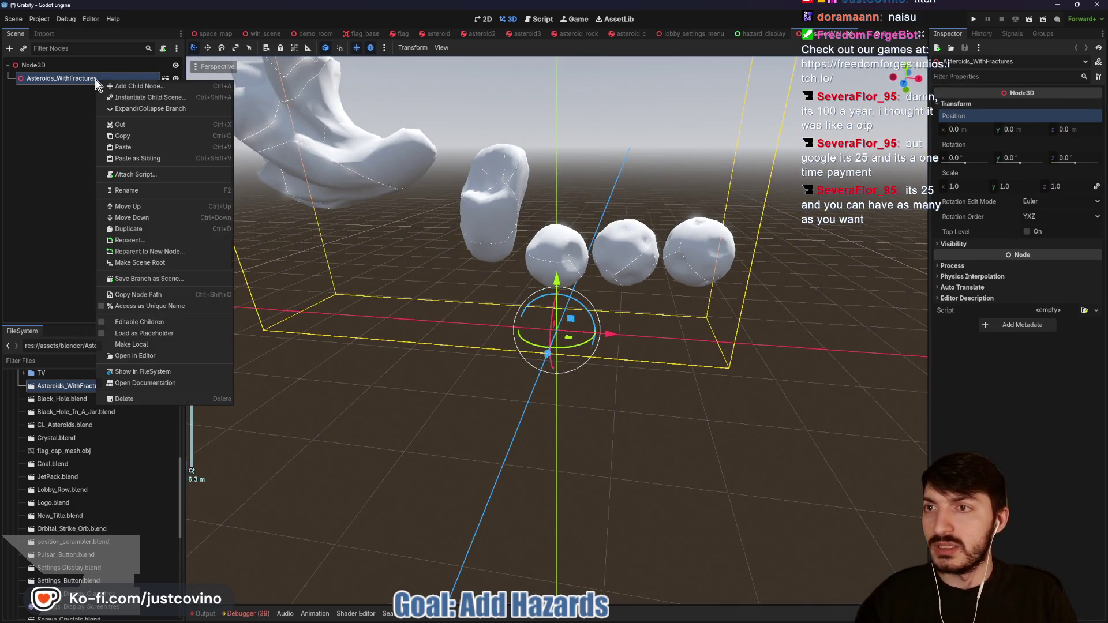
click(133, 322)
click(68, 93)
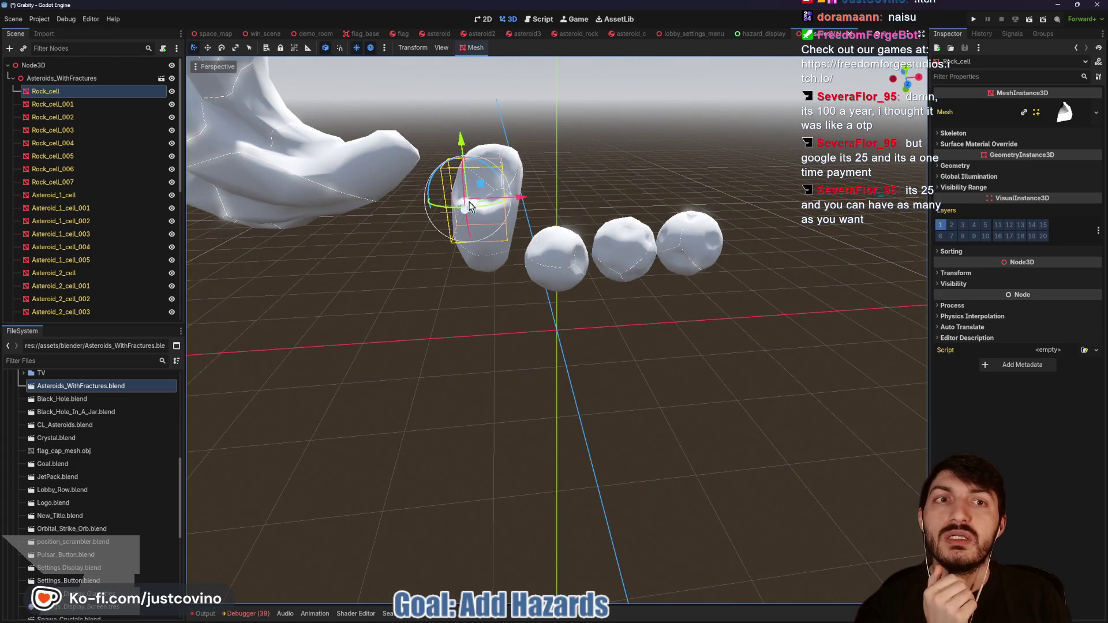
click(589, 36)
mouse_move(578, 177)
mouse_down()
mouse_move(695, 225)
mouse_move(739, 224)
mouse_move(751, 109)
mouse_up()
click(820, 33)
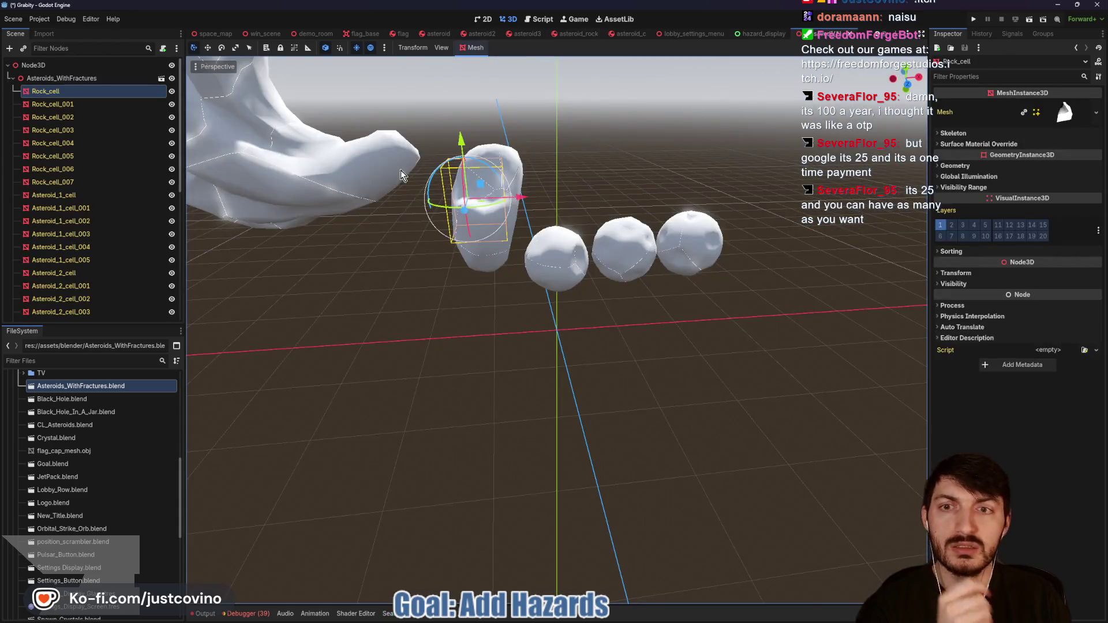
shift+click(79, 186)
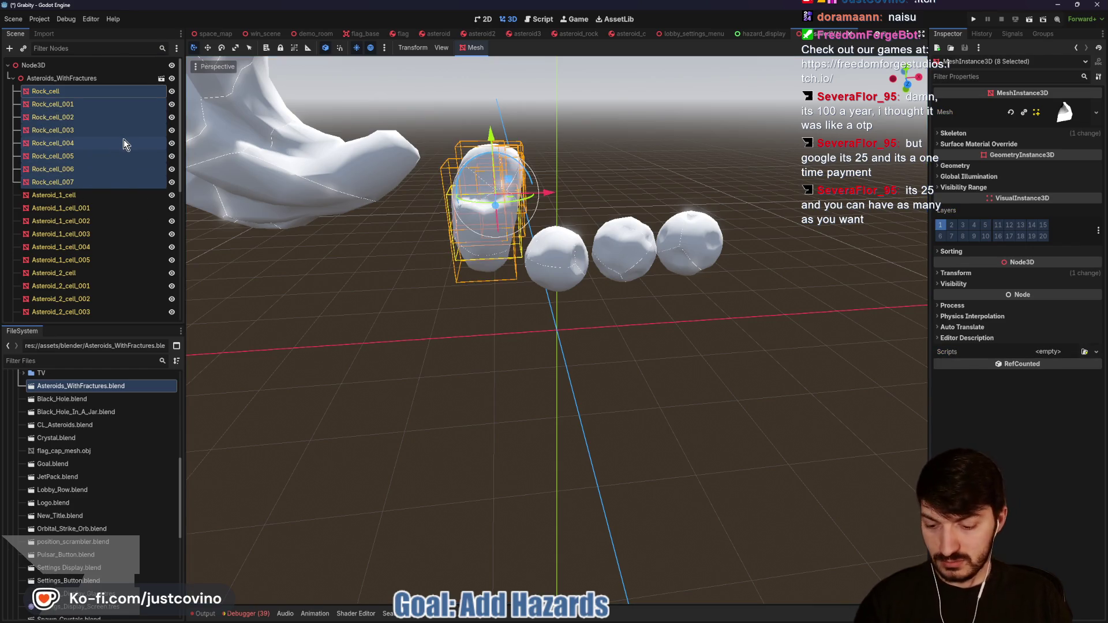
key(Delete)
click(553, 330)
Step: Make the asteroid model local and cut the eight pieces Rock_cell to Rock_cell_007
click(52, 78)
right_click(50, 78)
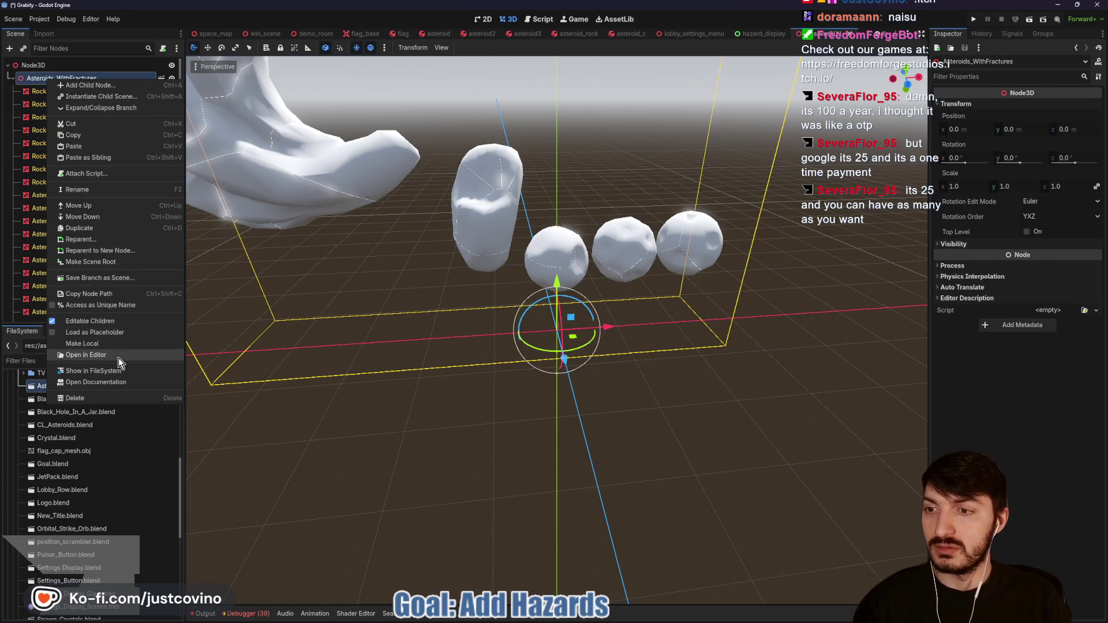
click(106, 344)
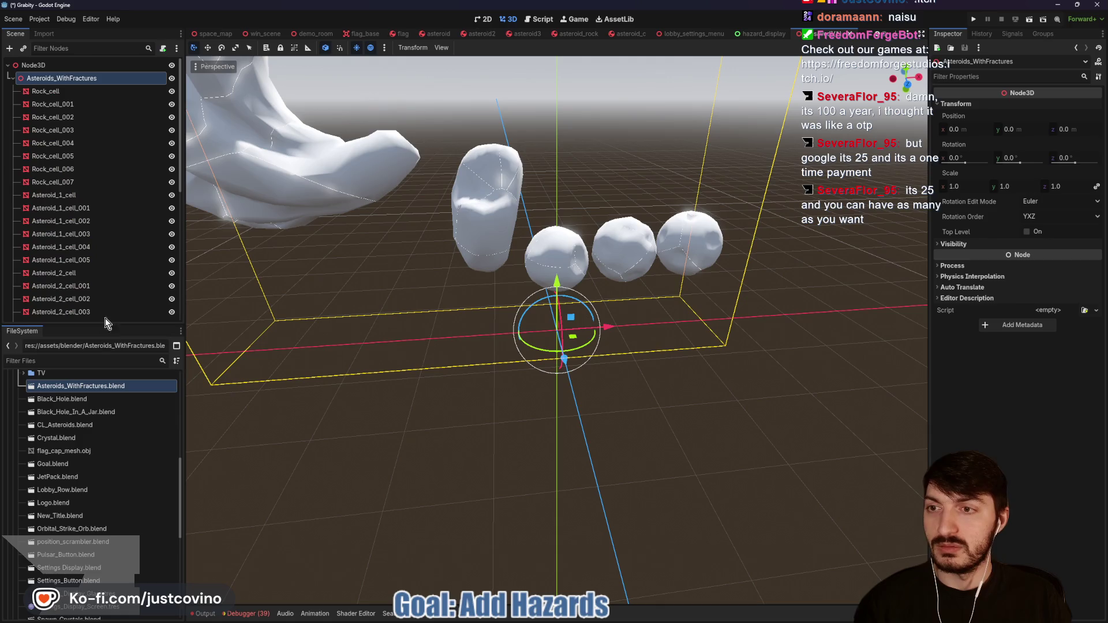
click(63, 93)
shift+click(72, 182)
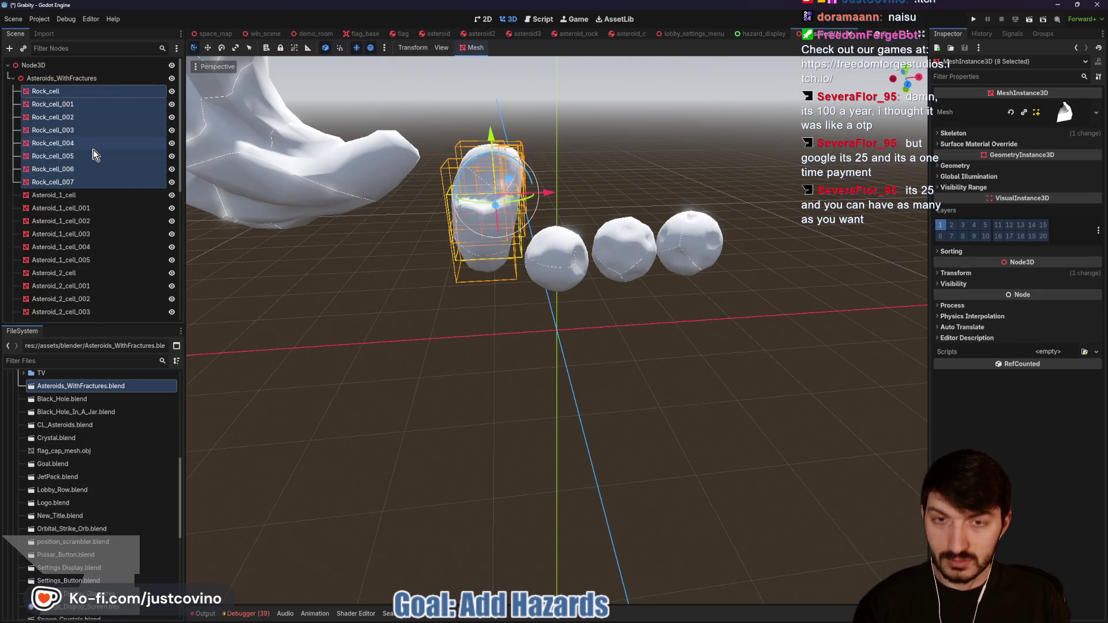
key(Delete)
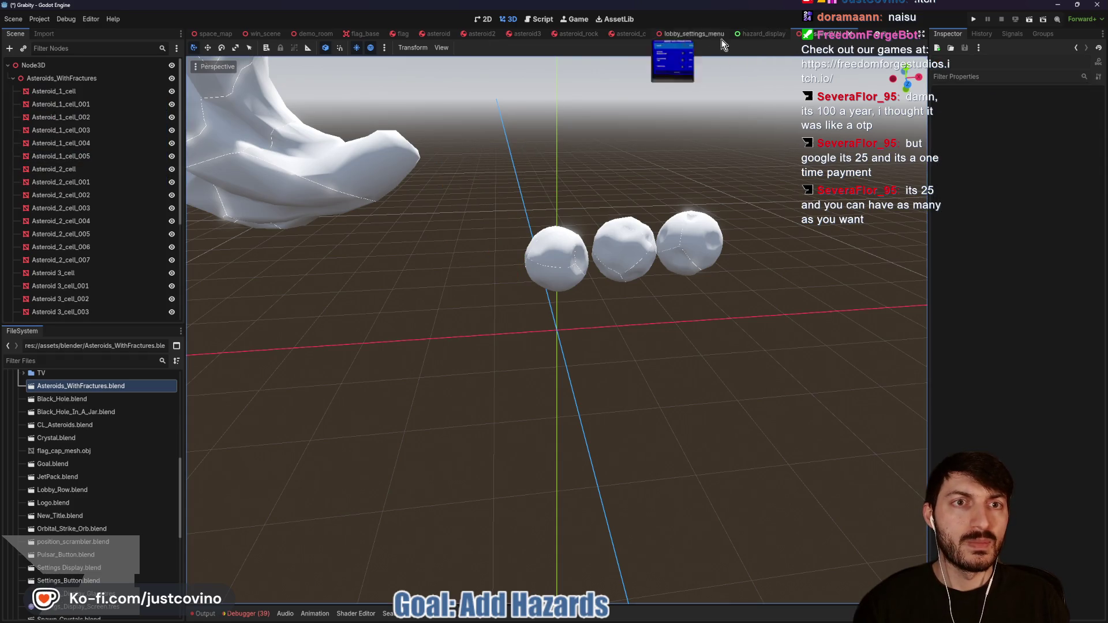
click(679, 35)
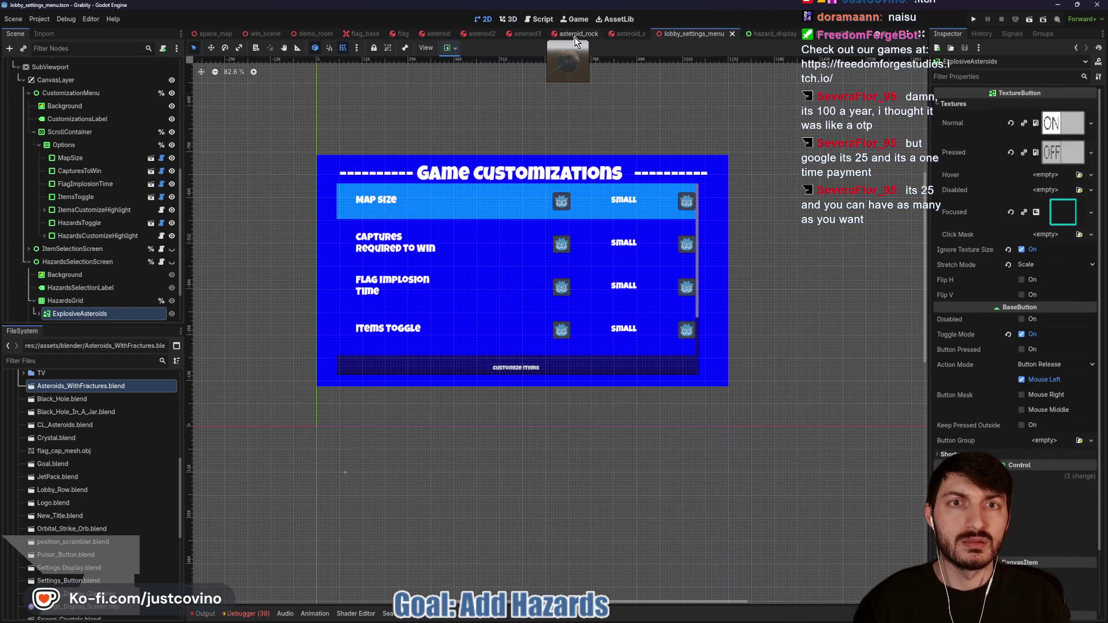
Step: Add a Node3D named Fractures under AsteroidRock and paste the eight Rock_cell pieces into it
click(573, 34)
click(508, 19)
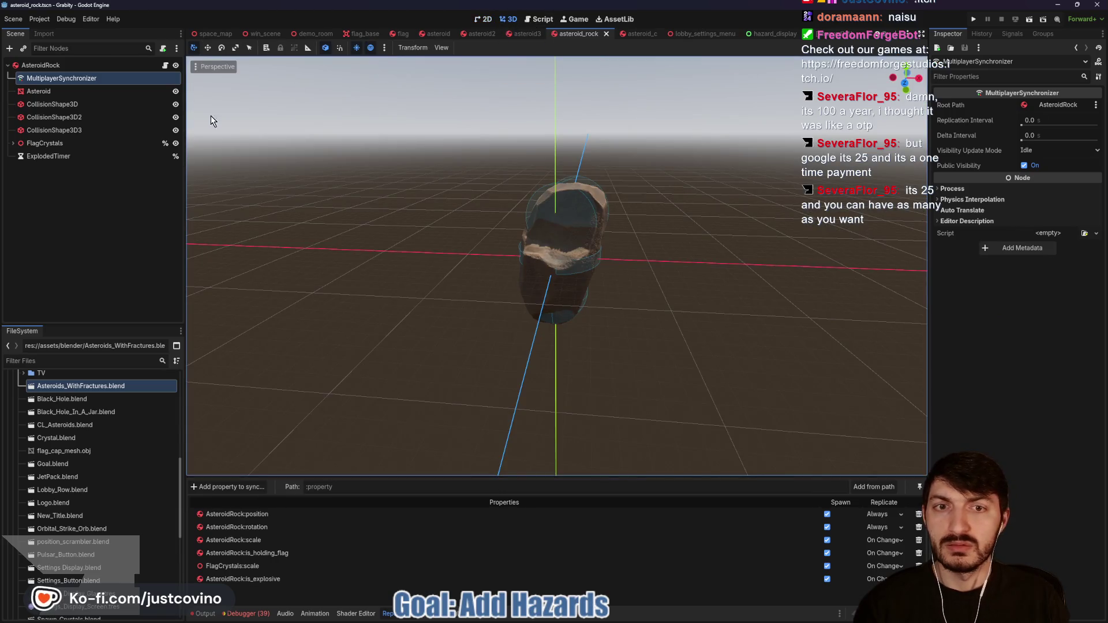
click(54, 66)
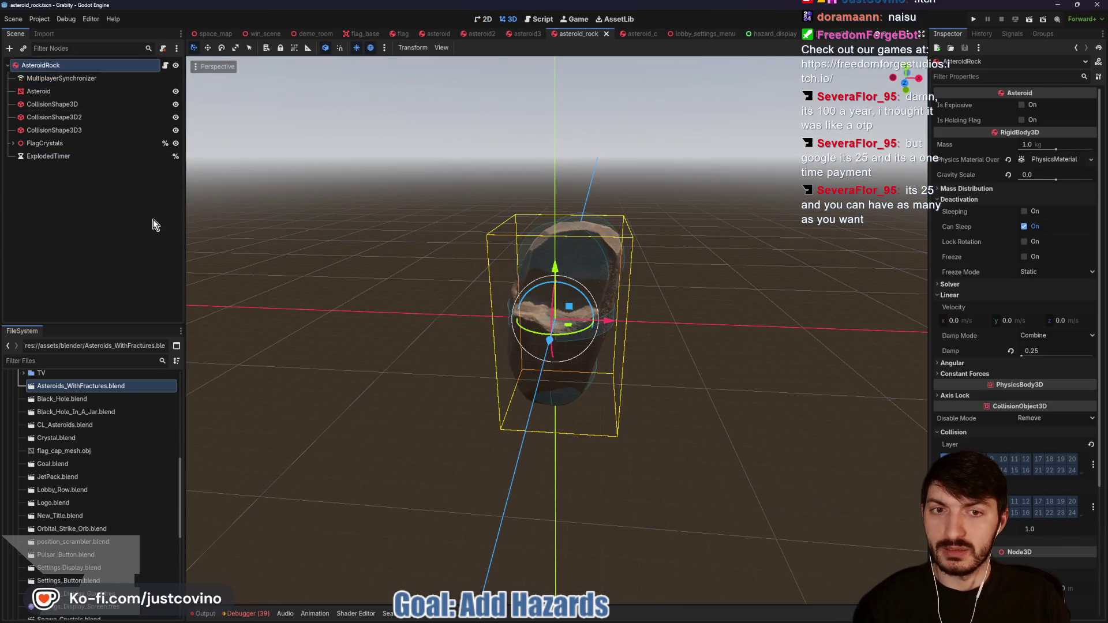
key(ctrl+a)
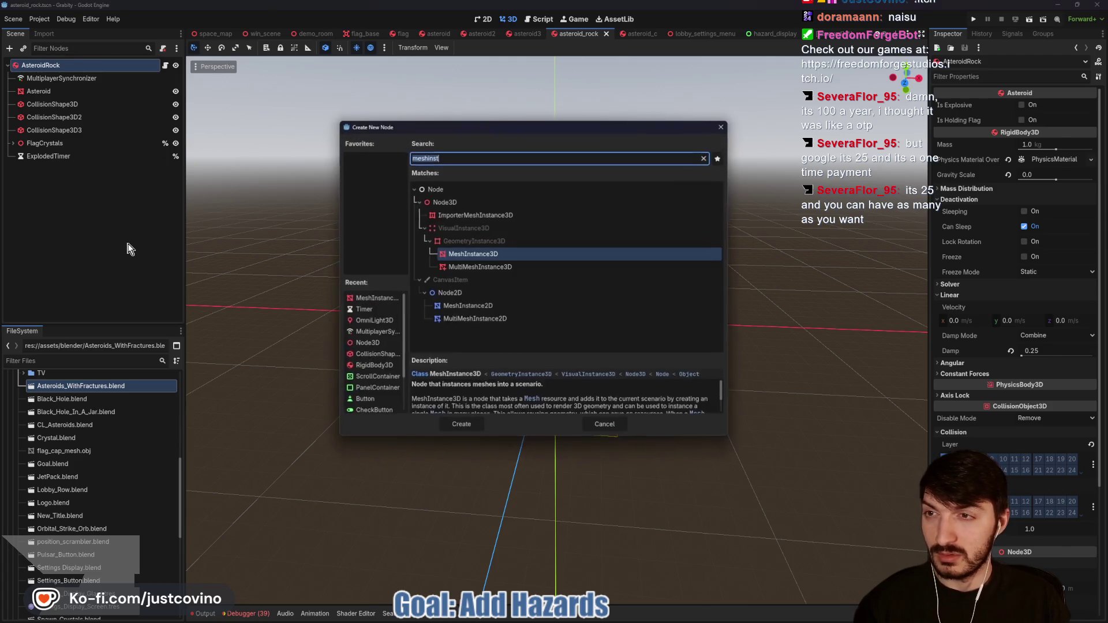
text(node3d)
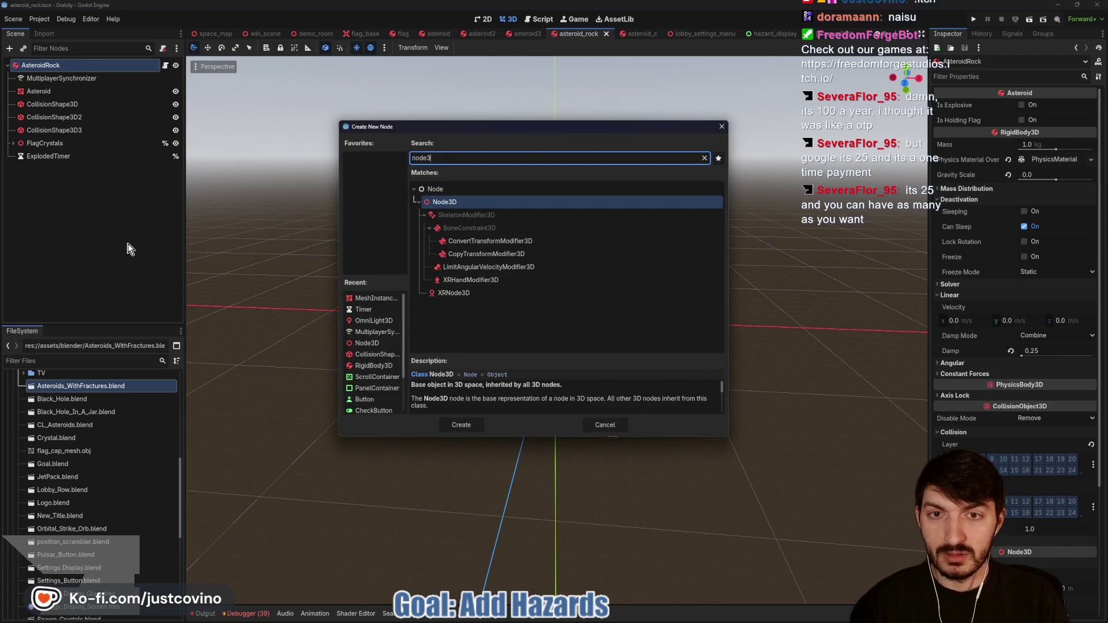
key(Return)
click(67, 174)
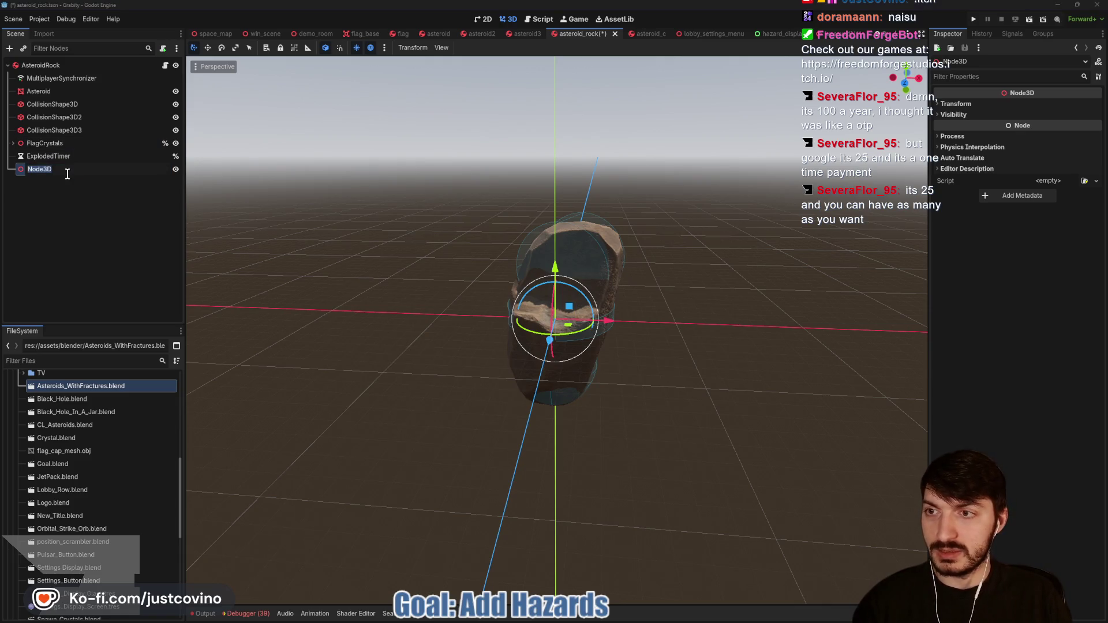
text(Fractures)
key(Return)
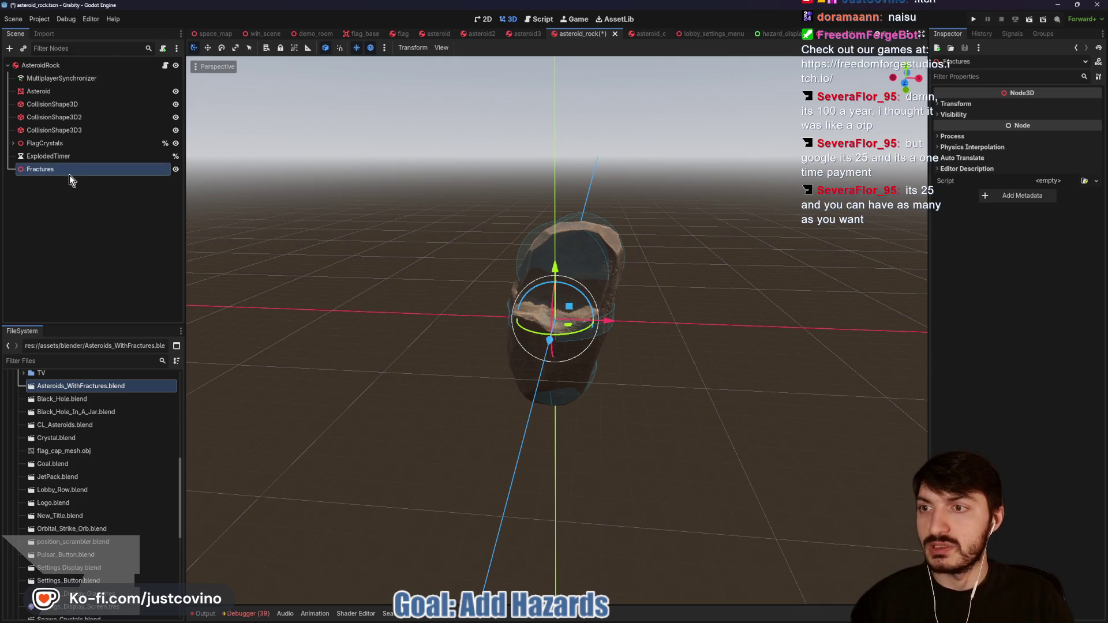
key(ctrl+v)
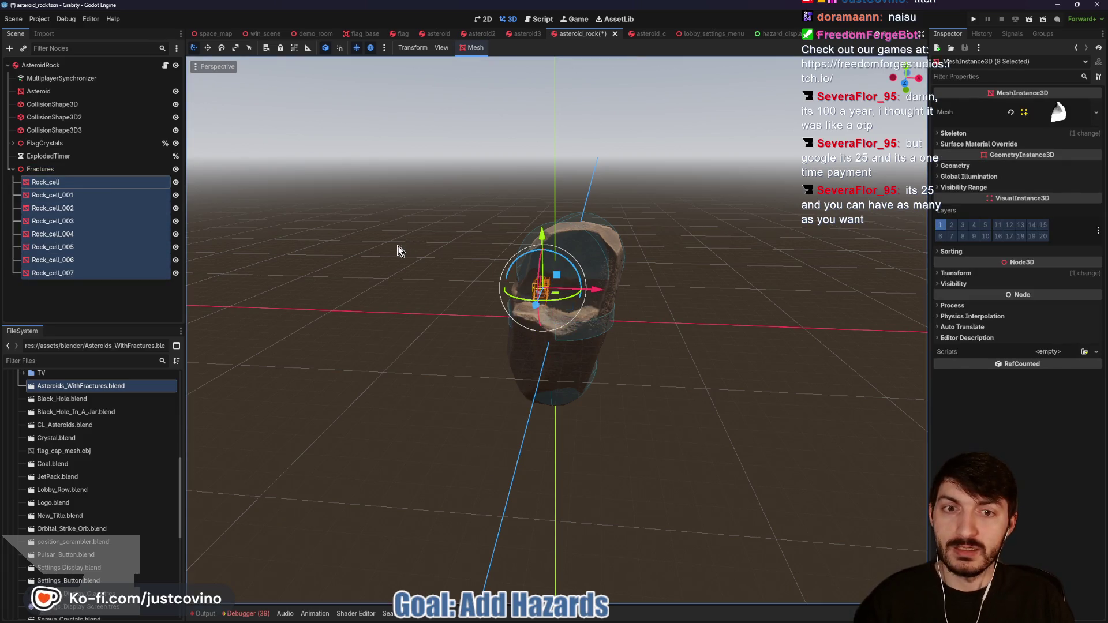
Step: Keep the Asteroid mesh visible and set the Fractures scale to 4.55
drag(369, 247, 472, 249)
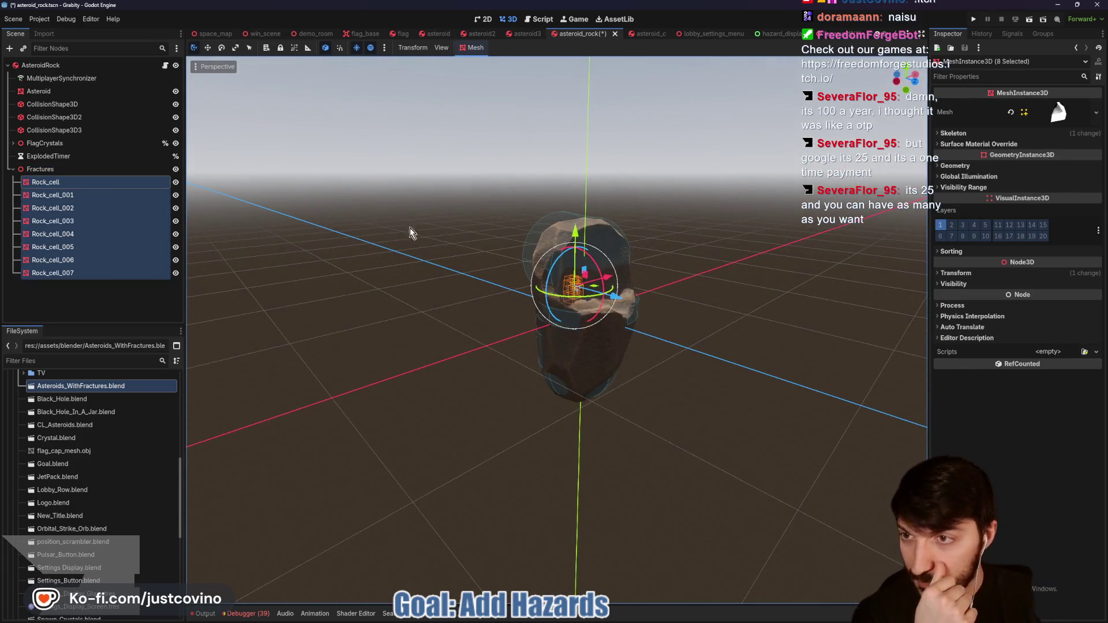
click(175, 92)
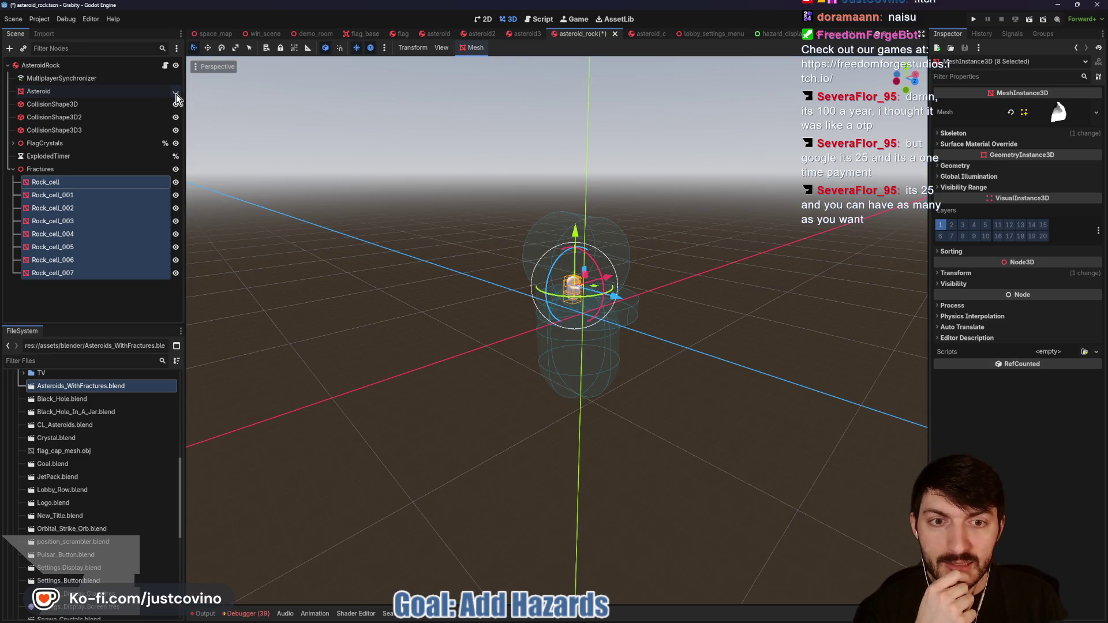
click(175, 93)
click(76, 94)
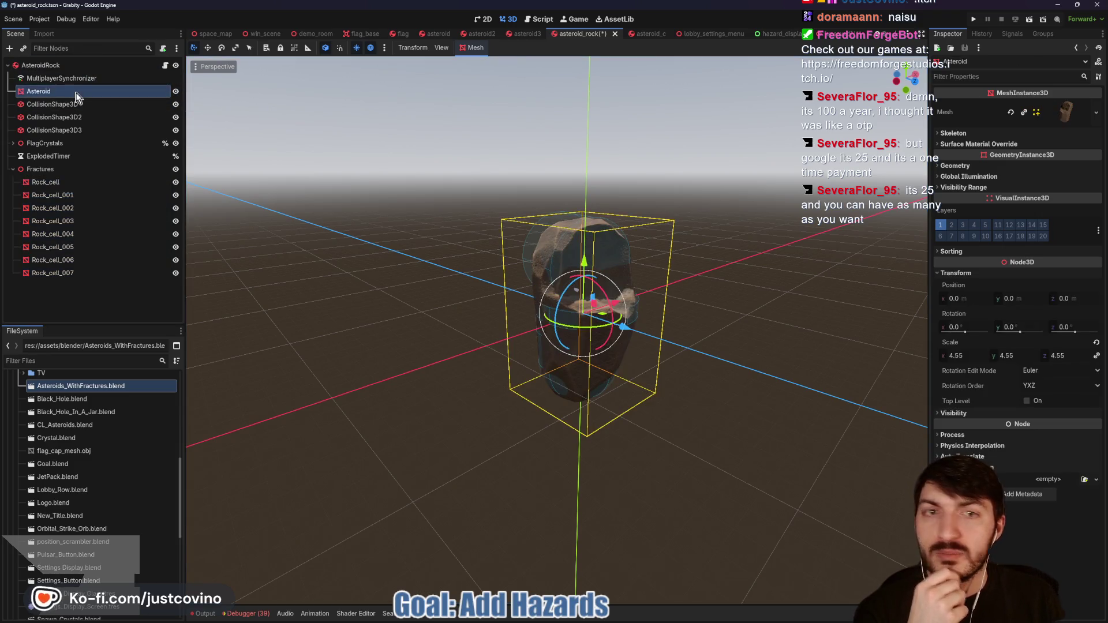
click(45, 173)
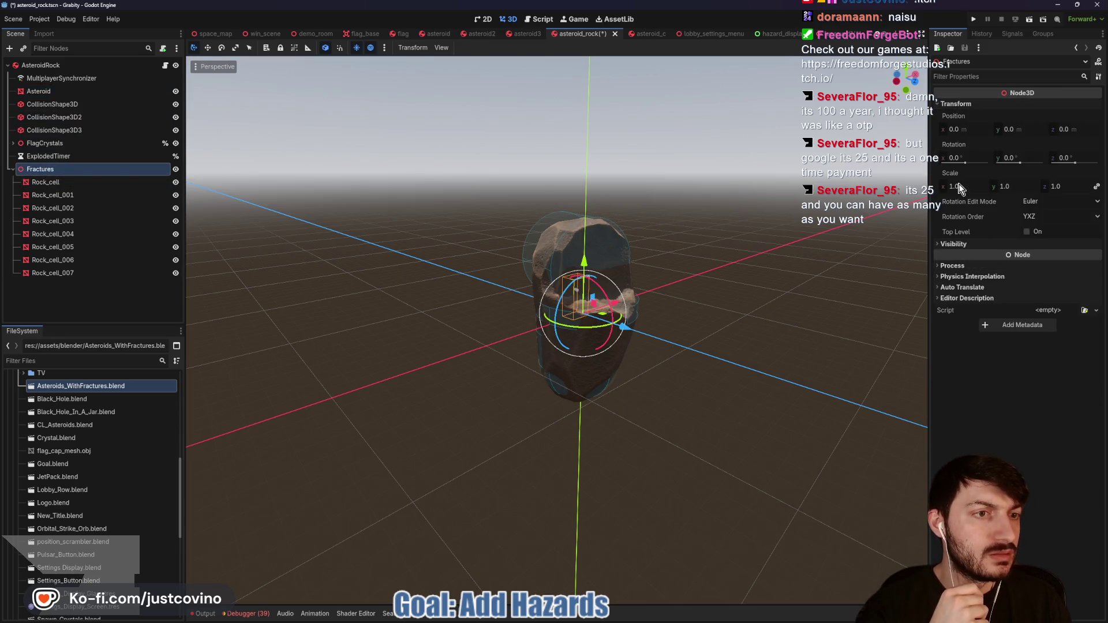
click(961, 187)
text(4.55)
key(Return)
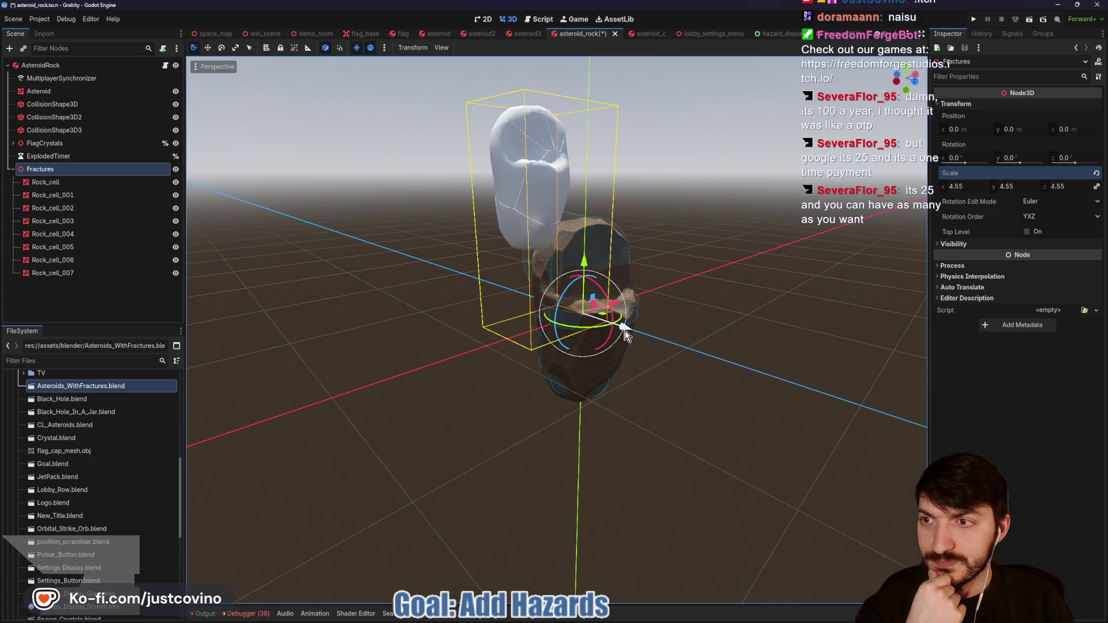
Step: Move the Fractures group along X, Y and Z so it sits on the original rock
mouse_move(629, 327)
mouse_down()
mouse_move(667, 356)
mouse_move(637, 337)
mouse_move(651, 398)
mouse_move(764, 358)
mouse_move(645, 354)
mouse_move(676, 358)
mouse_up()
mouse_move(643, 437)
mouse_down()
mouse_move(680, 442)
mouse_move(710, 359)
mouse_move(651, 346)
mouse_move(677, 351)
mouse_up()
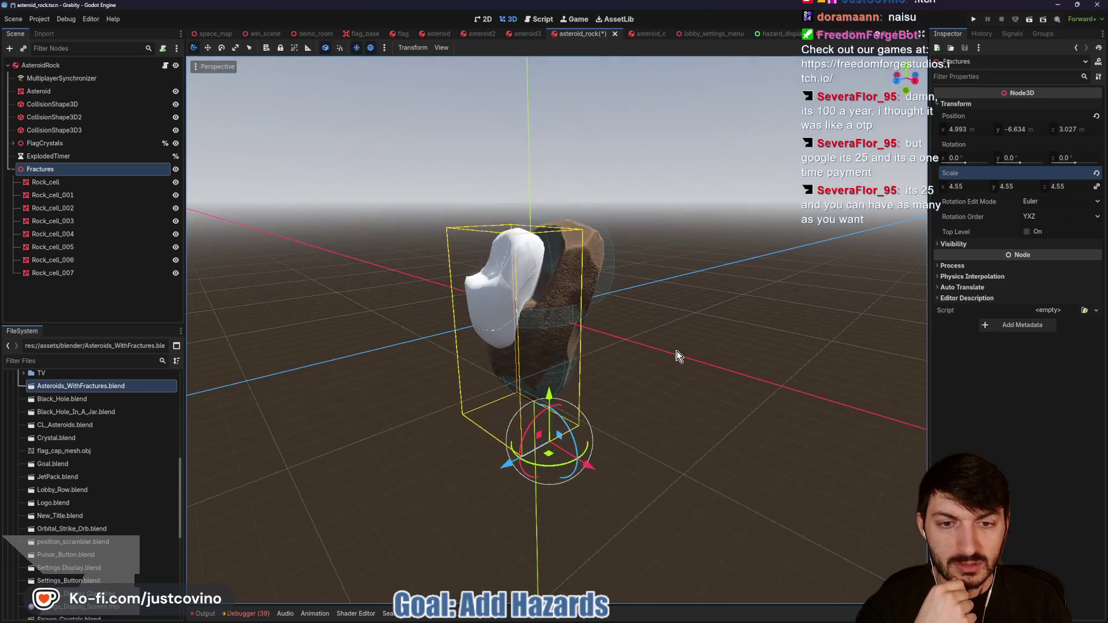
mouse_move(527, 462)
mouse_down()
mouse_move(525, 453)
mouse_move(549, 452)
mouse_move(509, 475)
mouse_up()
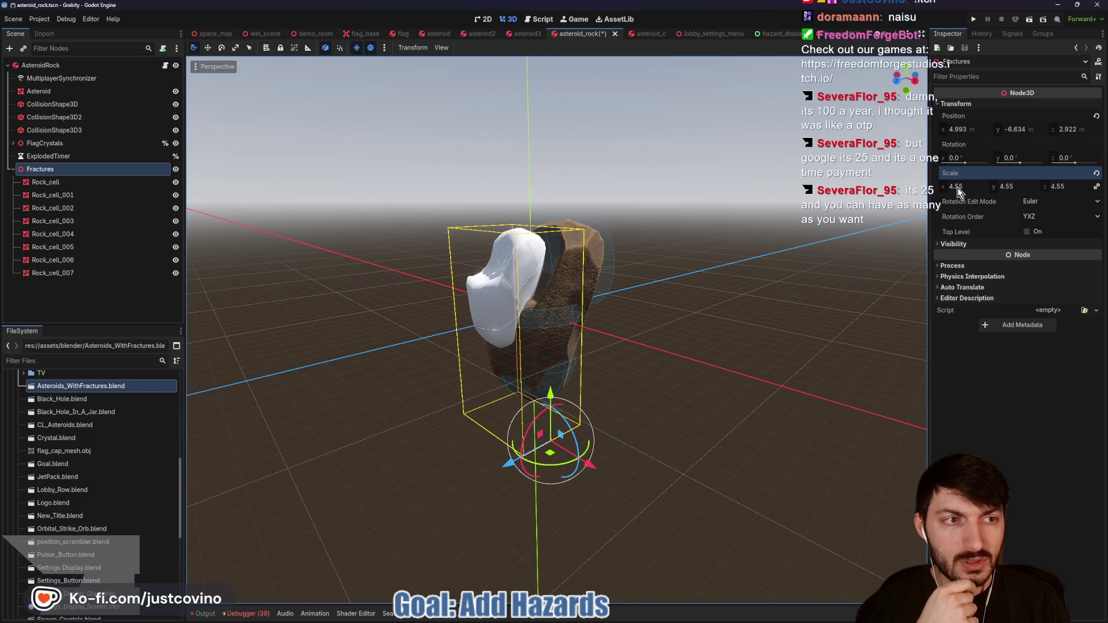
drag(957, 188, 1033, 188)
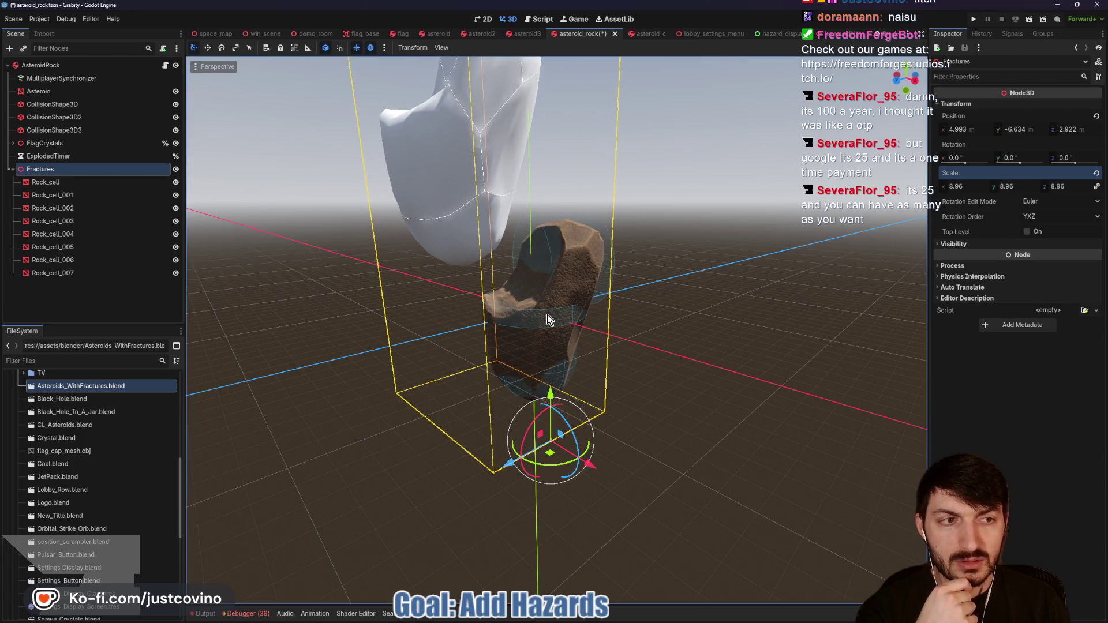
drag(549, 398, 547, 531)
mouse_move(561, 576)
mouse_down()
mouse_move(601, 485)
mouse_move(514, 535)
mouse_move(637, 525)
mouse_move(657, 541)
mouse_up()
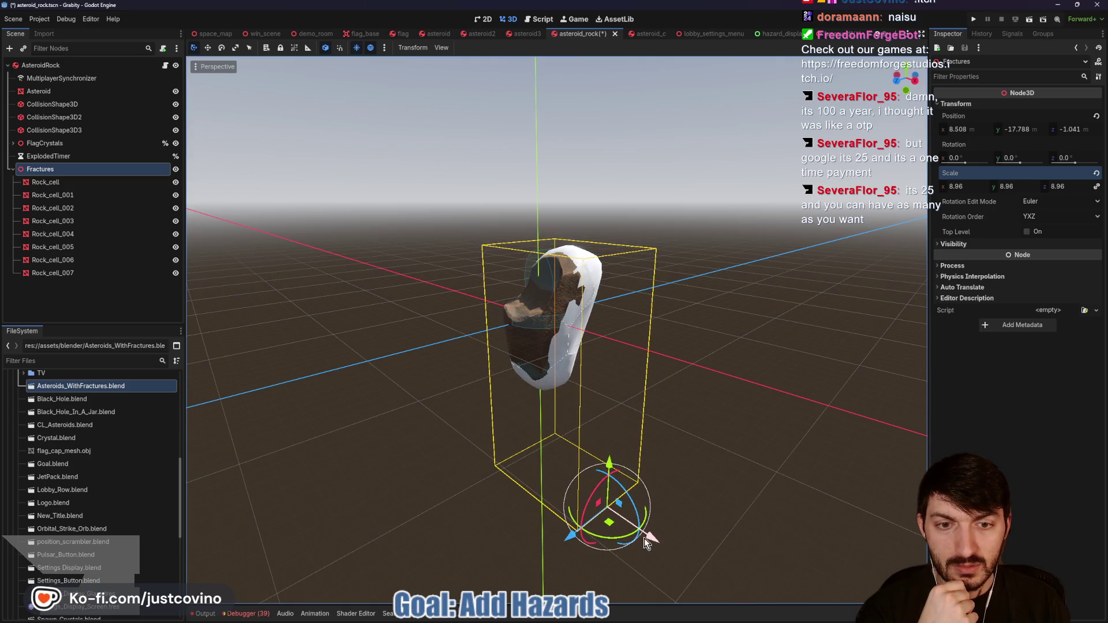
drag(573, 542, 559, 541)
drag(601, 469, 612, 469)
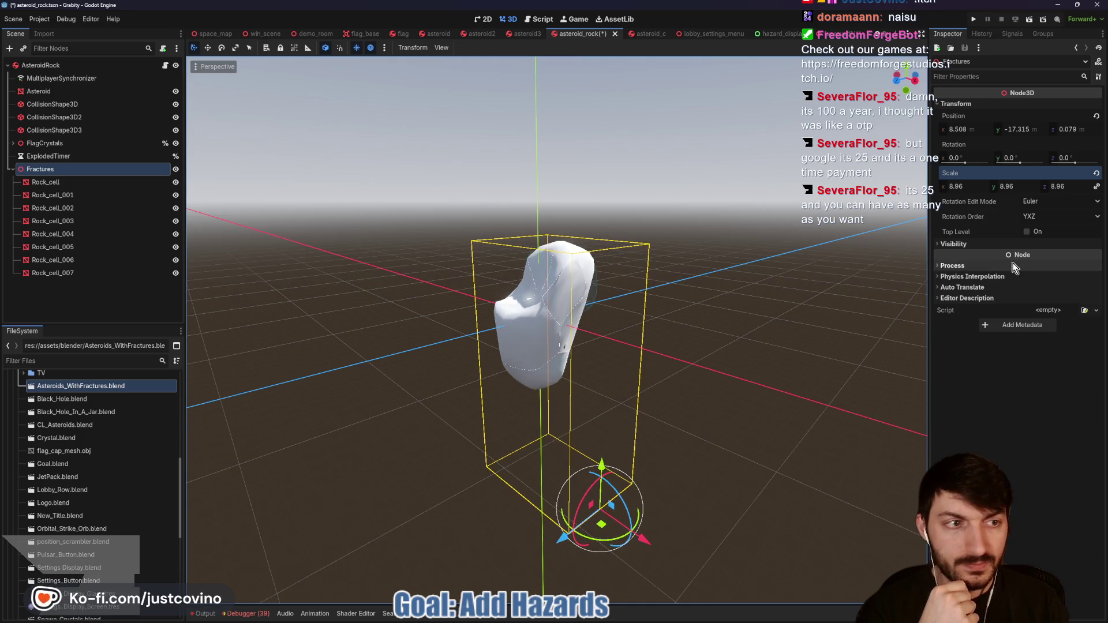
Step: Set the Fractures scale to 8 and raise it along Y to align with the rock
click(964, 186)
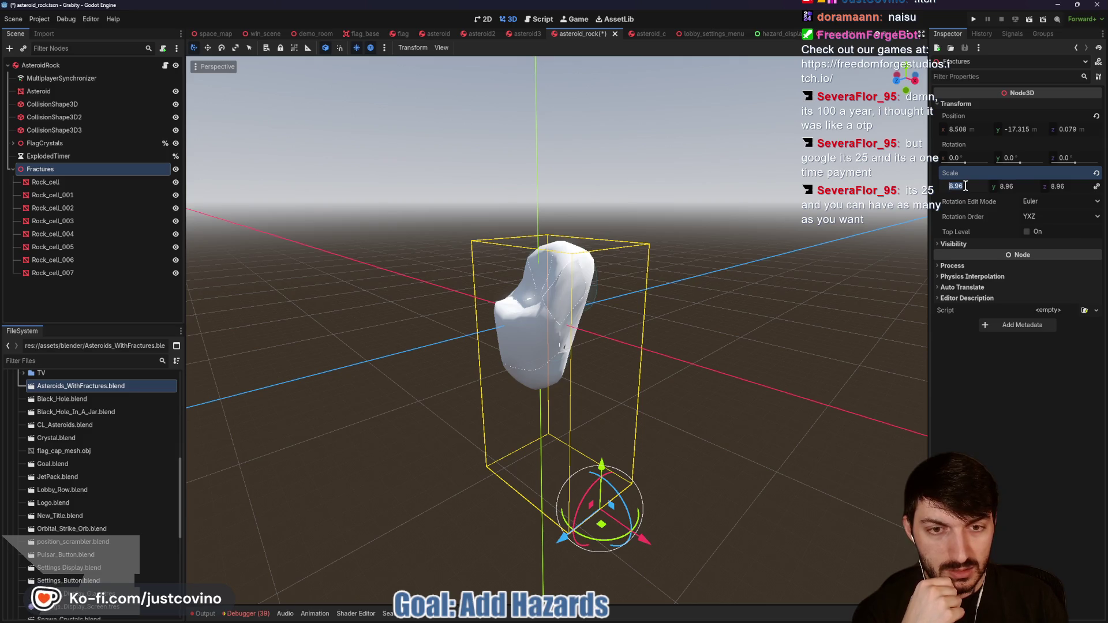
text(8)
key(Return)
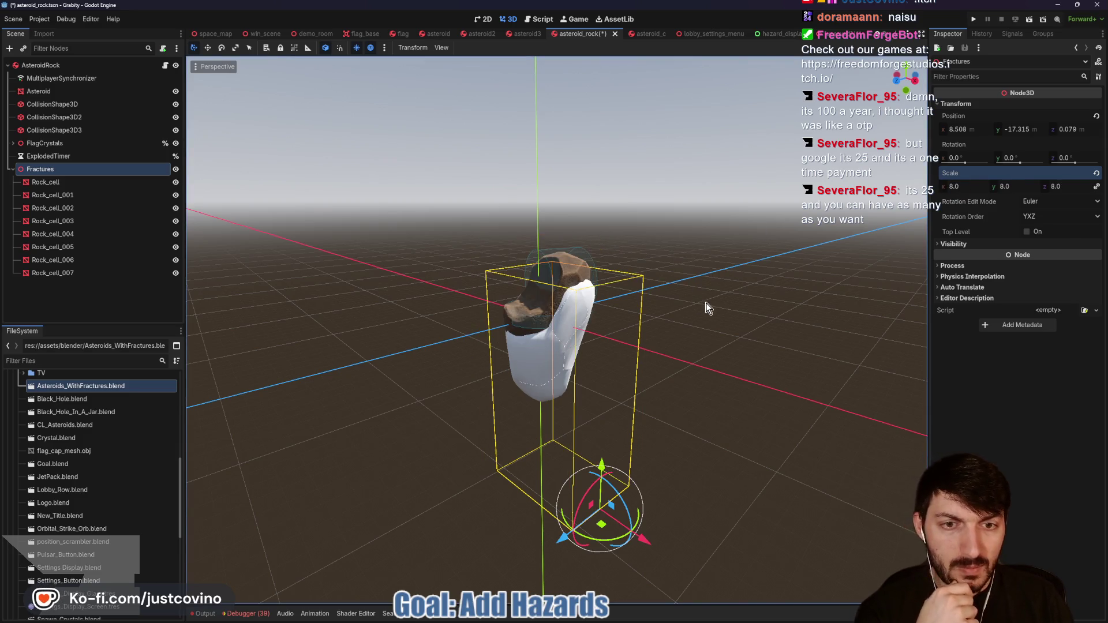
drag(706, 302, 647, 366)
mouse_move(565, 472)
mouse_down()
mouse_move(564, 453)
mouse_move(736, 379)
mouse_move(664, 433)
mouse_move(676, 434)
mouse_up()
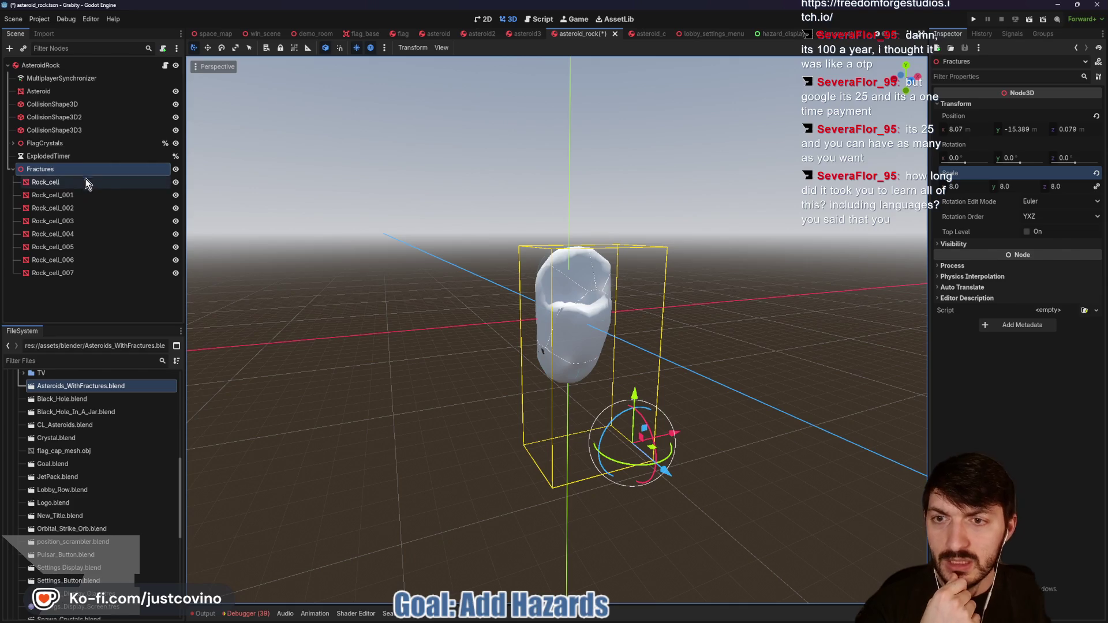
Step: Expand Rock_cell's two Surface Material Override slots and cancel the Quick Load picker for slot 0
click(69, 183)
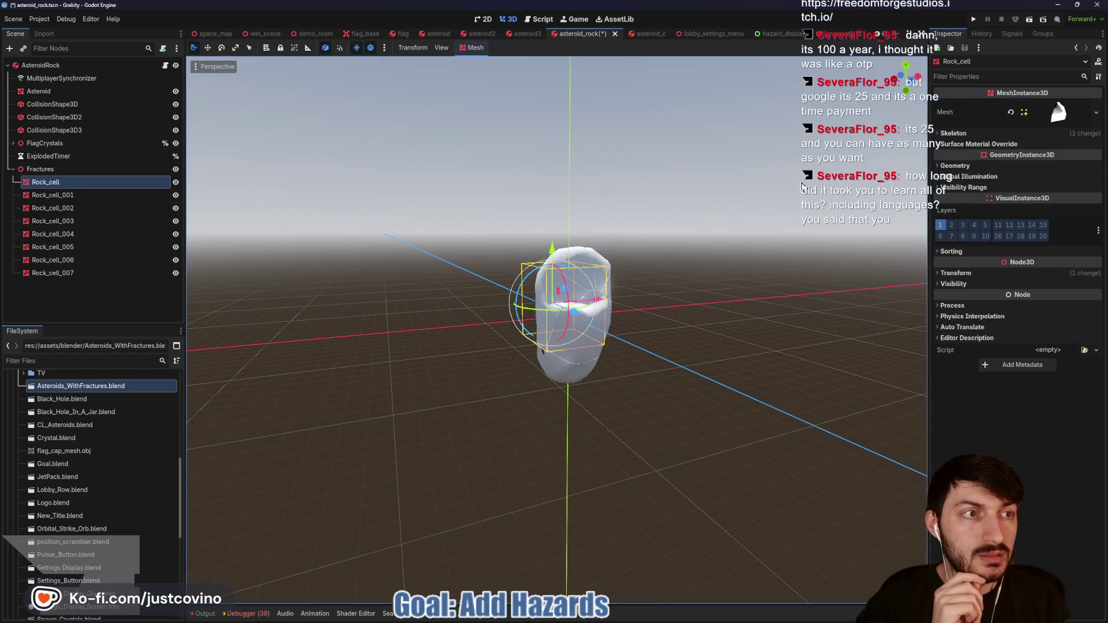
click(1015, 145)
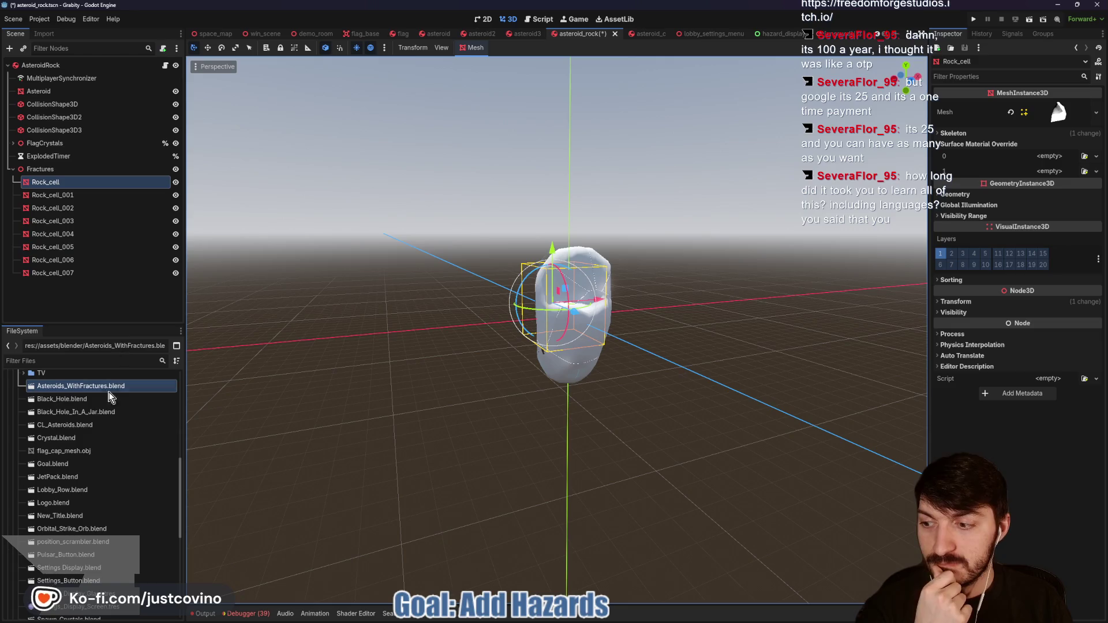
scroll(124, 459, up, 3)
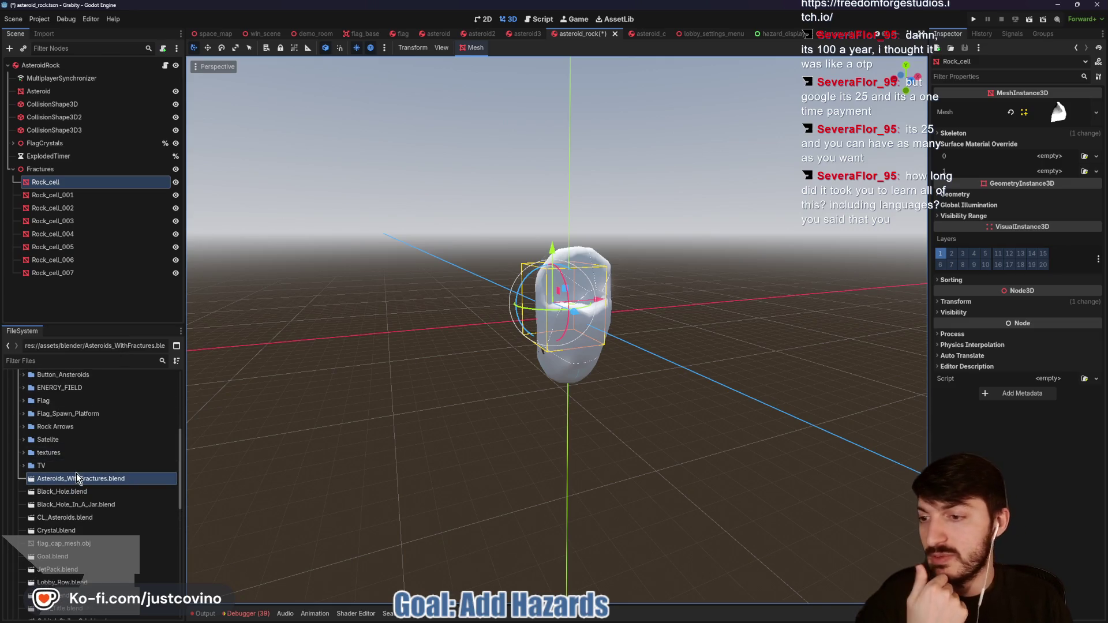
click(1058, 156)
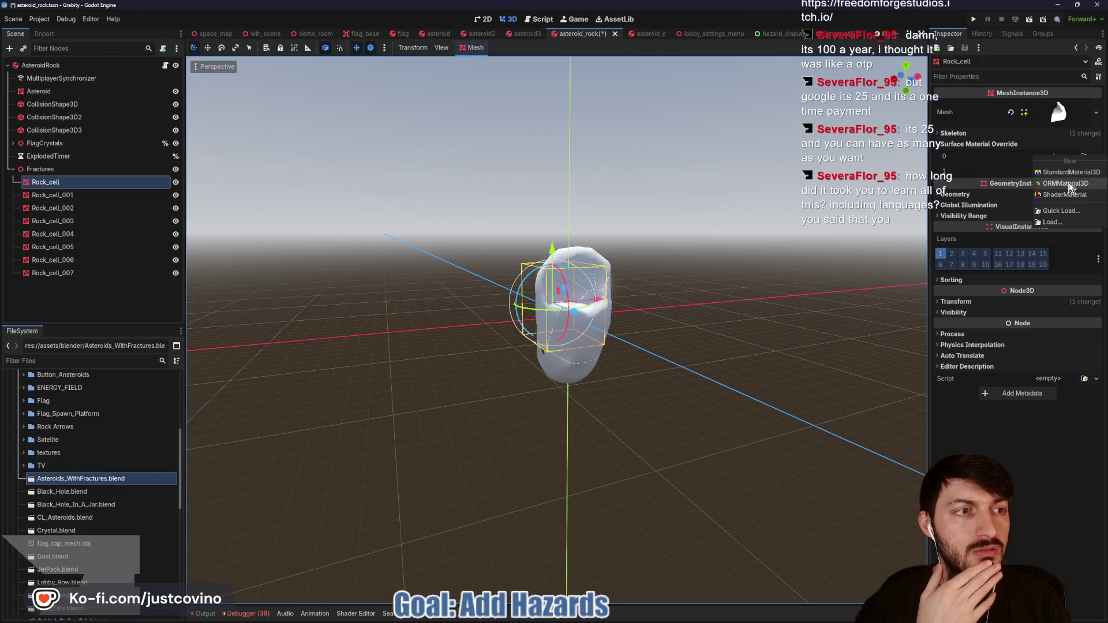
click(1068, 212)
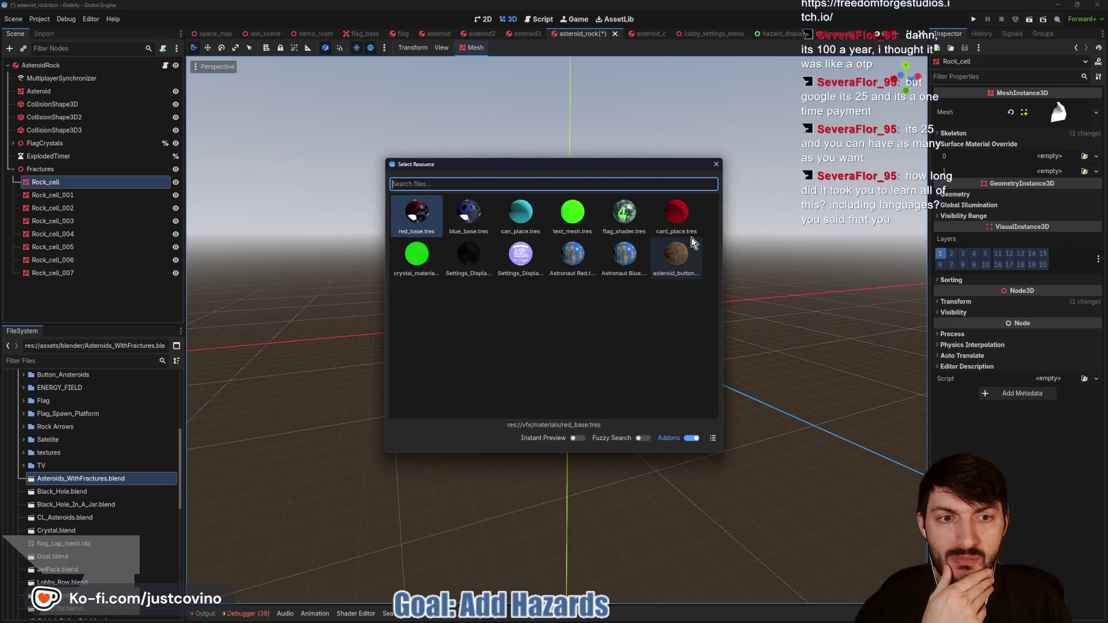
click(716, 164)
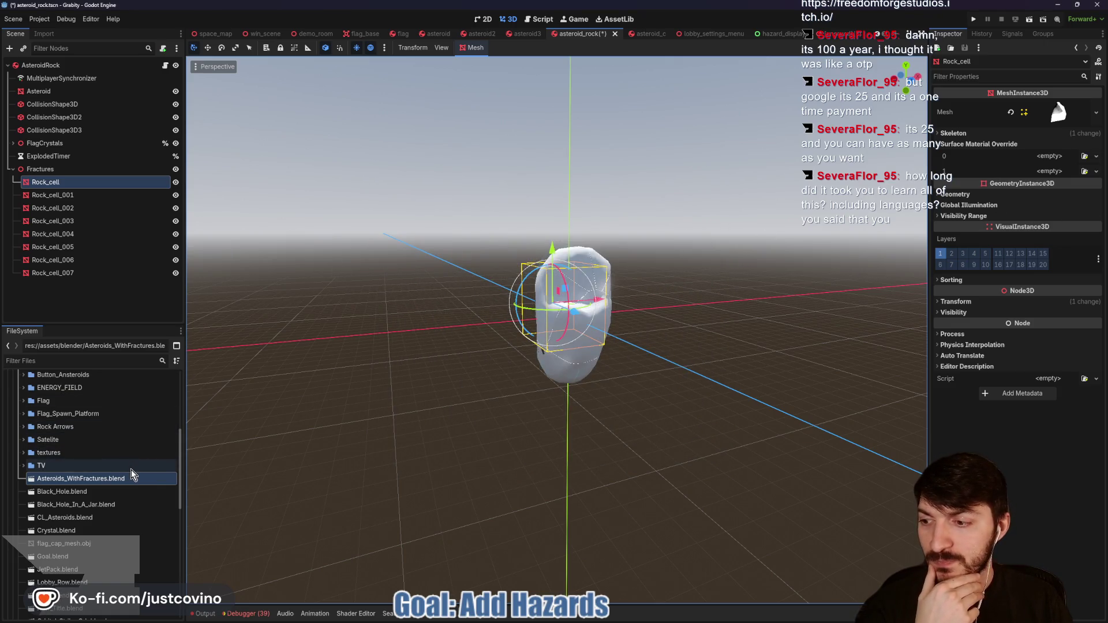
scroll(82, 465, up, 5)
scroll(81, 463, up, 2)
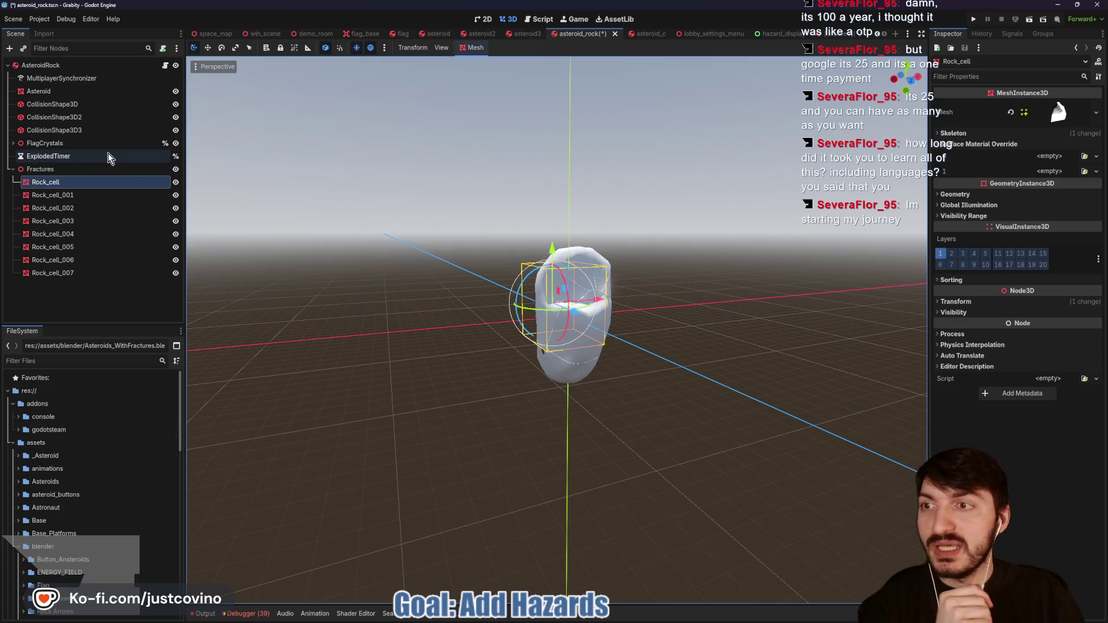
click(70, 91)
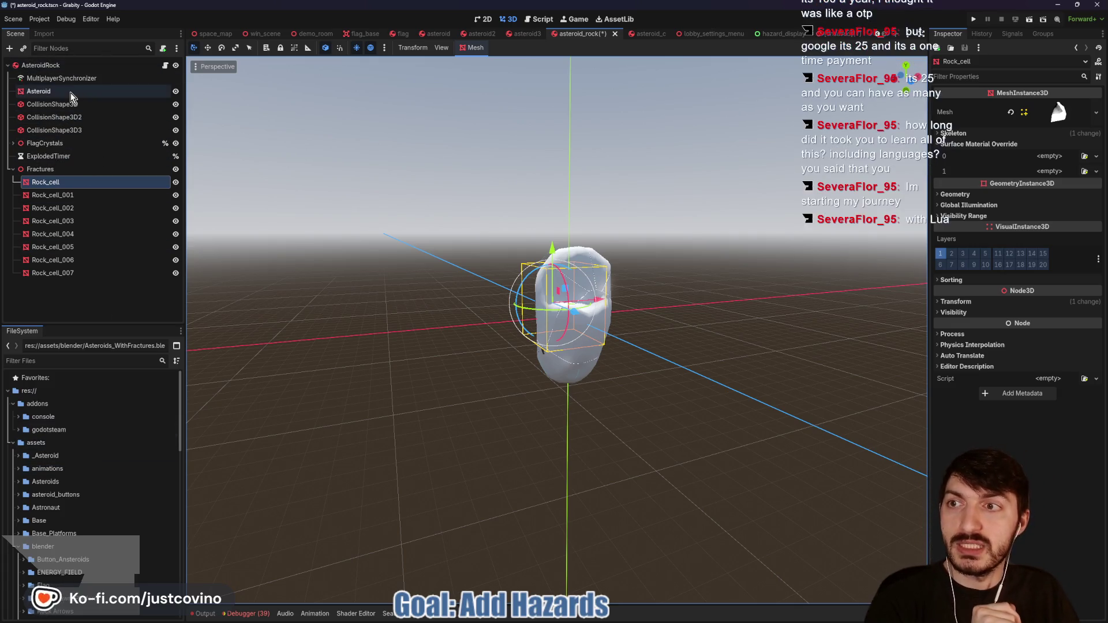
Step: Copy the rock material from the Asteroid mesh's Rock_1 surface
click(981, 143)
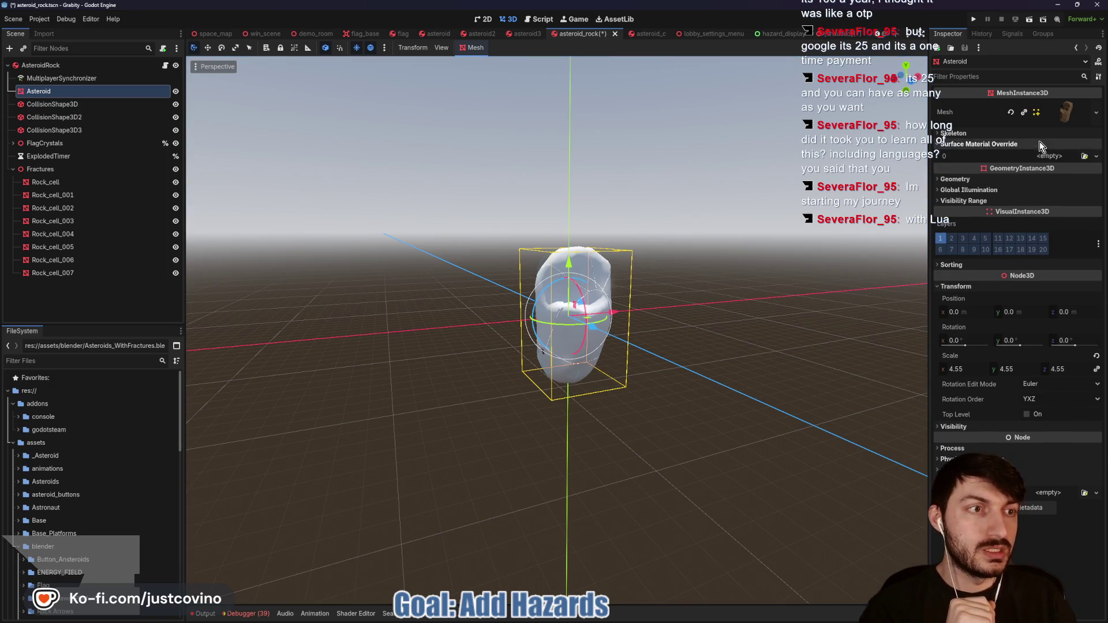
click(1066, 113)
click(972, 286)
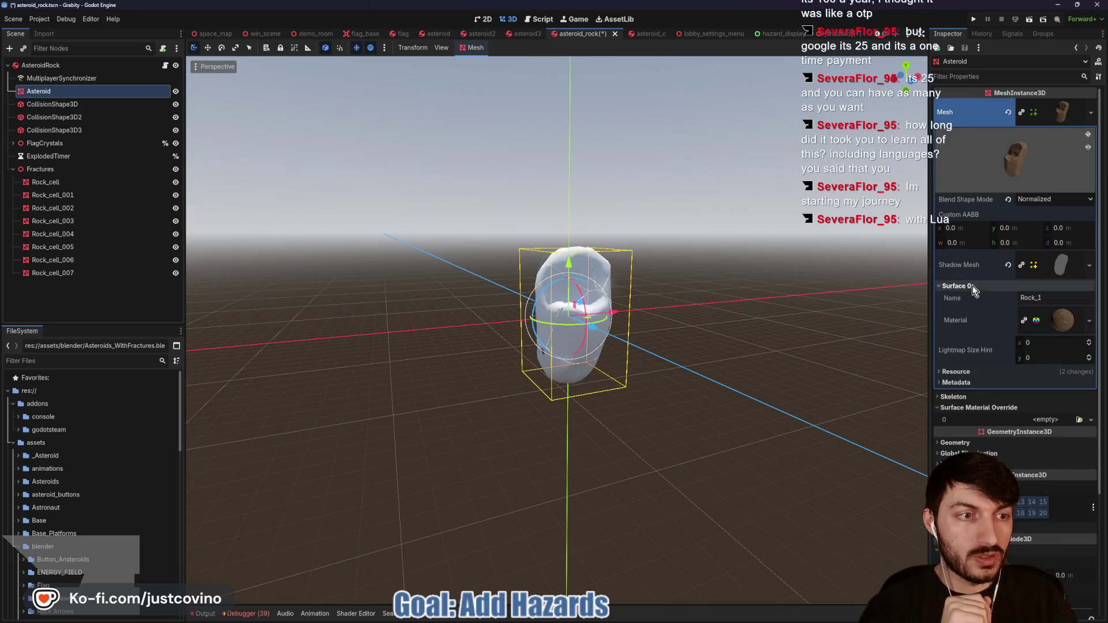
right_click(1057, 323)
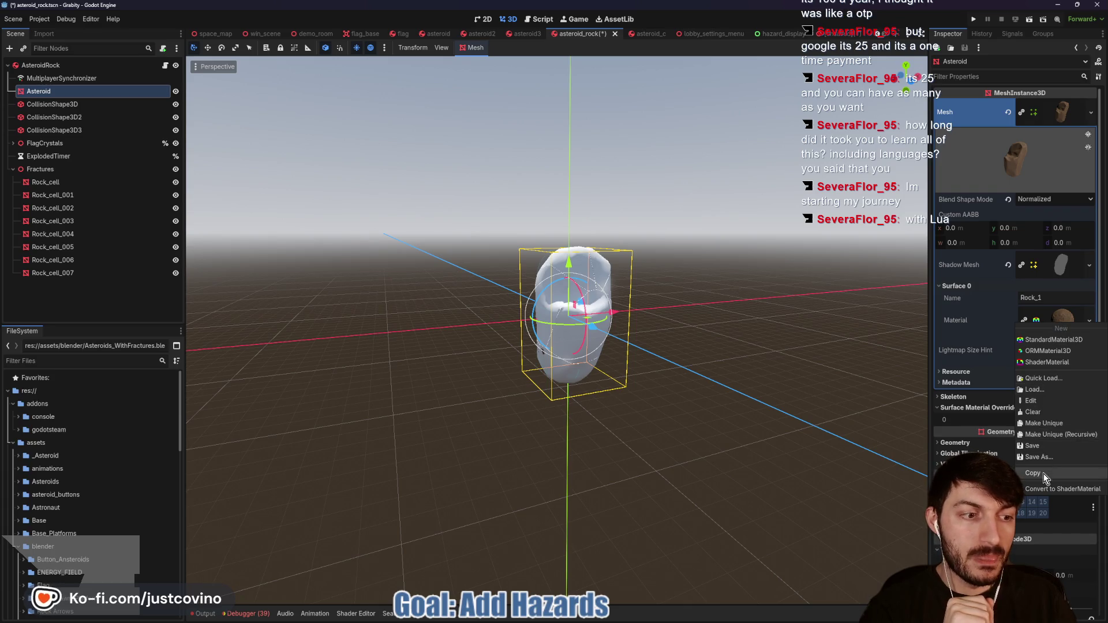
Step: Paste the rock material into Rock_cell's override slots 0 and 1
click(68, 184)
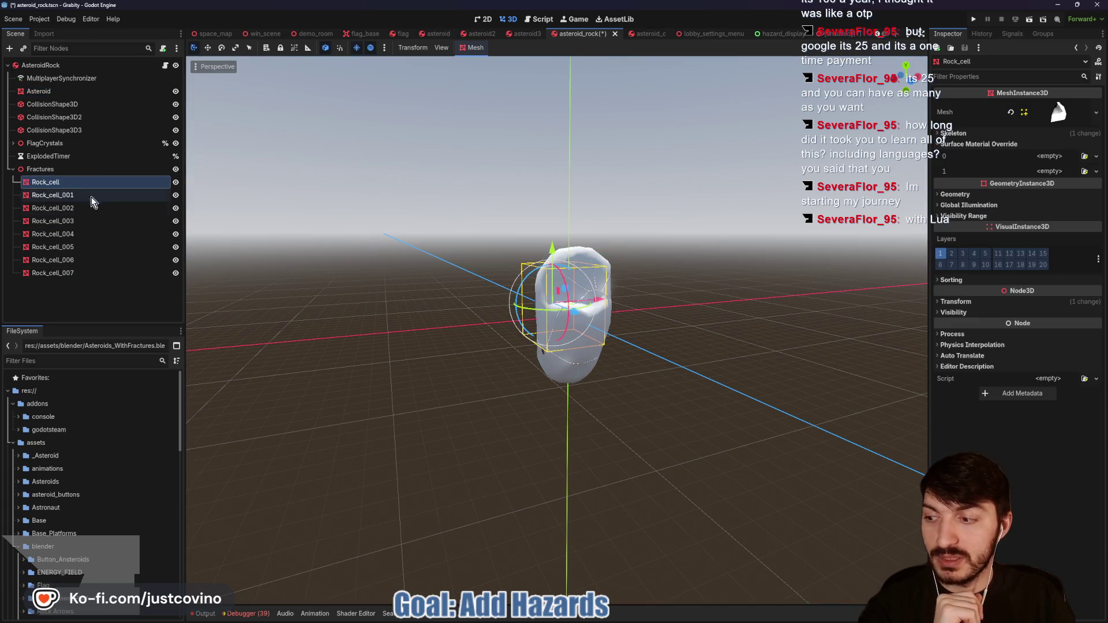
click(1050, 156)
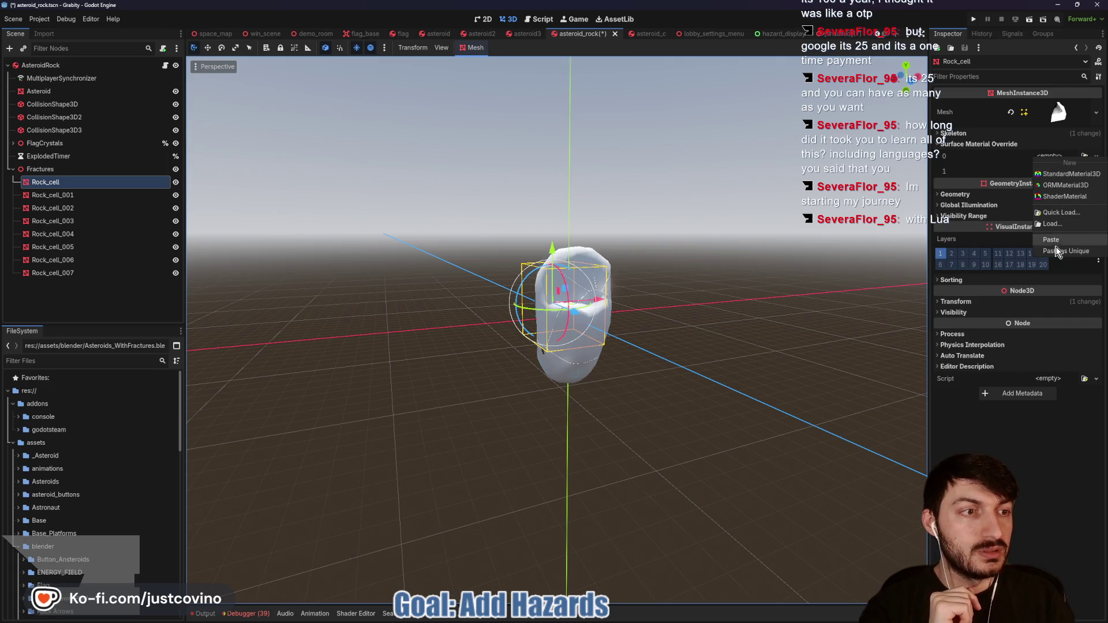
click(1051, 242)
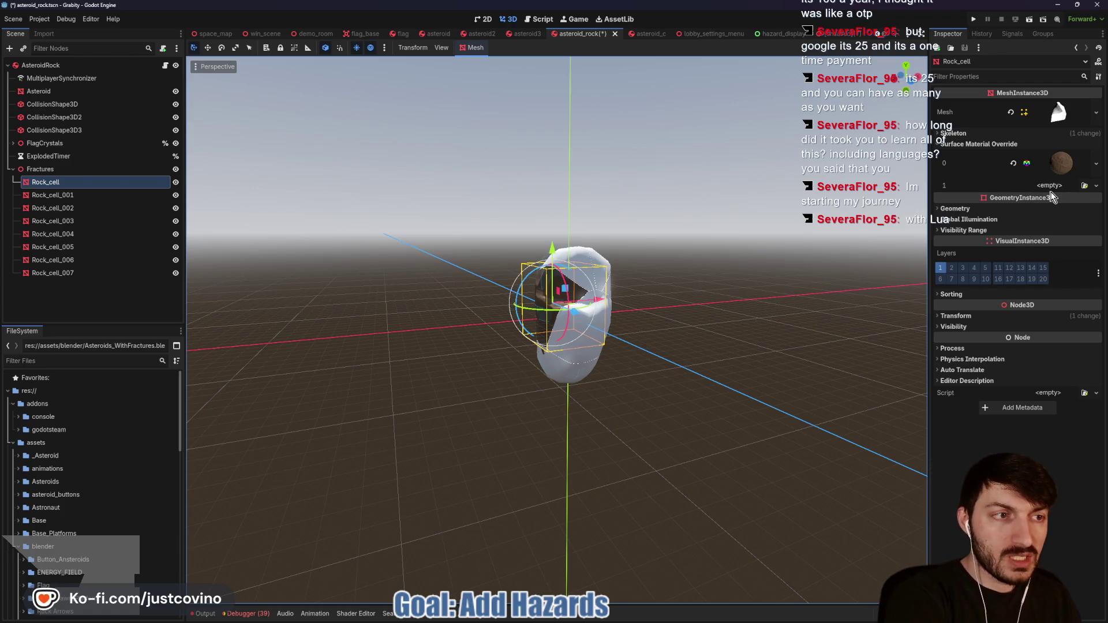
click(1047, 187)
click(1065, 270)
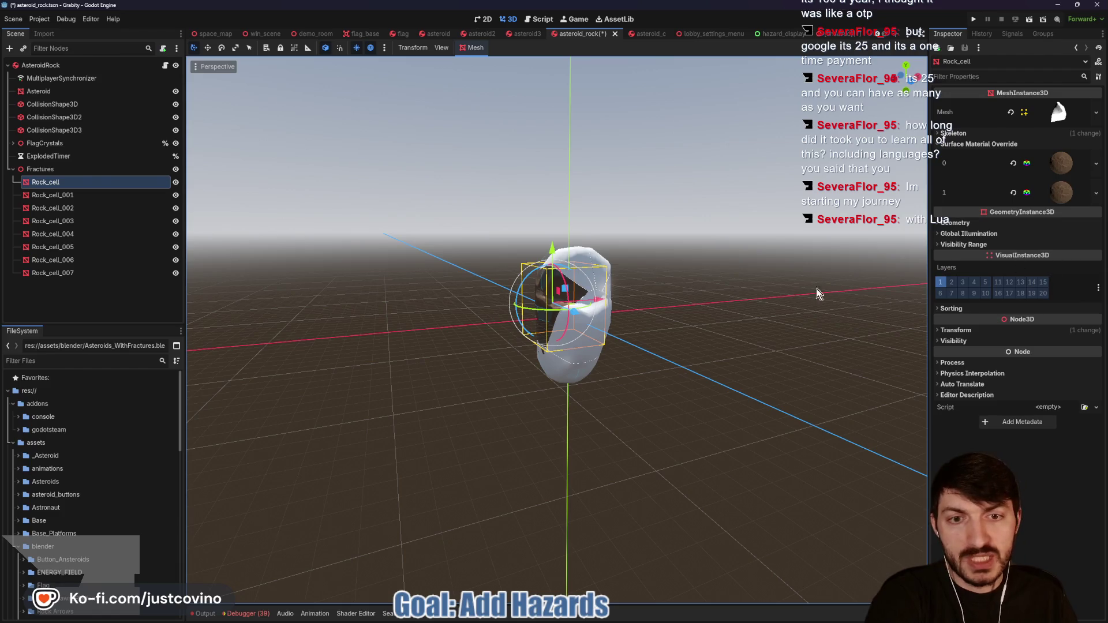
mouse_move(757, 280)
mouse_down()
mouse_move(708, 334)
mouse_move(847, 321)
mouse_move(688, 345)
mouse_up()
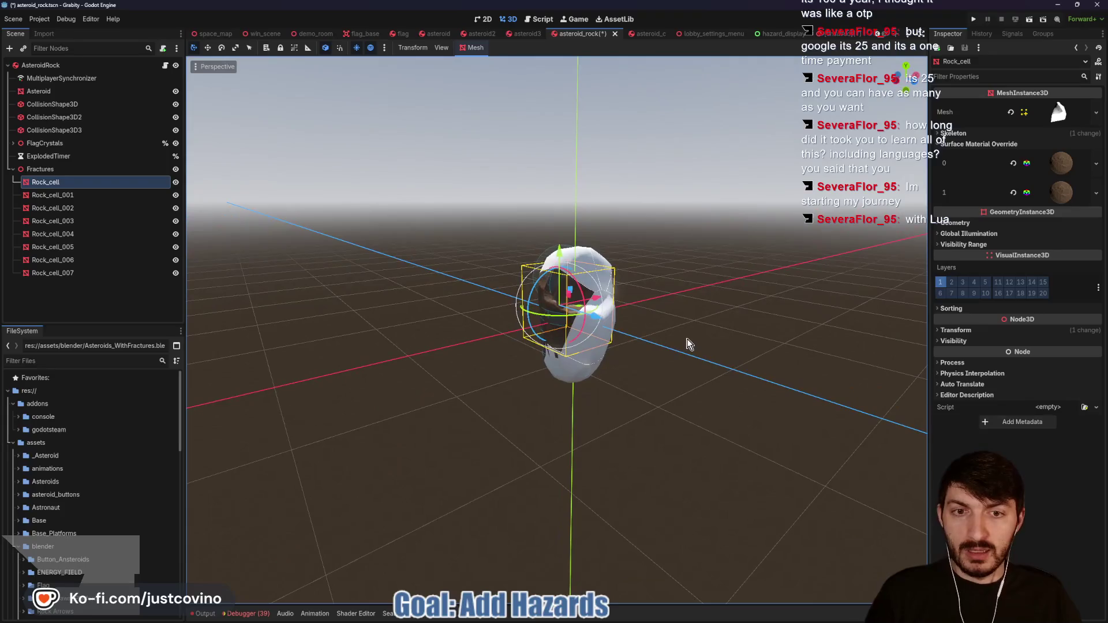
Step: Paste the rock material into slots 0 and 1 of Rock_cell_001 through Rock_cell_007 and save
click(58, 195)
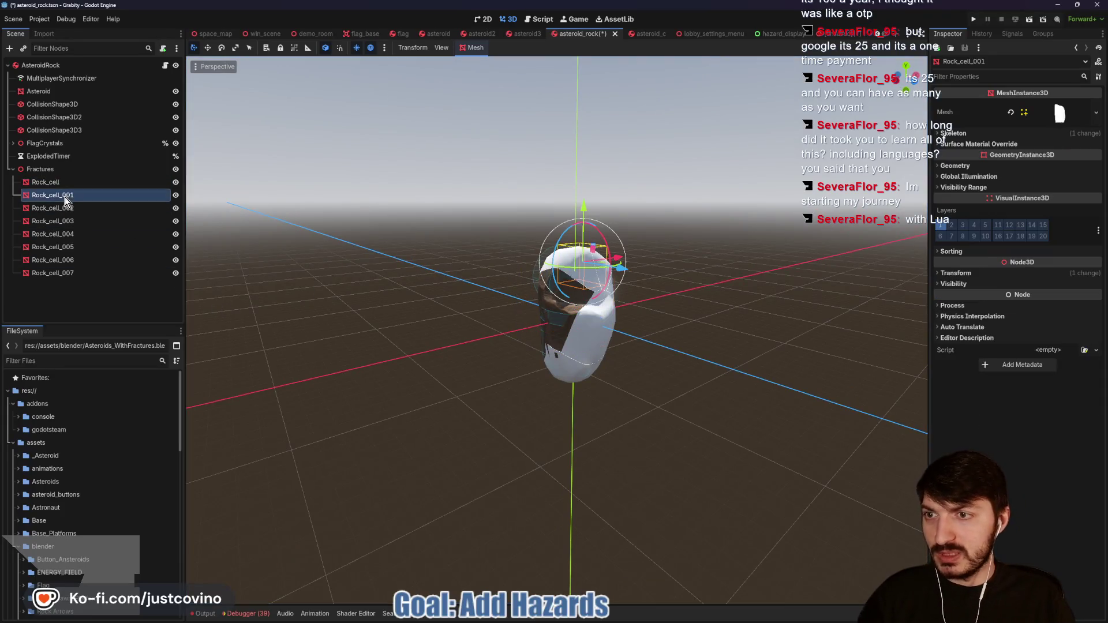
shift+click(58, 273)
click(985, 145)
click(1049, 164)
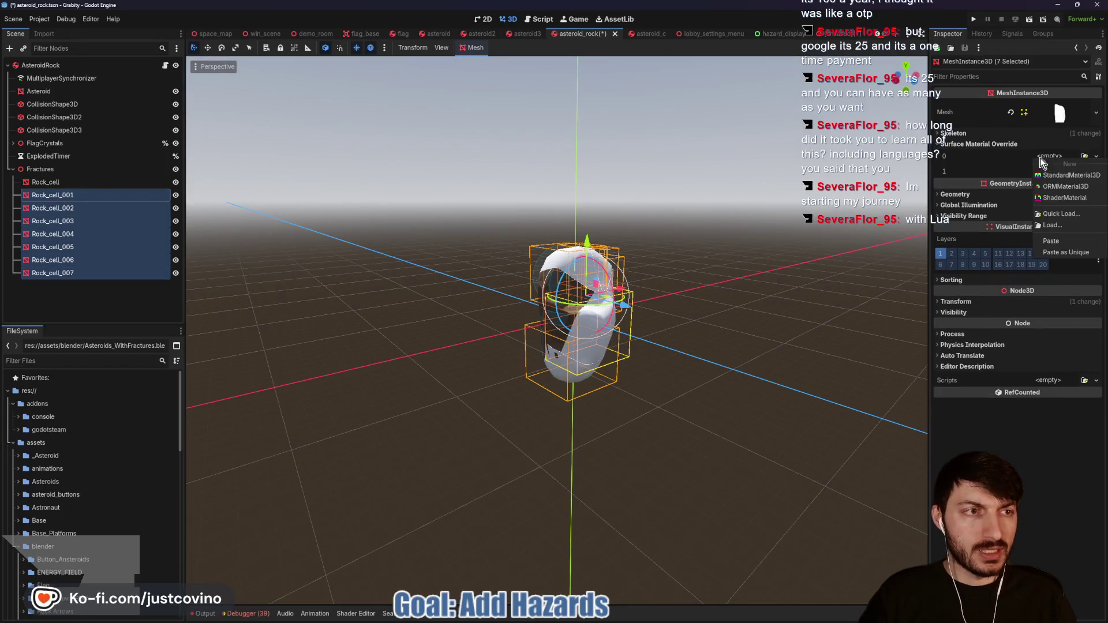
click(1063, 246)
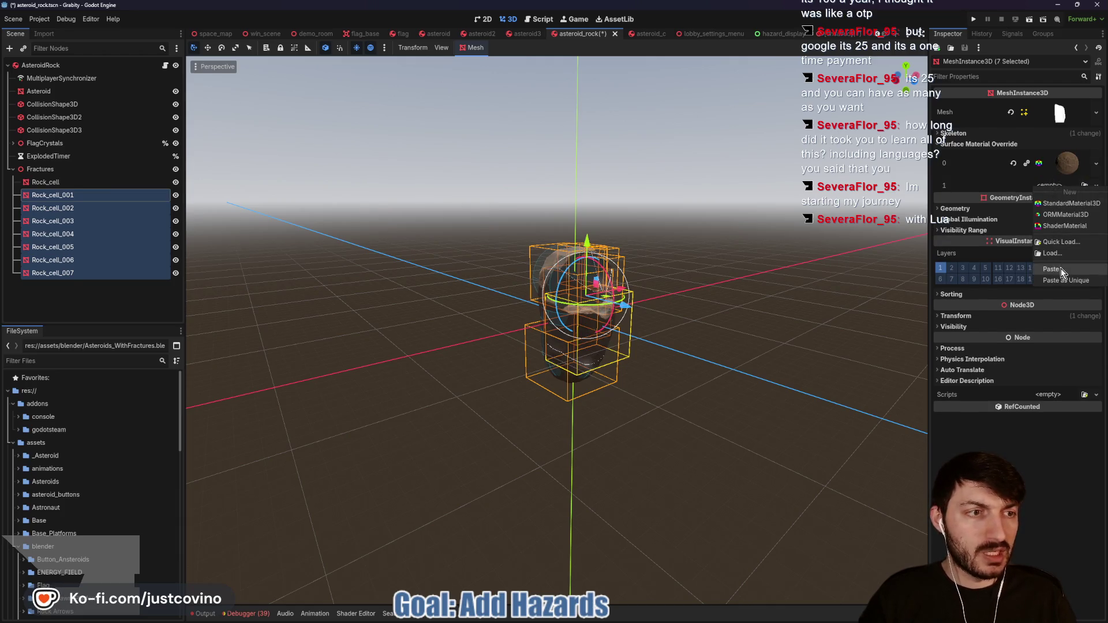
click(744, 247)
mouse_move(744, 248)
mouse_down()
mouse_move(682, 245)
mouse_move(673, 292)
mouse_up()
key(ctrl+s)
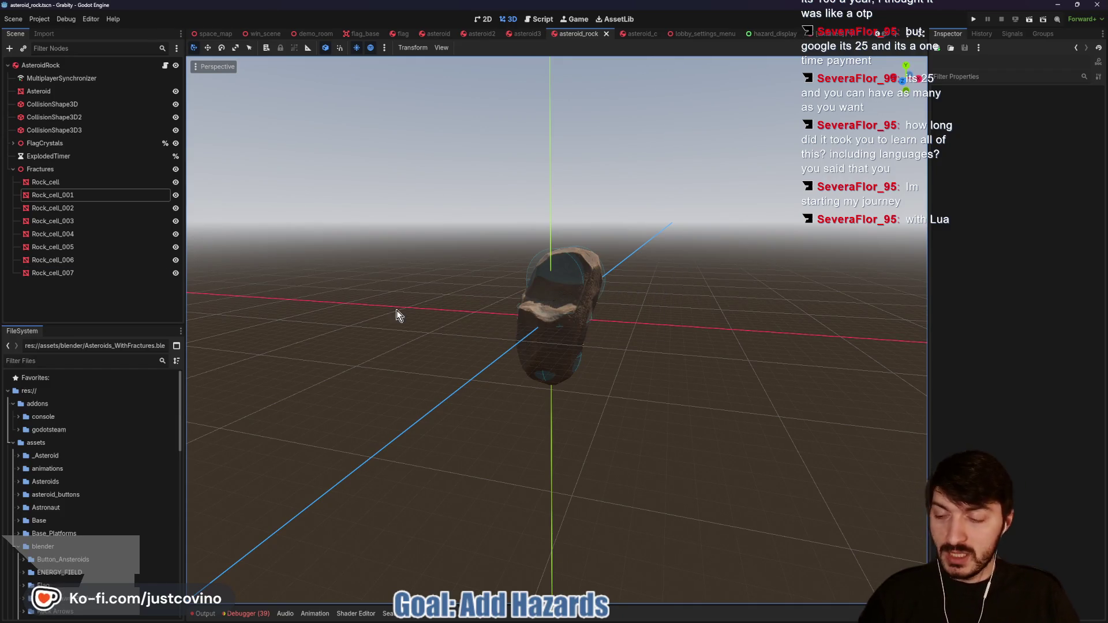
Step: Bring up the browser and go to itch.io in a new tab
mouse_move(615, 620)
click(651, 613)
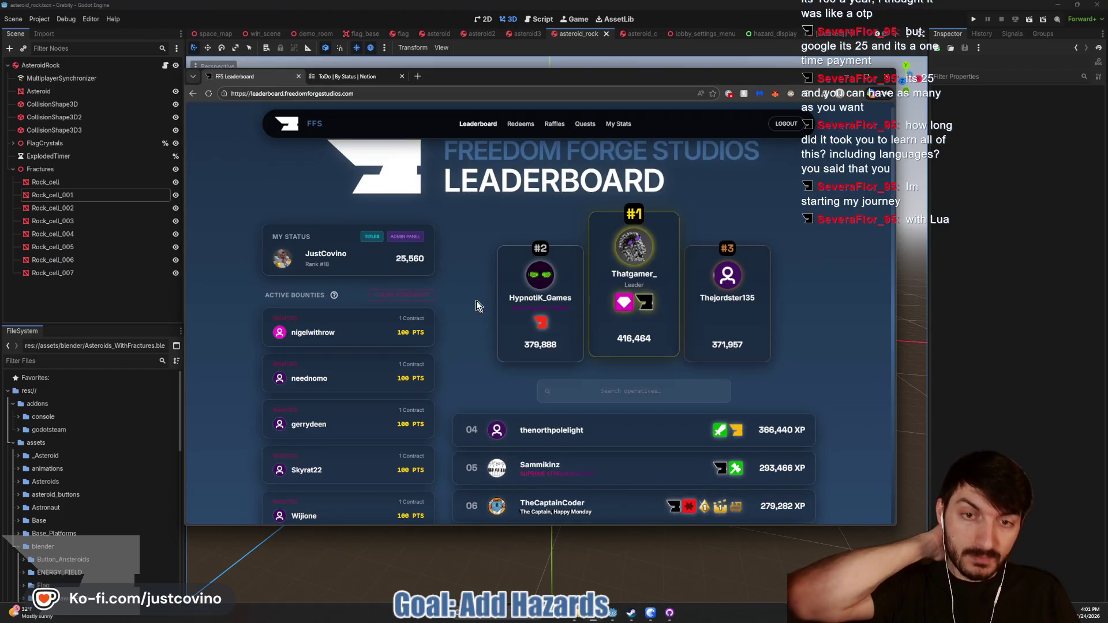
click(419, 75)
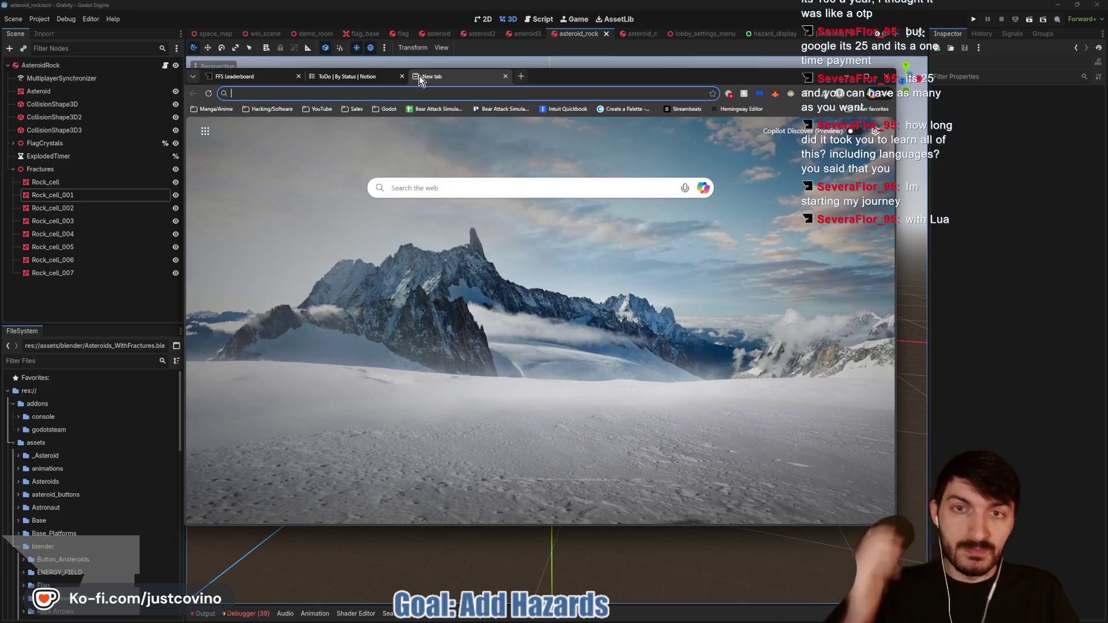
text(it)
key(Return)
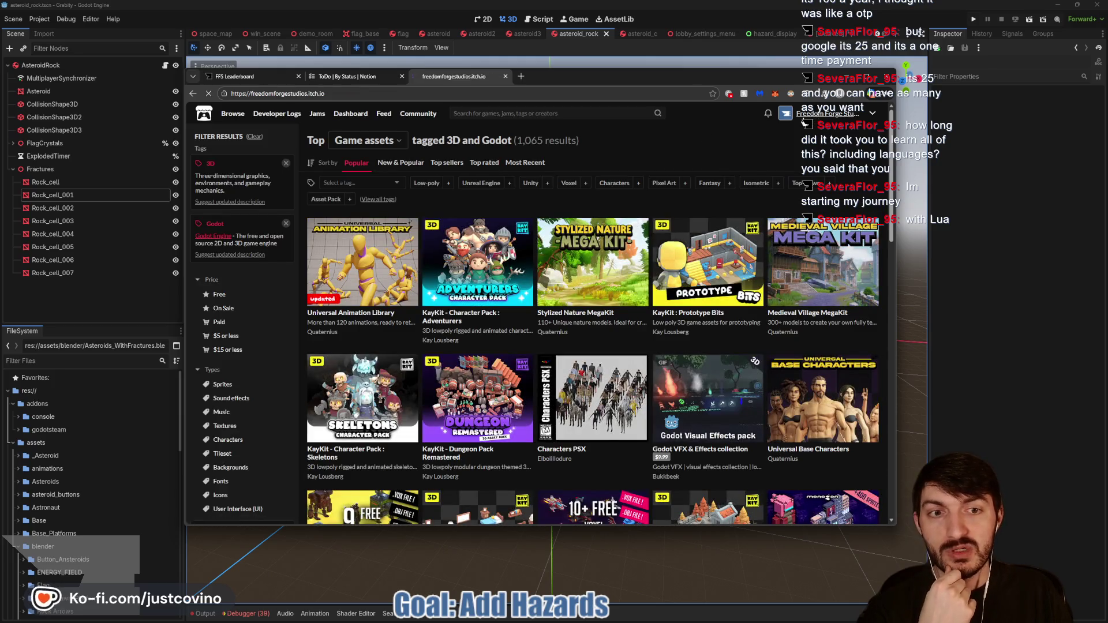
Step: Browse the Freedom Forge Studios games list and open the Job Hopper page
scroll(416, 283, down, 10)
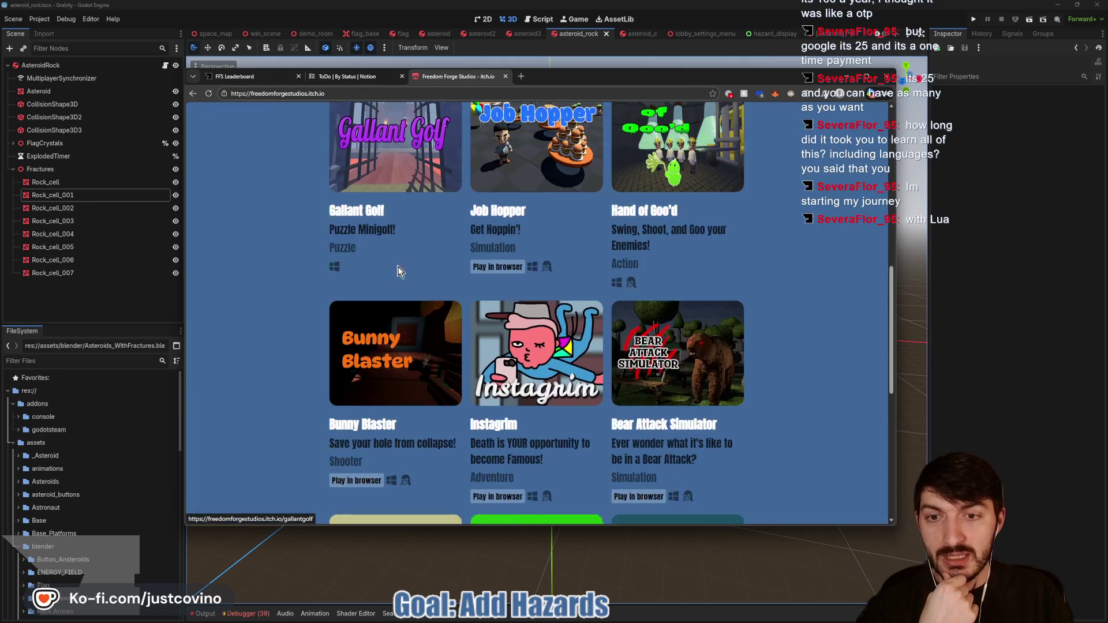
scroll(462, 191, up, 2)
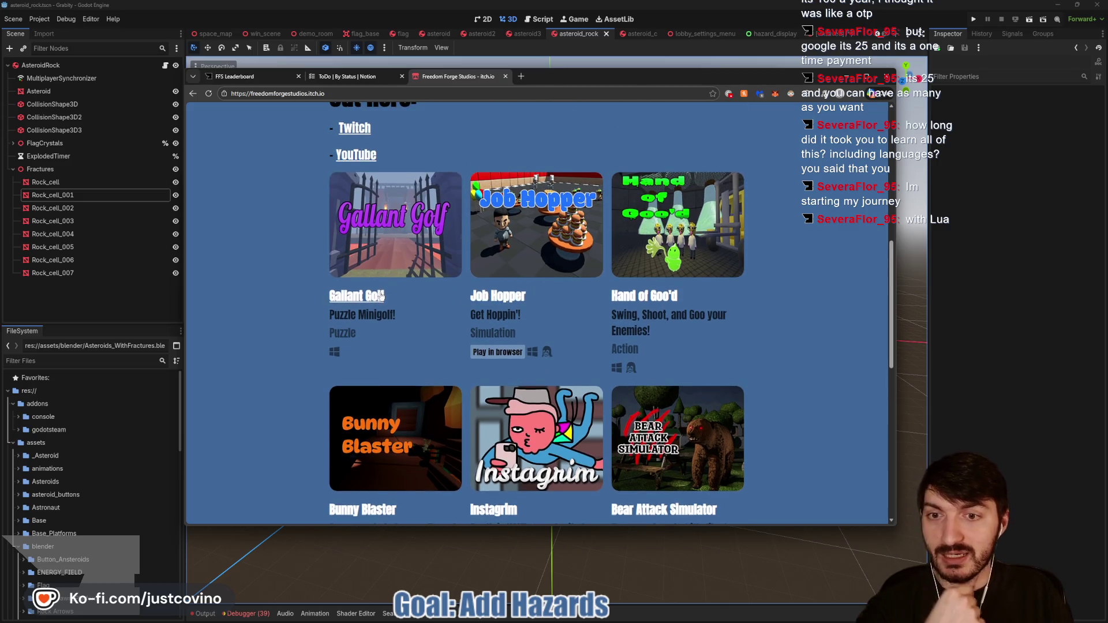
scroll(527, 253, down, 2)
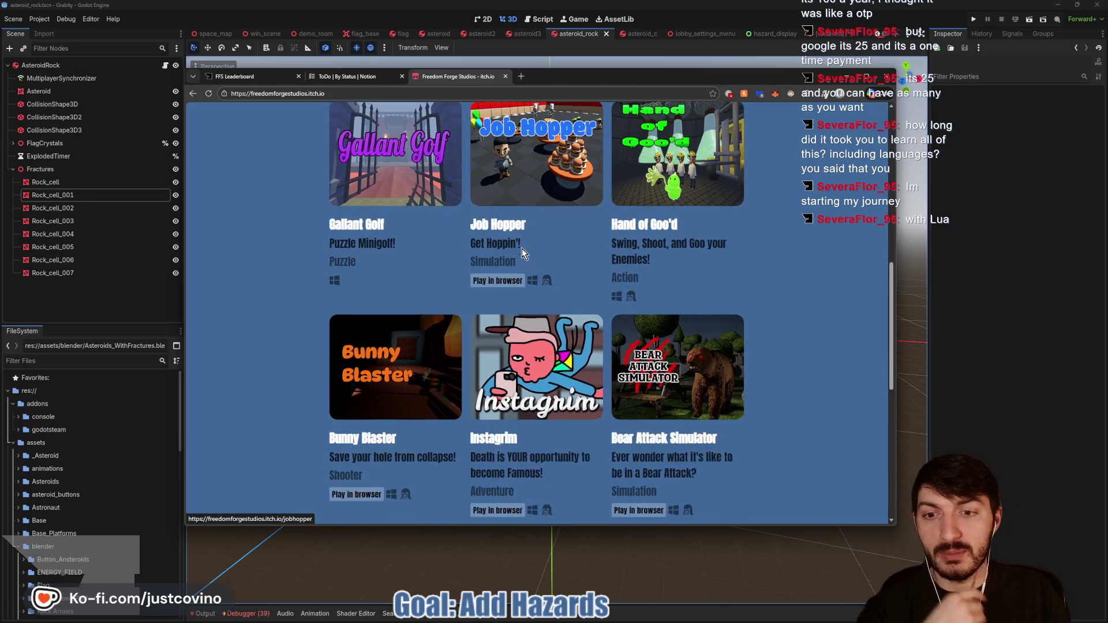
scroll(635, 380, down, 1)
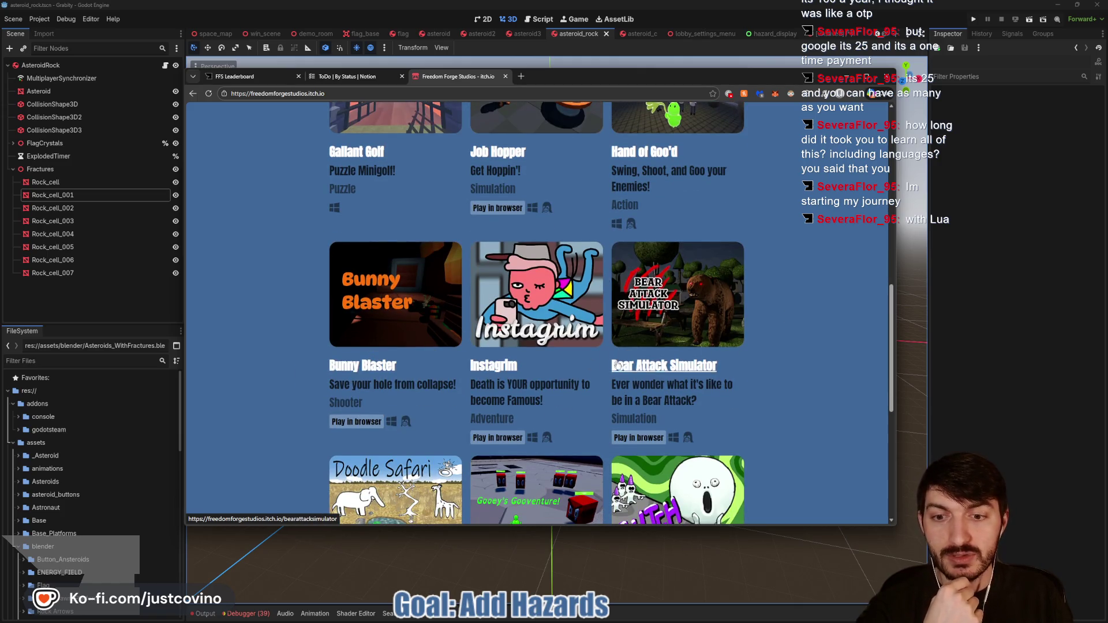
scroll(431, 388, down, 3)
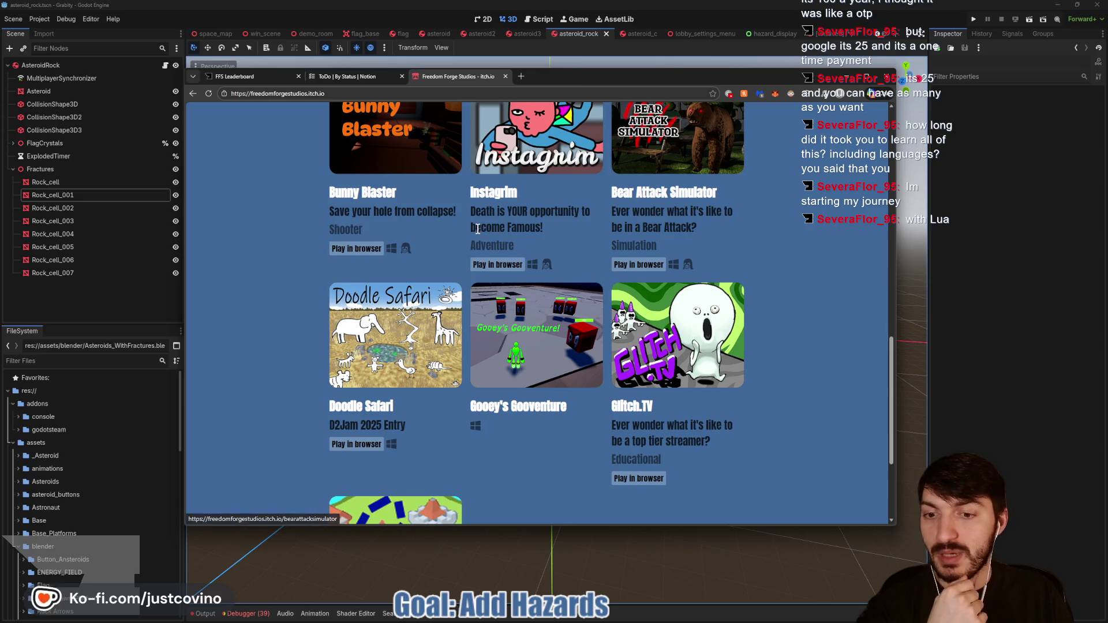
scroll(440, 398, down, 2)
scroll(590, 362, up, 10)
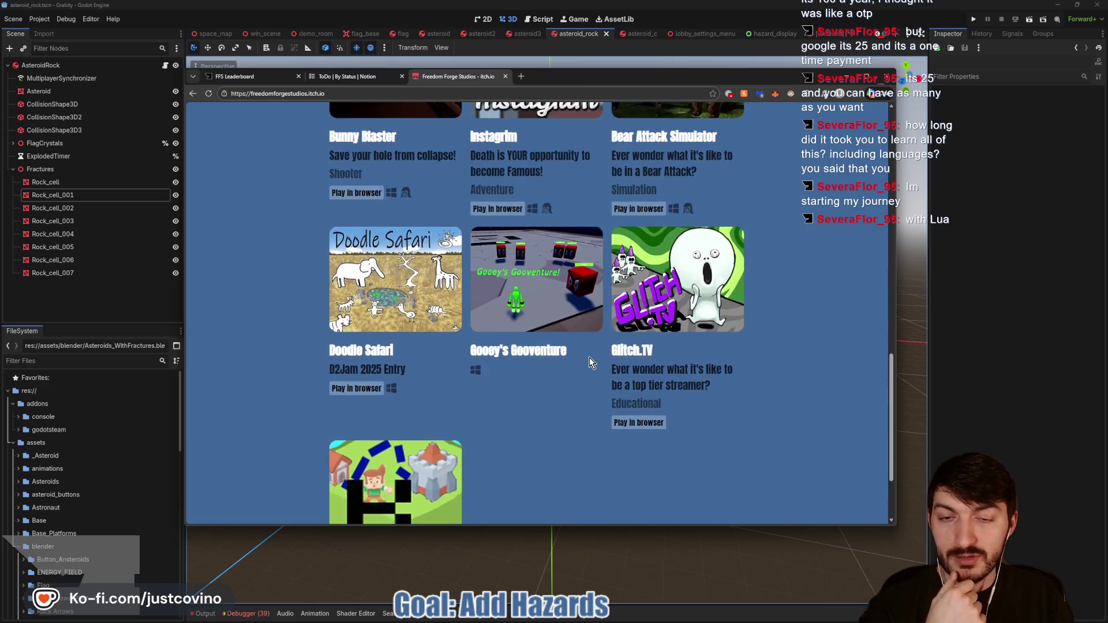
scroll(590, 362, up, 3)
scroll(590, 362, down, 5)
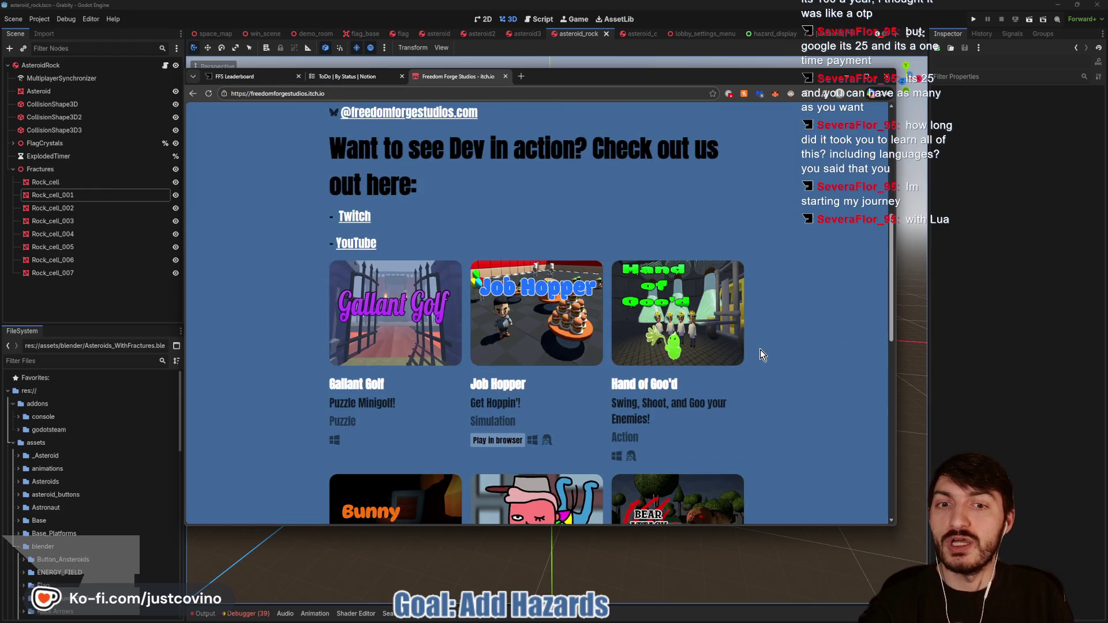
click(498, 384)
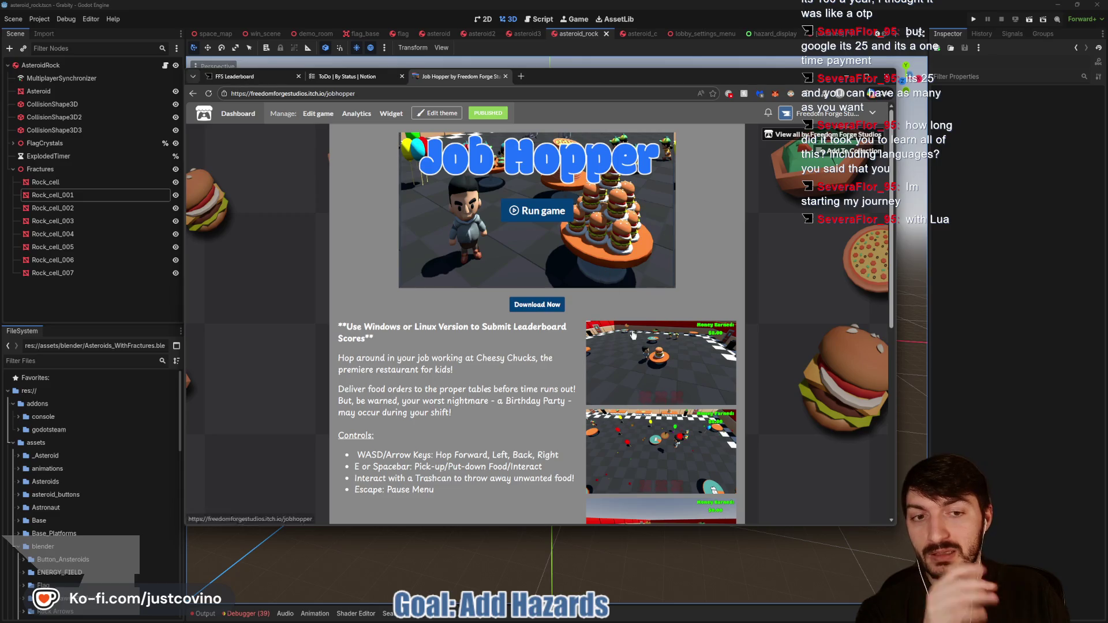
Step: View an enlarged Job Hopper screenshot, go back to the studio's games list, then return to Godot
scroll(633, 334, down, 2)
click(660, 348)
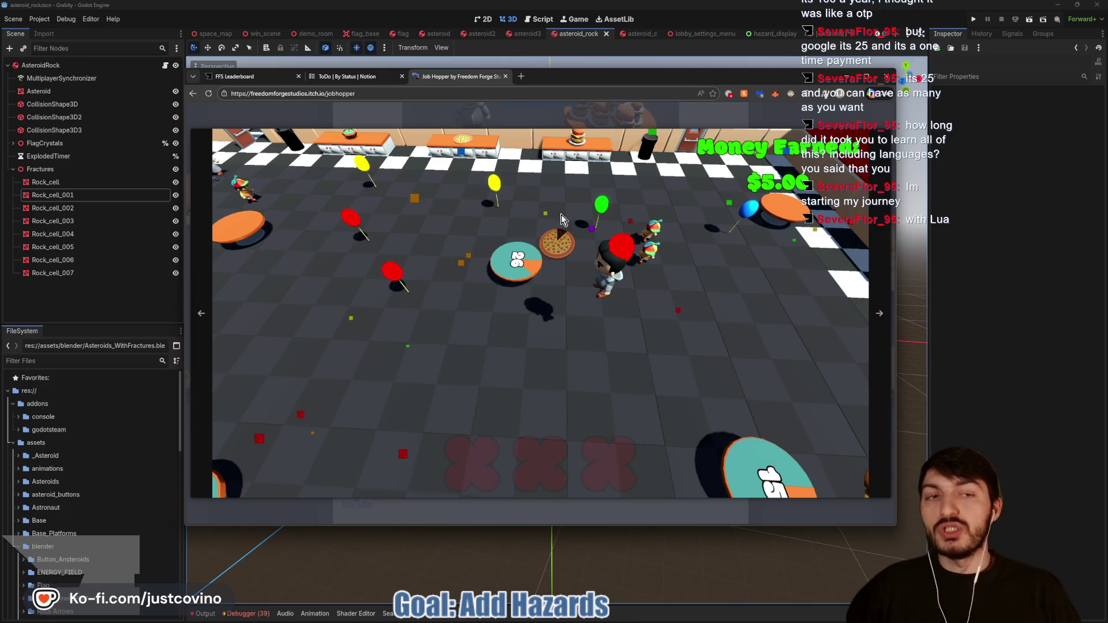
click(784, 121)
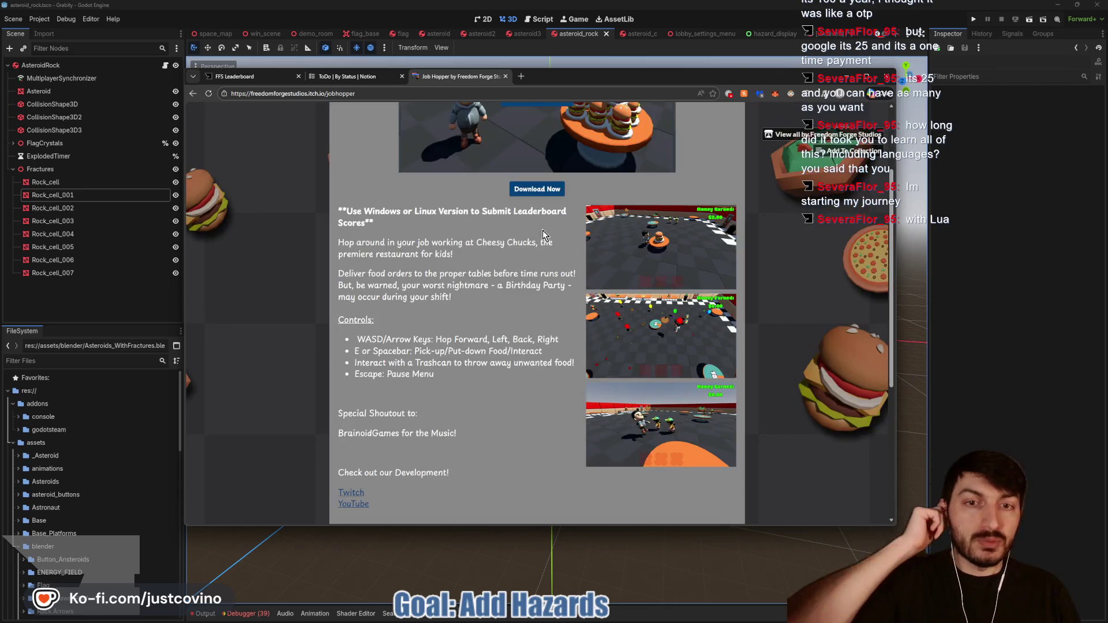
scroll(503, 306, down, 2)
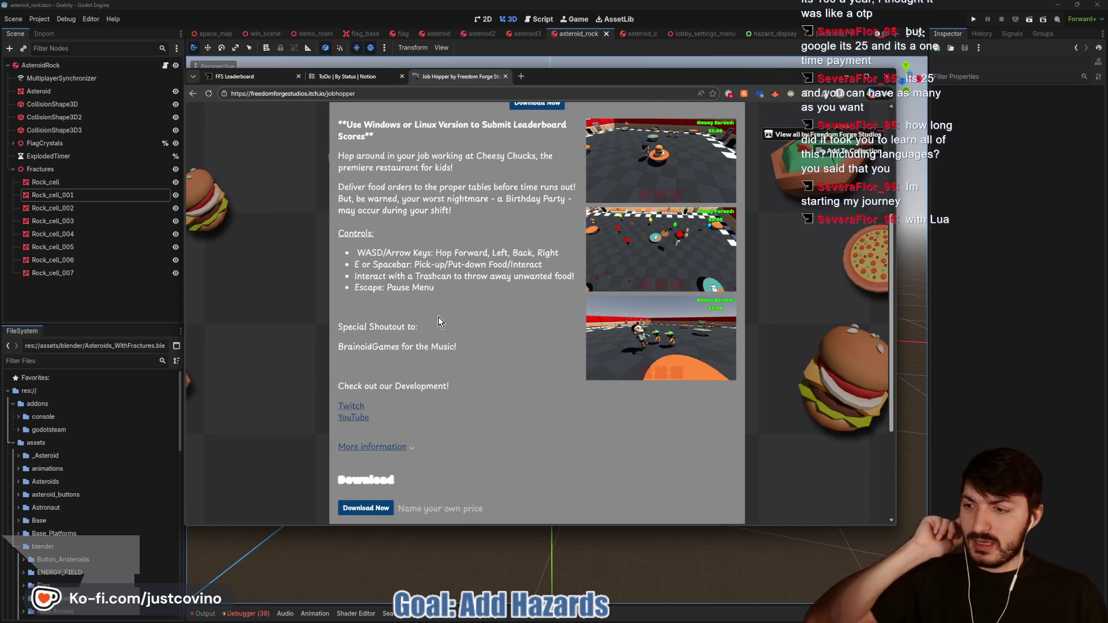
scroll(351, 249, up, 2)
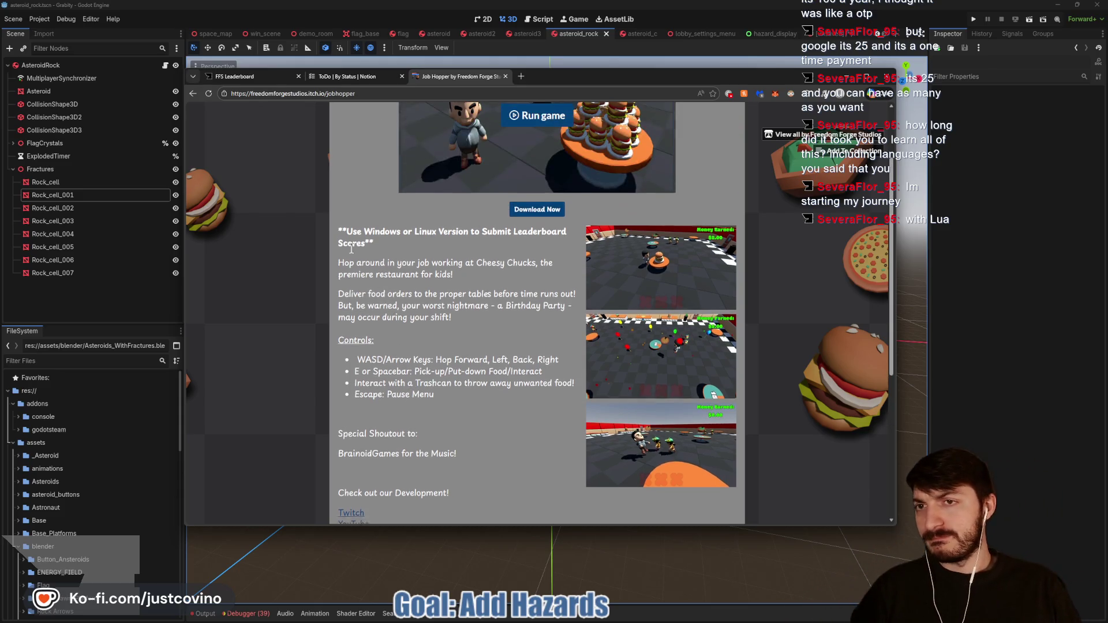
click(193, 93)
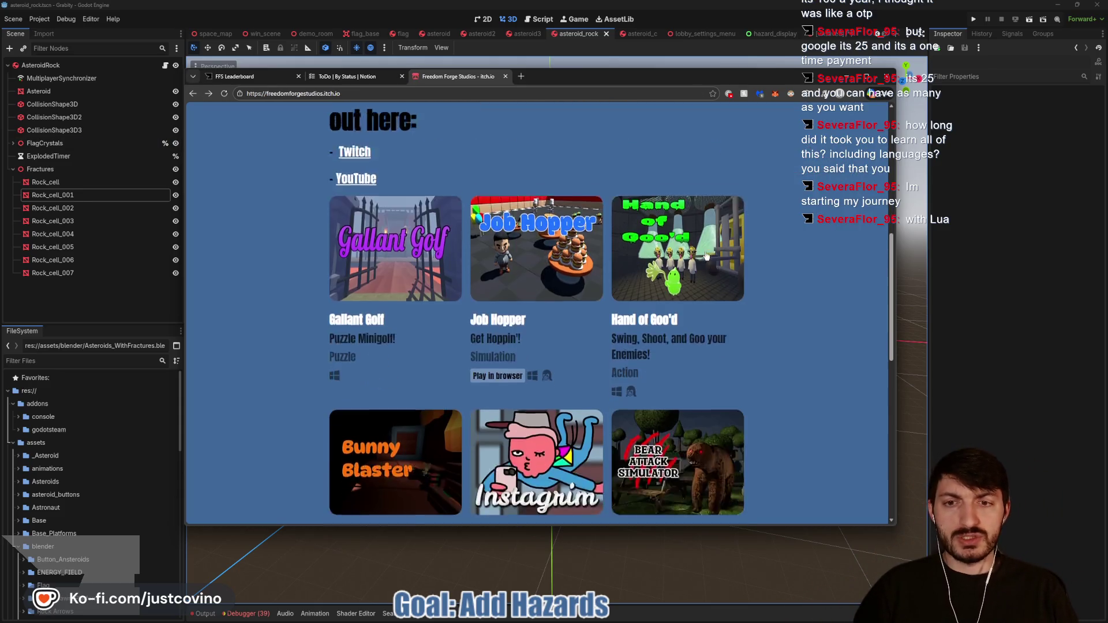
scroll(707, 256, down, 2)
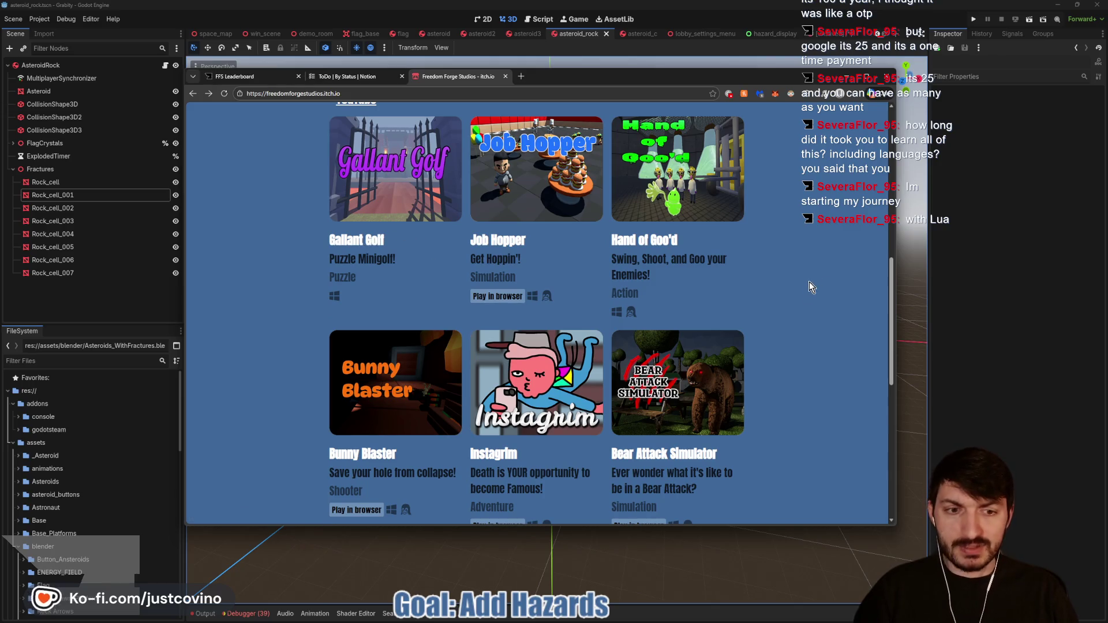
click(1060, 229)
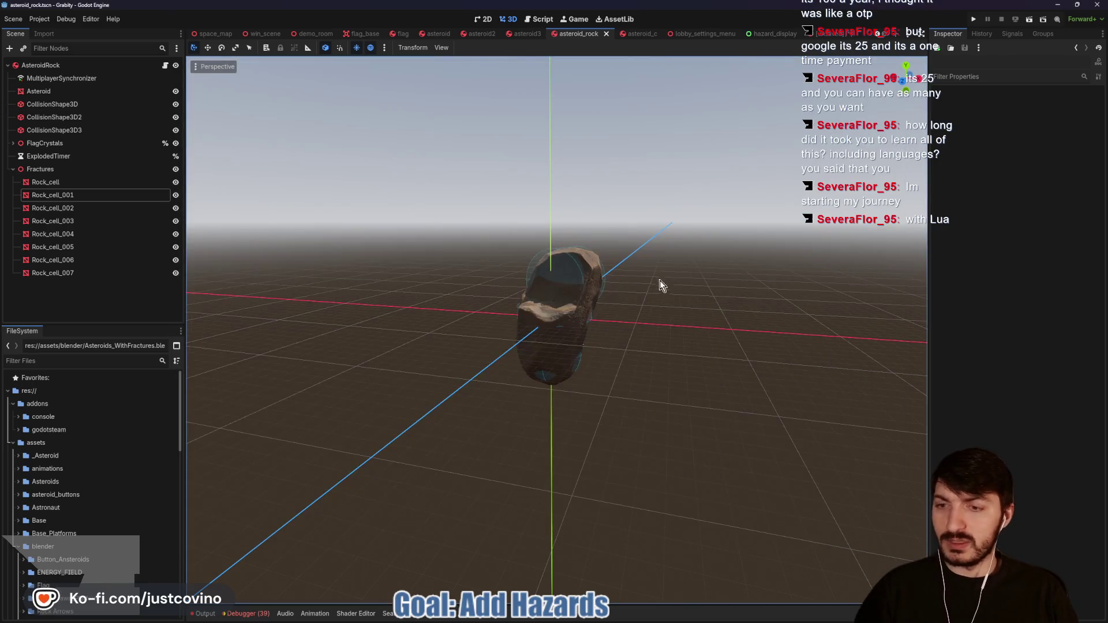
Step: Select Rock_cell, then the Fractures group, in the asteroid_rock Scene dock
click(81, 181)
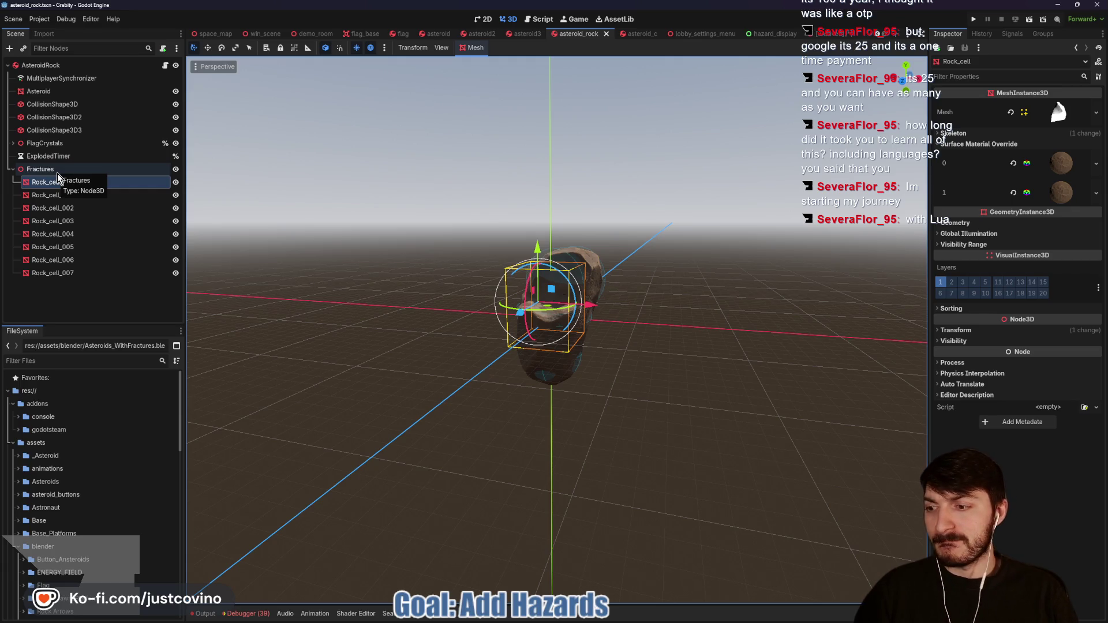
click(57, 173)
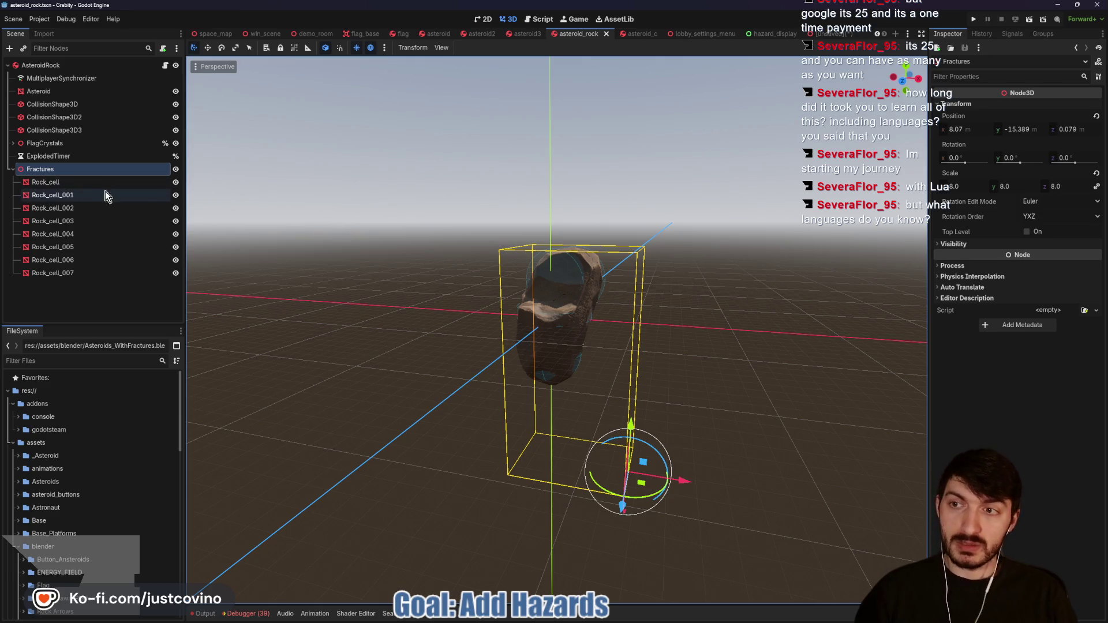
Step: Add a RigidBody3D under Fractures and reposition it so it holds Rock_cell
key(ctrl+a)
text(rigi)
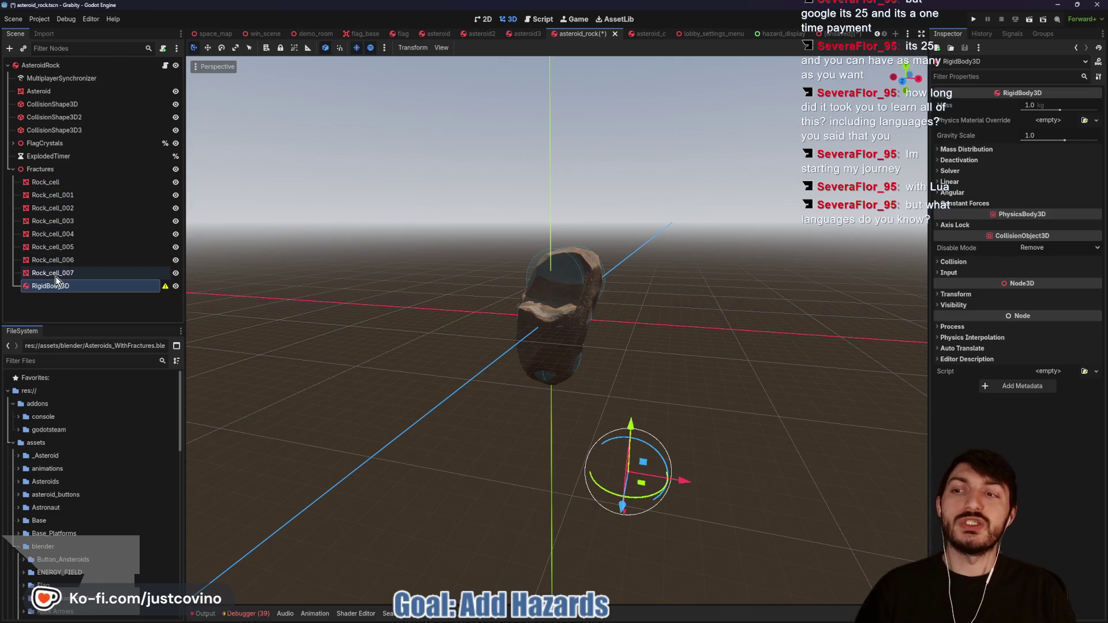
mouse_move(45, 290)
mouse_down()
mouse_move(56, 179)
mouse_move(44, 193)
mouse_move(54, 183)
mouse_up()
click(56, 183)
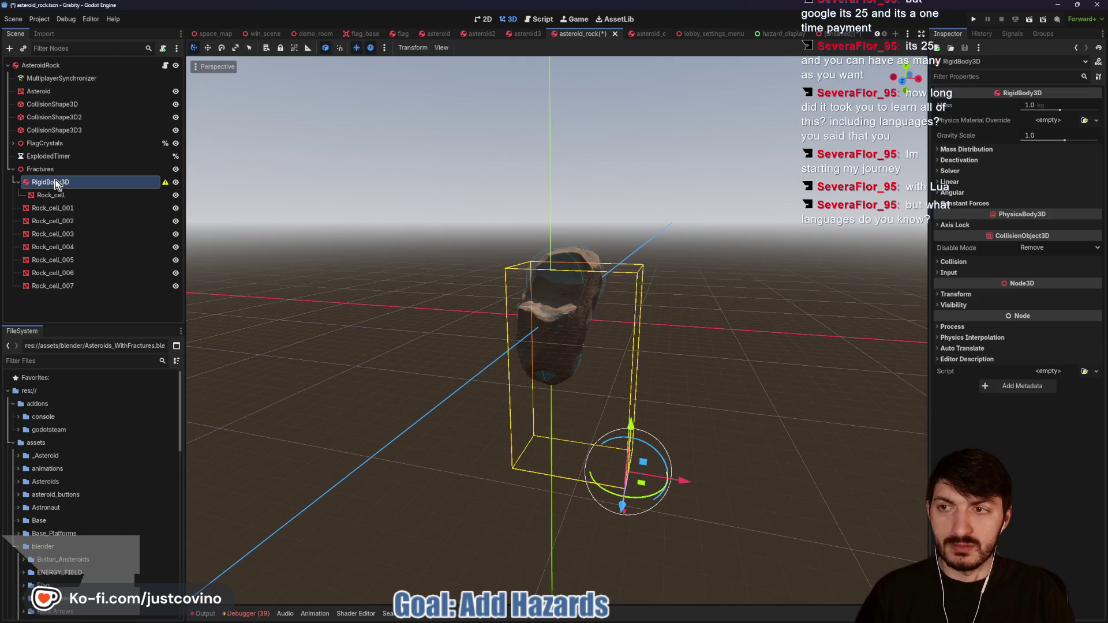
Step: Hide the other fracture pieces and frame the view on Rock_cell
click(176, 234)
click(175, 248)
click(176, 260)
click(58, 195)
key(f)
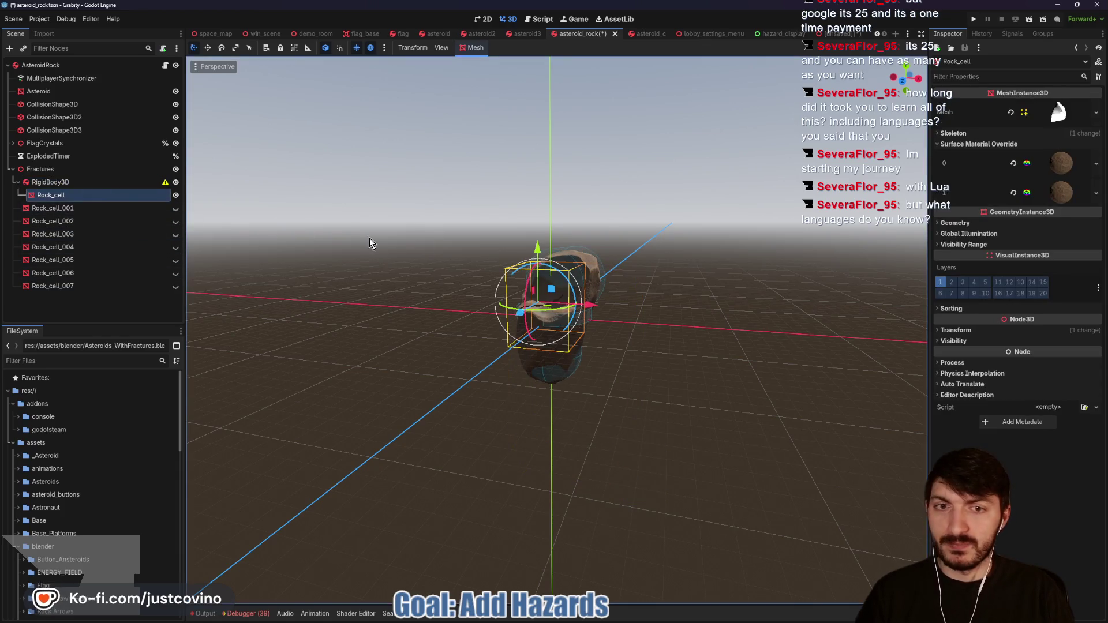
Step: Hide the Asteroid mesh and extra collision shapes, then select the RigidBody3D
click(176, 93)
click(176, 117)
click(176, 131)
scroll(352, 244, up, 3)
drag(352, 244, 421, 249)
scroll(335, 224, up, 2)
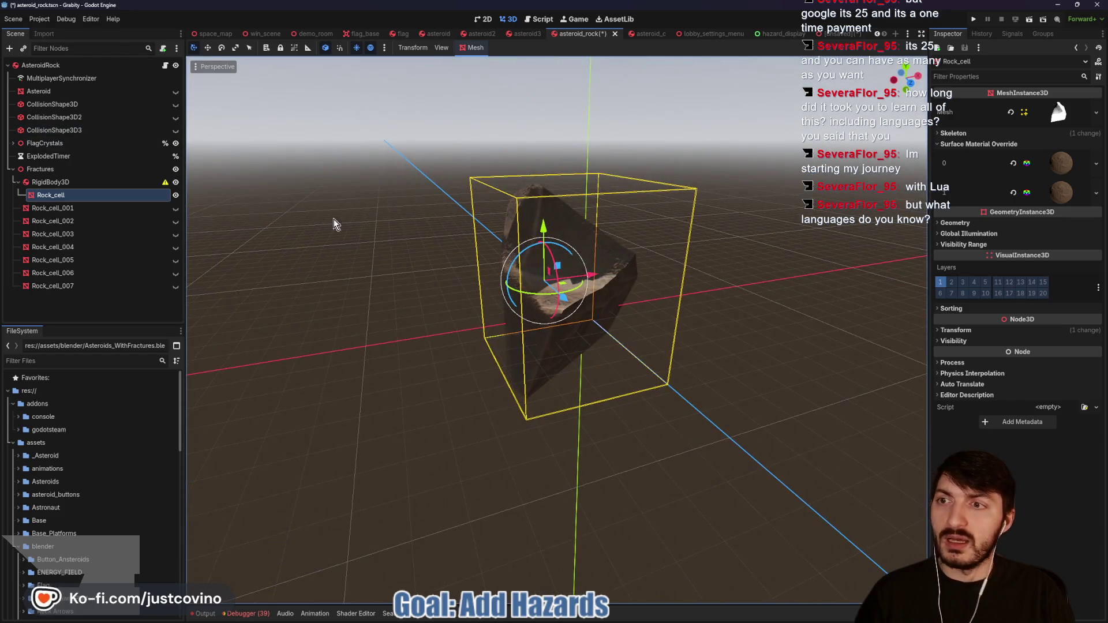
mouse_move(334, 219)
mouse_down()
mouse_move(292, 231)
mouse_move(314, 237)
mouse_up()
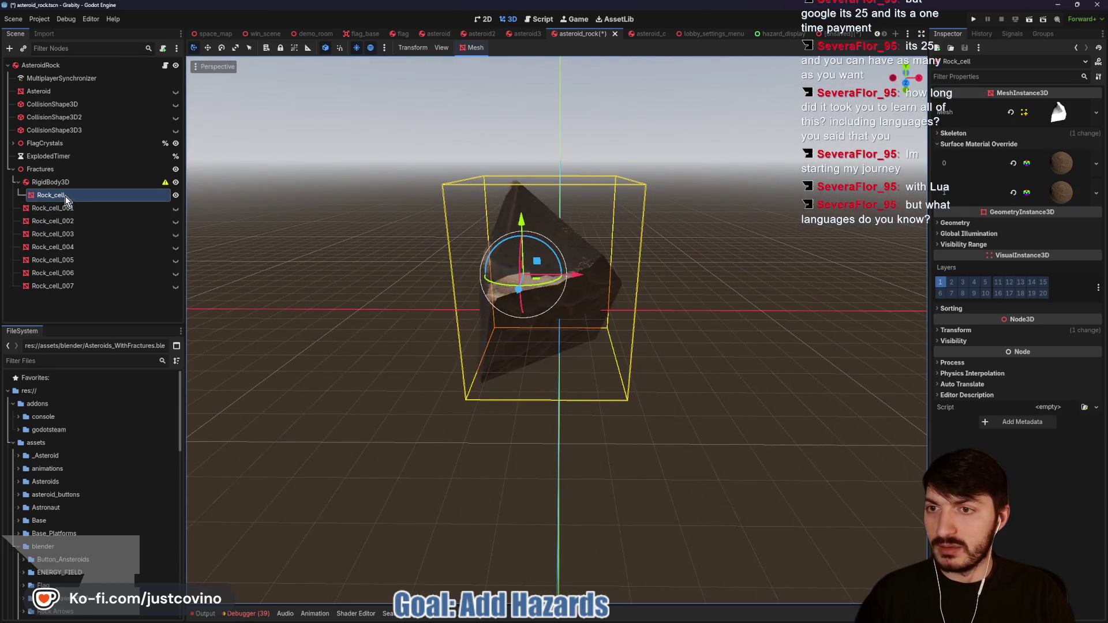
click(53, 182)
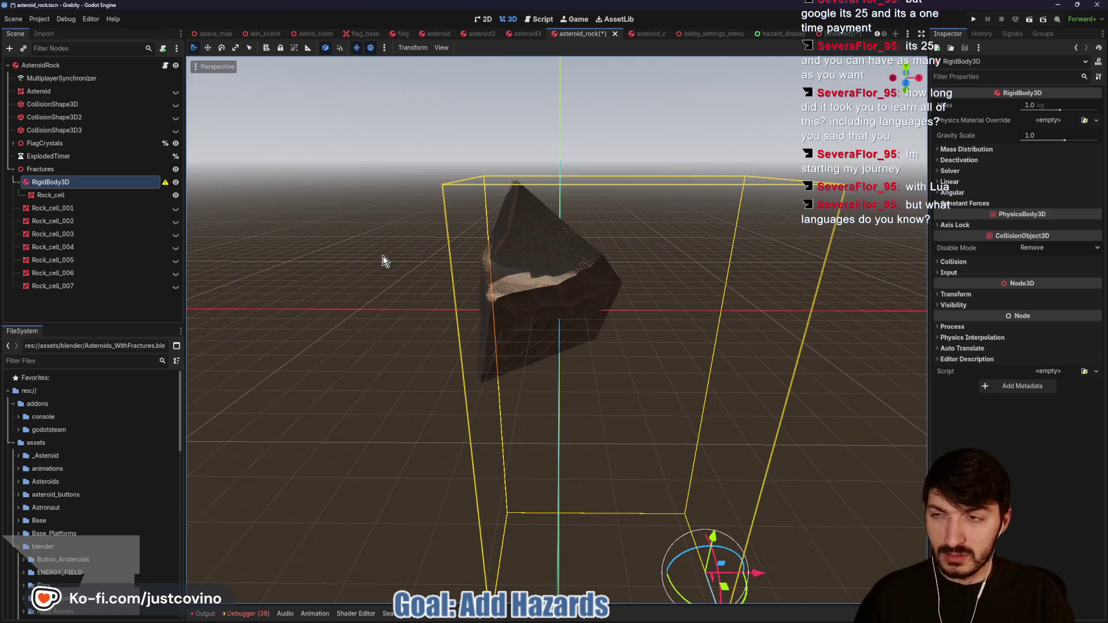
key(ctrl+a)
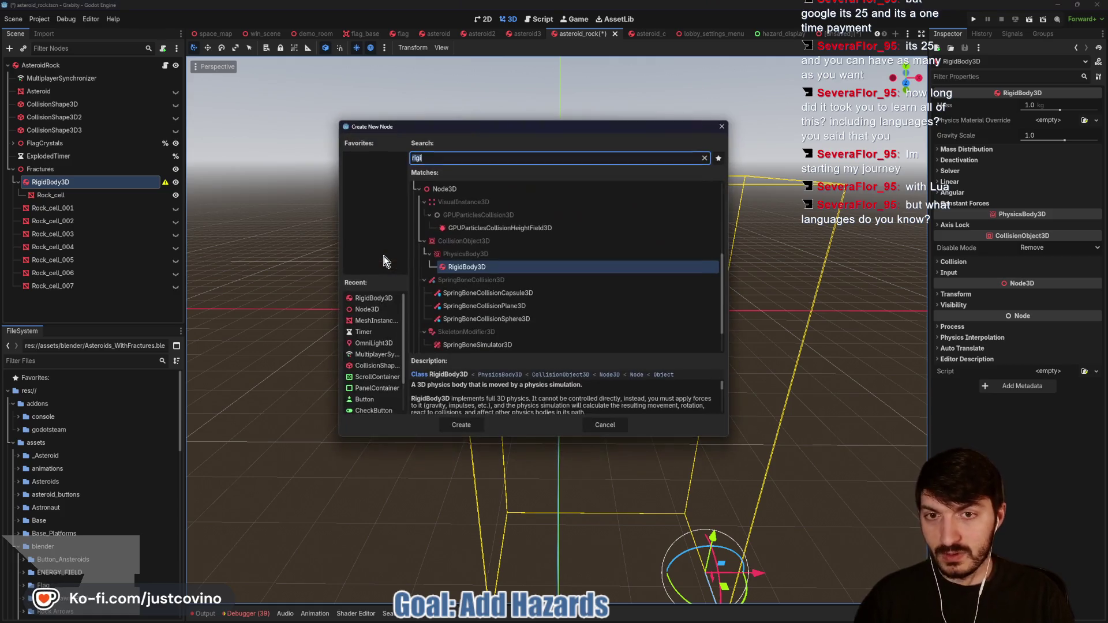
Step: Give the RigidBody3D a CollisionShape3D with a SphereShape3D, centred on the rock with radius about 0.39
text(collisionshape)
key(Return)
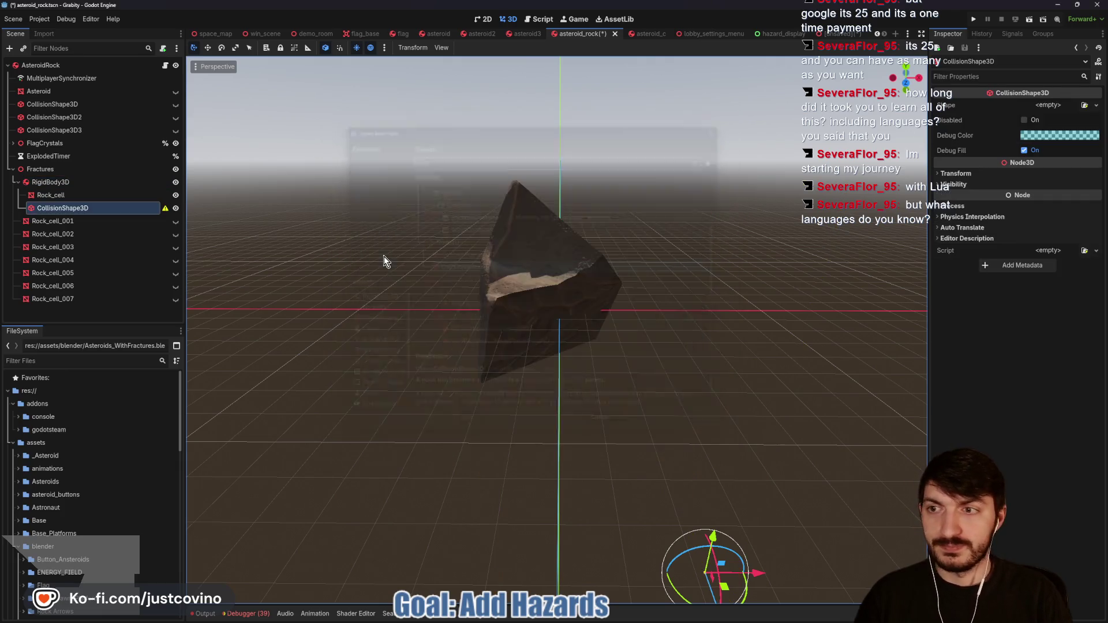
click(1048, 104)
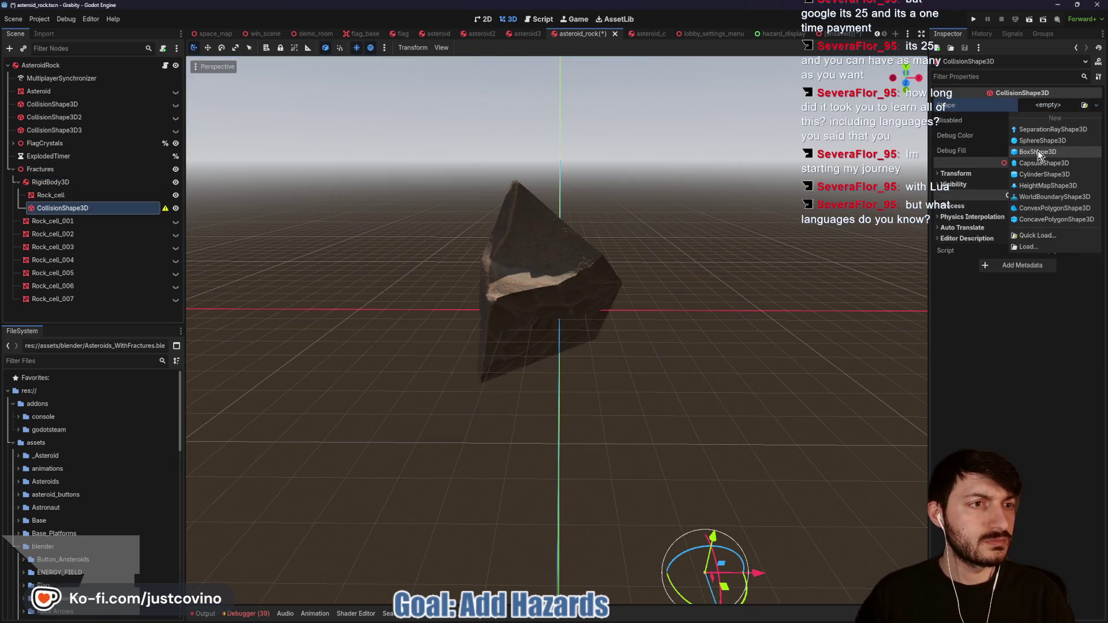
click(1007, 158)
drag(723, 571, 528, 291)
mouse_move(667, 195)
mouse_down()
mouse_move(611, 264)
mouse_move(519, 277)
mouse_up()
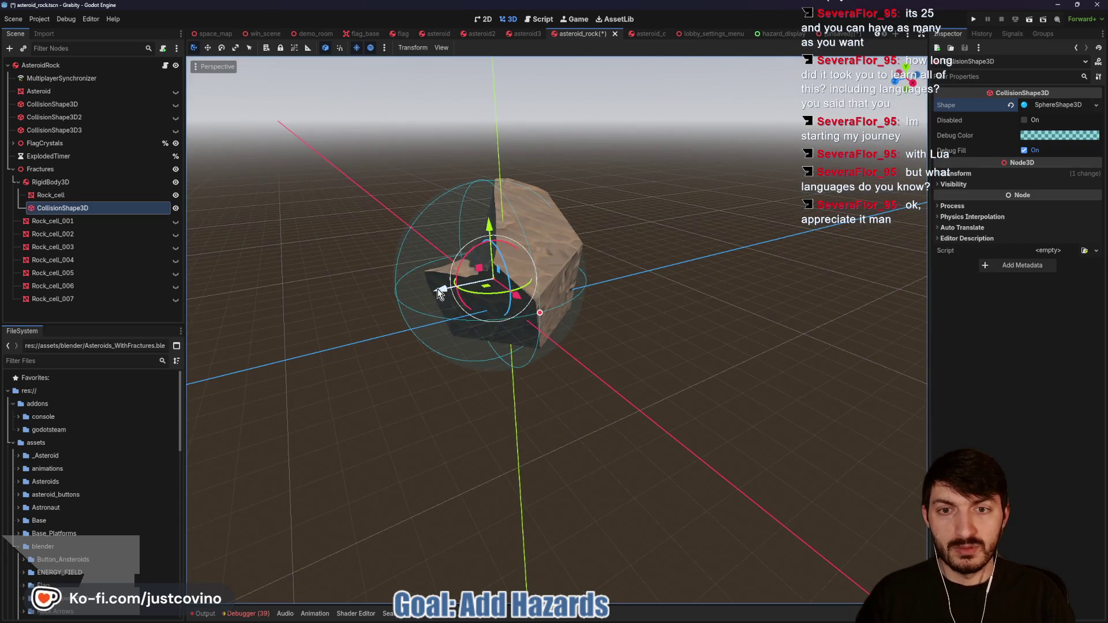
drag(439, 294, 455, 292)
drag(556, 311, 546, 300)
drag(642, 283, 710, 284)
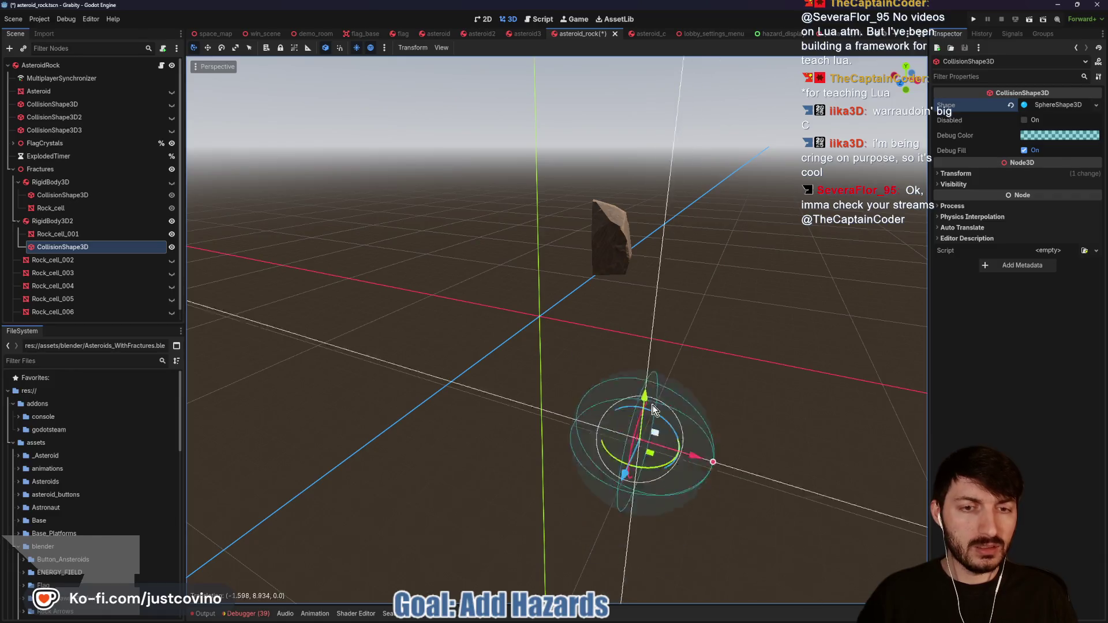
Step: Fit RigidBody3D2's collision sphere onto Rock_cell_001 at radius about 0.14, order it above the mesh, and save
drag(658, 450, 623, 226)
drag(696, 255, 633, 255)
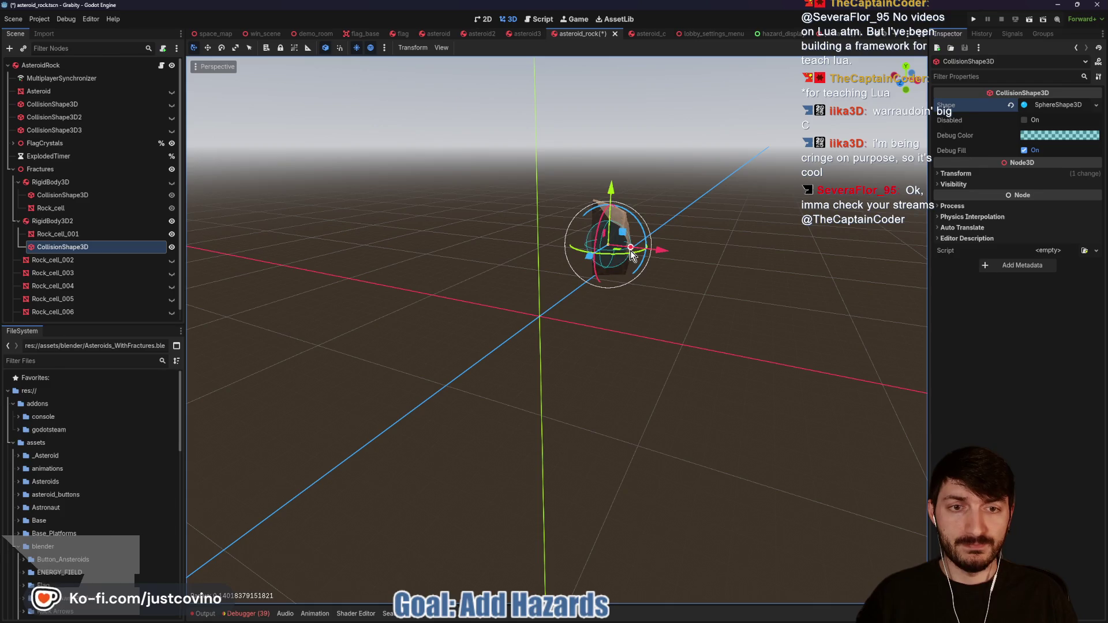
drag(729, 261, 637, 282)
mouse_move(468, 271)
mouse_down()
mouse_move(504, 267)
mouse_move(564, 346)
mouse_move(646, 272)
mouse_move(701, 297)
mouse_move(686, 296)
mouse_up()
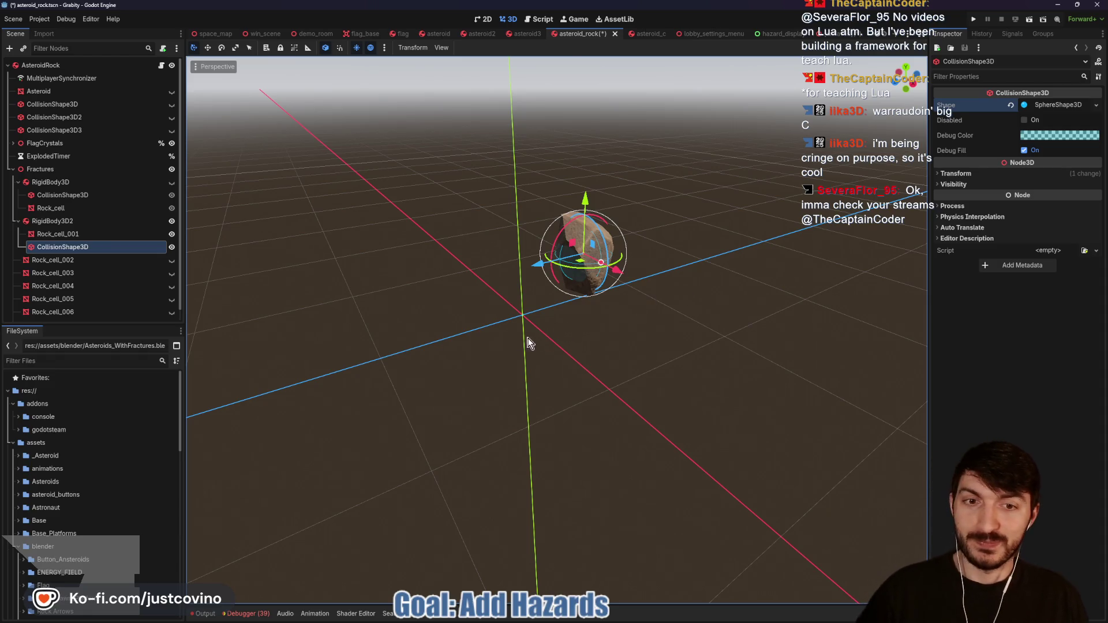
key(ctrl+s)
drag(89, 246, 50, 227)
key(ctrl+s)
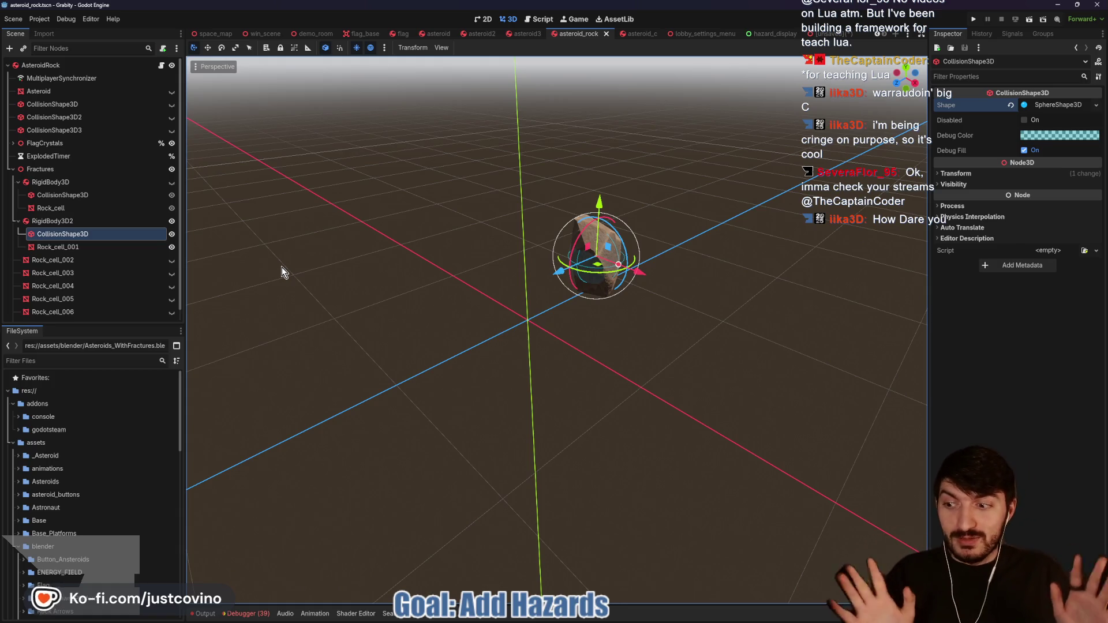
Step: Set RigidBody3D2's linear damping to 0.25
click(84, 261)
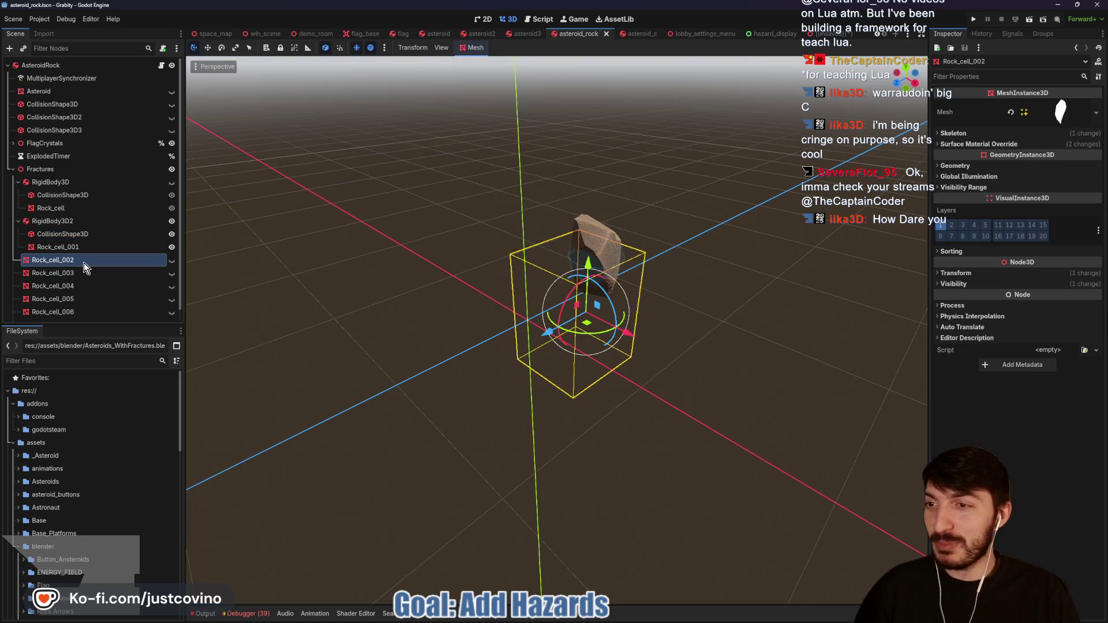
click(58, 221)
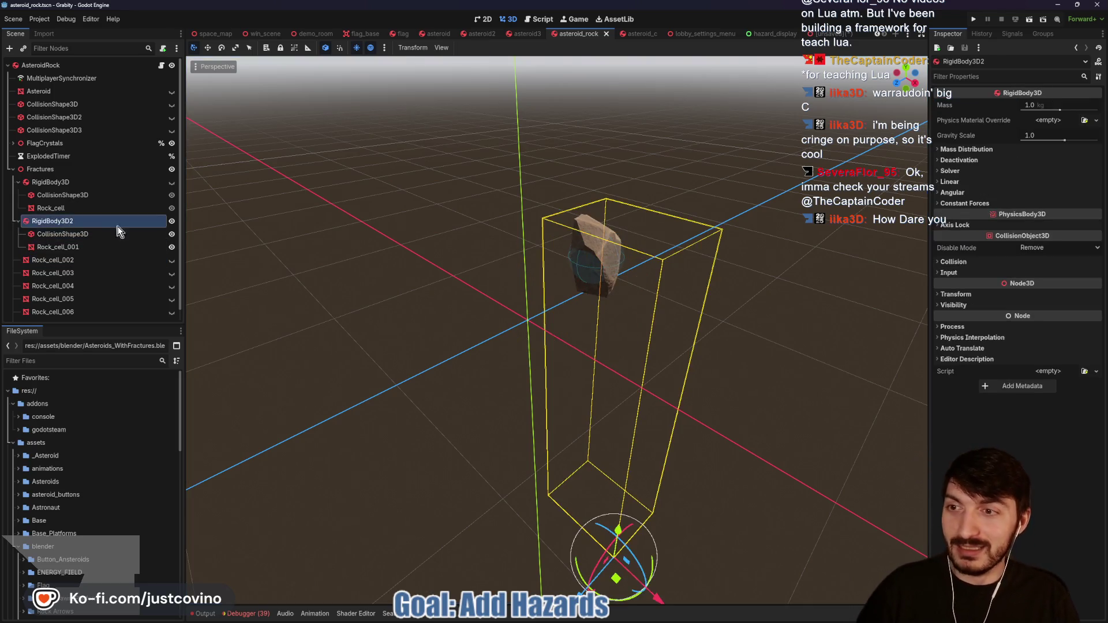
click(963, 182)
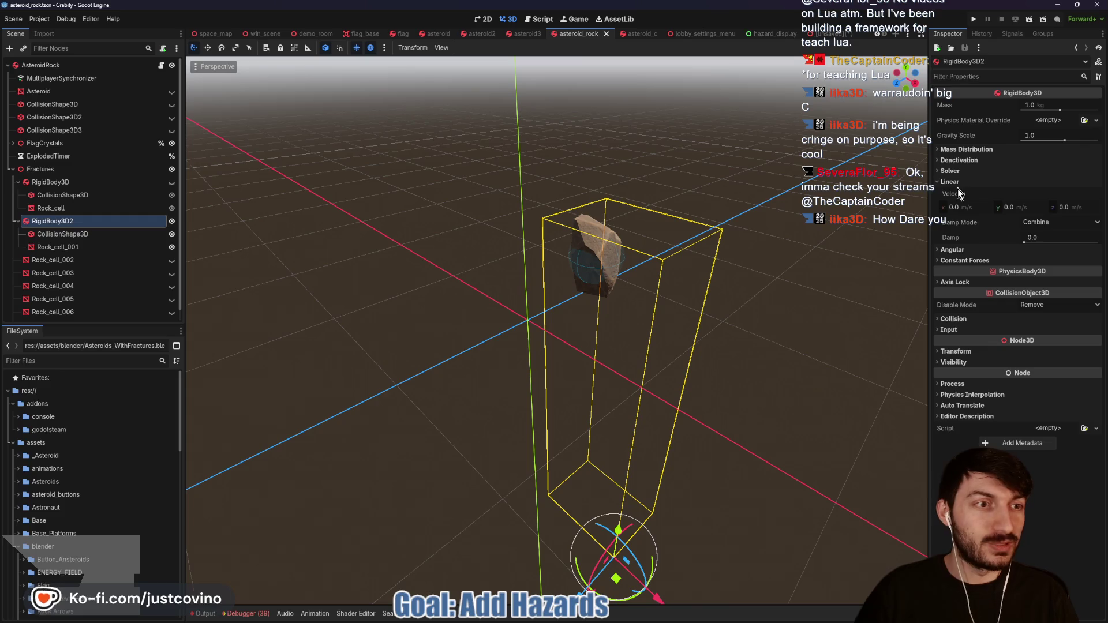
click(1045, 235)
text(0.25)
key(Return)
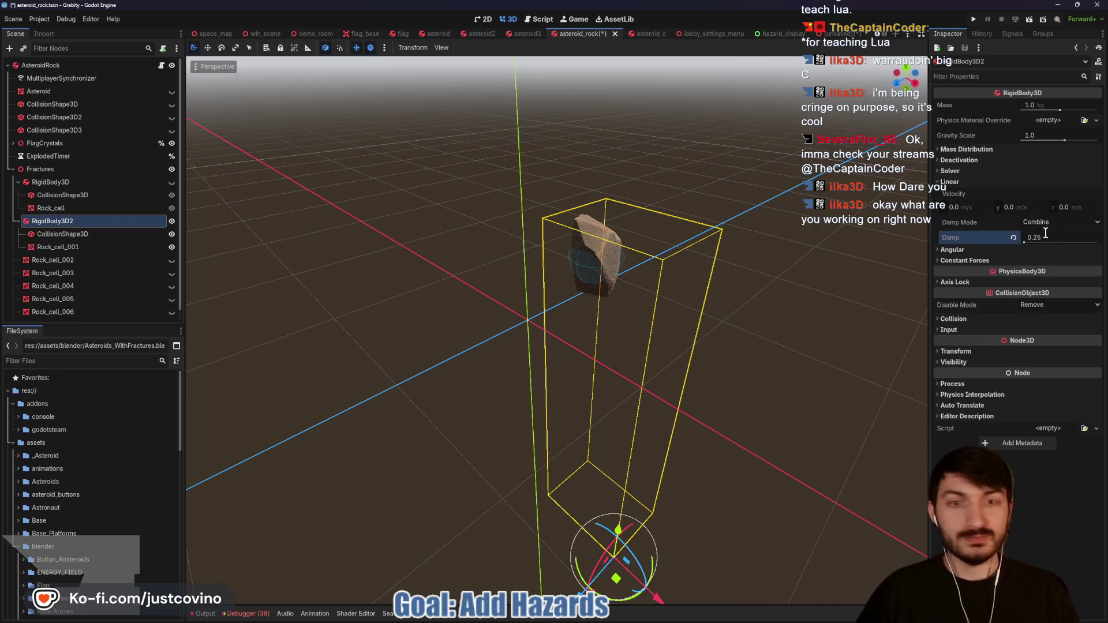
Step: Save the asteroid_rock scene
key(ctrl+s)
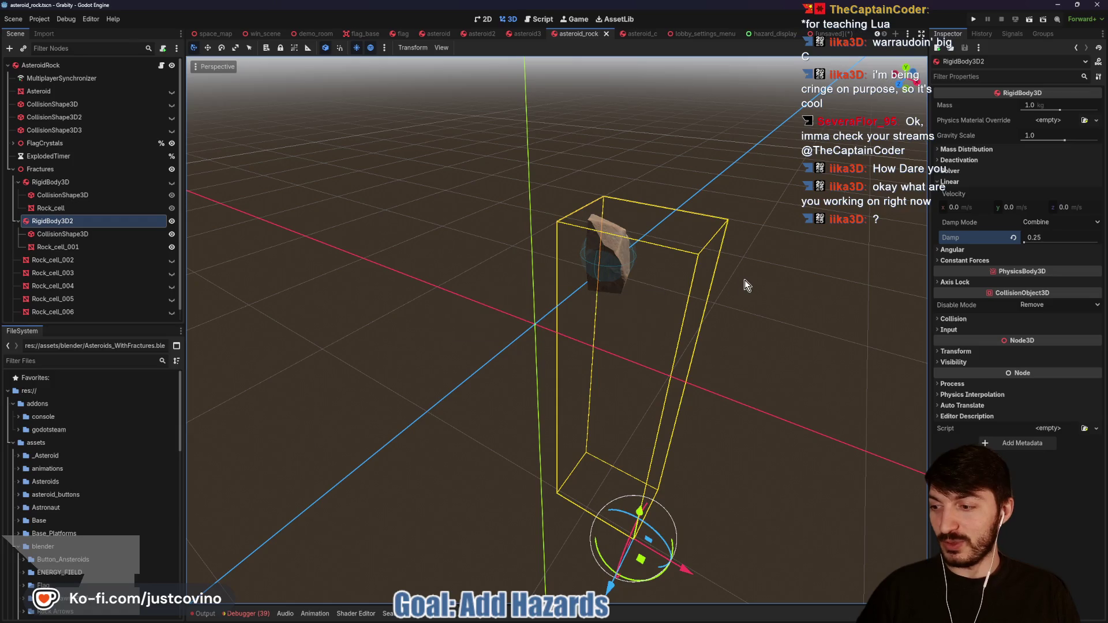
scroll(676, 289, up, 3)
scroll(600, 288, down, 2)
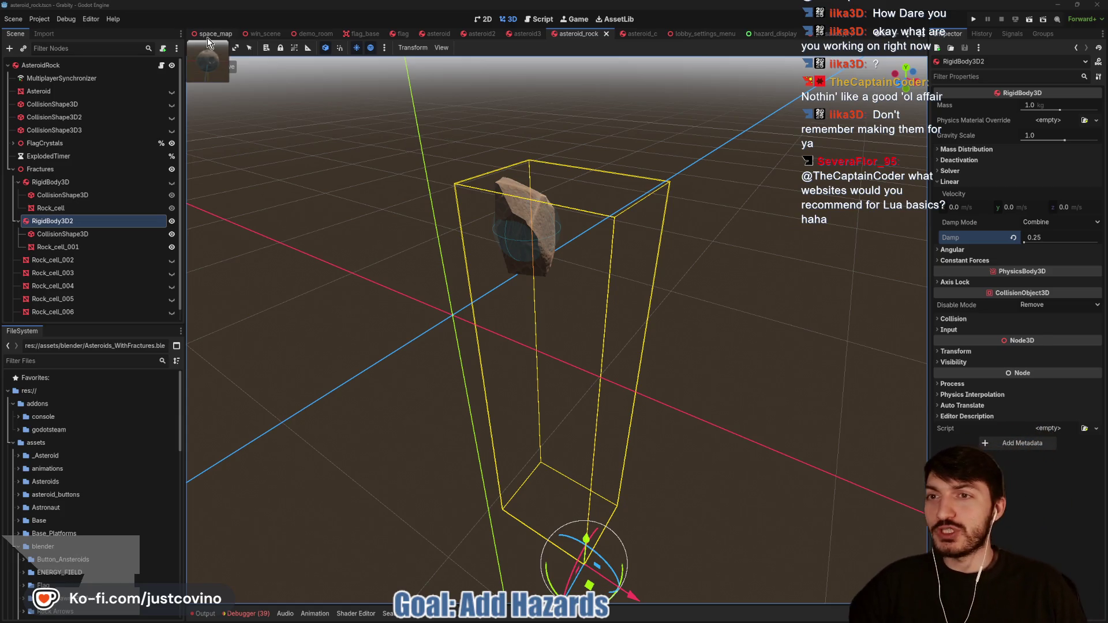
Step: Look through the space_map, unsaved Asteroids_WithFractures, asteroid2 and asteroid scenes, finishing on asteroid2
scroll(265, 38, up, 1)
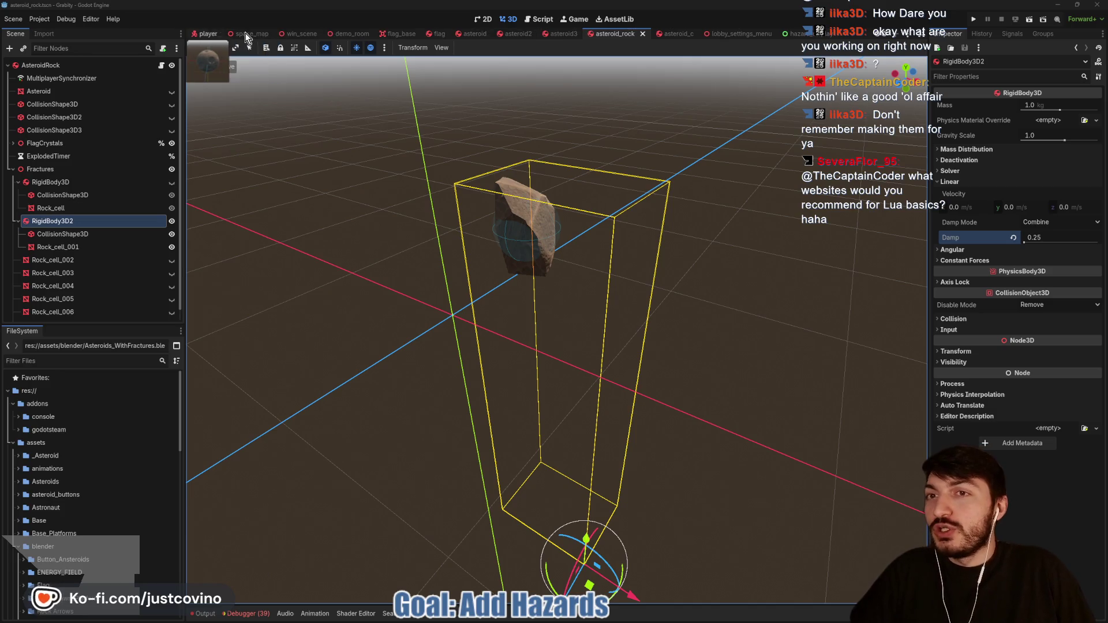
click(265, 38)
scroll(300, 39, up, 1)
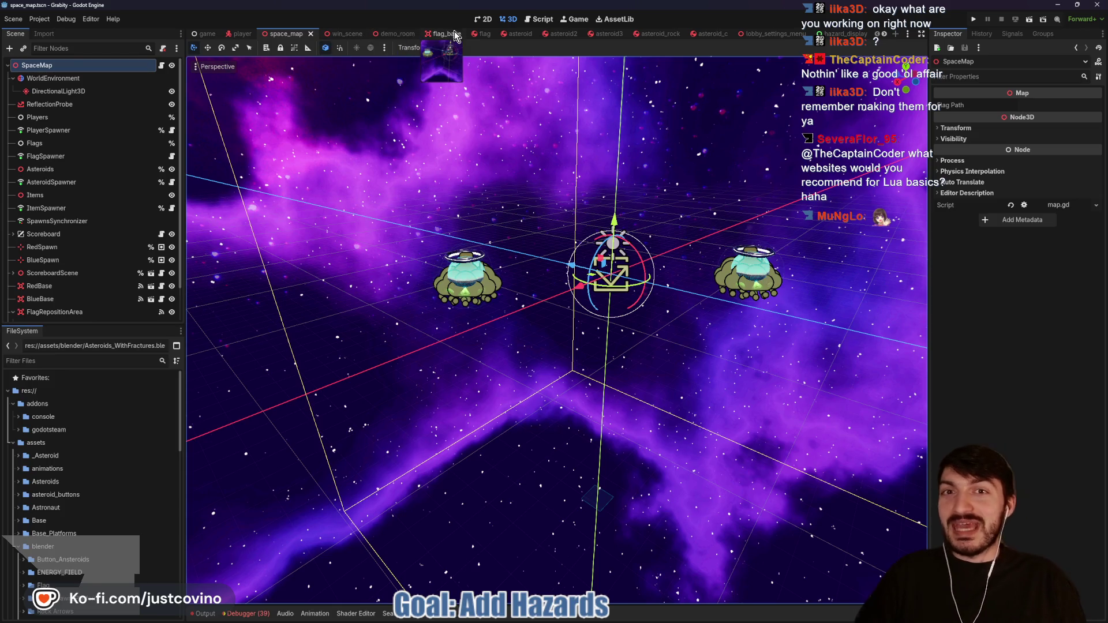
scroll(485, 36, down, 2)
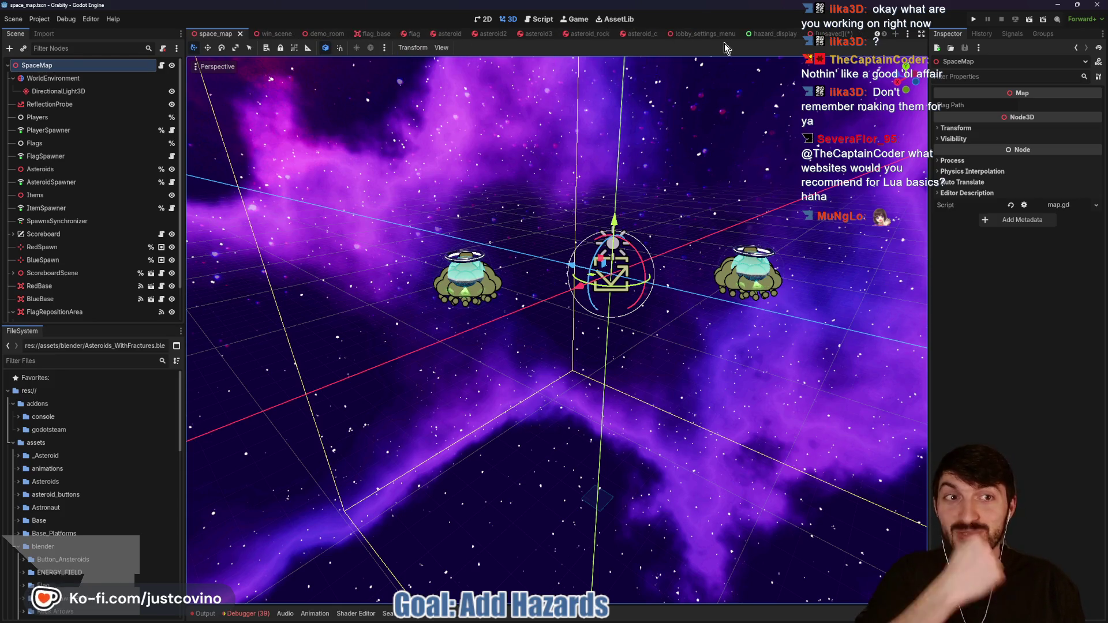
click(824, 34)
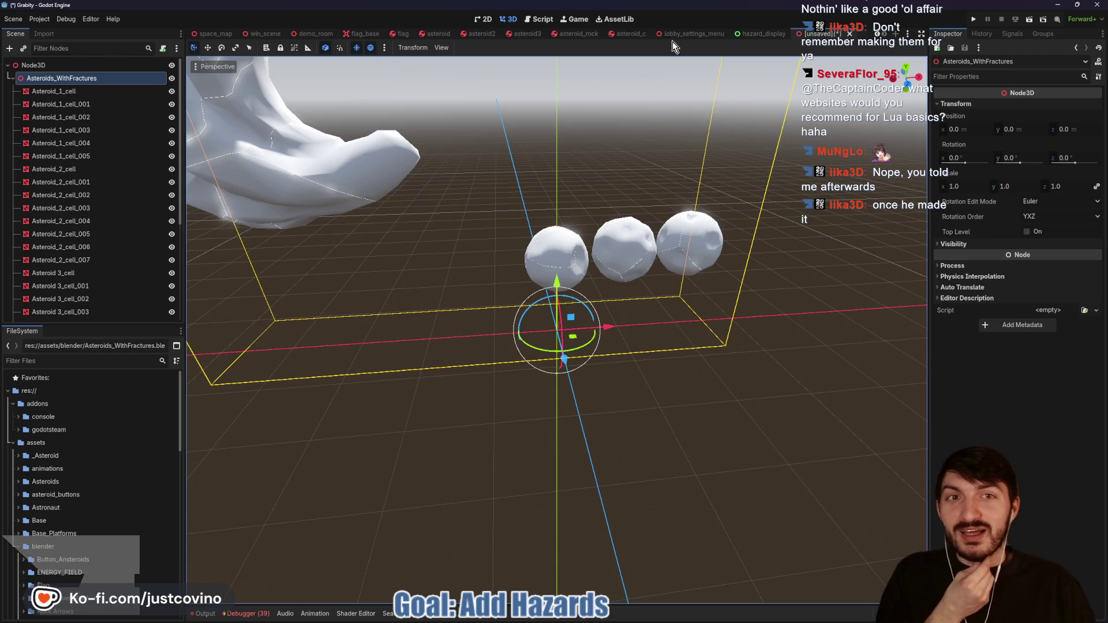
scroll(632, 35, up, 2)
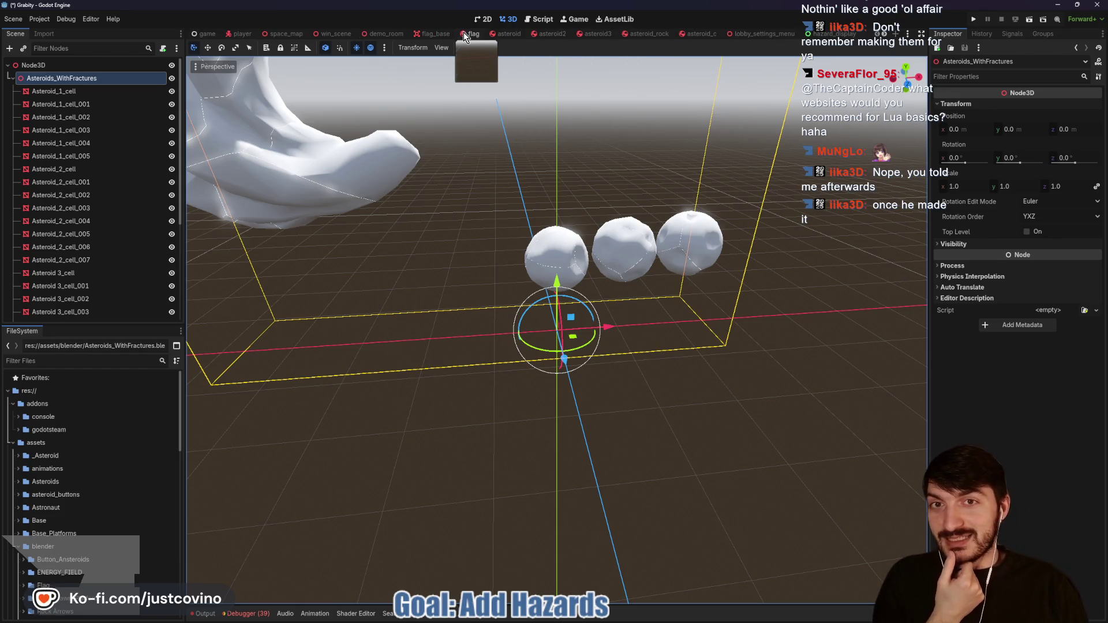
click(556, 37)
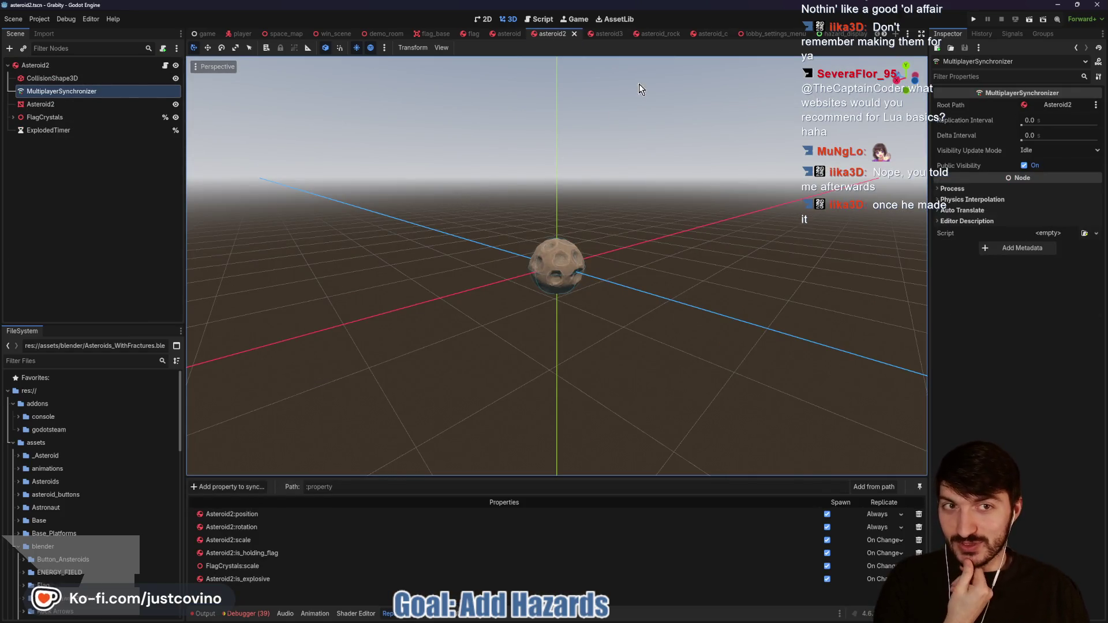
click(511, 34)
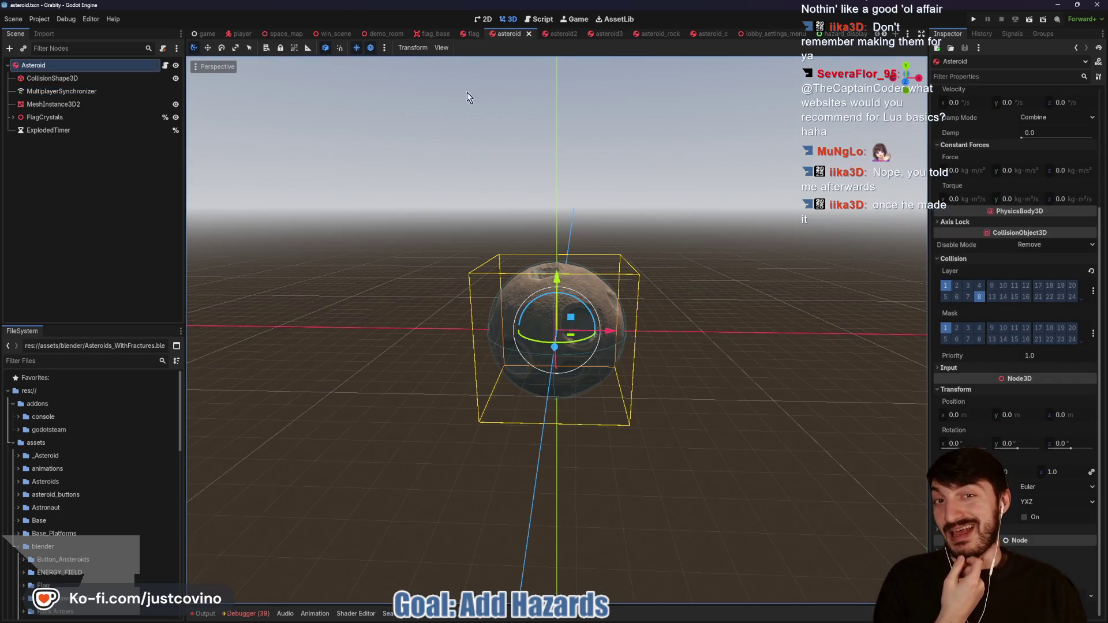
click(607, 35)
Step: In asteroid_rock, make RigidBody3D2's collider a CapsuleShape3D with radius and height shrunk to fit the rock
click(655, 35)
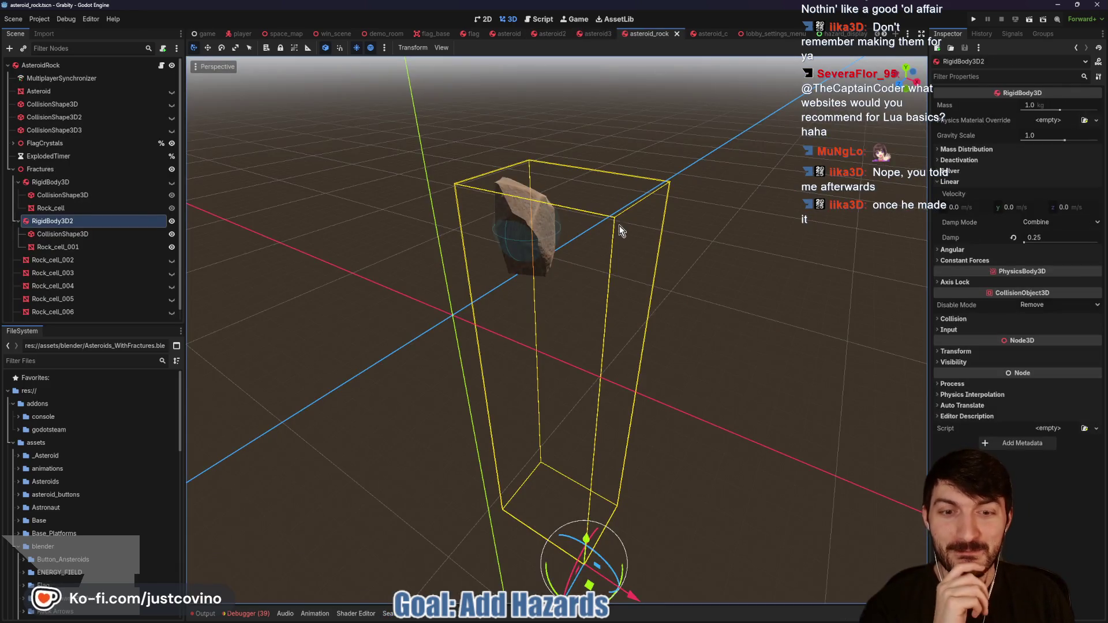
drag(613, 227, 650, 225)
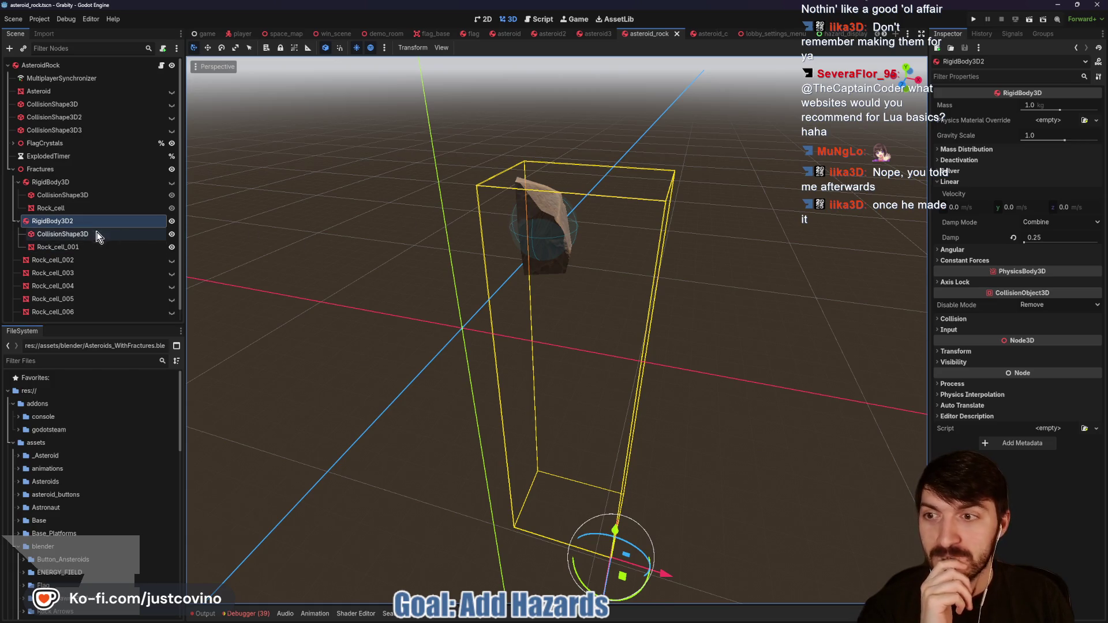
click(63, 234)
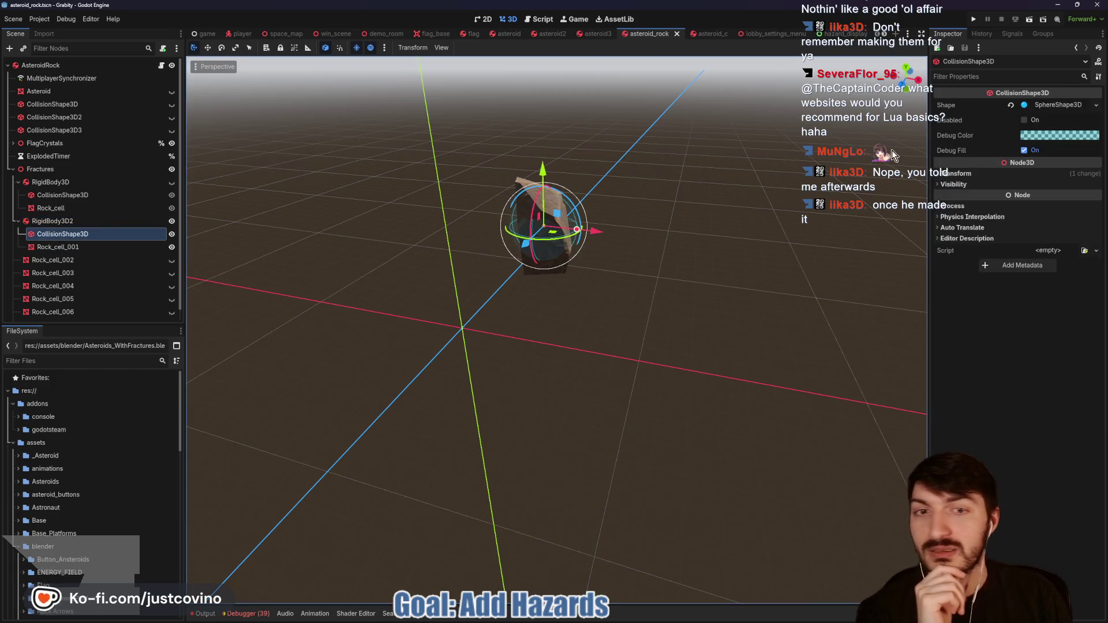
click(1096, 105)
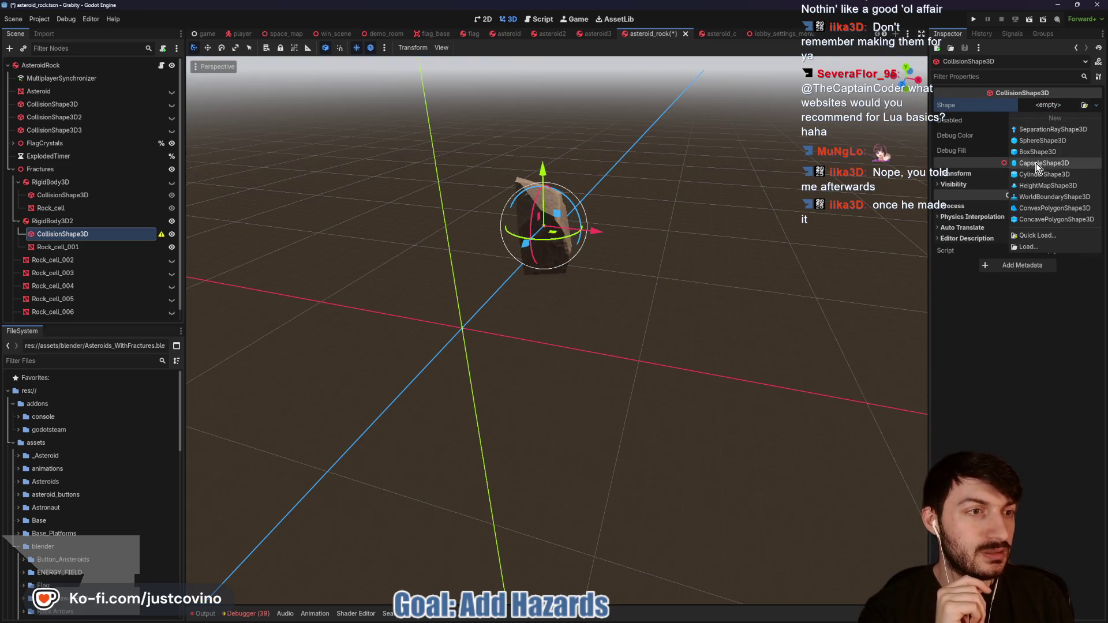
click(1050, 163)
mouse_move(644, 242)
mouse_down()
mouse_move(618, 238)
mouse_move(544, 381)
mouse_move(546, 278)
mouse_up()
scroll(629, 189, down, 5)
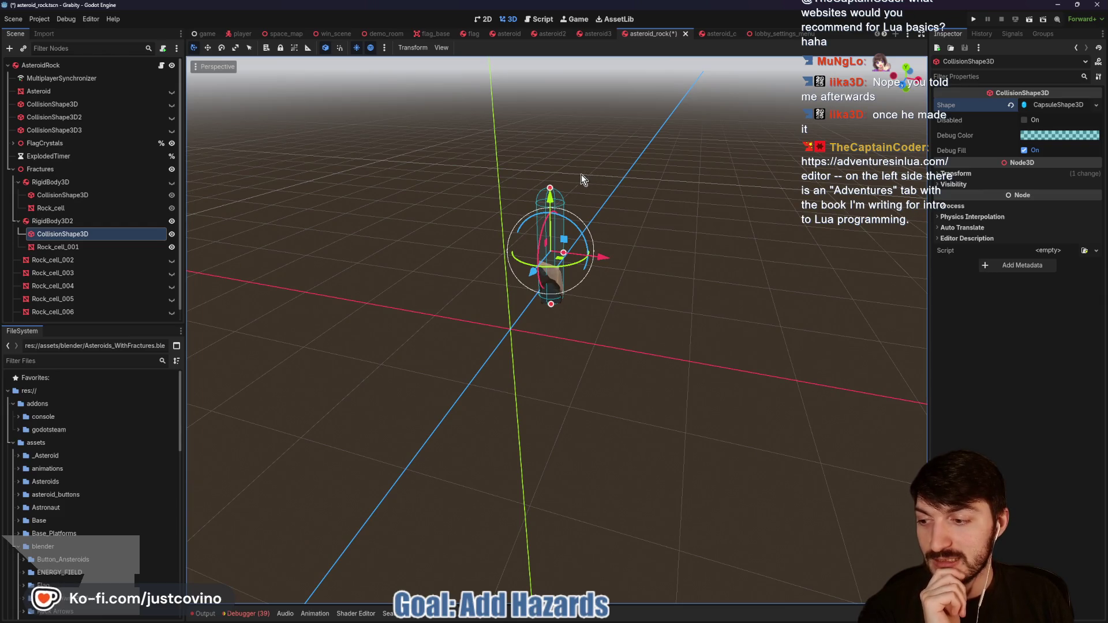
drag(550, 191, 553, 262)
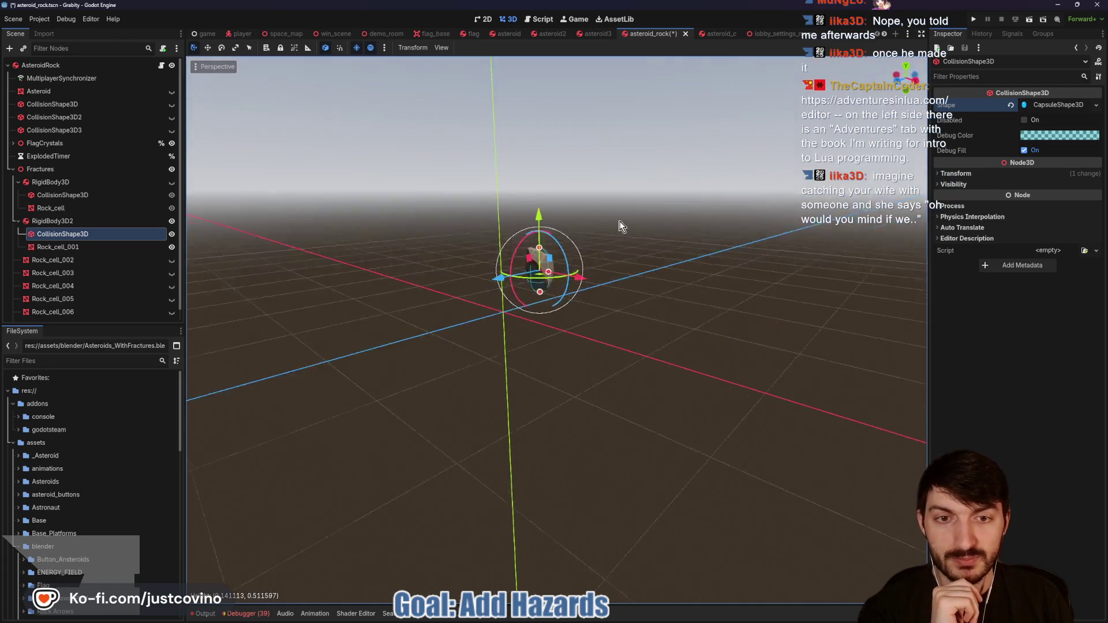
scroll(606, 283, up, 3)
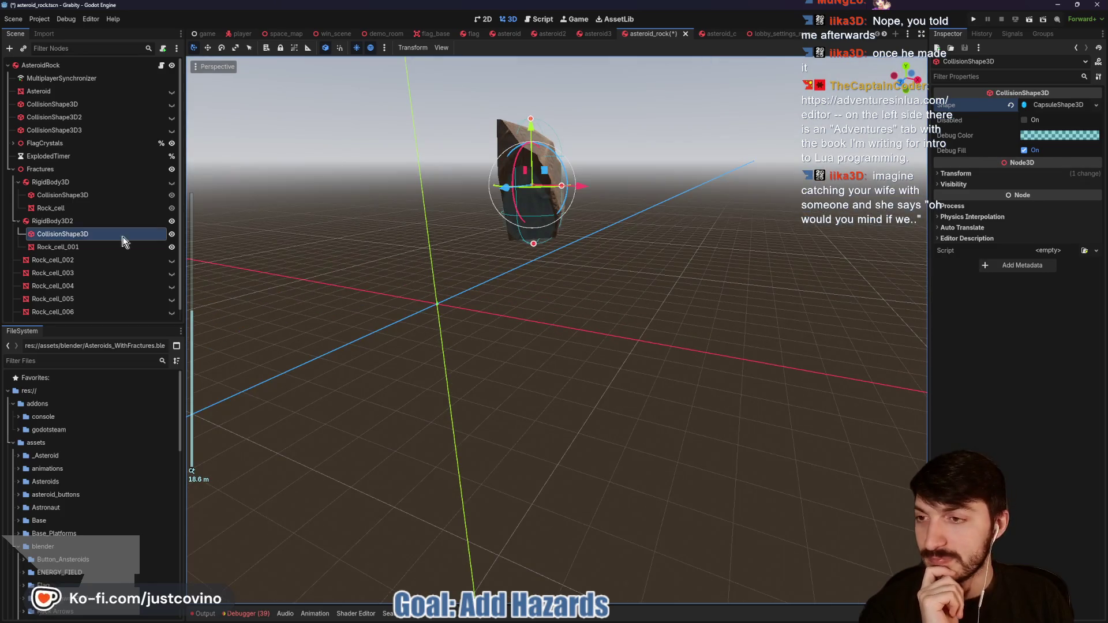
Step: Set RigidBody3D2's gravity scale to 0
click(55, 221)
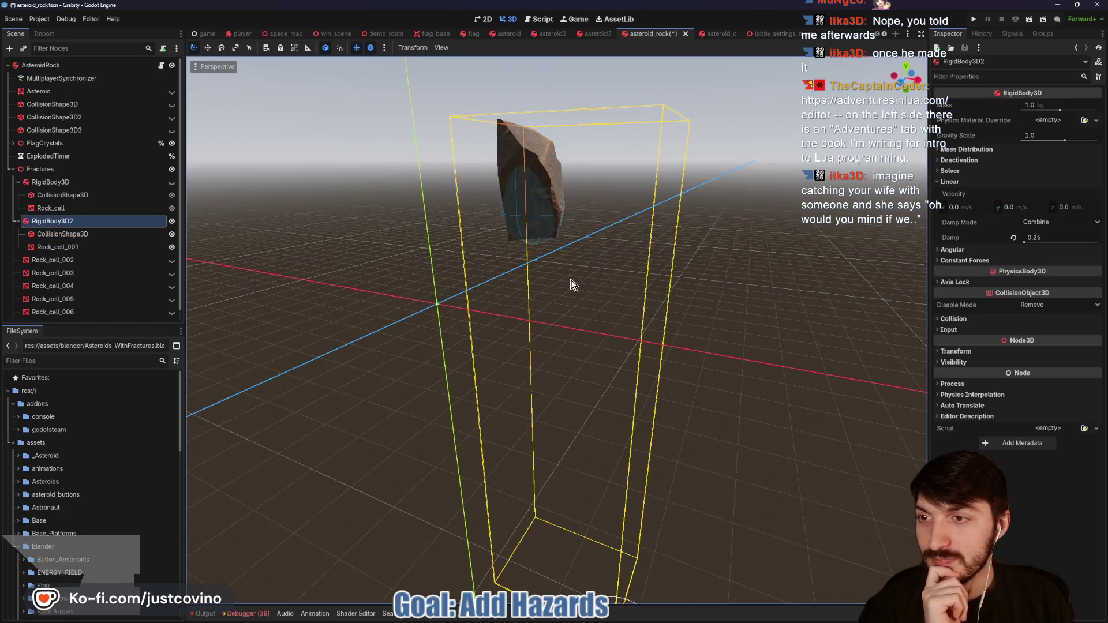
click(1046, 137)
text(0)
key(Return)
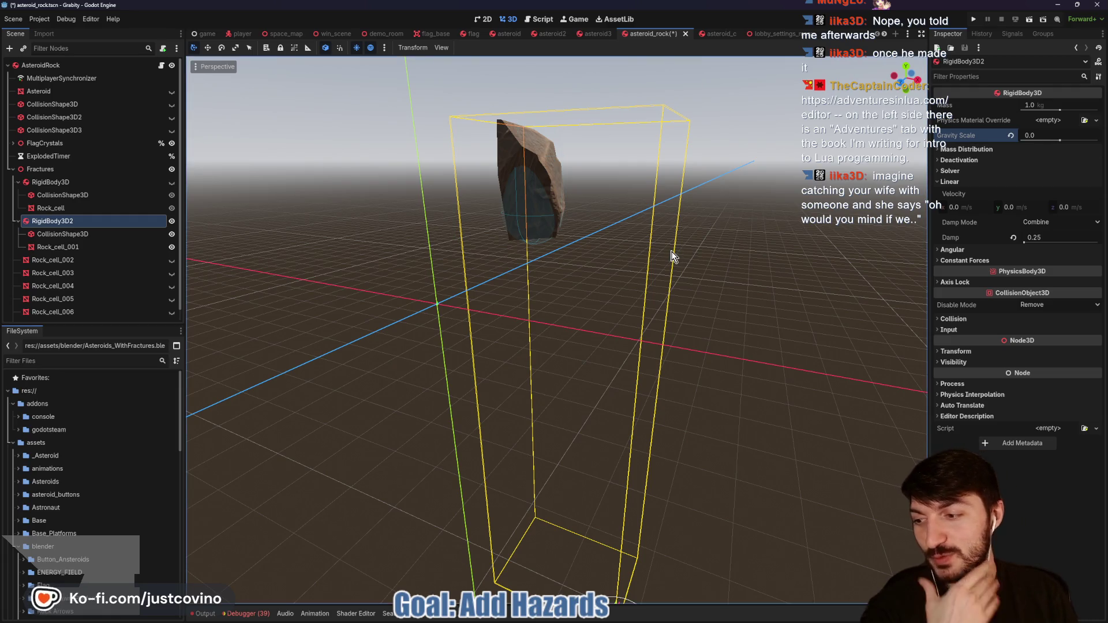
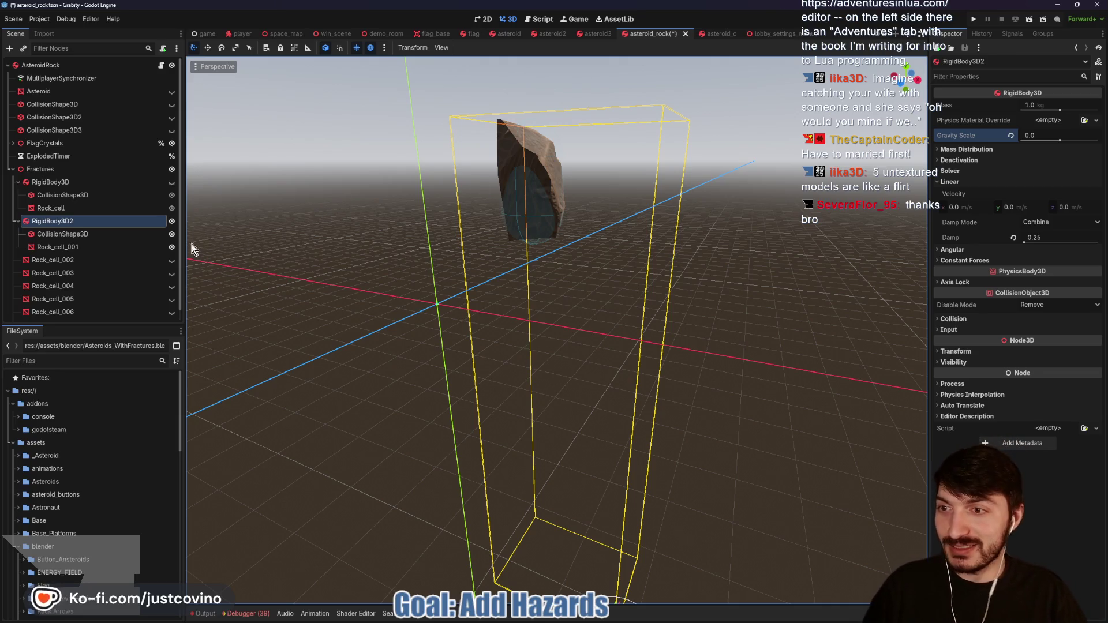
Step: Save asteroid_rock, collapse RigidBody3D and RigidBody3D2, and select Fractures to add a child node
drag(371, 262, 414, 274)
key(ctrl+s)
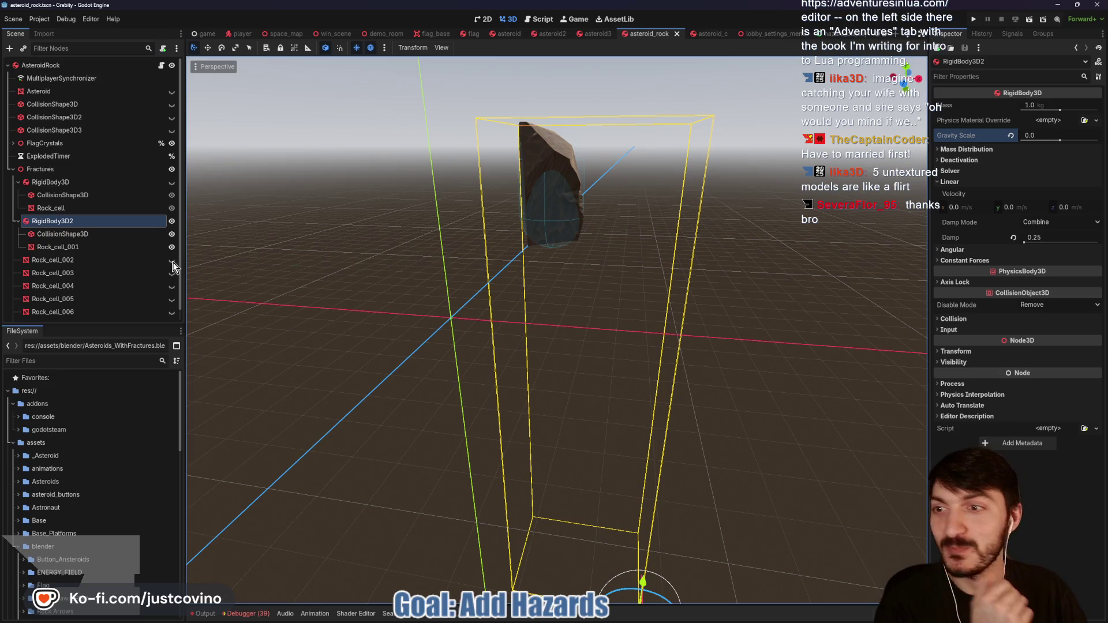
click(69, 248)
click(43, 224)
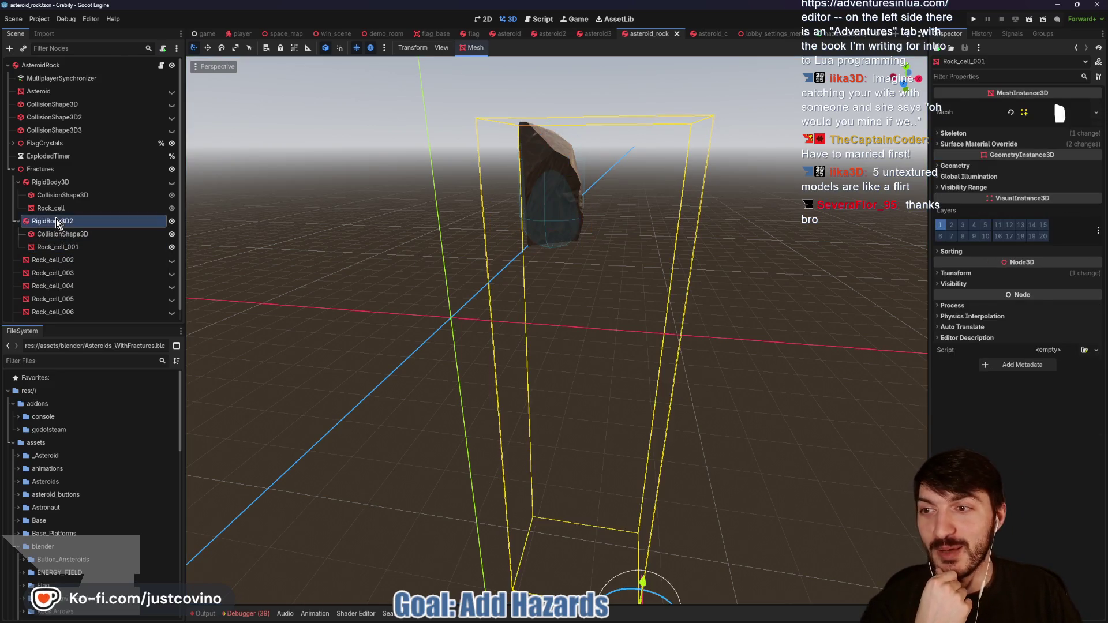
click(18, 182)
click(18, 195)
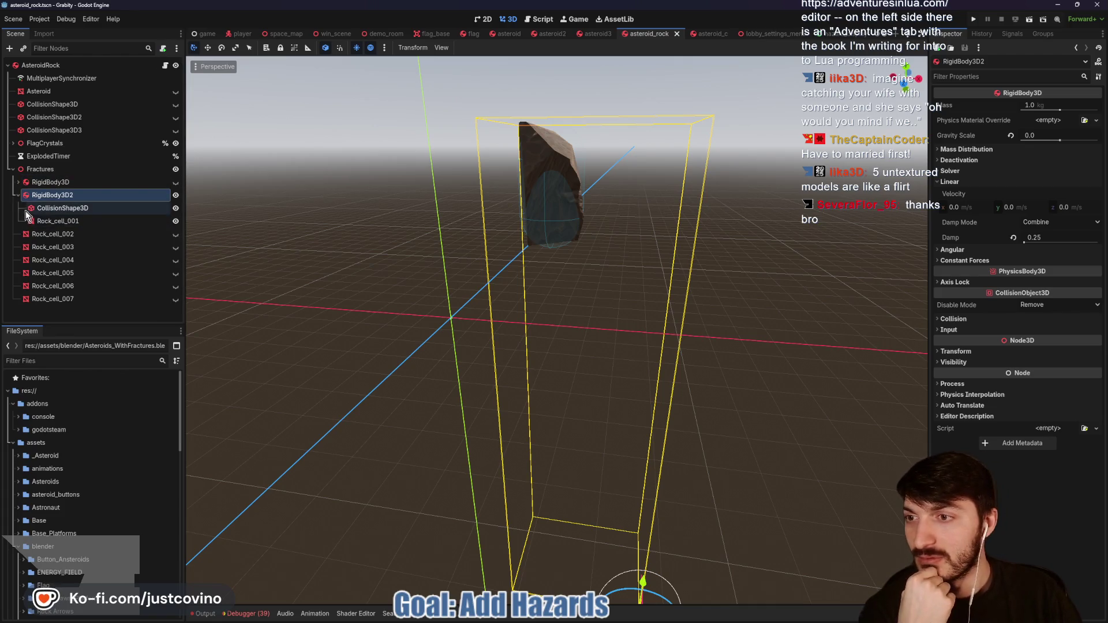
click(64, 171)
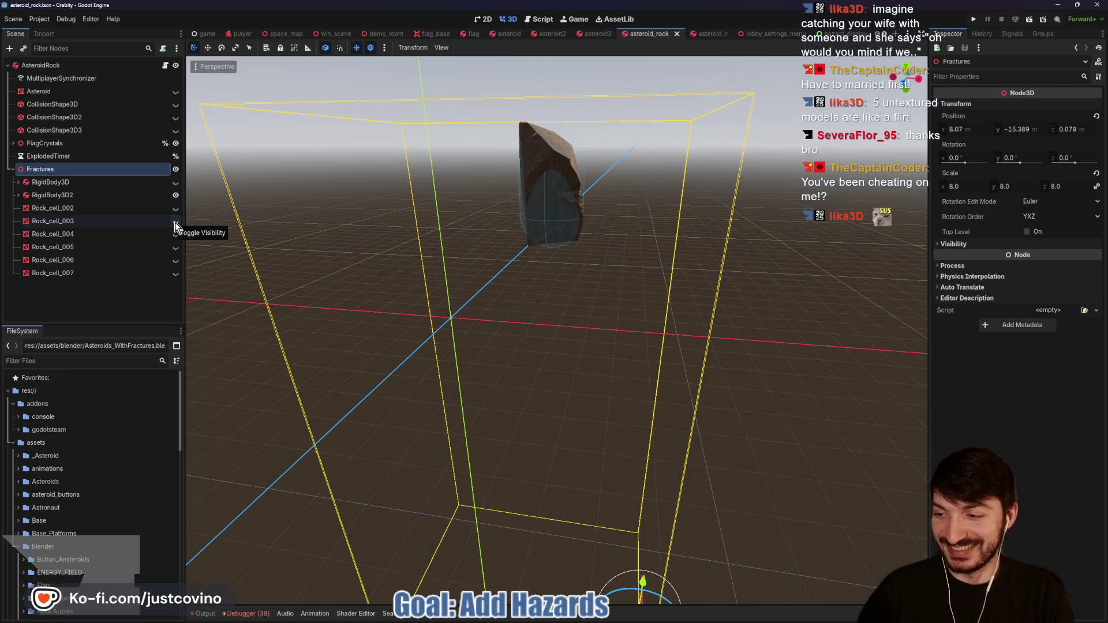
key(ctrl+a)
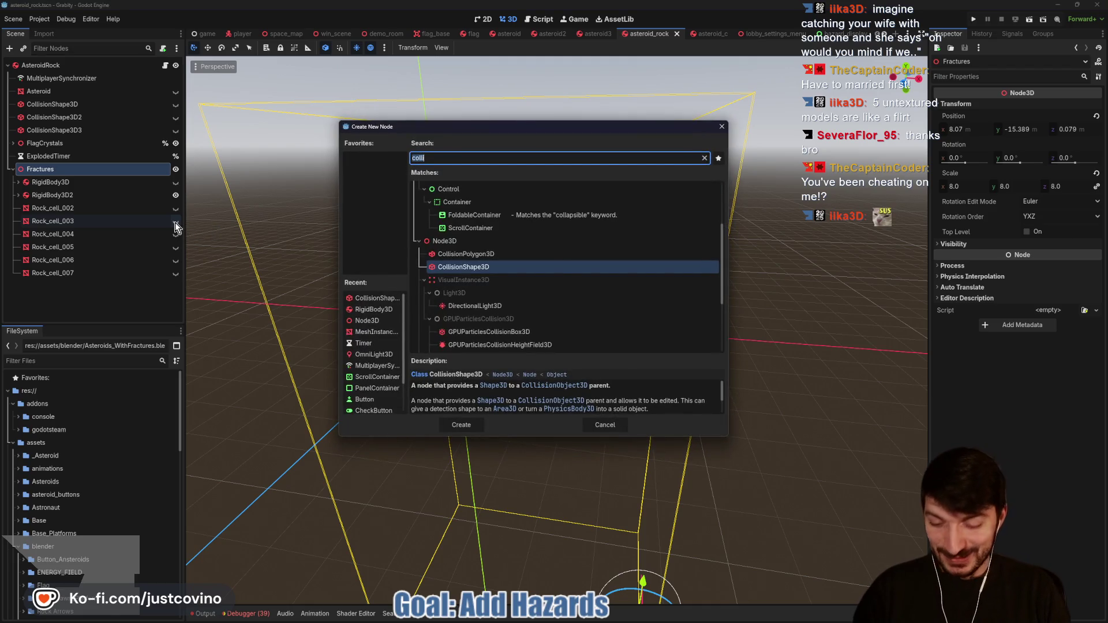
Step: Add RigidBody3D3 under Fractures with gravity scale 0 and move Rock_cell_002 into it
text(rigid)
key(Return)
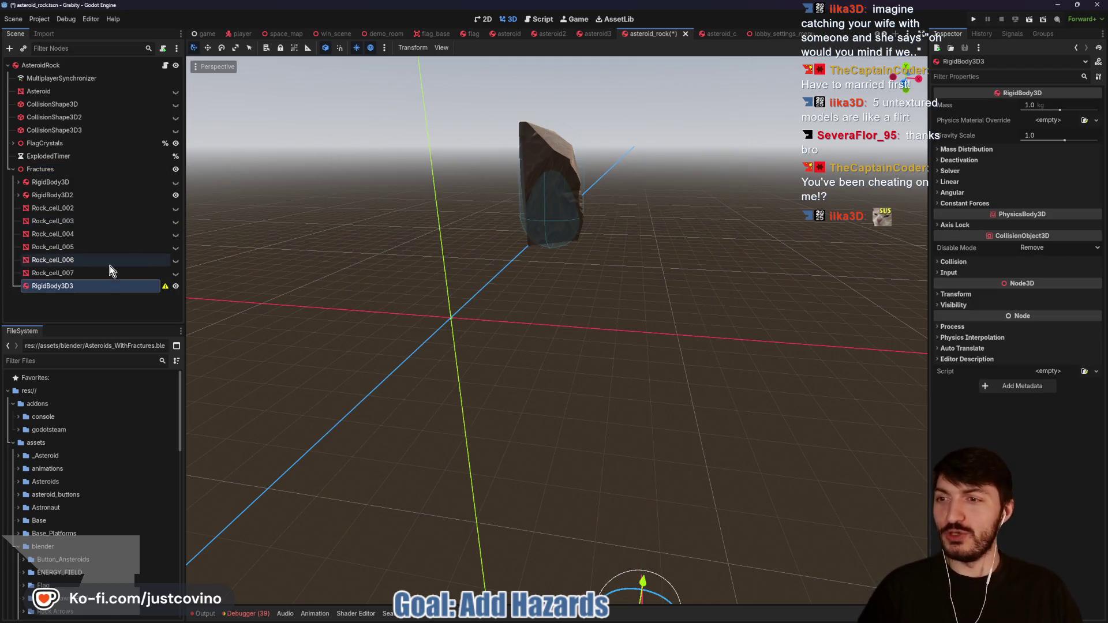
click(1045, 134)
text(0)
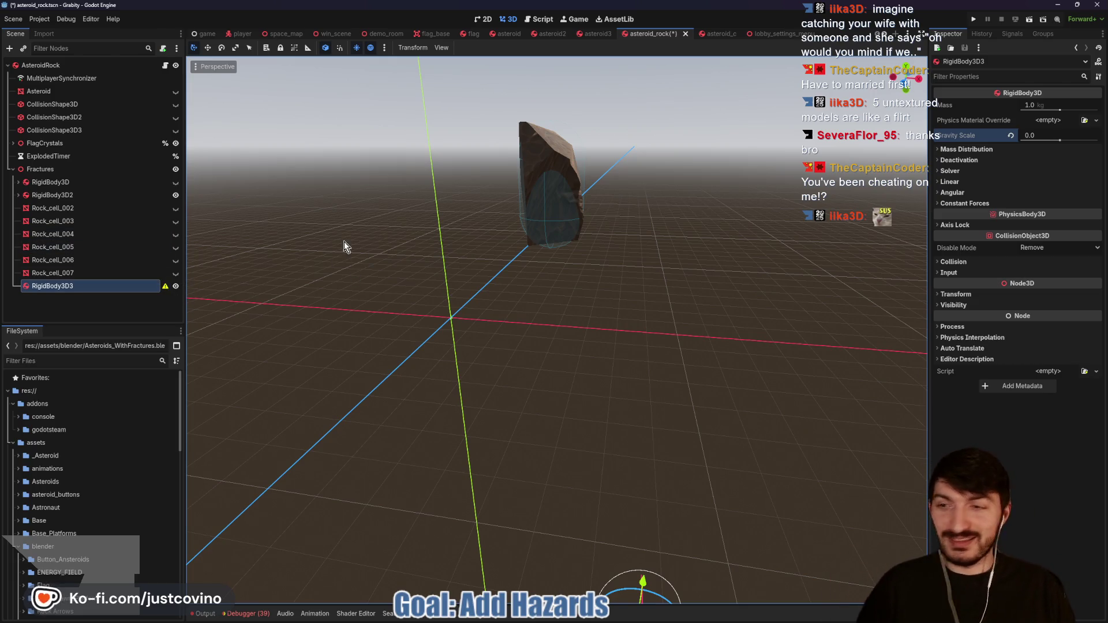
click(46, 210)
drag(46, 212, 55, 287)
click(57, 275)
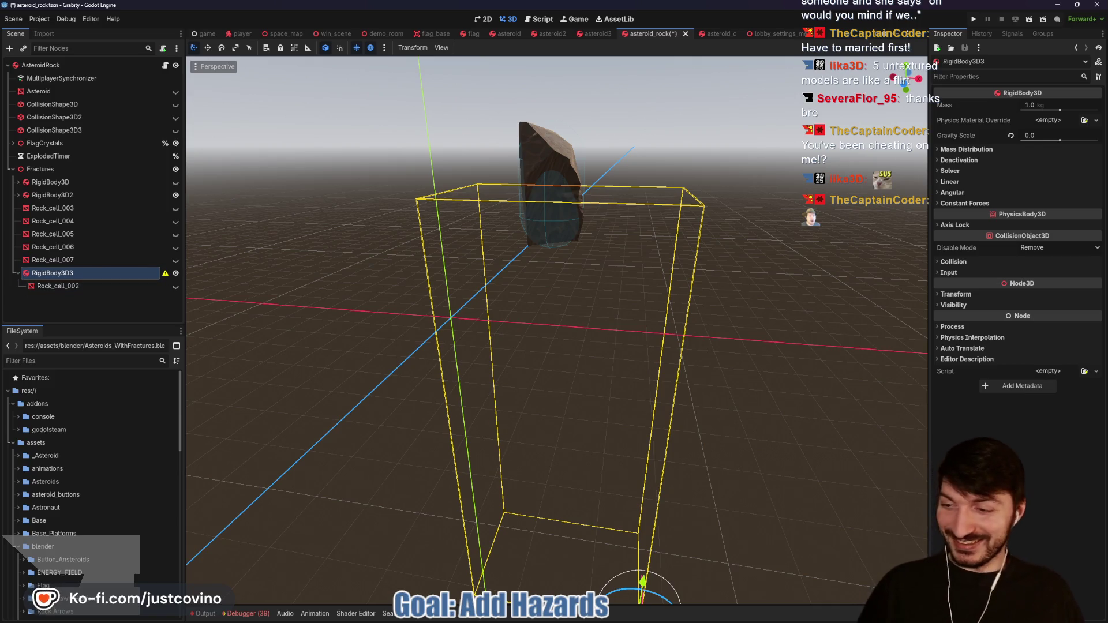
Step: Add a CollisionShape3D child to RigidBody3D3 and hide RigidBody3D2's rock shard
double_click(89, 273)
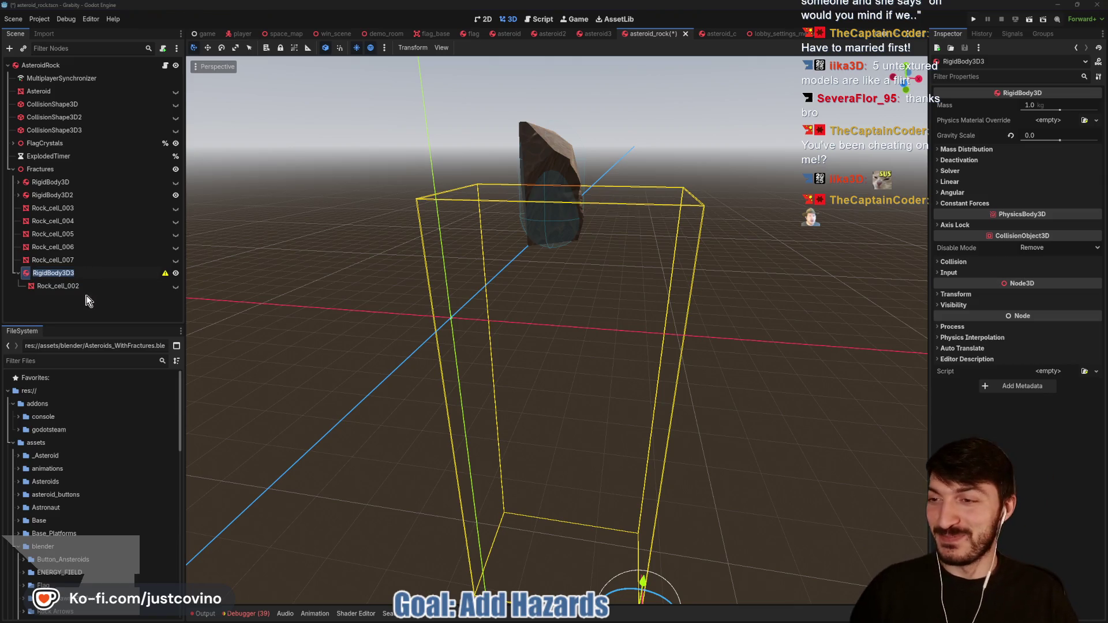
key(Escape)
key(ctrl+a)
text(co)
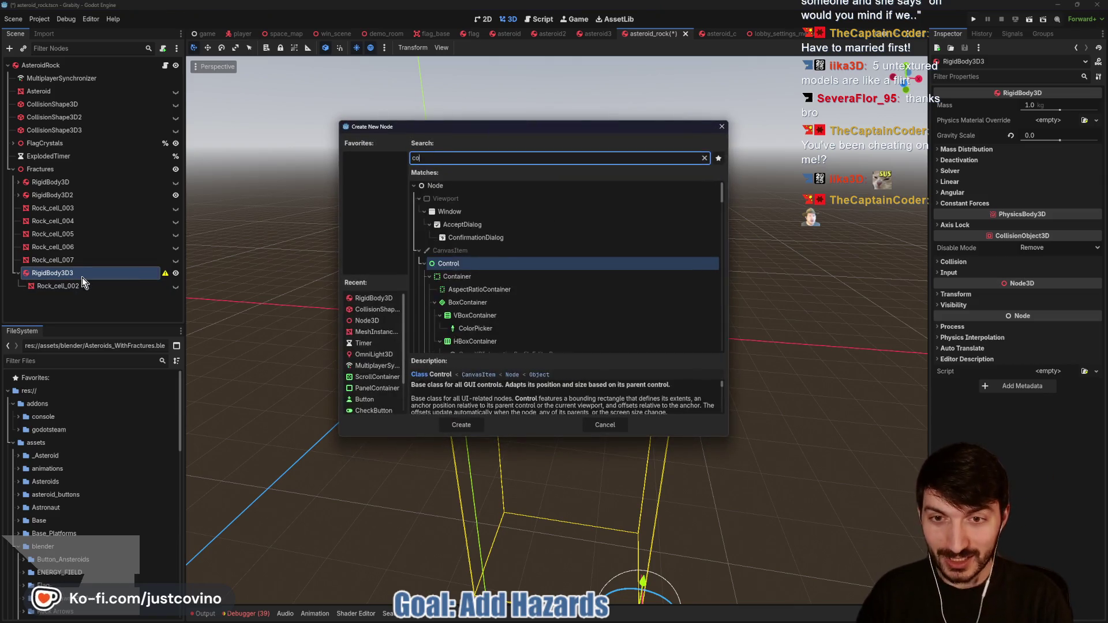
text(lli)
key(Return)
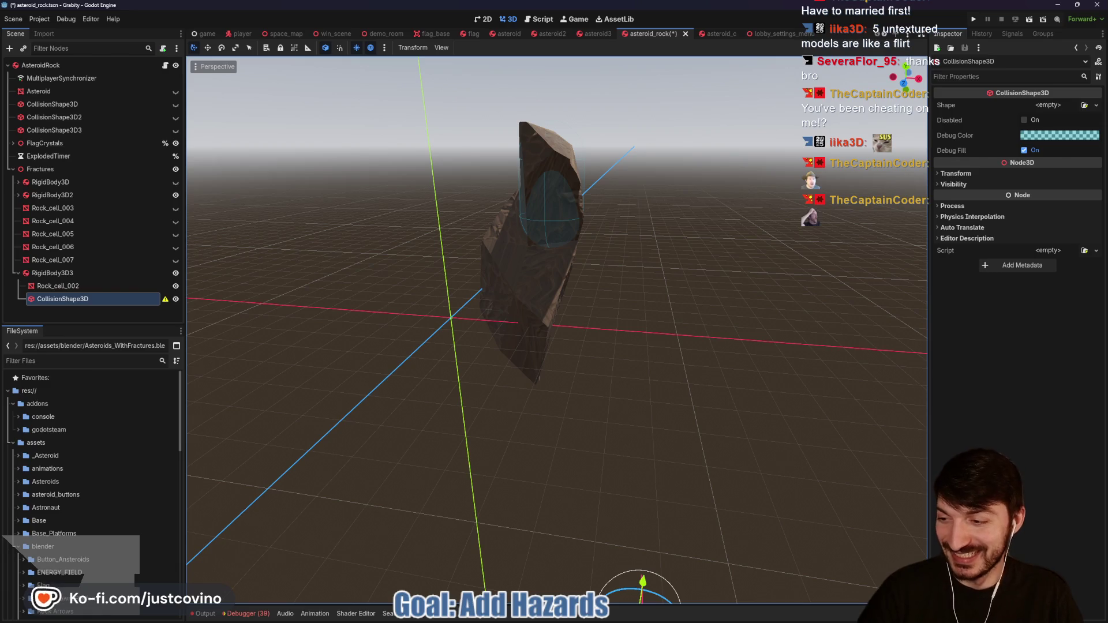
click(175, 196)
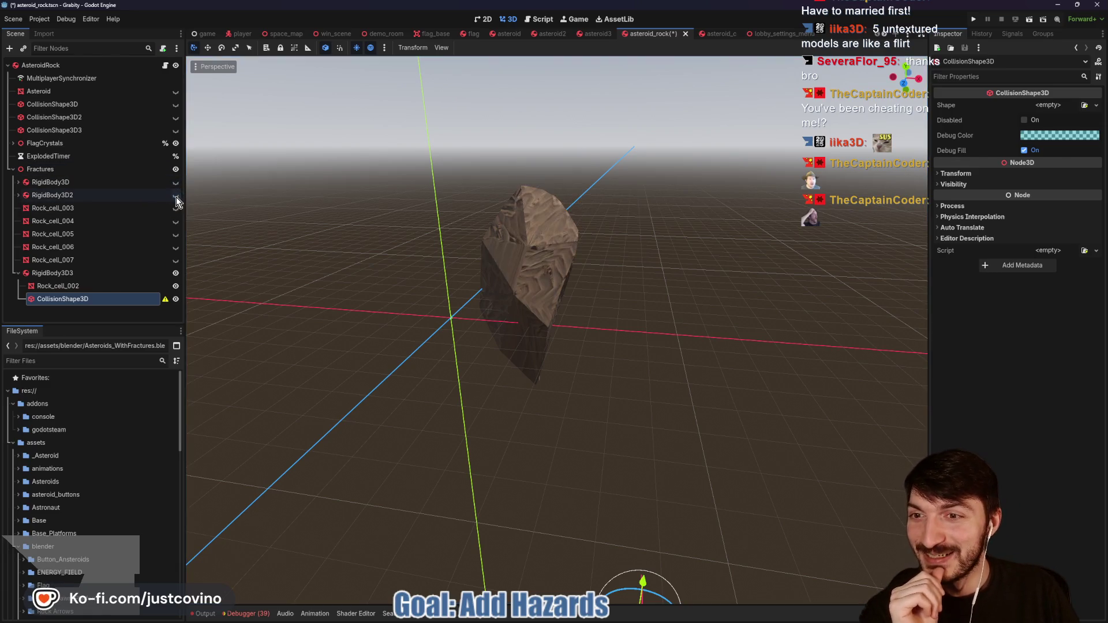
mouse_move(366, 301)
mouse_down()
mouse_move(696, 290)
mouse_move(462, 313)
mouse_move(424, 300)
mouse_up()
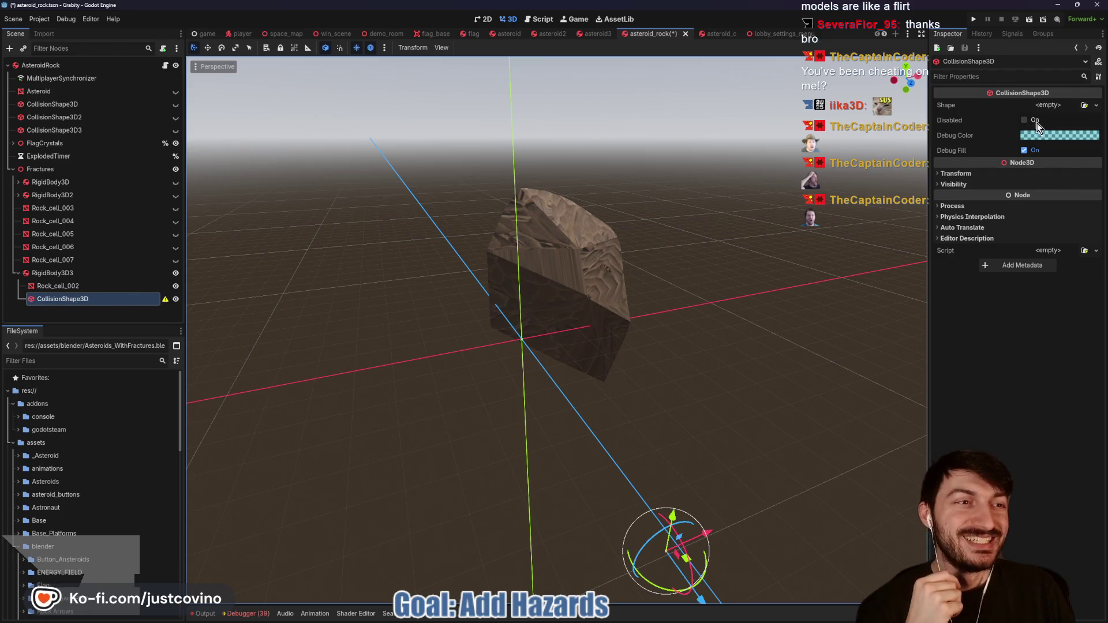
Step: Try a SphereShape3D on the collision, moving and shrinking it over the Rock_cell_002 shard
click(1048, 105)
click(1046, 142)
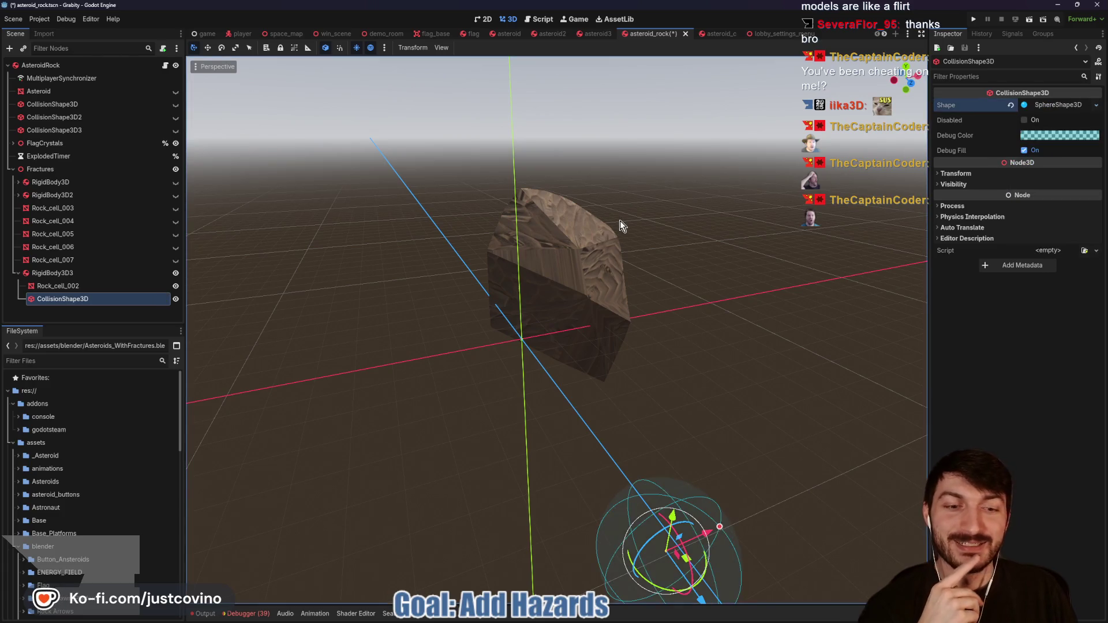
scroll(652, 495, down, 3)
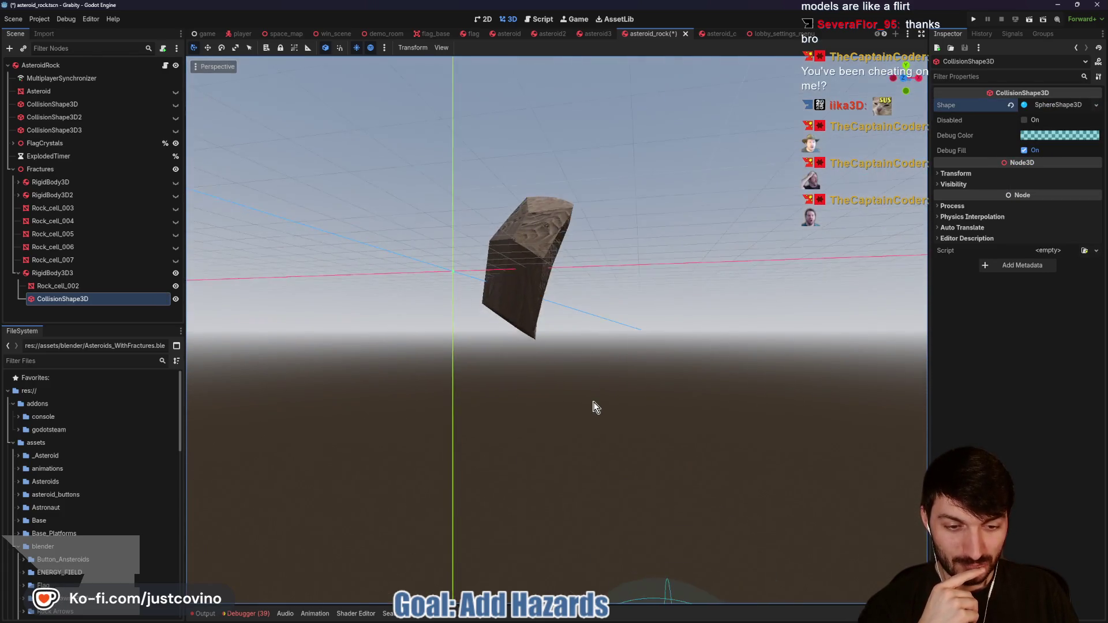
drag(624, 494, 549, 278)
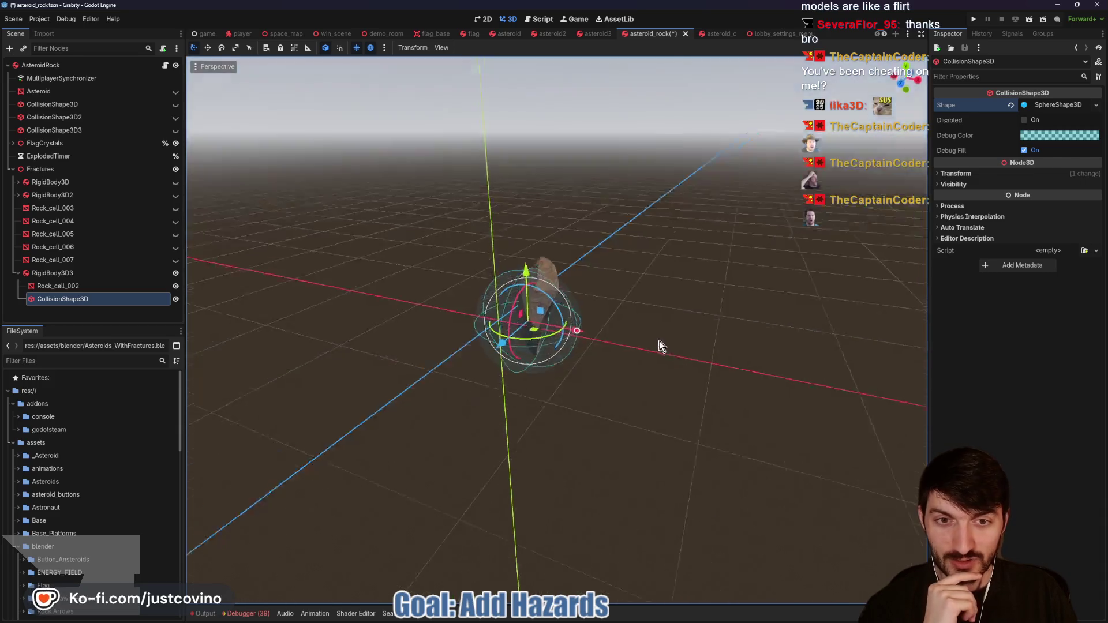
mouse_move(661, 346)
mouse_down()
mouse_move(569, 376)
mouse_move(450, 320)
mouse_move(520, 358)
mouse_move(684, 324)
mouse_move(675, 341)
mouse_move(691, 334)
mouse_up()
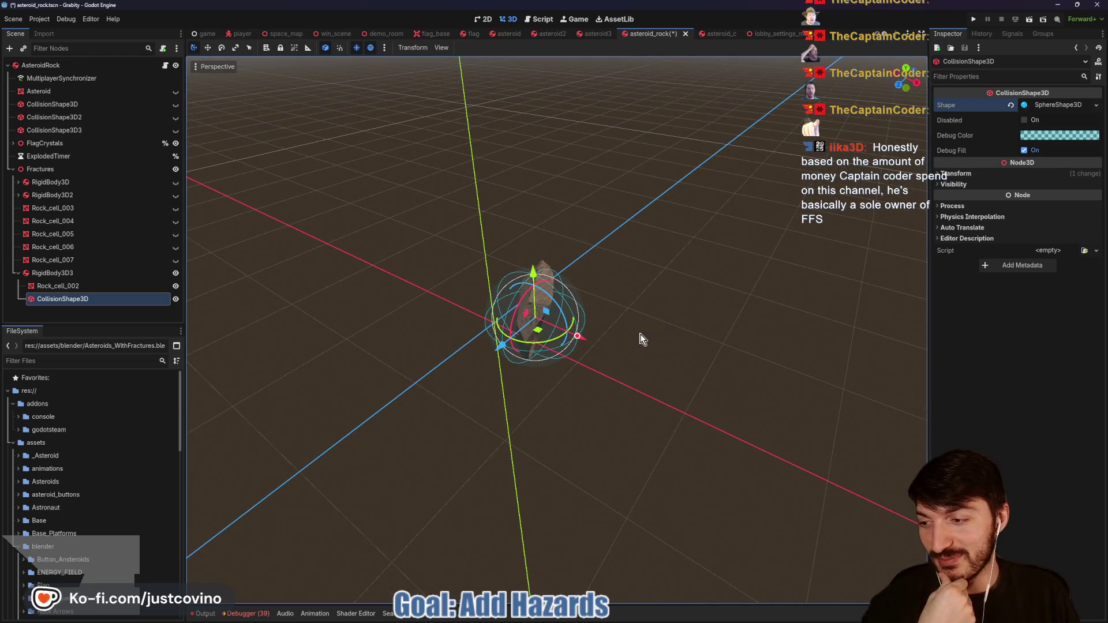
scroll(630, 334, up, 3)
drag(604, 341, 557, 324)
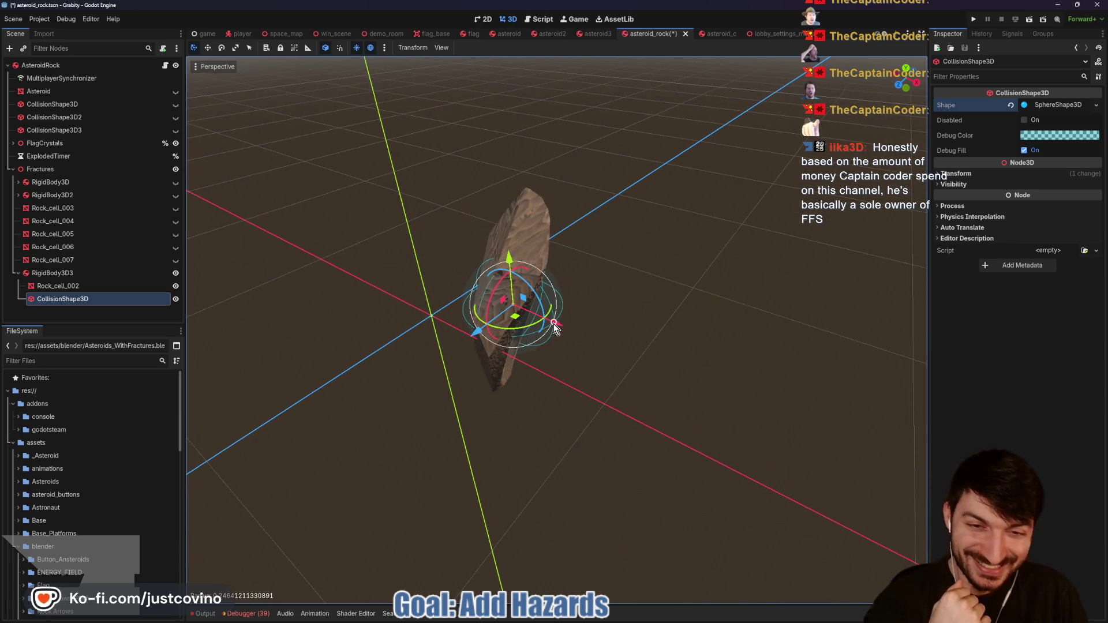
Step: Replace the sphere with a CapsuleShape3D resized, tilted and moved around the shard, then save
click(1007, 107)
click(1034, 108)
click(1041, 163)
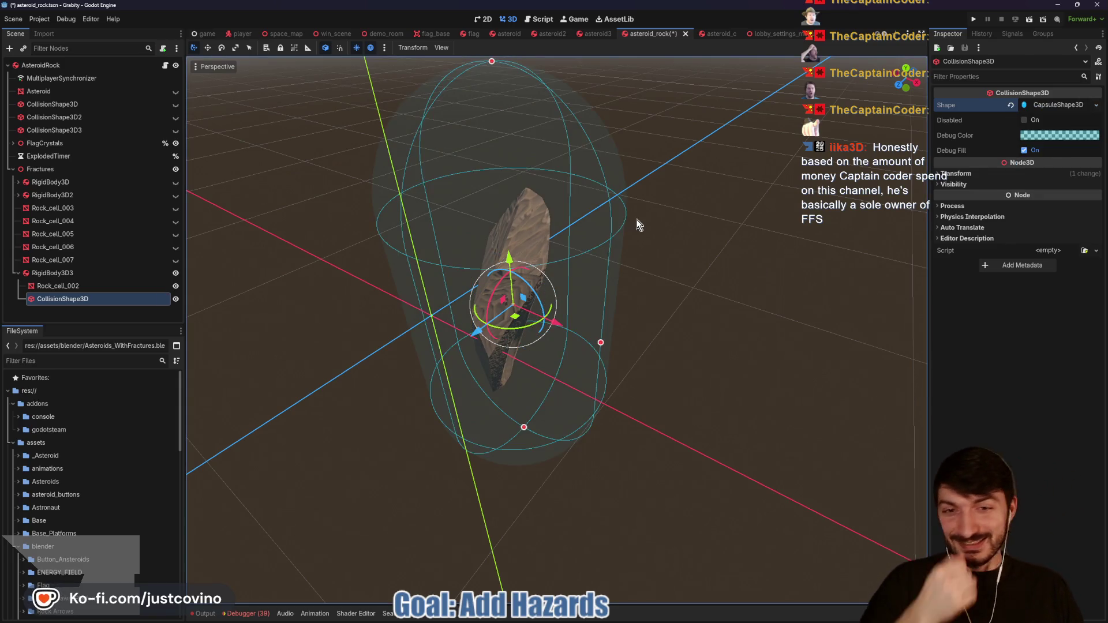
drag(601, 343, 549, 323)
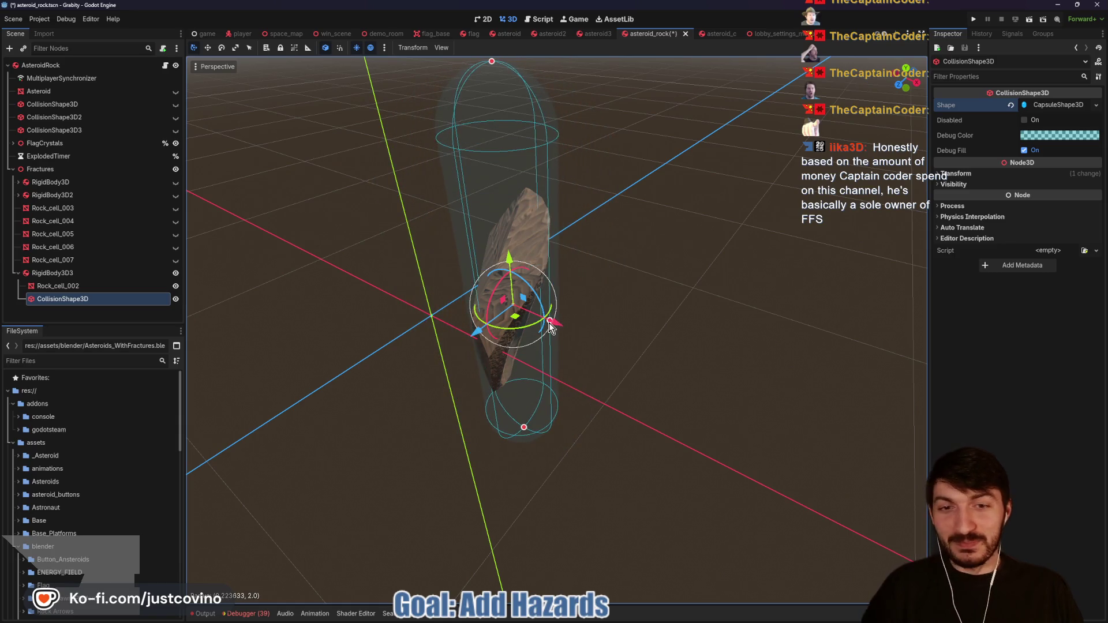
drag(494, 67, 511, 182)
drag(524, 428, 519, 386)
drag(494, 290, 541, 218)
drag(475, 310, 466, 319)
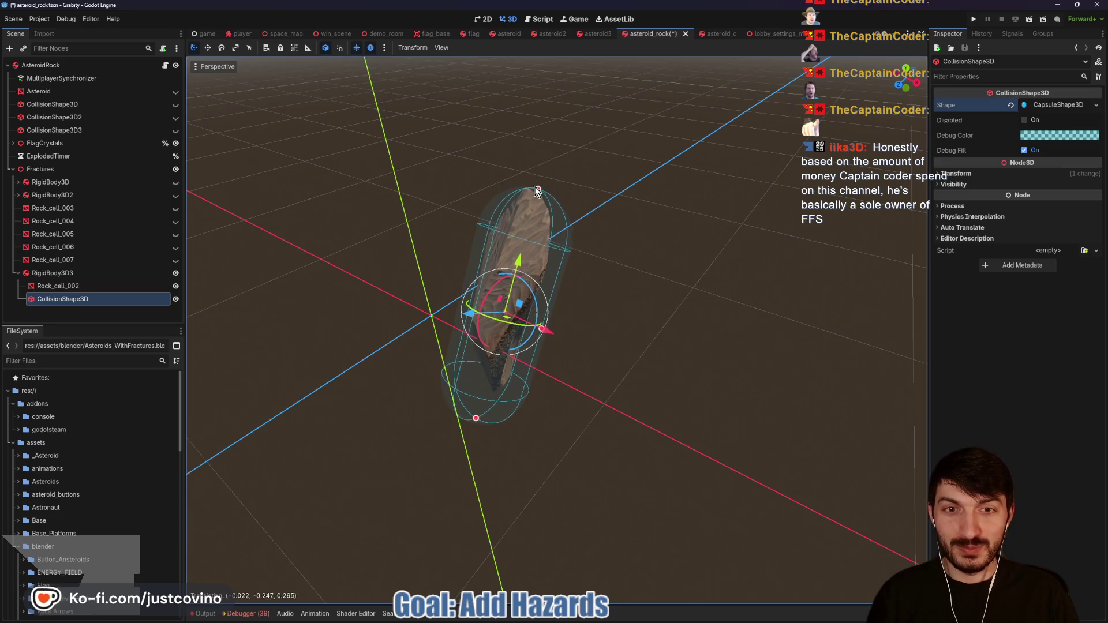
drag(476, 418, 497, 389)
mouse_move(552, 310)
mouse_down()
mouse_move(595, 296)
mouse_move(581, 296)
mouse_up()
key(ctrl+s)
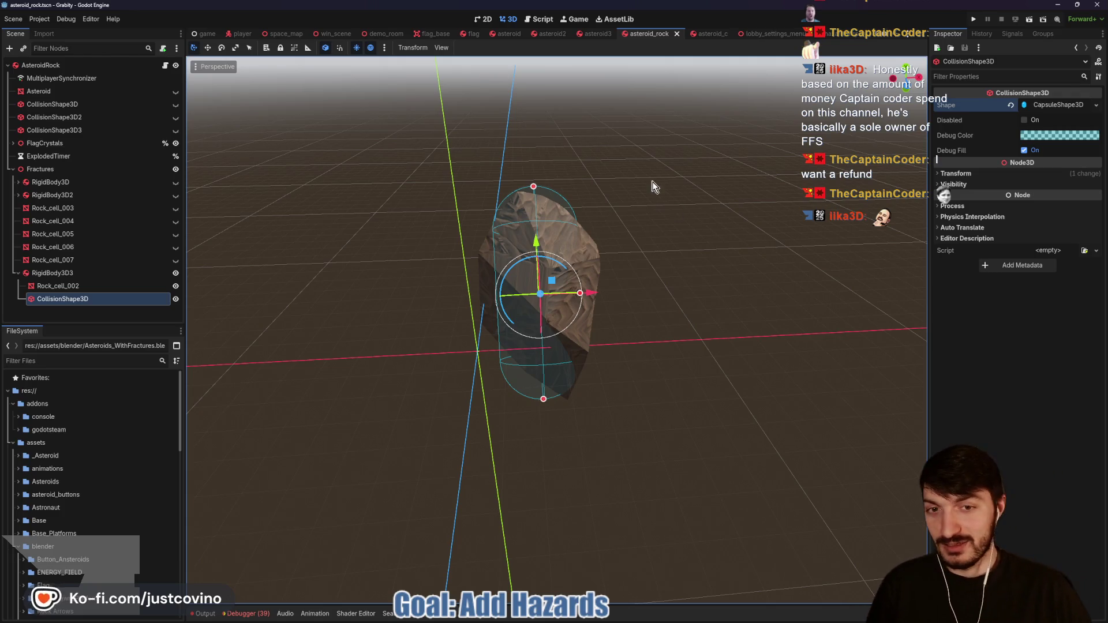
Step: Rotate the capsule to match the rock, move CollisionShape3D above Rock_cell_002, and widen its radius
drag(678, 279, 731, 296)
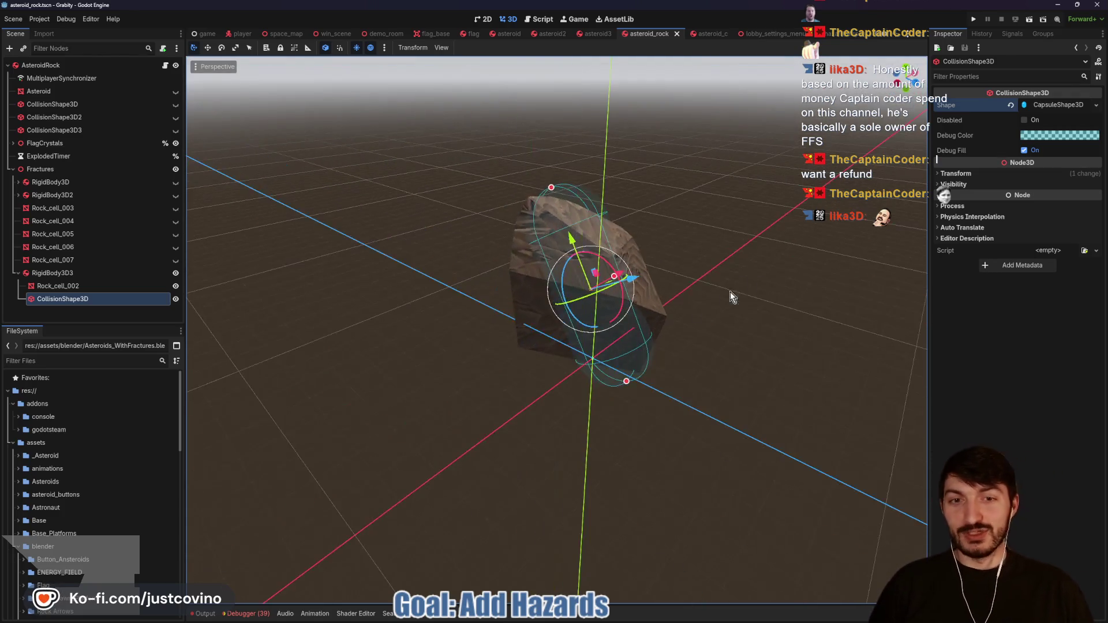
drag(579, 323, 595, 326)
key(ctrl+s)
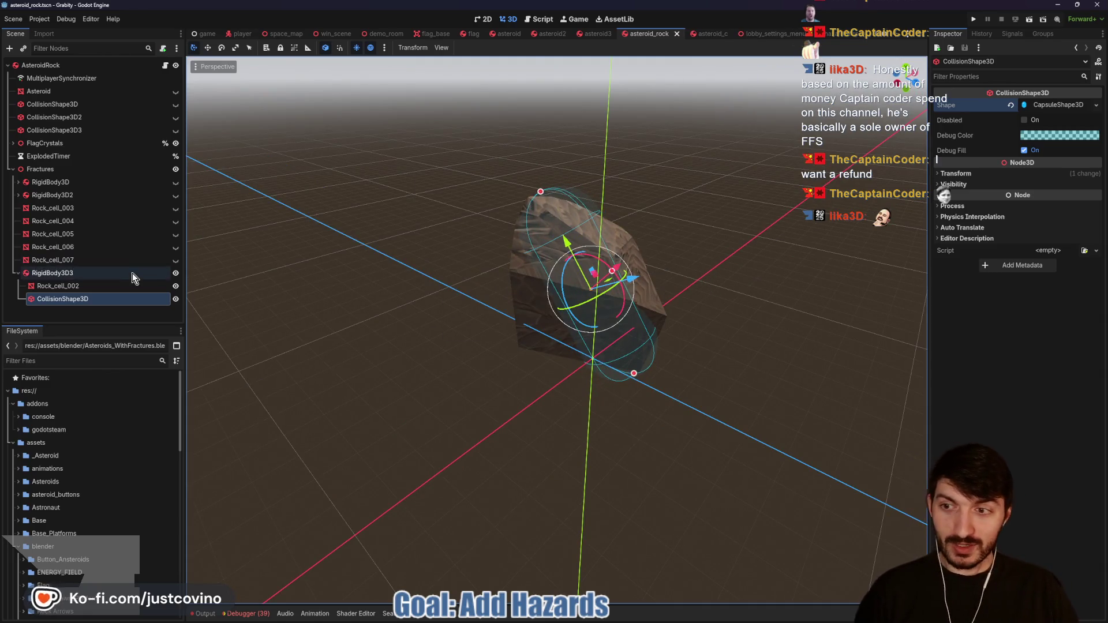
drag(61, 298, 62, 281)
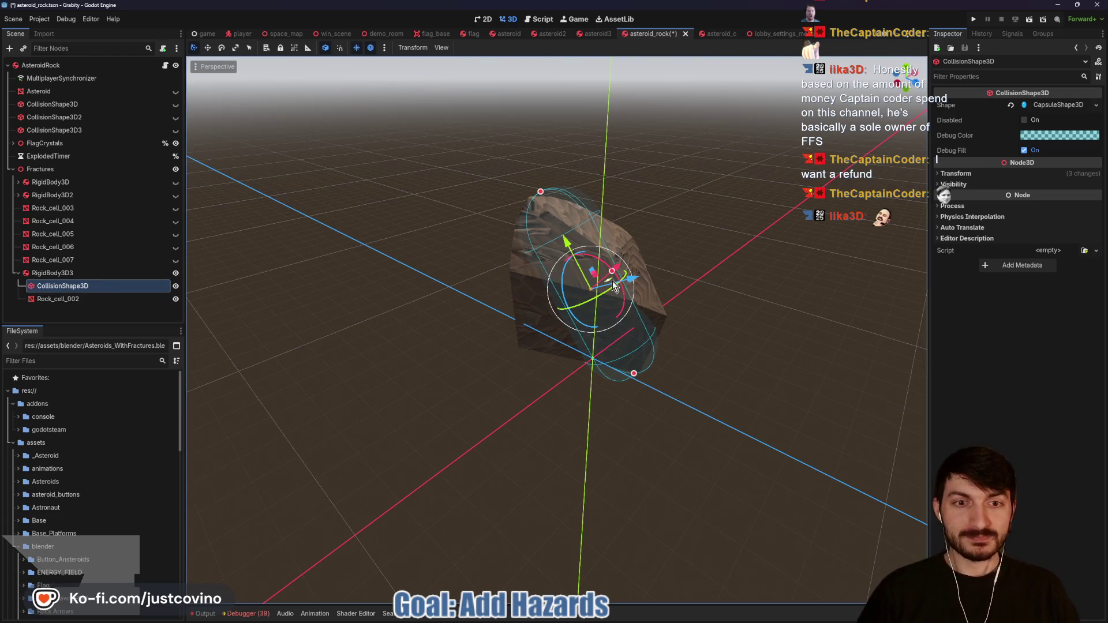
mouse_move(613, 272)
mouse_down()
mouse_move(622, 272)
mouse_move(597, 300)
mouse_move(619, 279)
mouse_move(763, 284)
mouse_up()
mouse_move(552, 275)
mouse_down()
mouse_move(615, 265)
mouse_move(665, 302)
mouse_up()
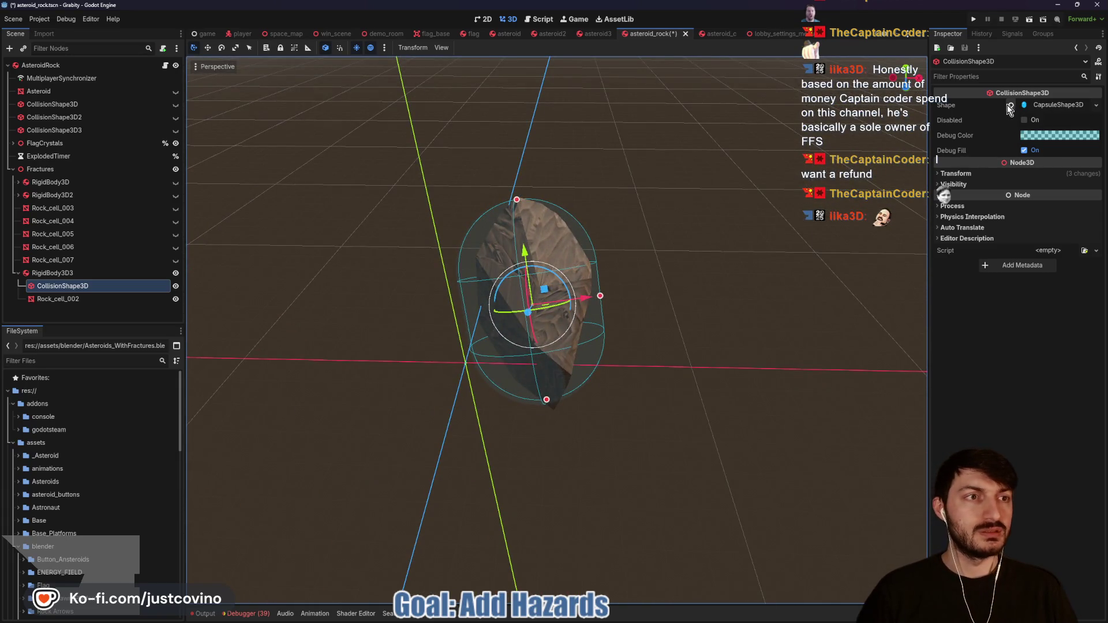
Step: Set RigidBody3D3's linear damp to 0.25 and save the scene
click(18, 274)
click(965, 184)
click(1038, 237)
text(5)
key(Return)
key(ctrl+s)
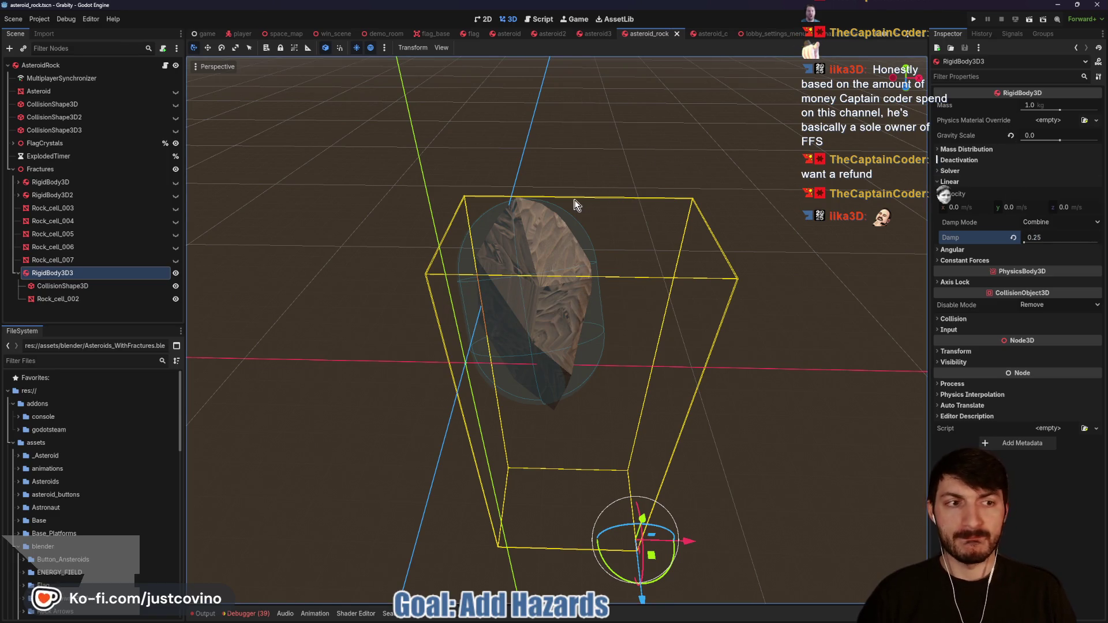
Step: Collapse RigidBody3D3, move it beside the other bodies, hide its fragment, save, and run the game
click(17, 273)
drag(33, 274, 13, 208)
click(177, 209)
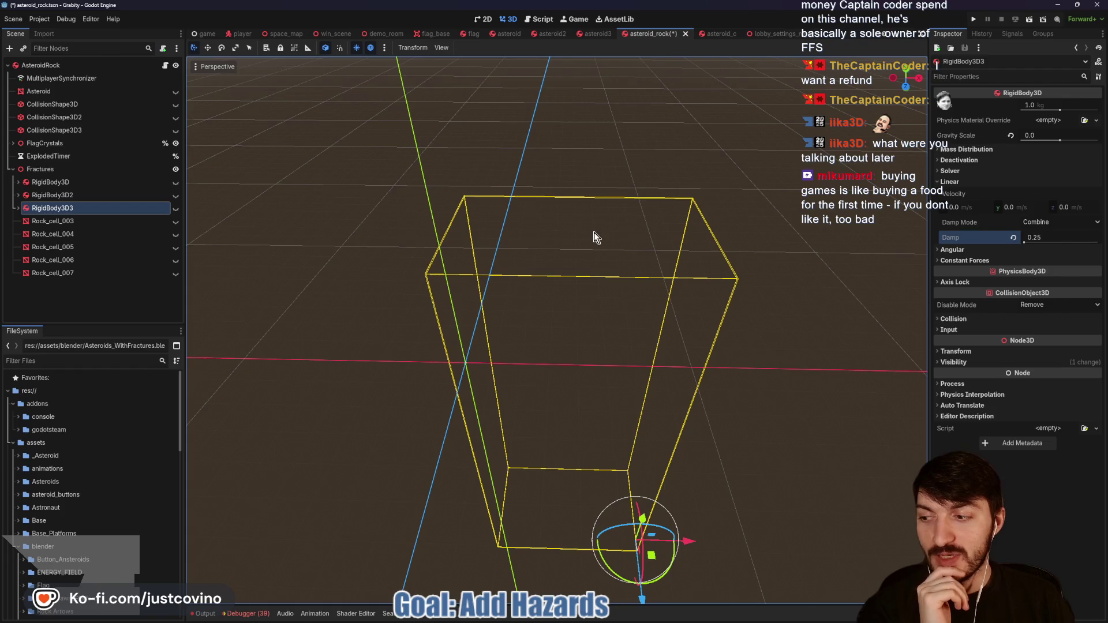
mouse_move(596, 220)
mouse_down()
mouse_move(764, 181)
mouse_move(727, 178)
mouse_up()
key(ctrl+s)
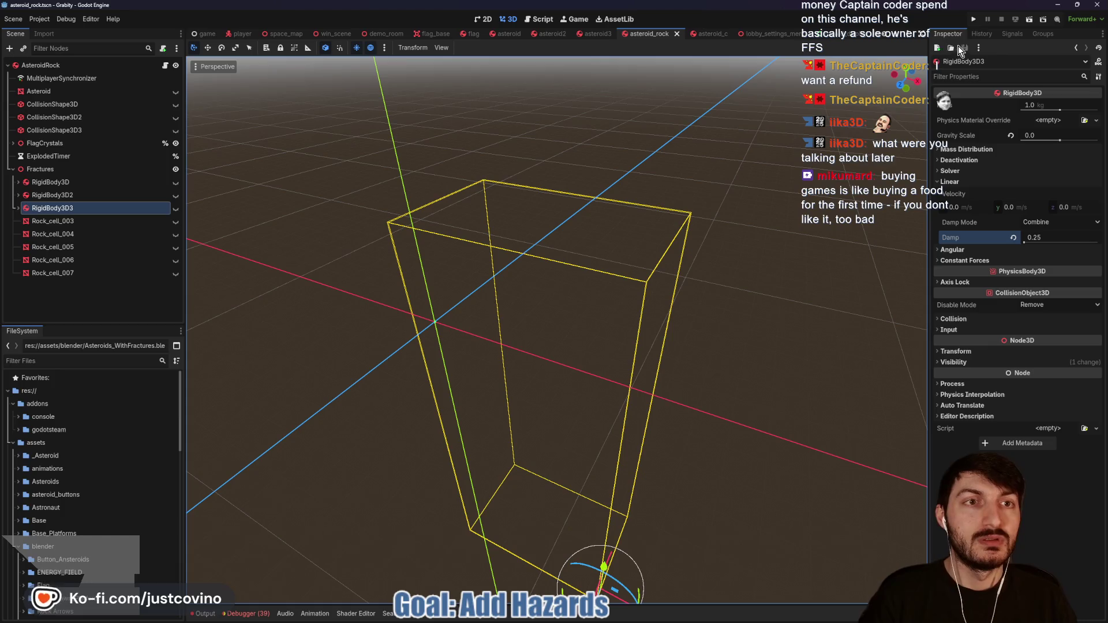
click(975, 20)
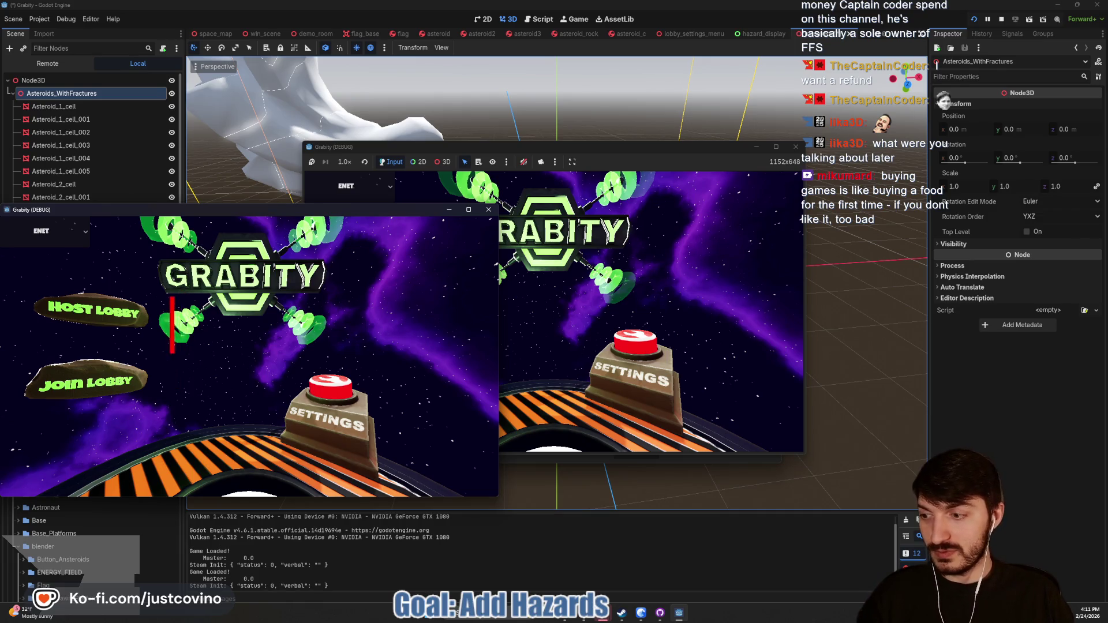
Step: Type 'Astro Yoinkers', then 'Astro' and 'Yoinkers' on new lines in the game, then stop and save
text(Astro)
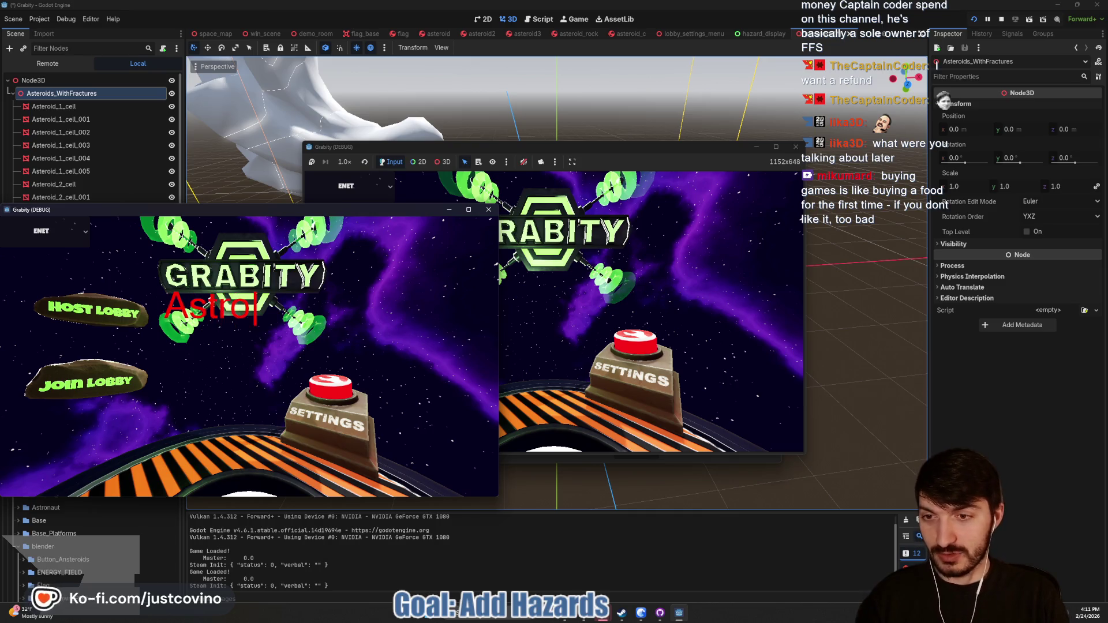
text( Yoinkers)
key(Return)
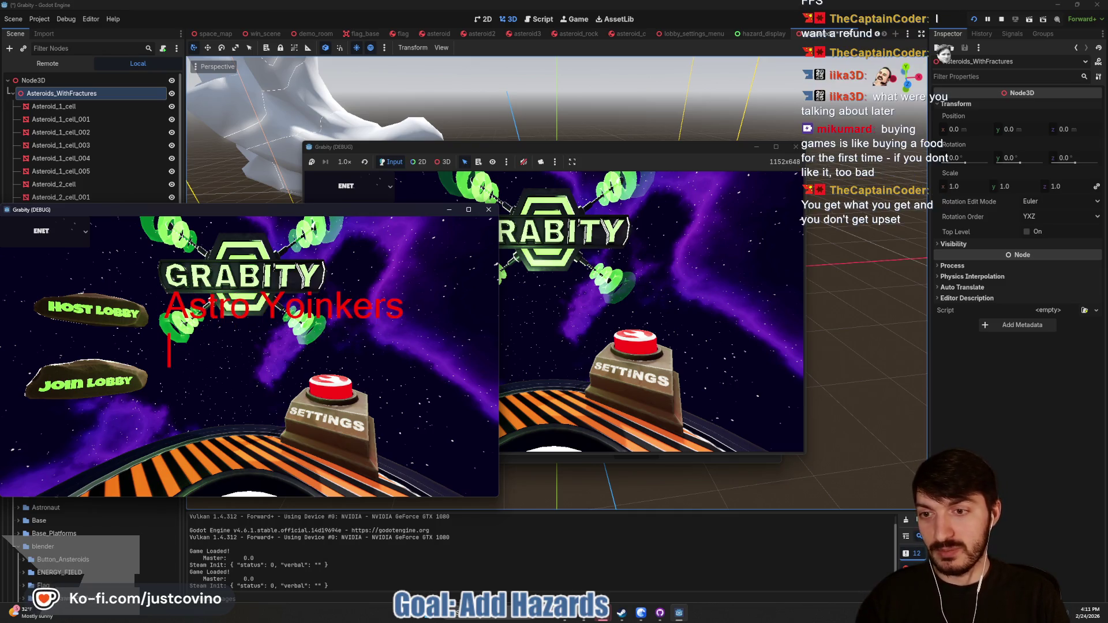
text(Astro)
key(Return)
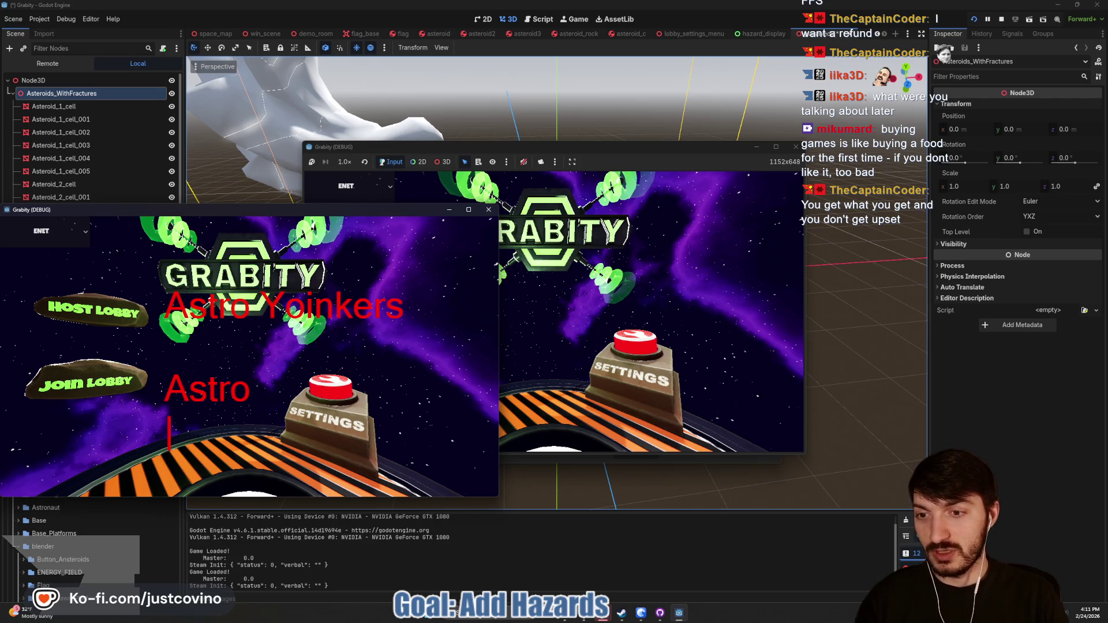
text(Yoinkers)
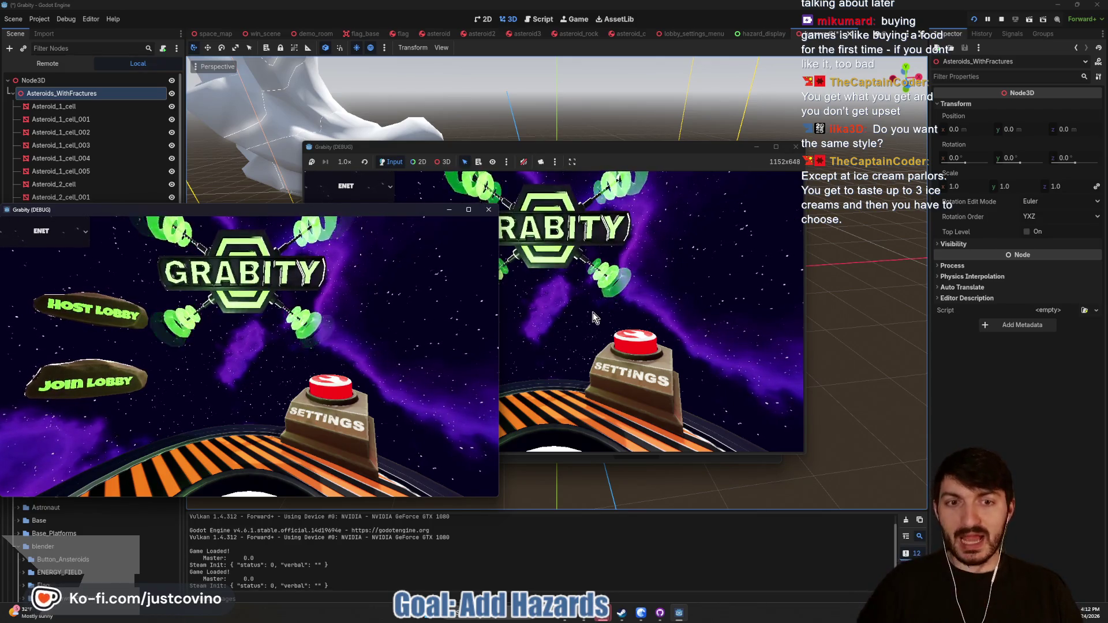
click(1002, 19)
key(ctrl+s)
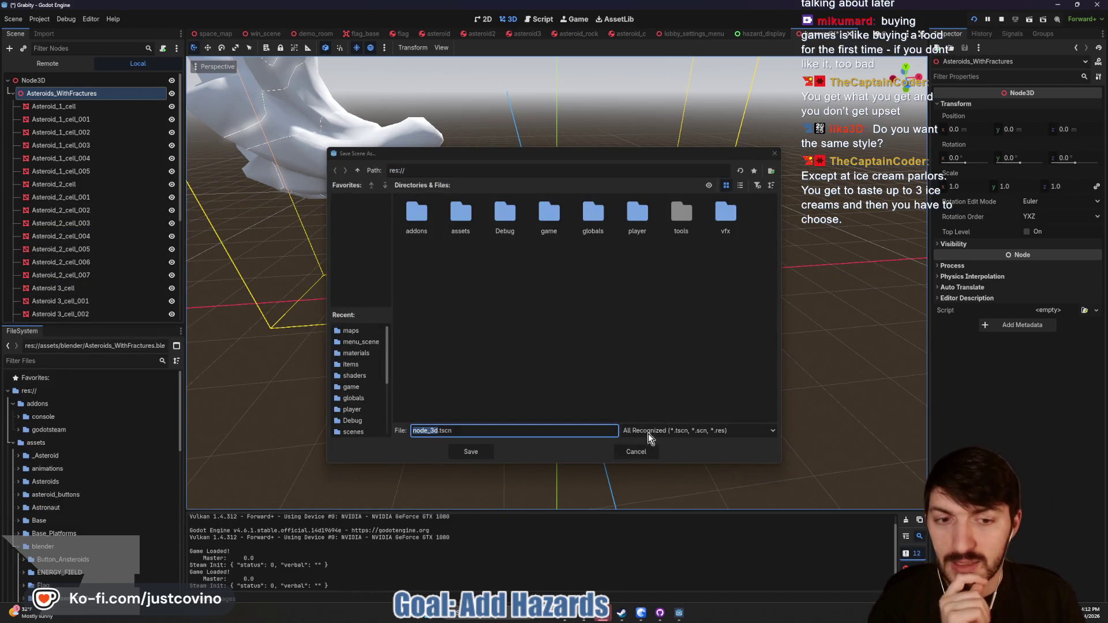
Step: Cancel Save Scene As, switch back to the asteroid_rock tab, and unhide Rock_cell_003
click(634, 455)
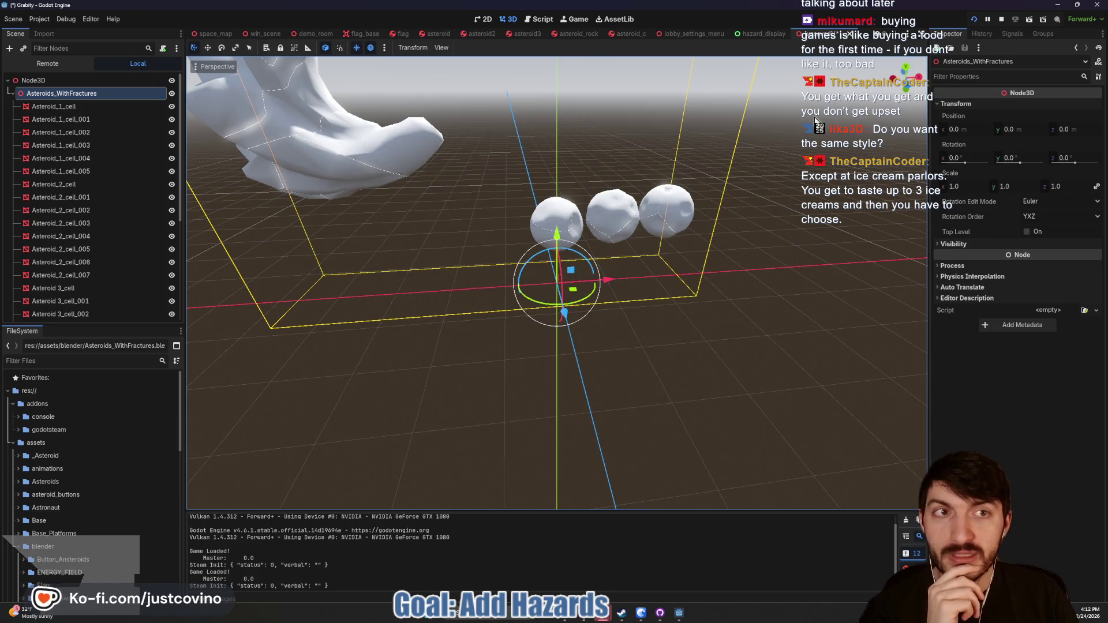
click(760, 34)
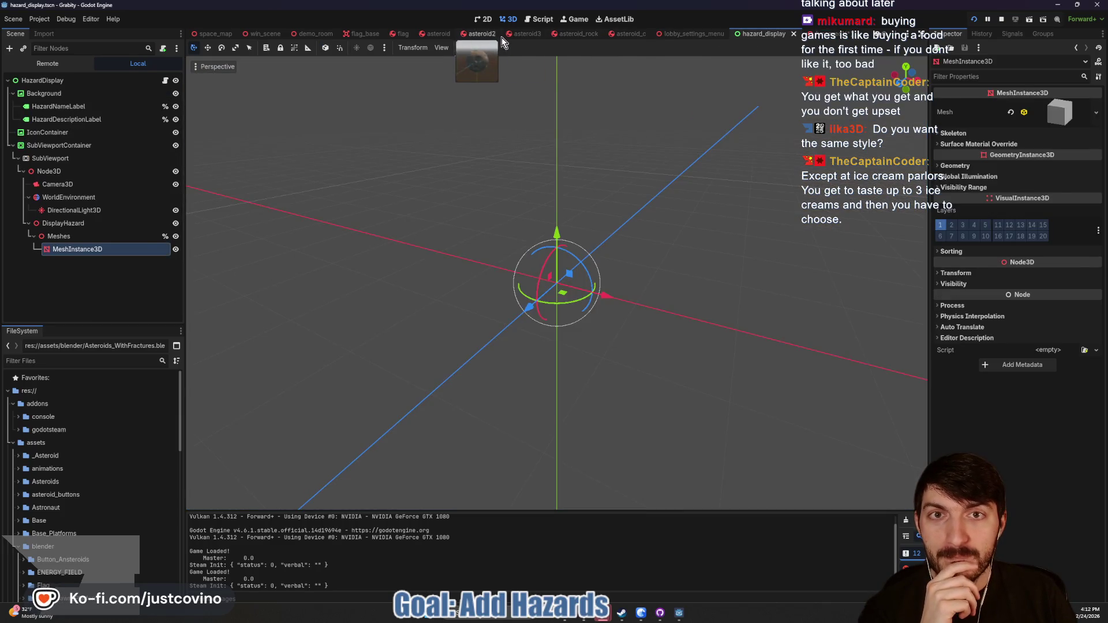
click(498, 35)
click(578, 35)
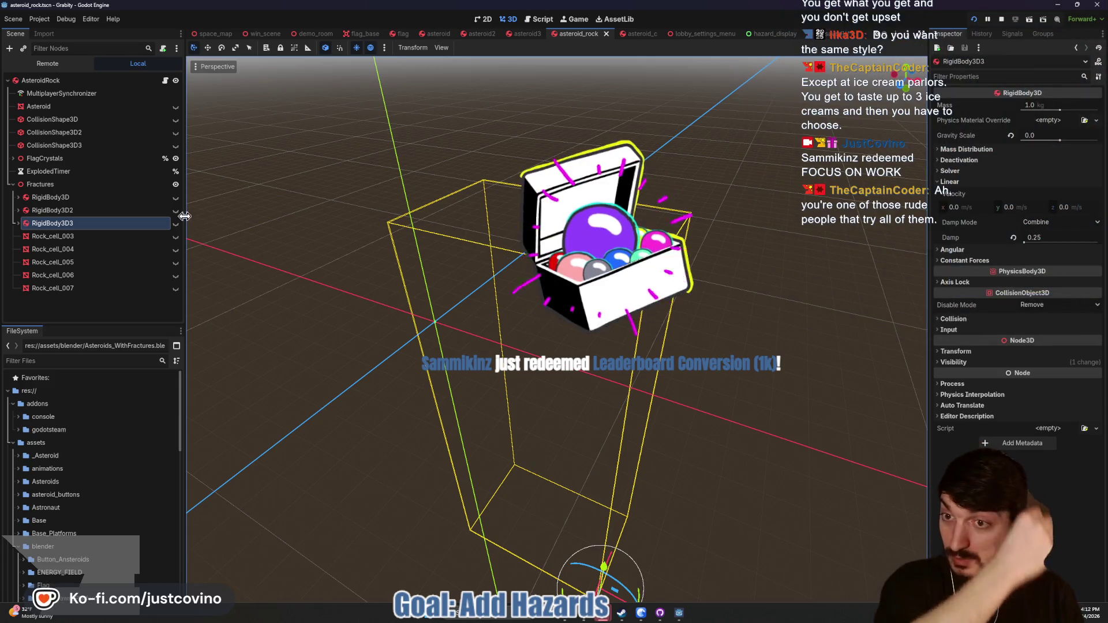
click(175, 237)
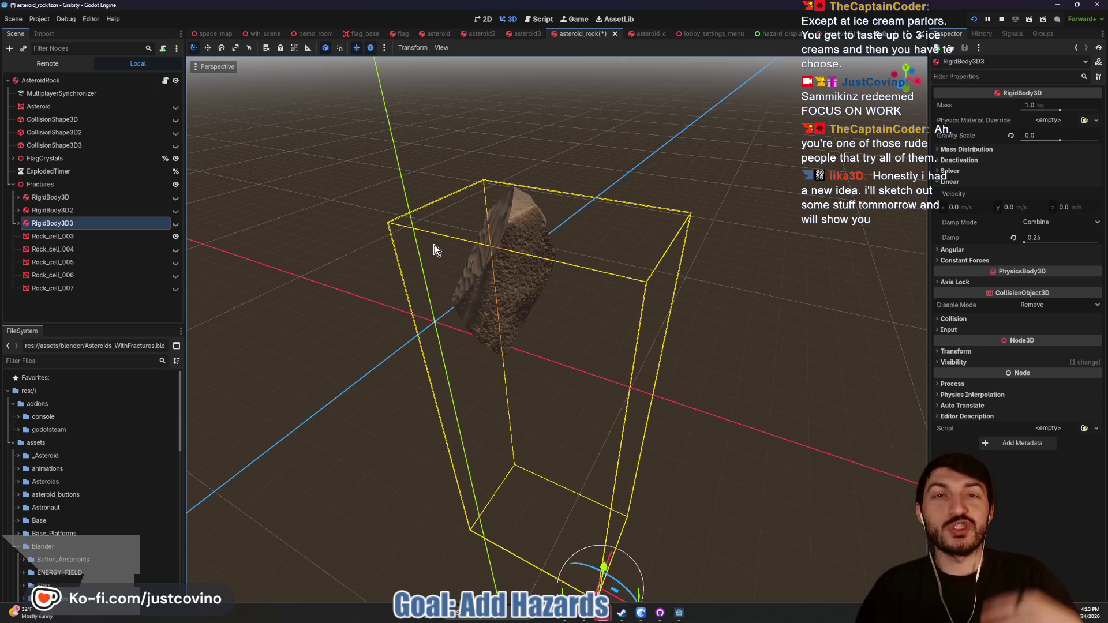
Step: Add RigidBody3D4 under Fractures with gravity scale 0 and linear damp 0.25, then save asteroid_rock
click(58, 185)
key(ctrl+a)
text(rigid)
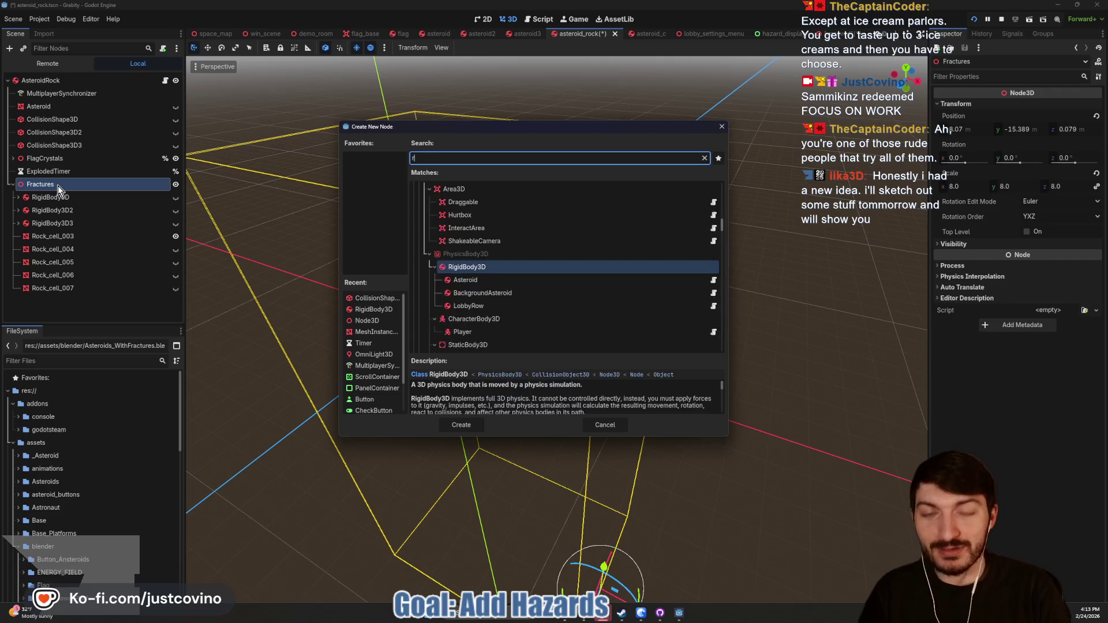
key(Return)
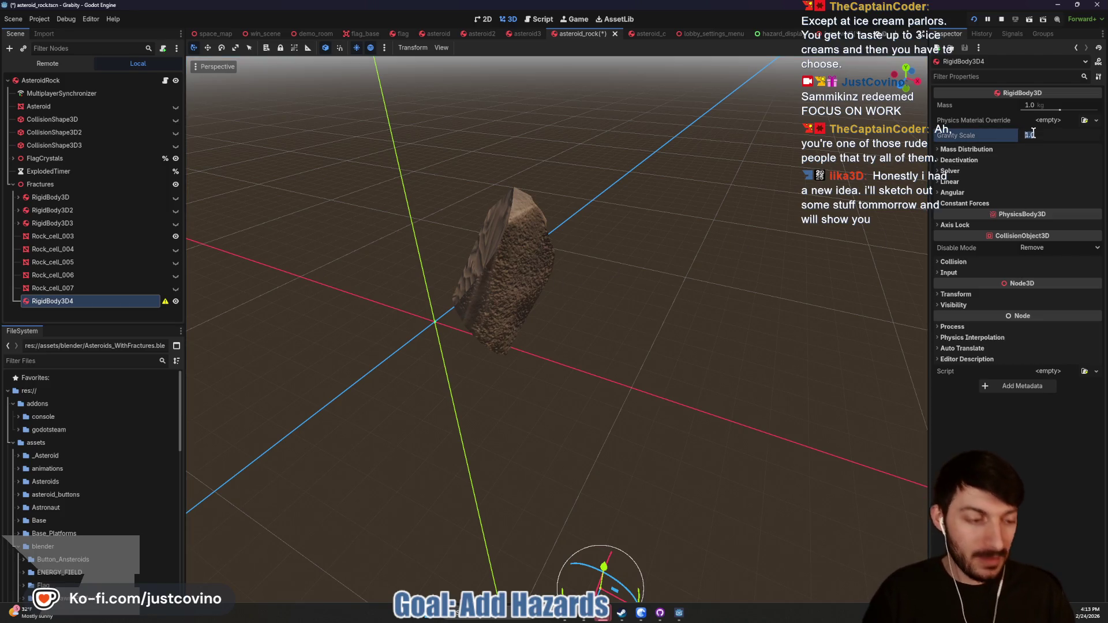
text(0)
click(965, 203)
click(965, 203)
click(952, 182)
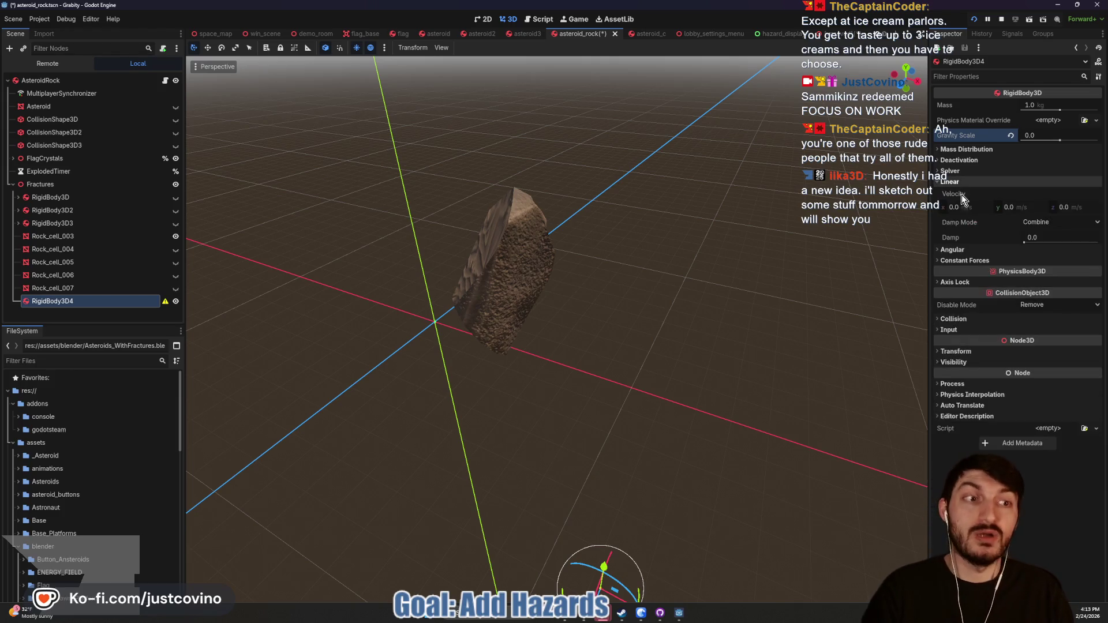
click(1042, 235)
text(0.25)
key(Return)
key(ctrl+s)
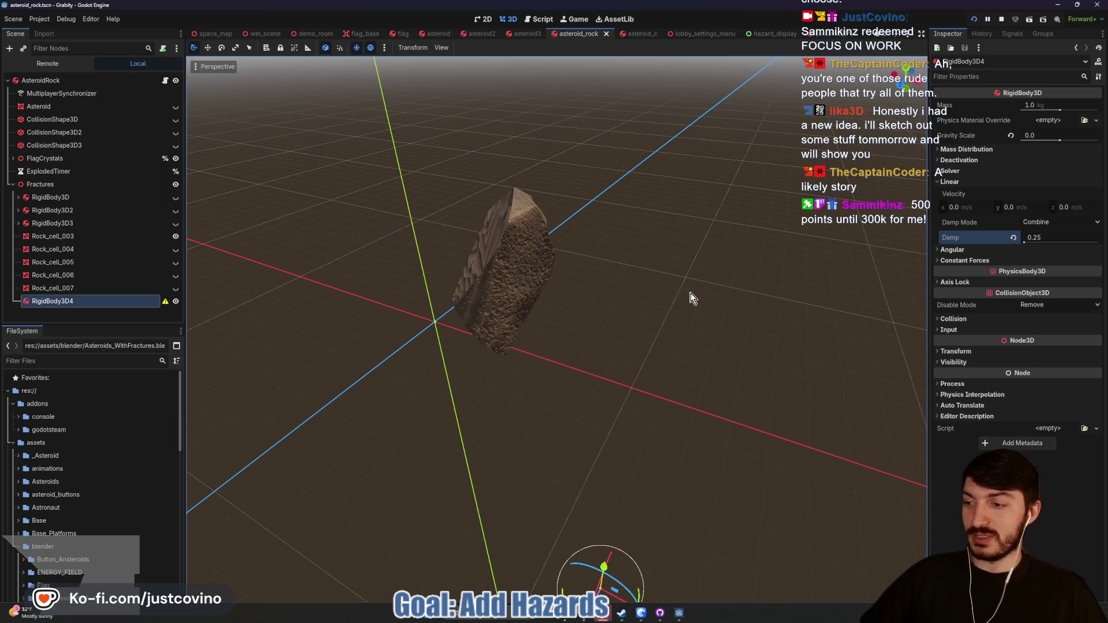
Step: Bring up the browser and reload the FFS Leaderboard tab for fresh scores
mouse_move(622, 613)
click(658, 563)
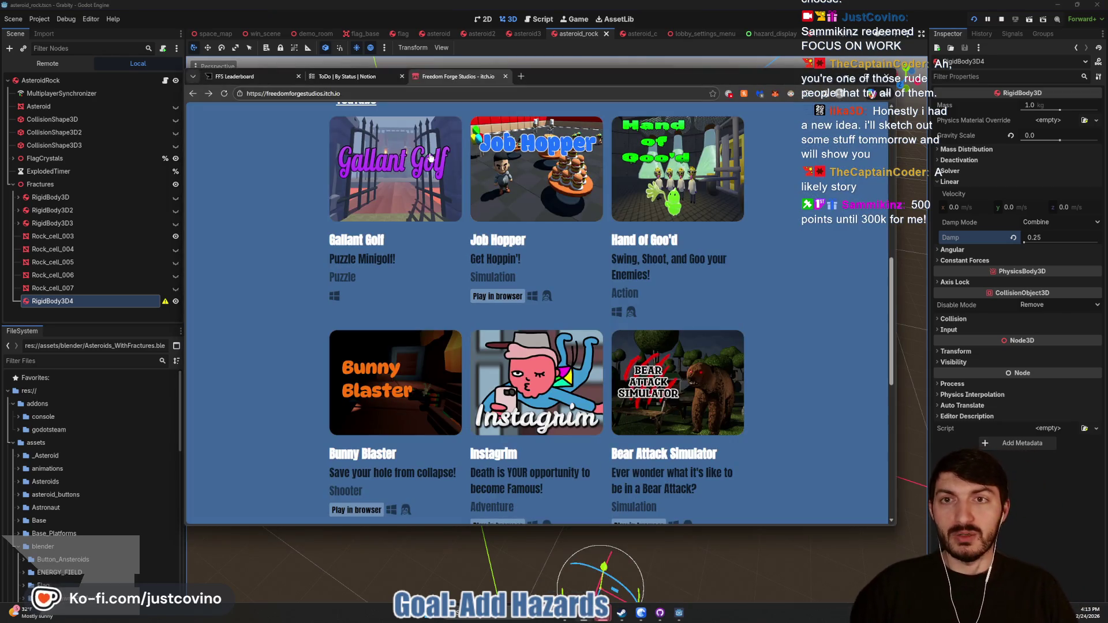
click(242, 80)
click(208, 95)
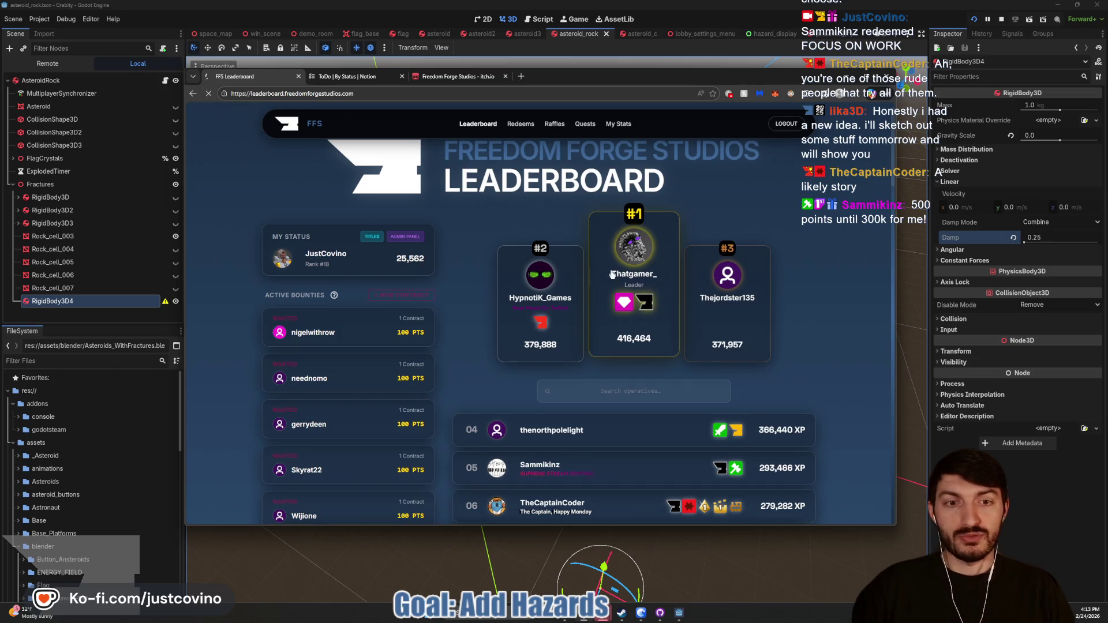
Step: Scroll through the rankings, view the last page (page 8), then return to Godot
scroll(773, 299, down, 1)
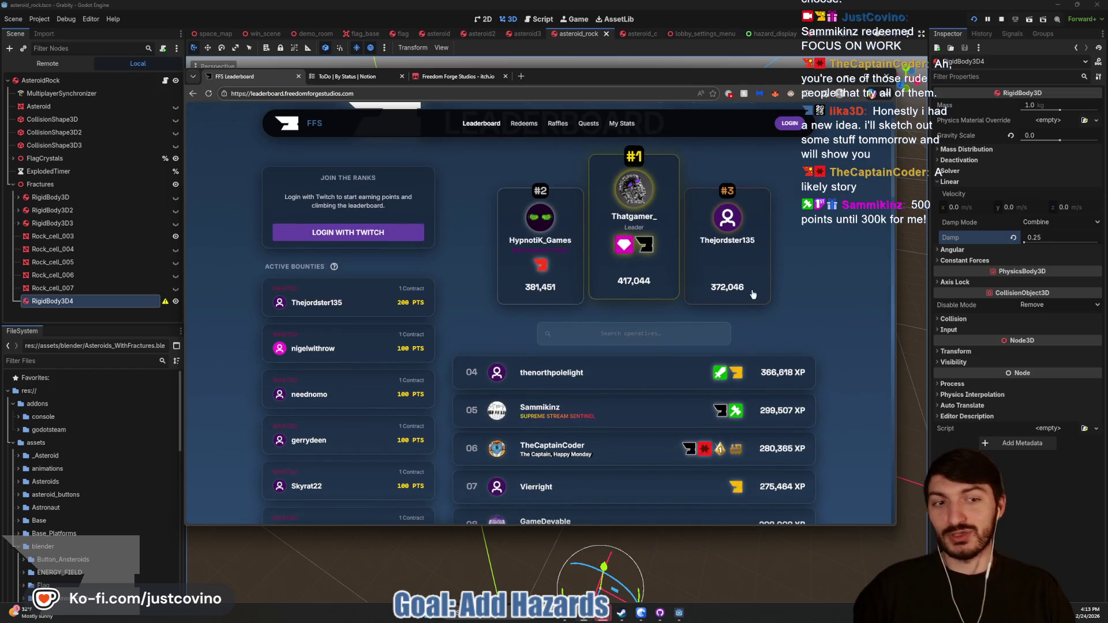
scroll(849, 297, down, 1)
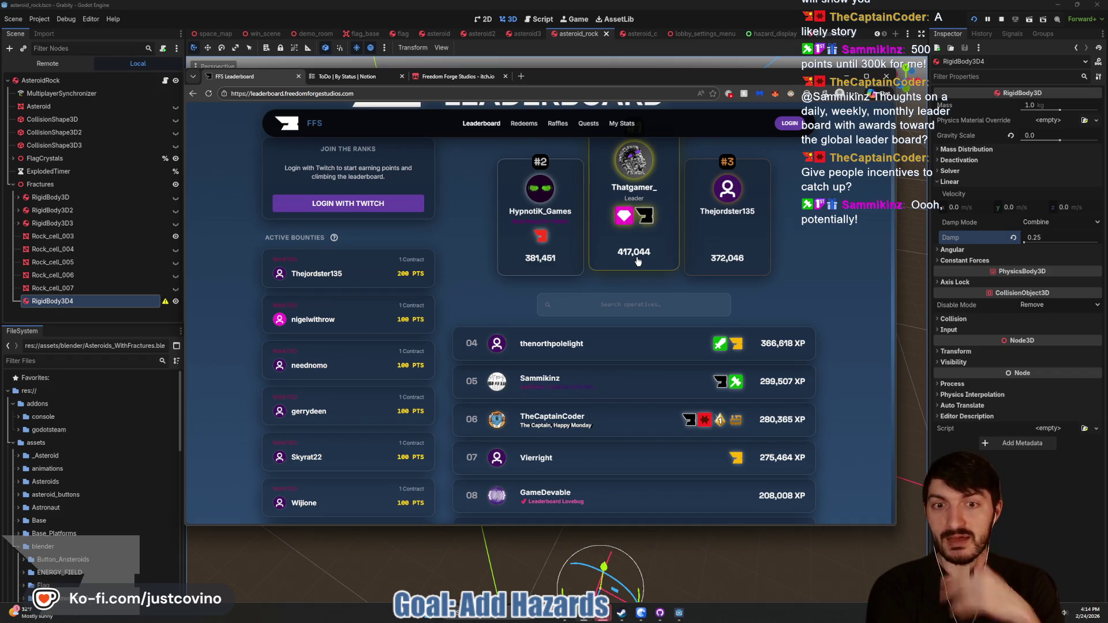
scroll(674, 302, up, 2)
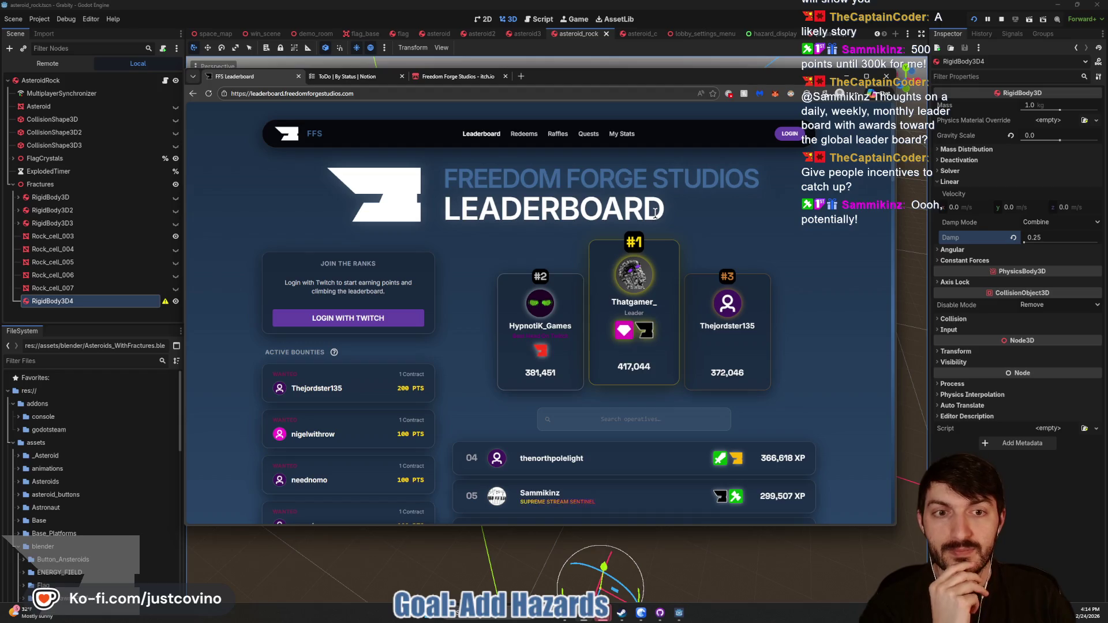
scroll(666, 217, down, 1)
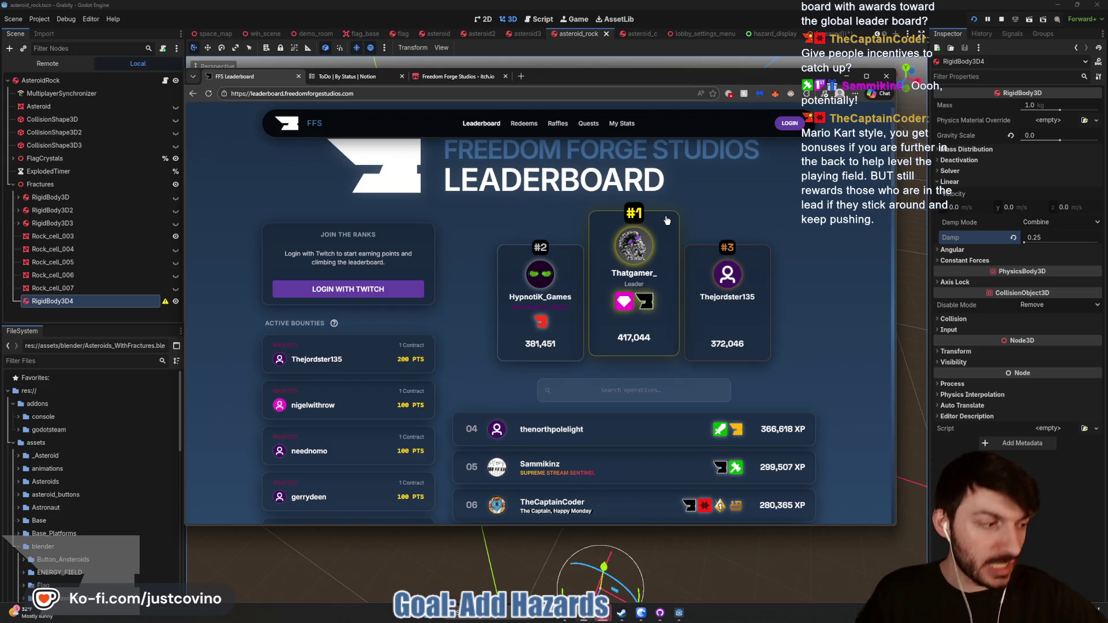
scroll(766, 248, down, 7)
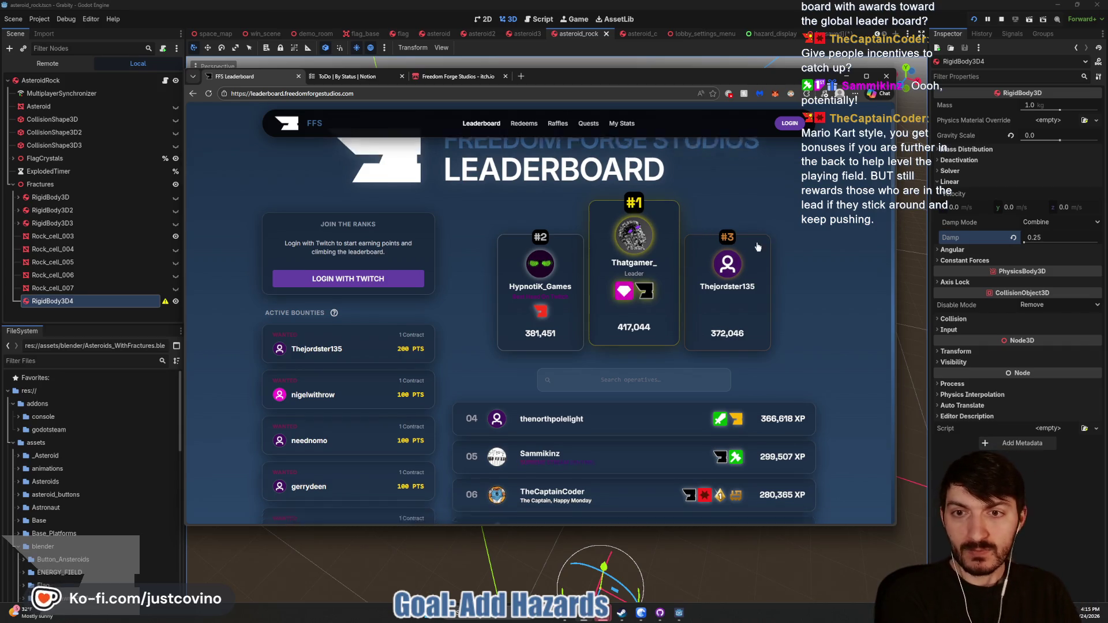
scroll(630, 368, down, 15)
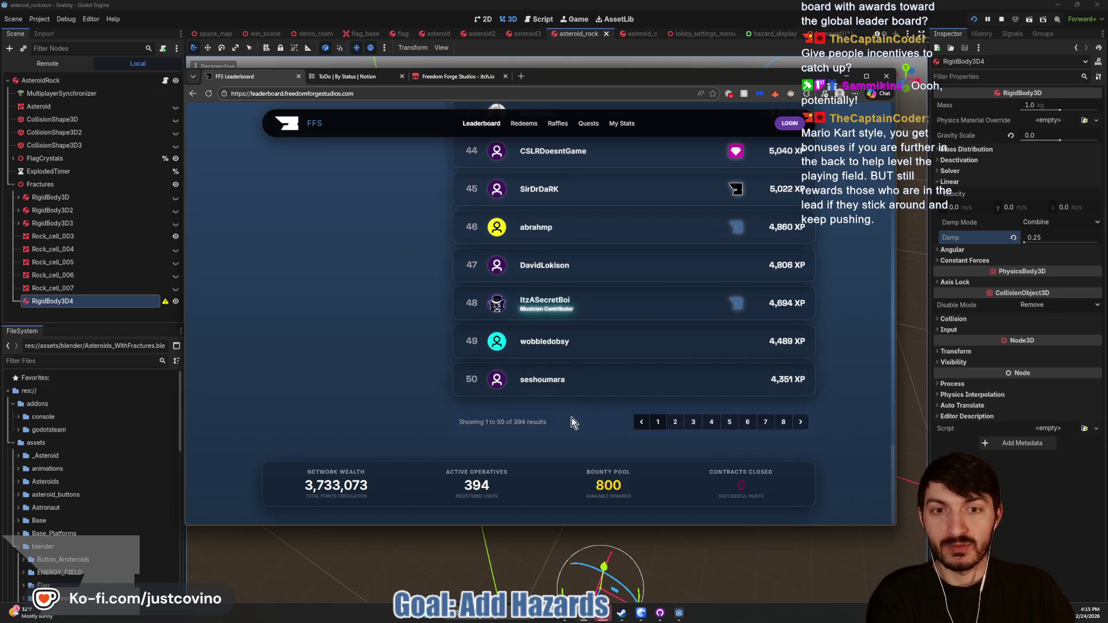
click(783, 422)
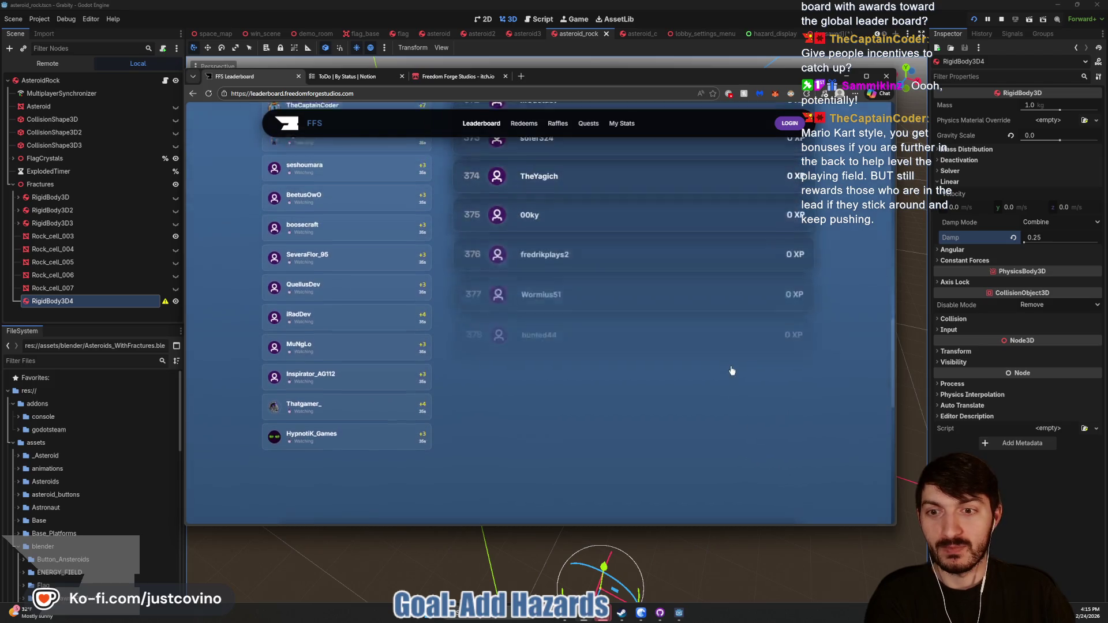
scroll(811, 384, down, 10)
scroll(811, 391, down, 2)
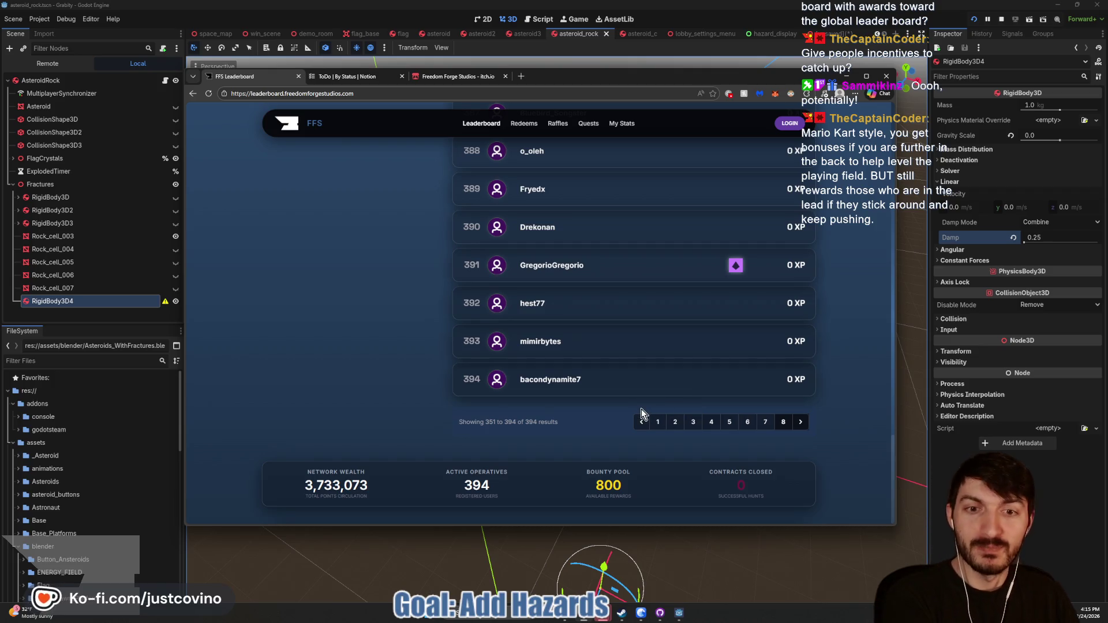
scroll(646, 406, up, 12)
scroll(607, 328, up, 1)
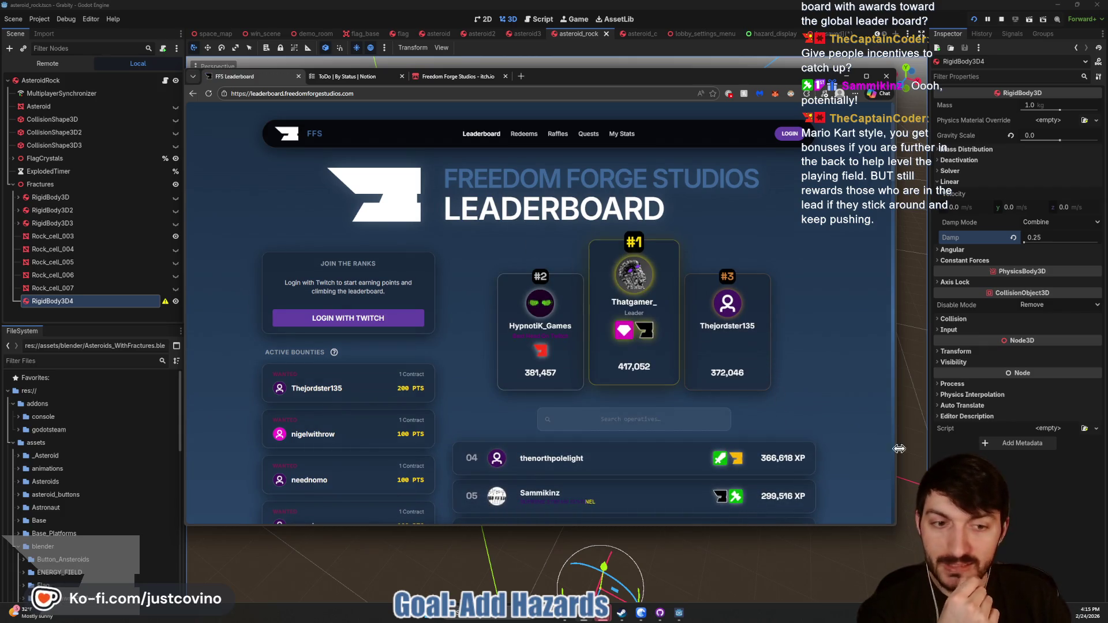
key(alt+Tab)
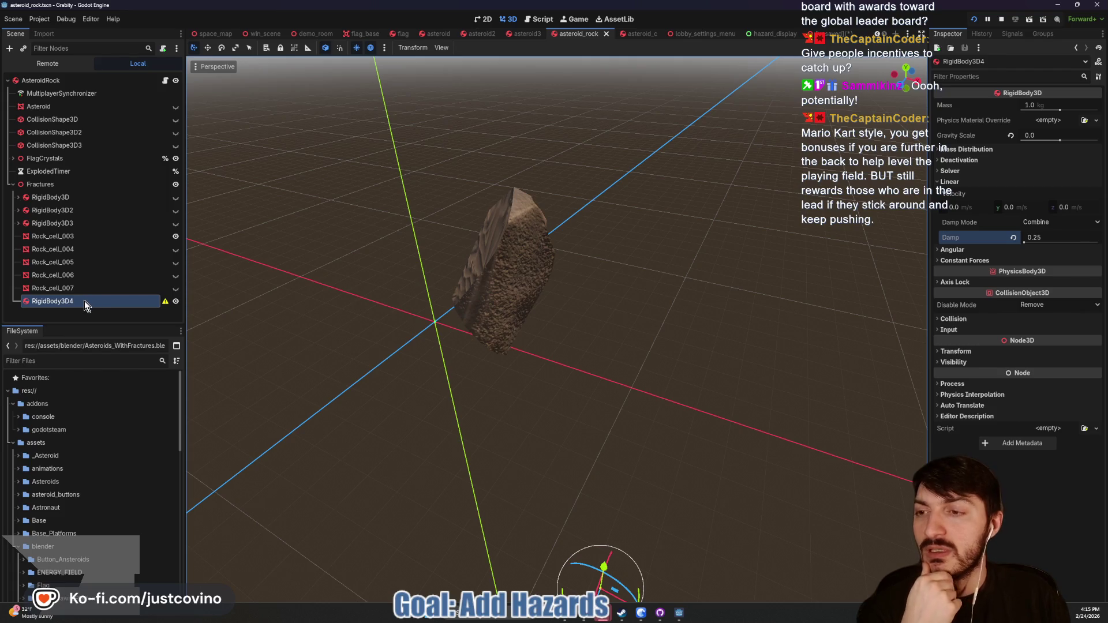
Step: Move Rock_cell_003 under RigidBody3D4 and add a CollisionShape3D to that body
click(43, 223)
click(50, 238)
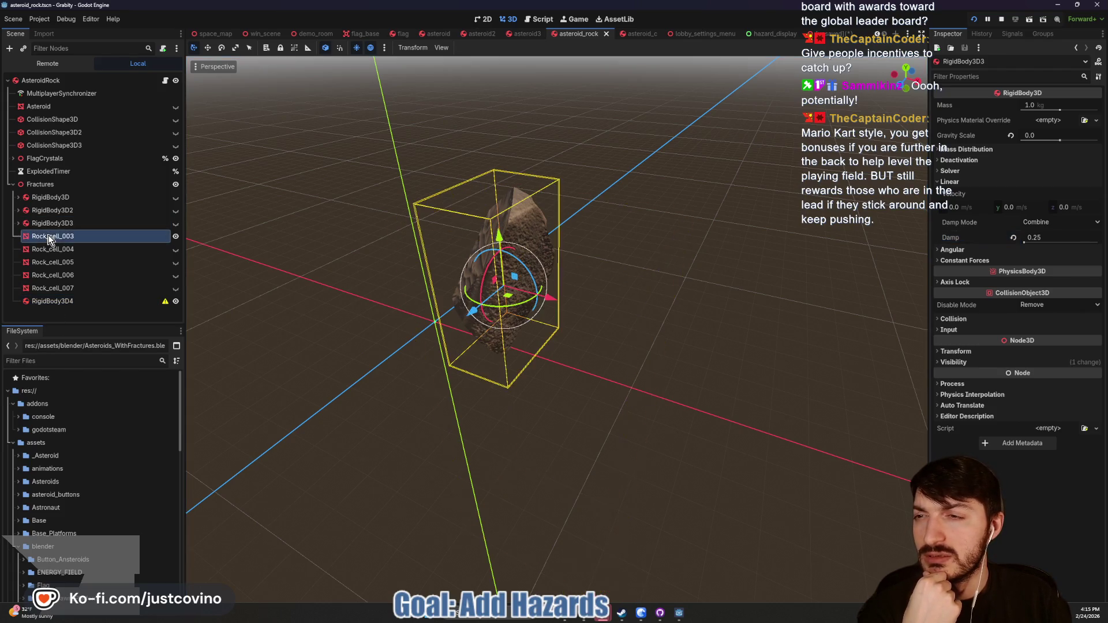
drag(47, 236, 61, 300)
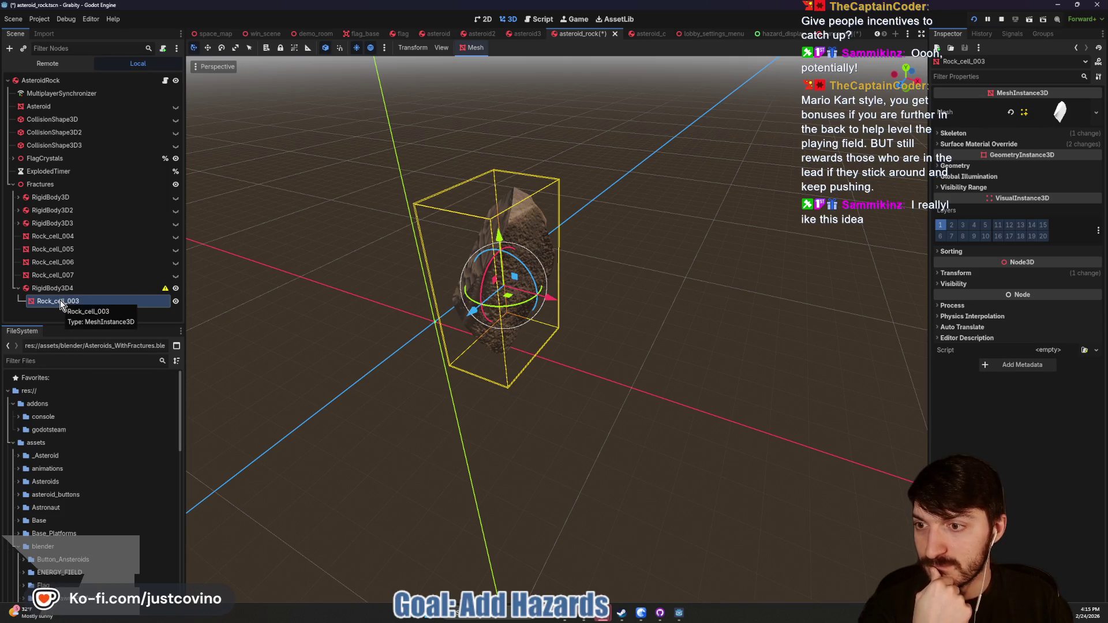
click(53, 288)
key(ctrl+a)
text(collision)
key(Return)
Step: Place the CollisionShape3D above Rock_cell_003 and try a sphere shape shrunk onto the rock
drag(53, 318, 45, 295)
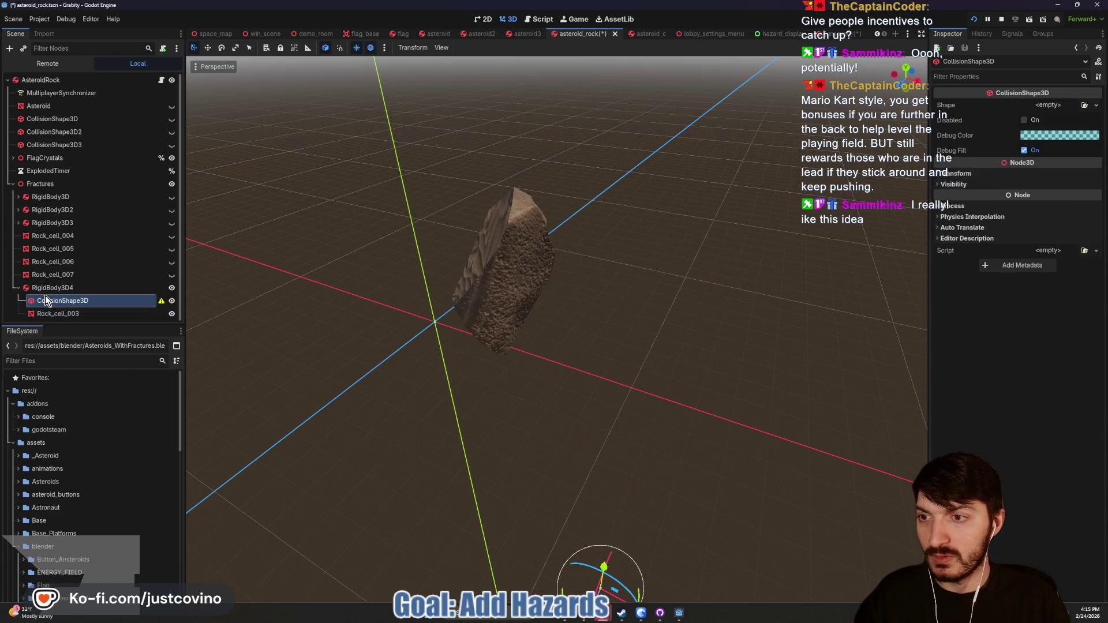
click(1042, 104)
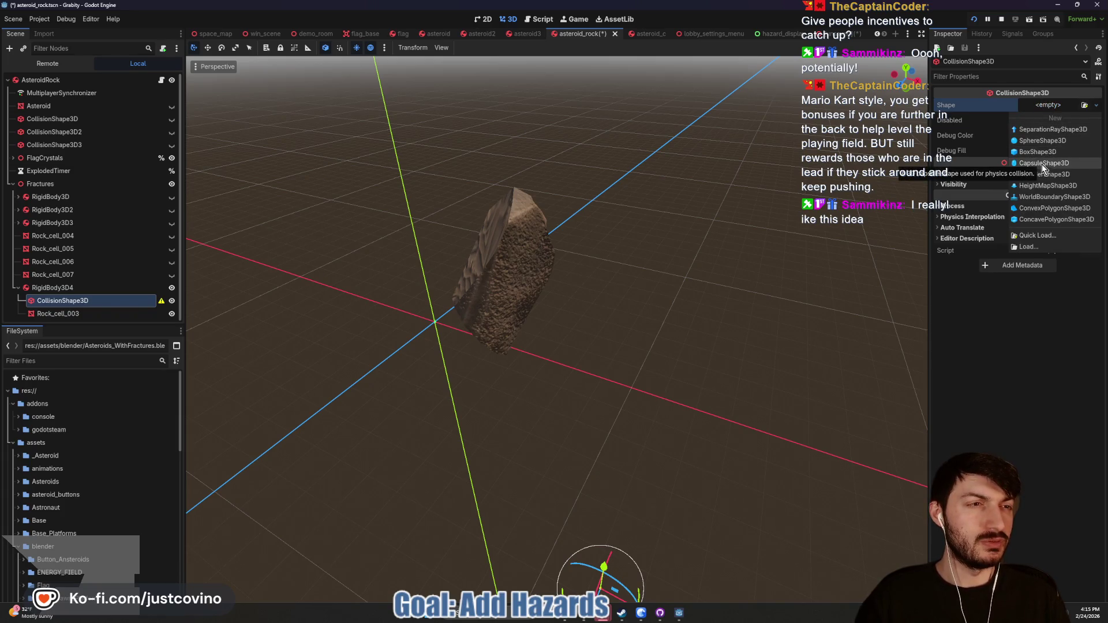
click(1042, 140)
scroll(542, 406, down, 3)
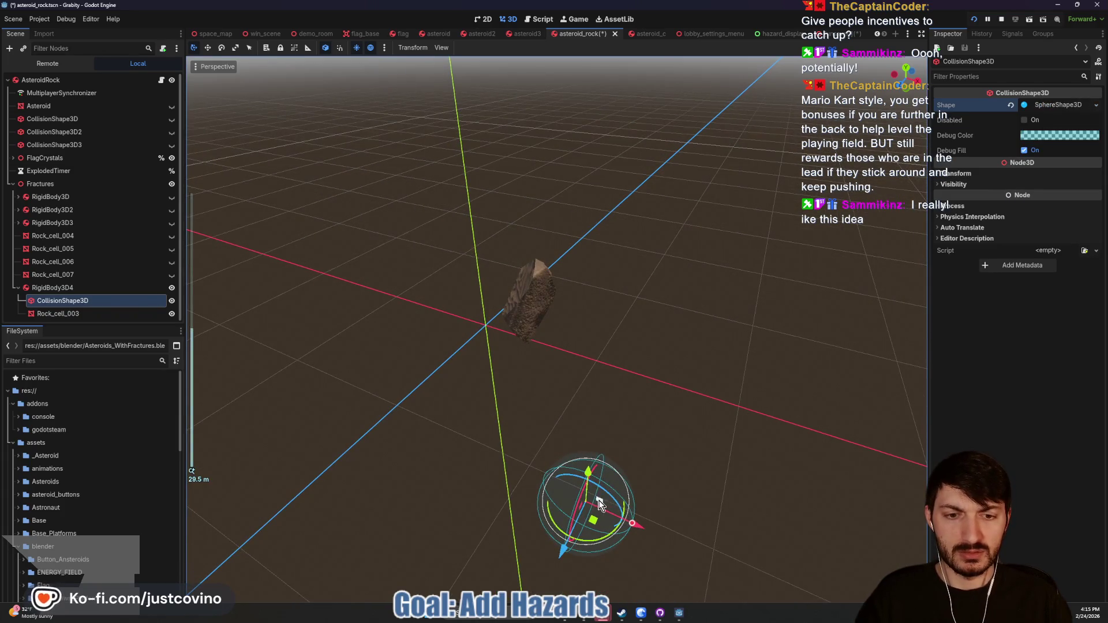
drag(601, 505, 549, 293)
mouse_move(598, 324)
mouse_down()
mouse_move(556, 313)
mouse_move(601, 338)
mouse_move(580, 341)
mouse_move(628, 349)
mouse_up()
scroll(533, 352, up, 5)
Step: Replace the sphere with a CapsuleShape3D of radius 0.12, shortened until nearly spherical
click(1011, 105)
click(1045, 105)
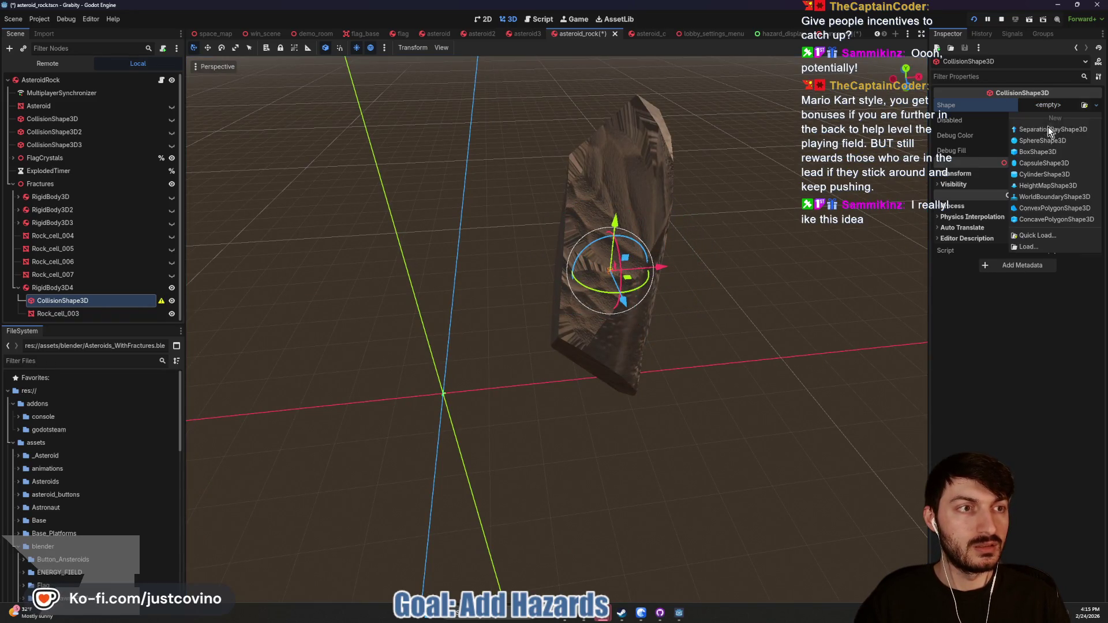
click(1045, 164)
mouse_move(816, 256)
mouse_down()
mouse_move(665, 254)
mouse_move(662, 266)
mouse_up()
scroll(705, 269, down, 3)
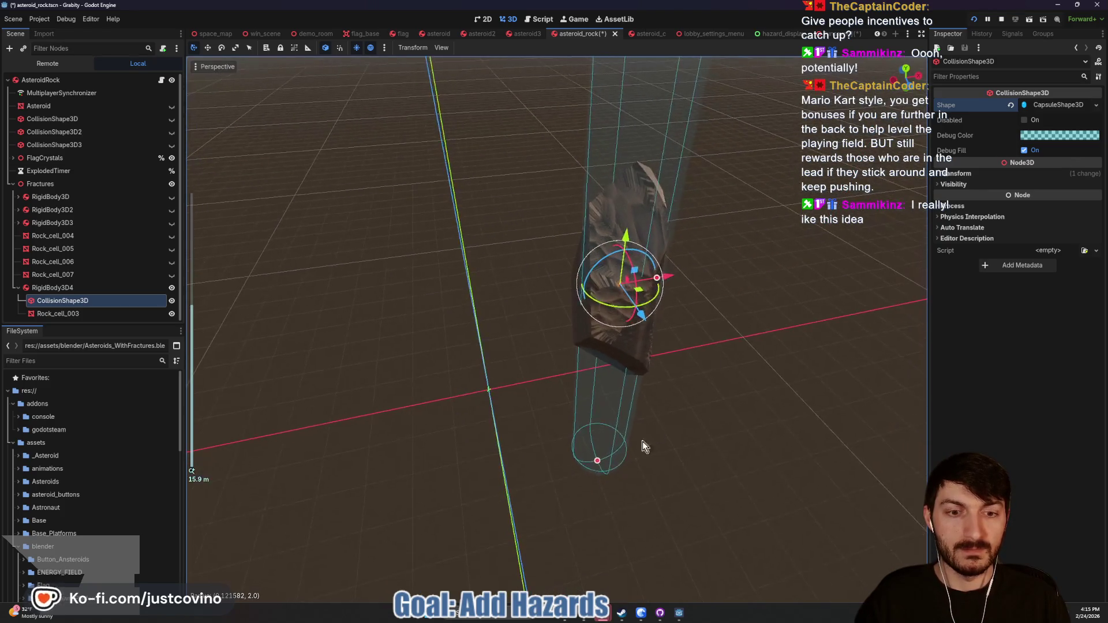
drag(597, 466, 603, 372)
scroll(675, 296, down, 5)
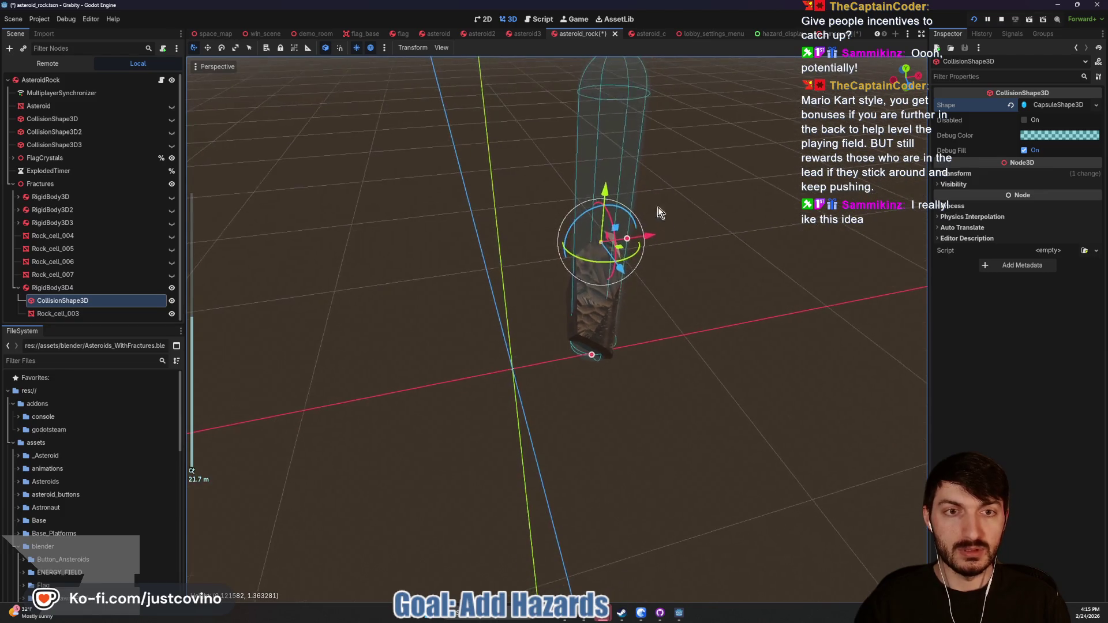
mouse_move(615, 111)
mouse_down()
mouse_move(602, 126)
mouse_move(594, 240)
mouse_up()
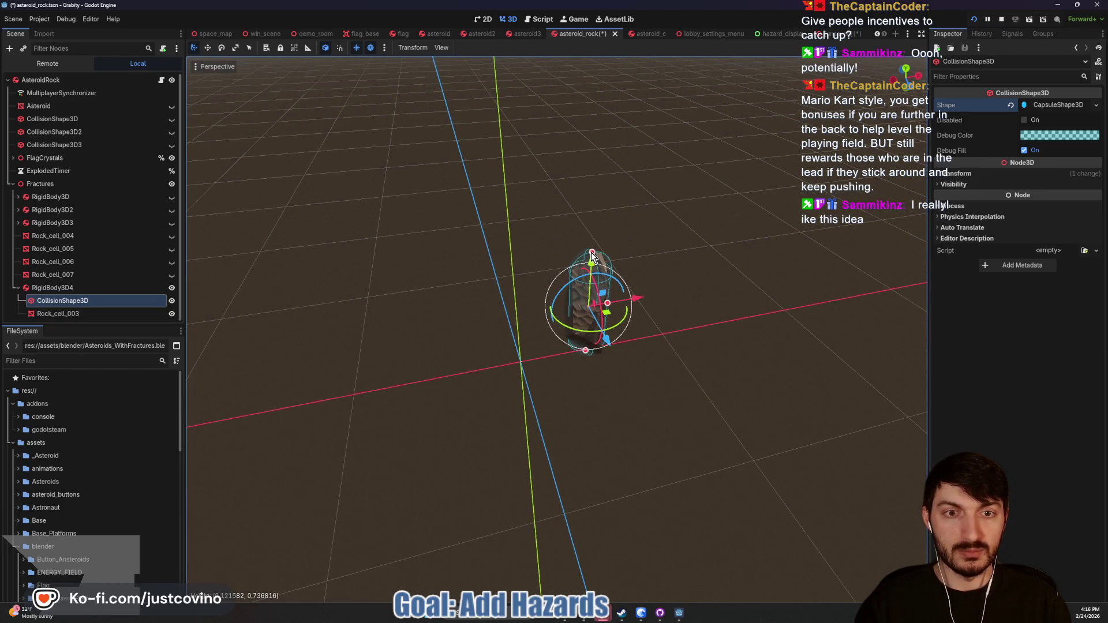
drag(738, 319, 801, 294)
Step: Shrink the capsule's height to 0.467 around the shard and save the scene
mouse_move(660, 251)
mouse_down()
mouse_move(667, 258)
mouse_move(660, 248)
mouse_up()
right_click(658, 251)
drag(619, 211, 635, 259)
mouse_move(635, 317)
mouse_down()
mouse_move(632, 290)
mouse_move(633, 300)
mouse_up()
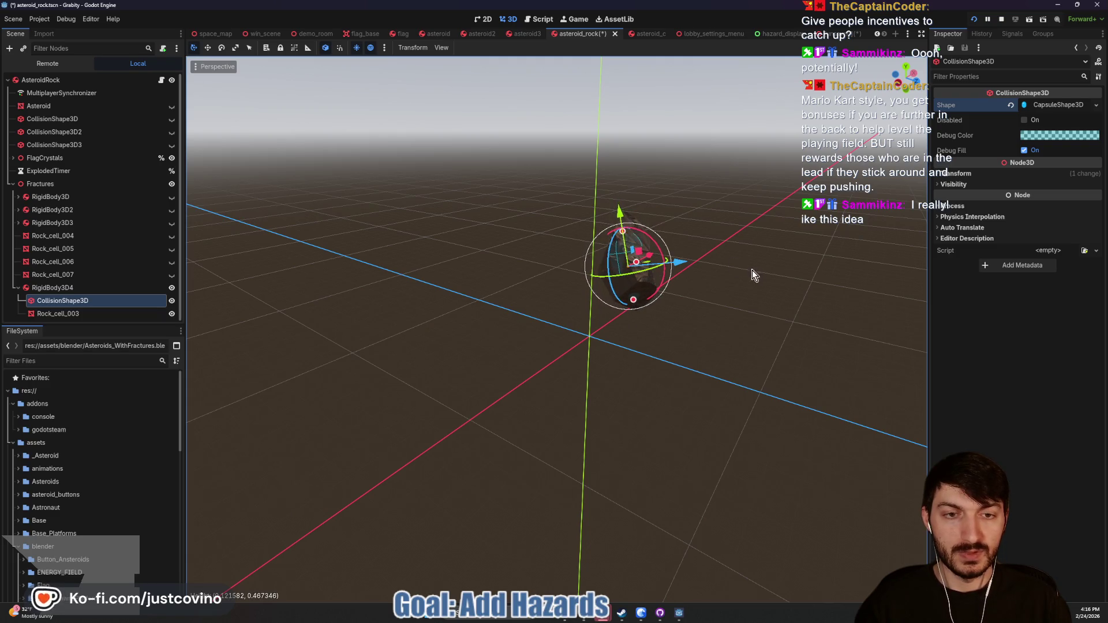
drag(752, 271, 660, 286)
key(ctrl+s)
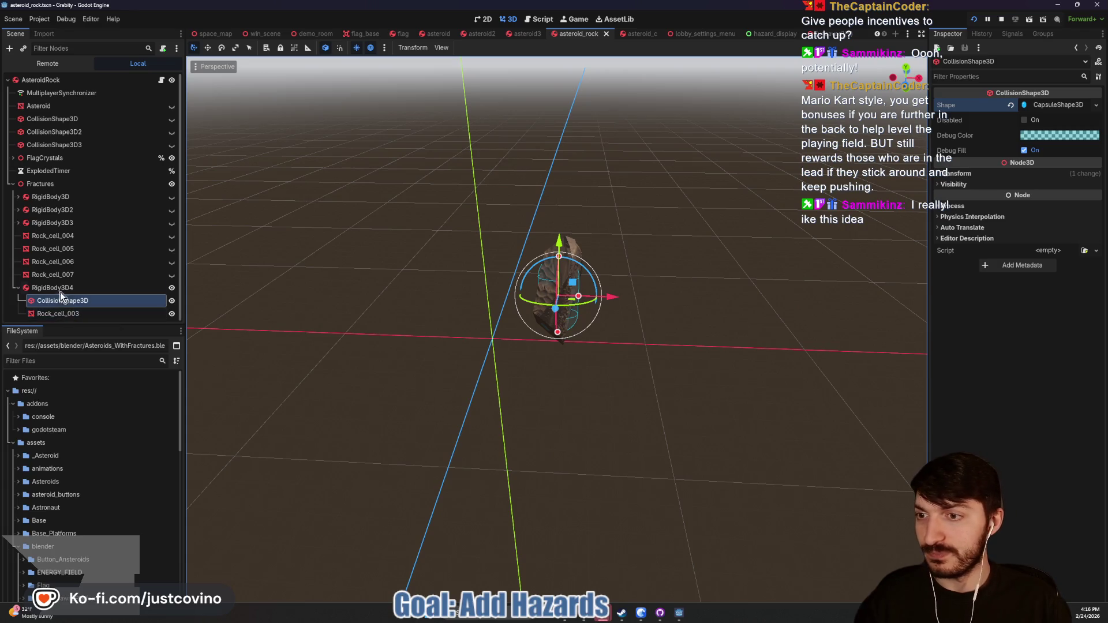
Step: Reorder RigidBody3D4 directly after RigidBody3D3, collapse it, and save
click(60, 289)
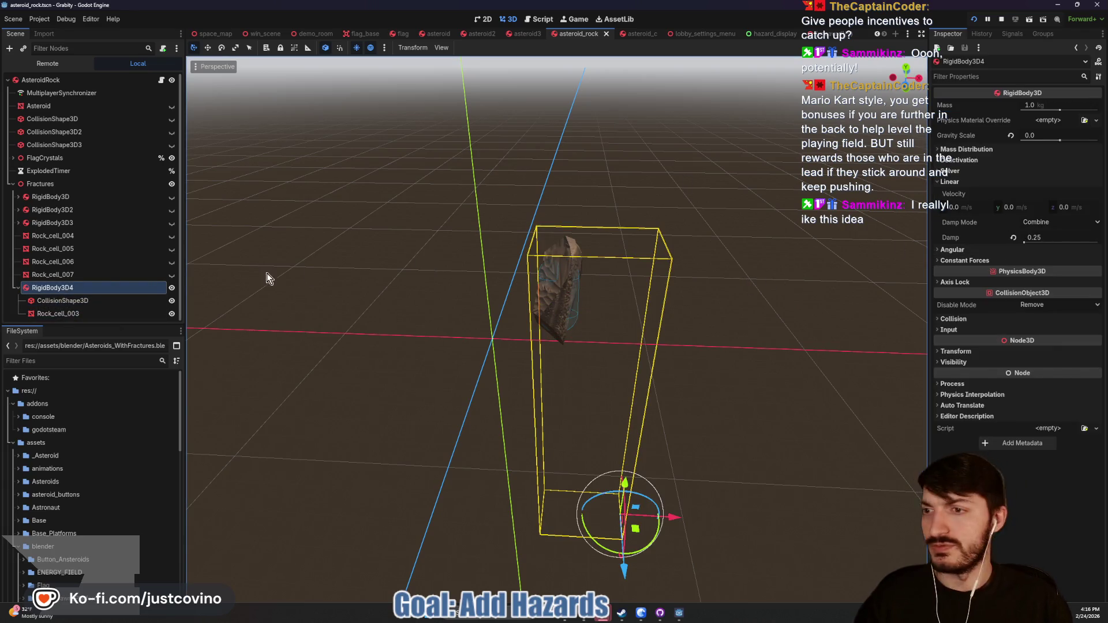
drag(40, 296, 56, 233)
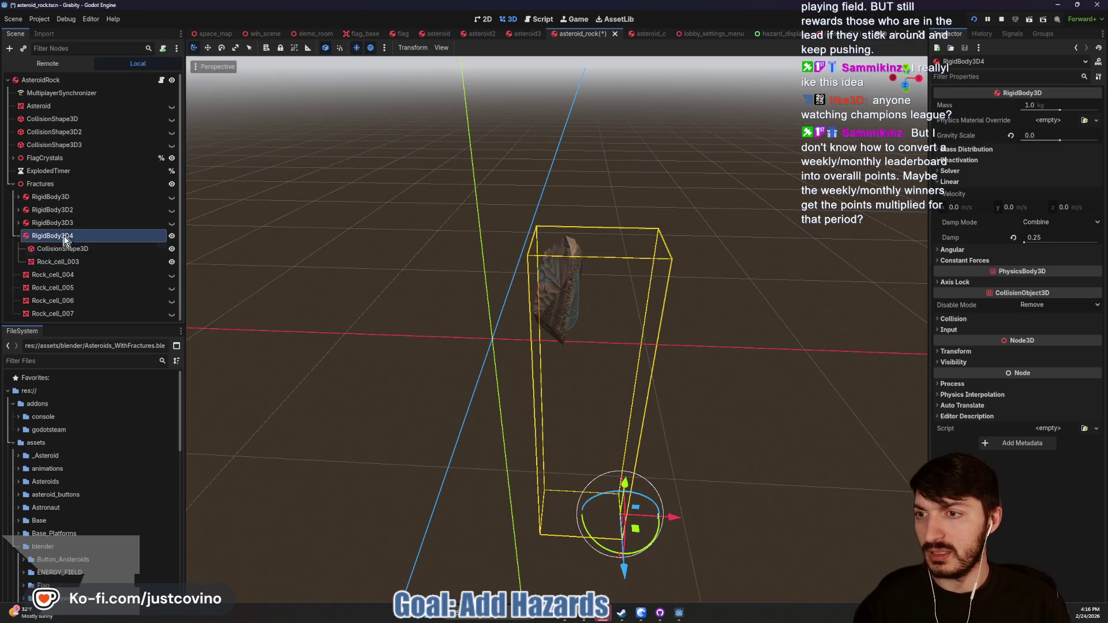
click(16, 235)
key(ctrl+s)
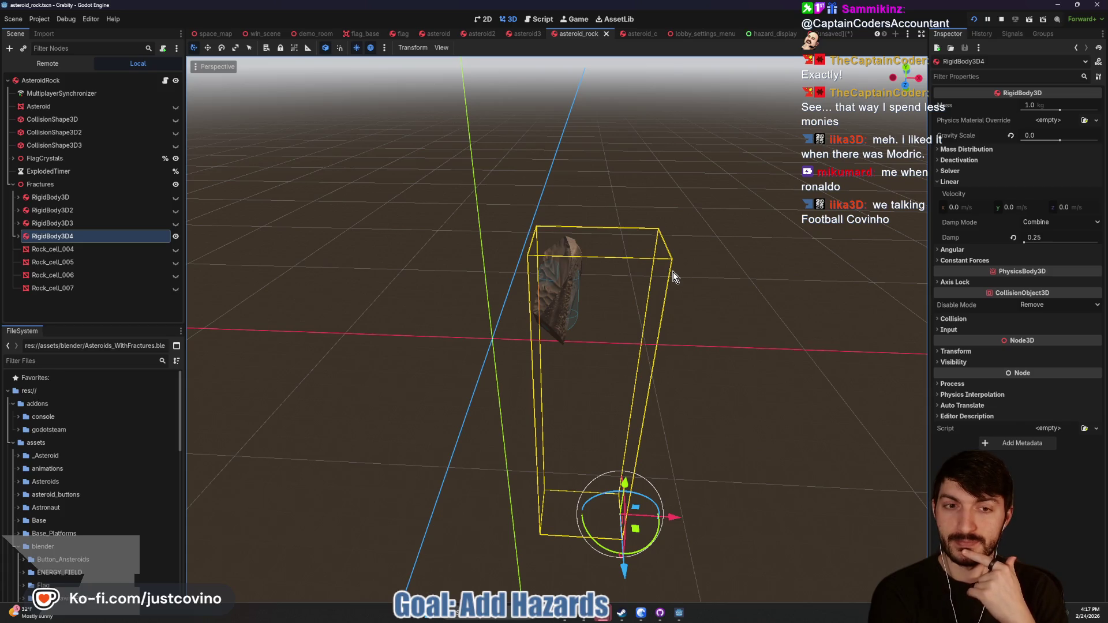
Step: End the game test with the toolbar Stop button and resume editing asteroid_rock
click(1001, 19)
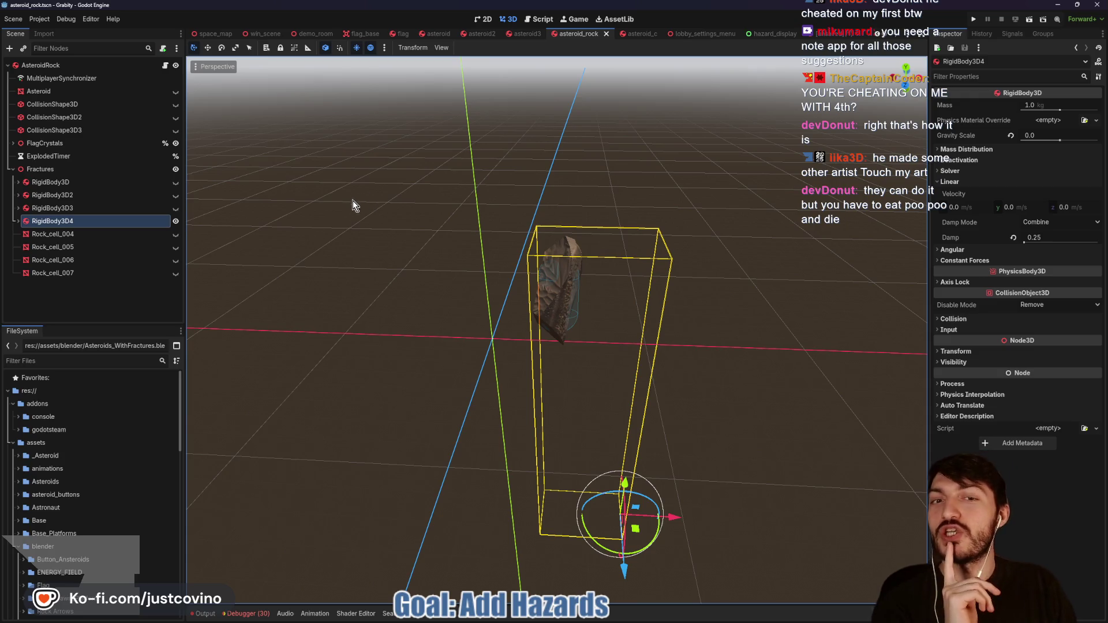
scroll(456, 324, up, 5)
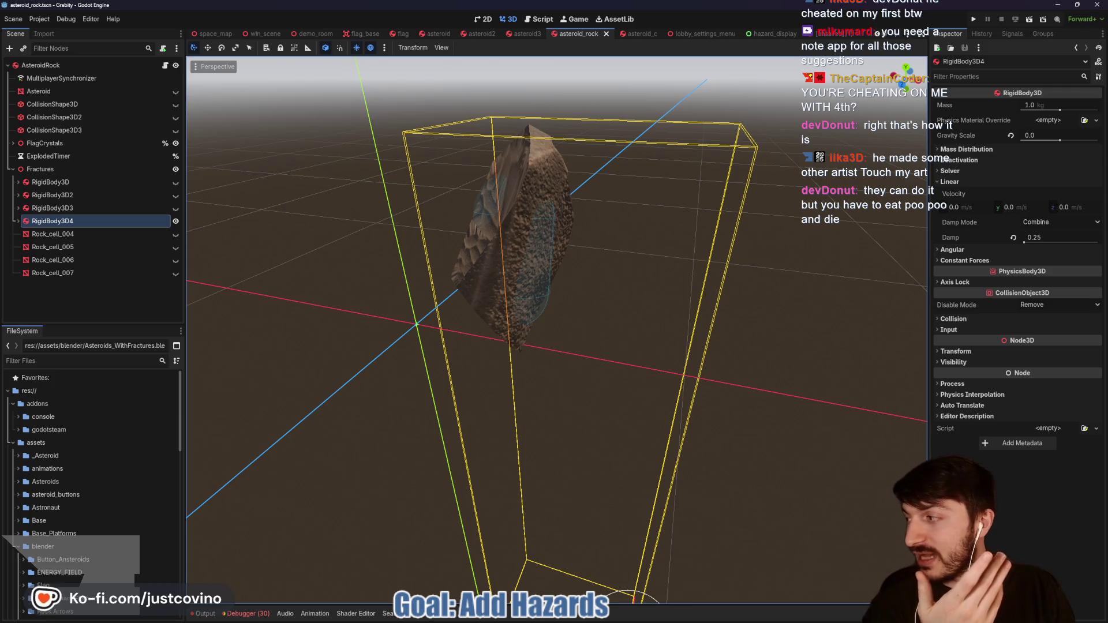
drag(276, 111, 280, 123)
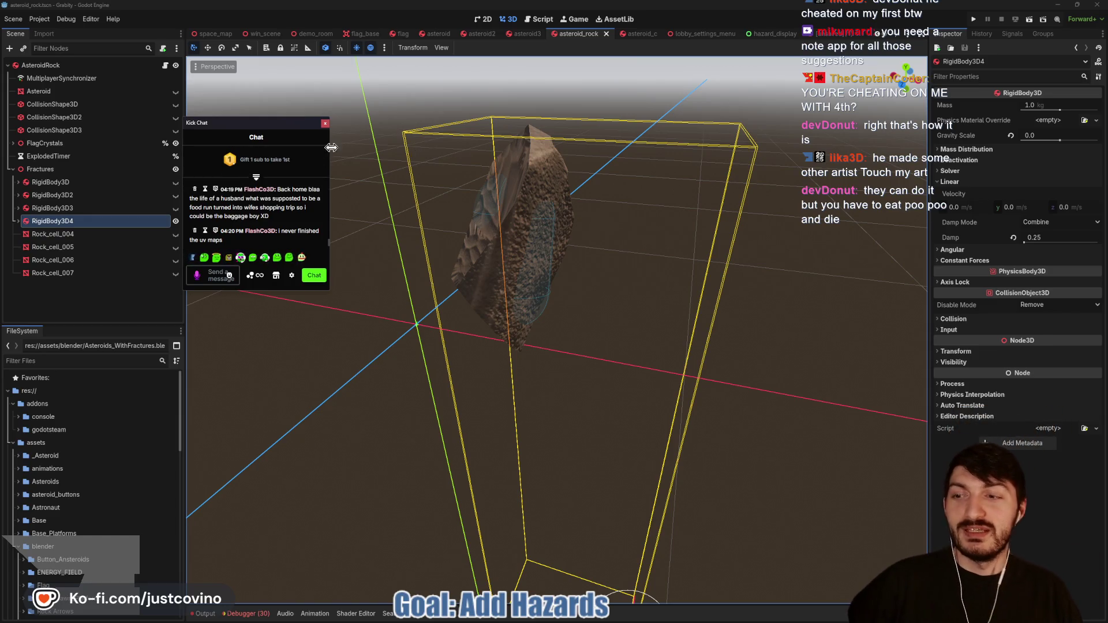
drag(280, 121, 262, 127)
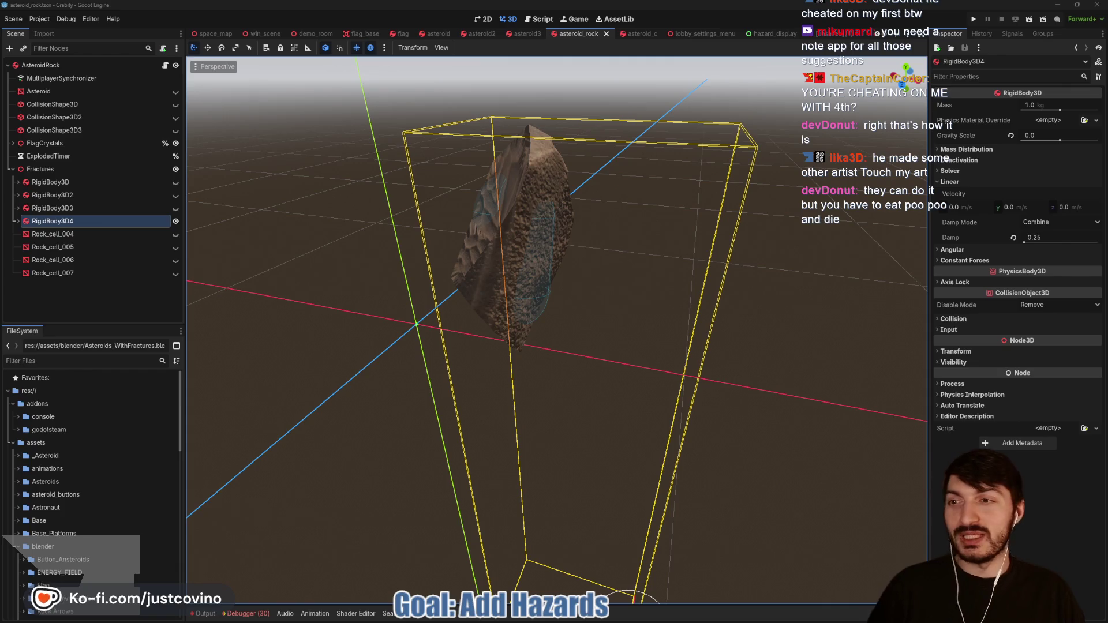
drag(338, 261, 363, 262)
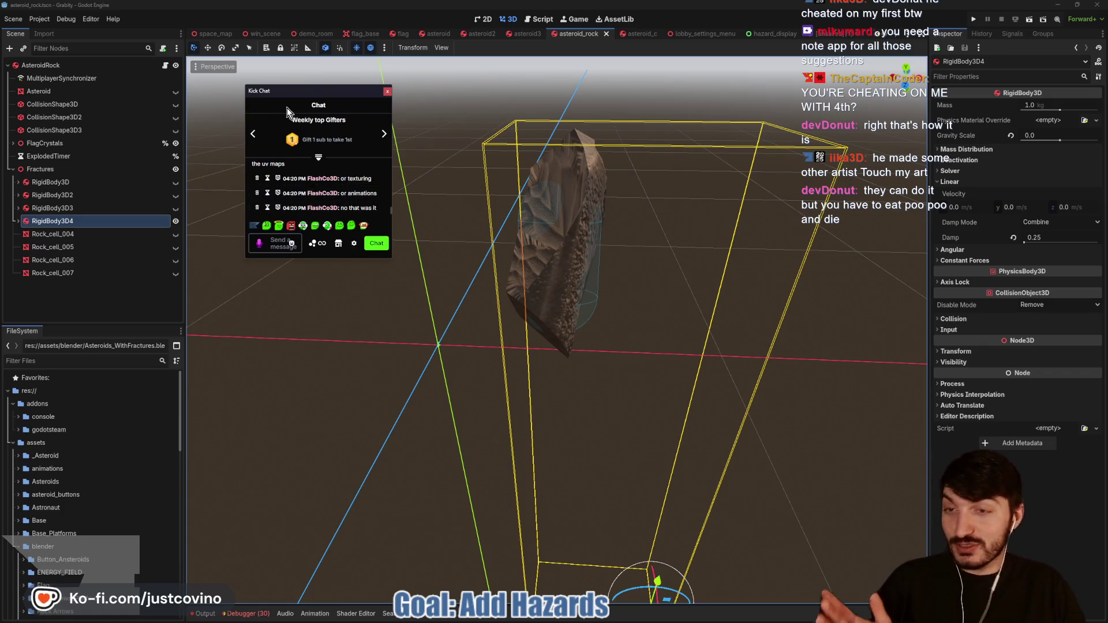
drag(313, 91, 236, 91)
click(310, 92)
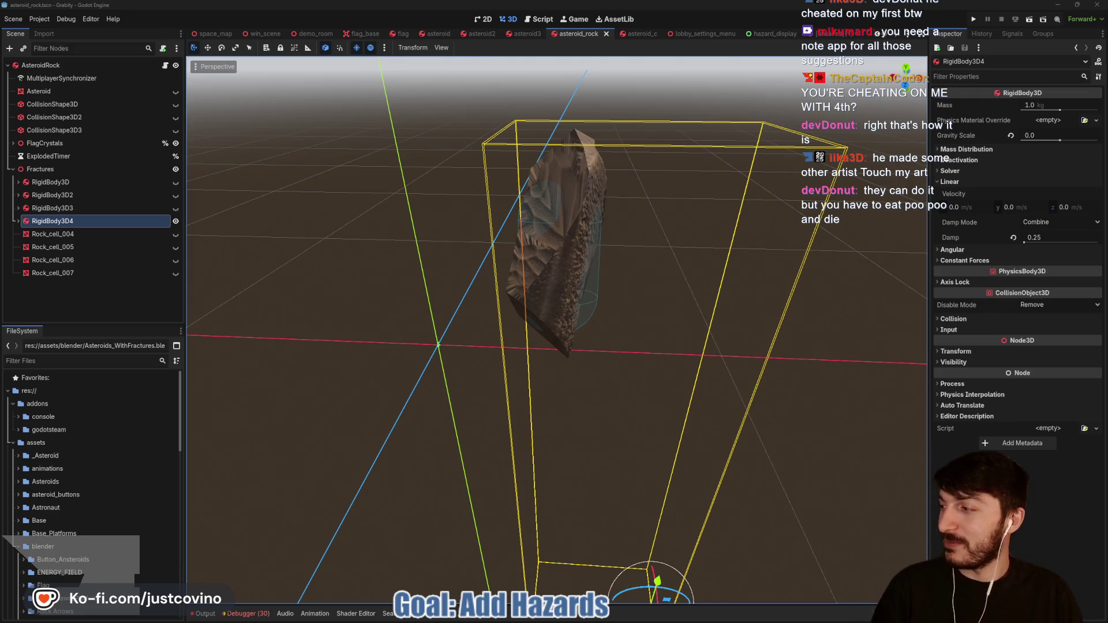
scroll(467, 260, down, 2)
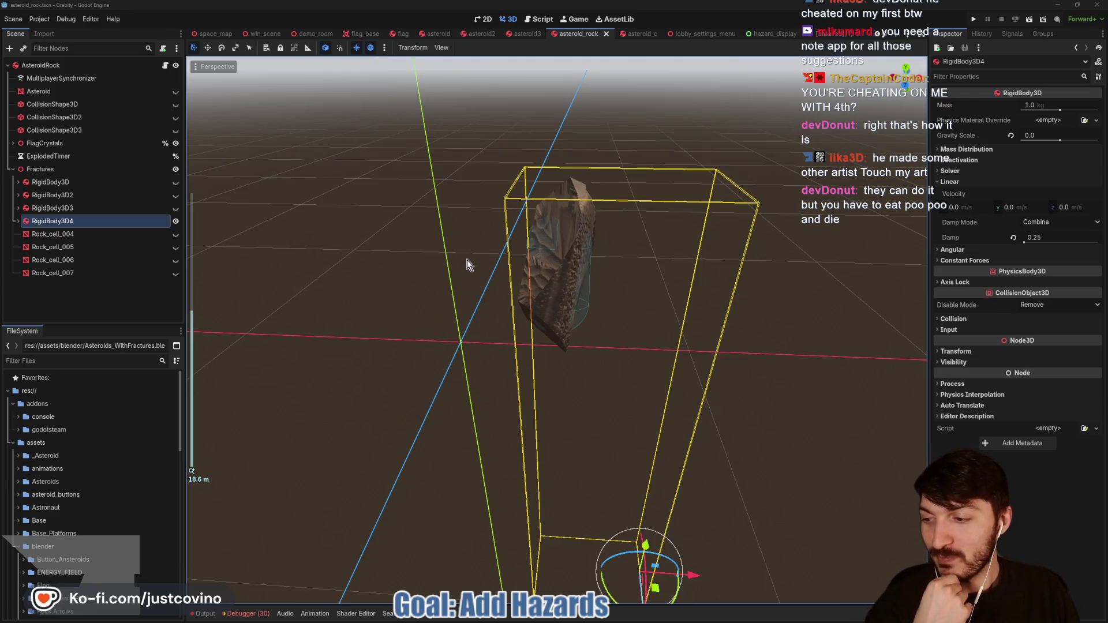
Step: Make RigidBody3D3 visible to reveal its shard and capsule collider beside the rock
mouse_move(466, 260)
mouse_down()
mouse_move(433, 276)
mouse_move(460, 267)
mouse_up()
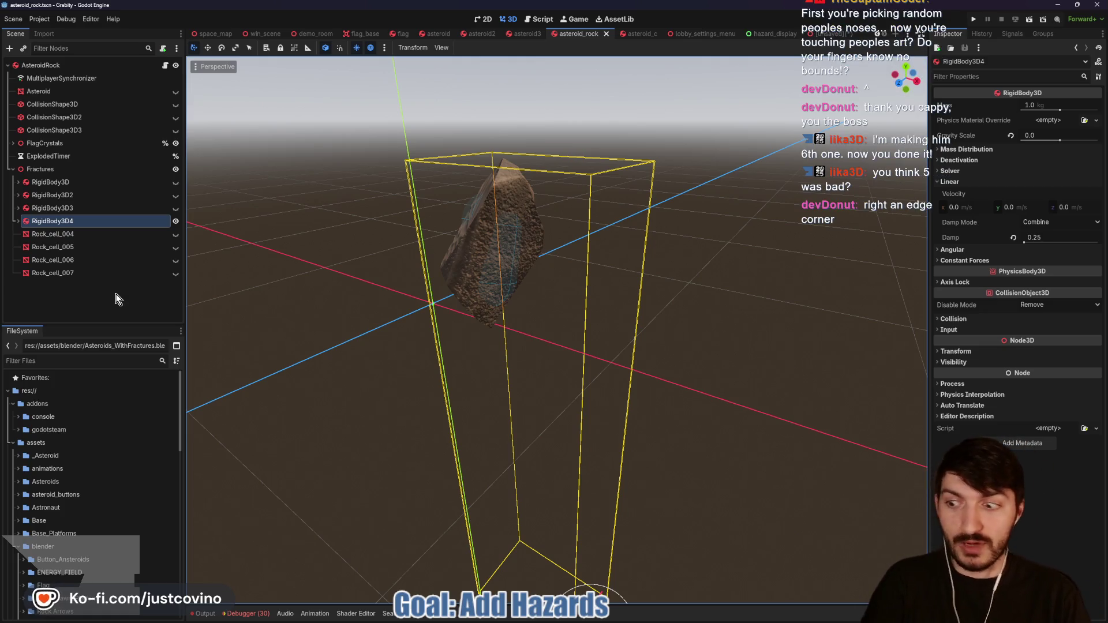
click(175, 209)
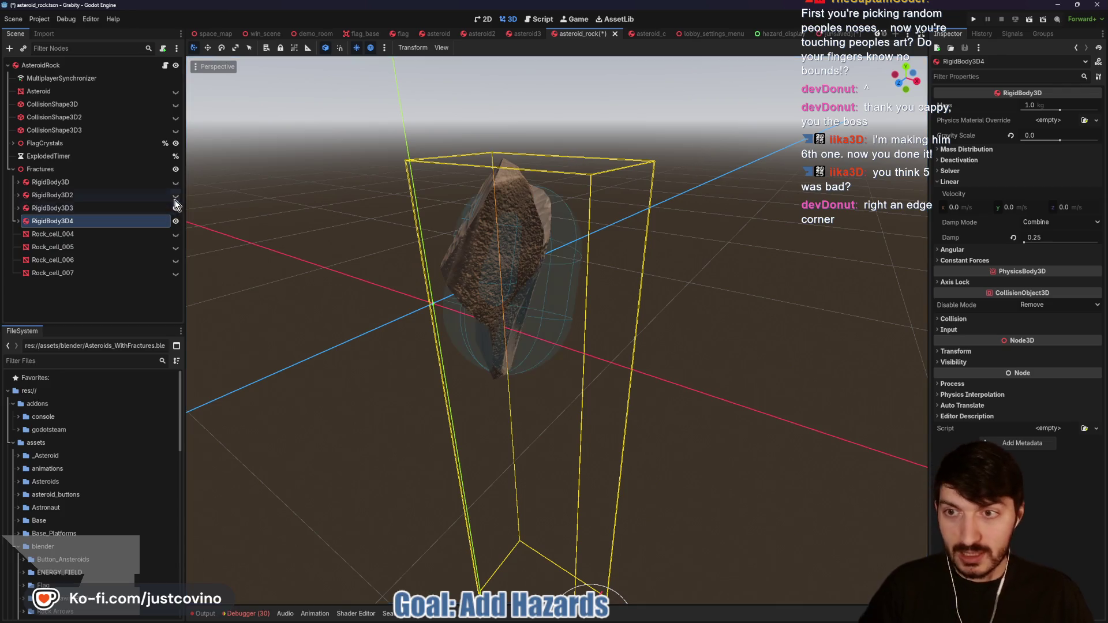
Step: Make RigidBody3D and RigidBody3D2 visible, inspect all four fragments, and expand RigidBody3D4
click(176, 183)
click(176, 195)
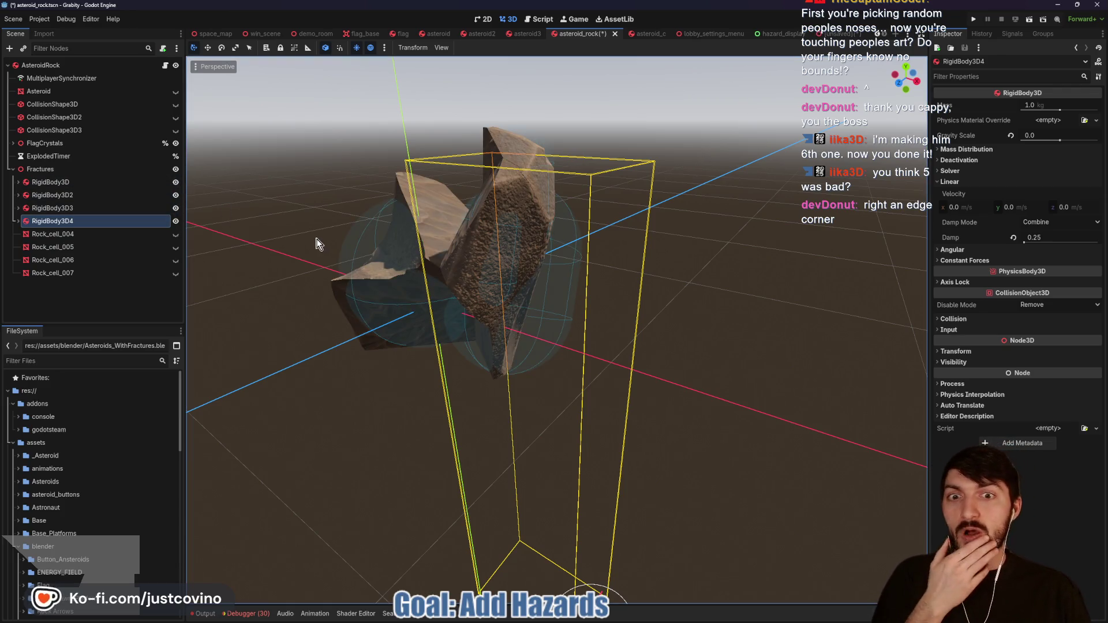
drag(317, 242, 381, 238)
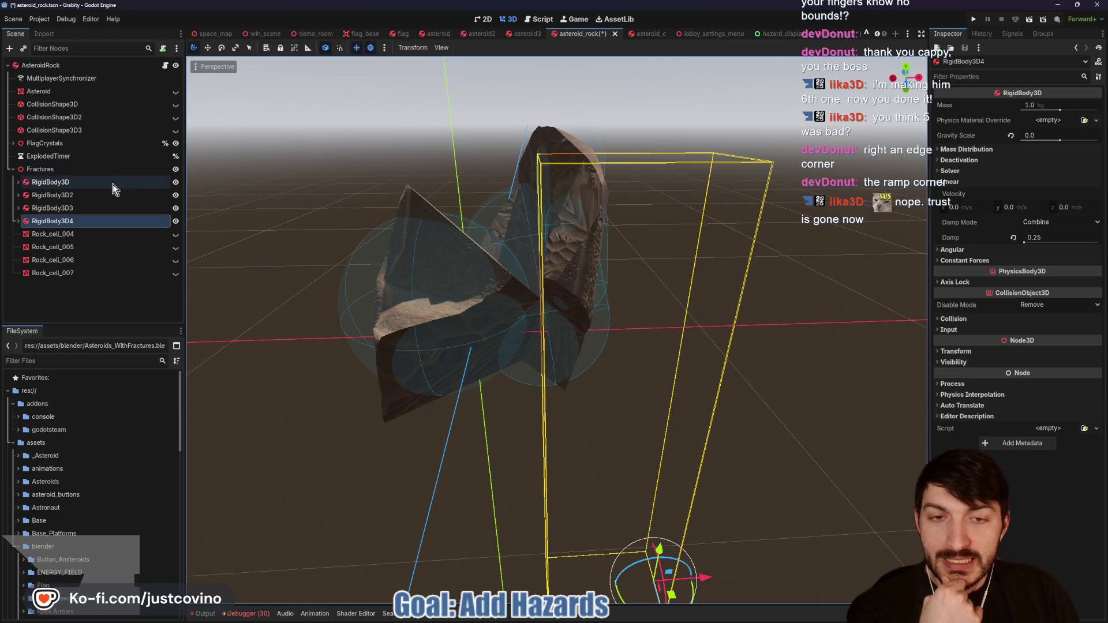
drag(417, 239, 484, 238)
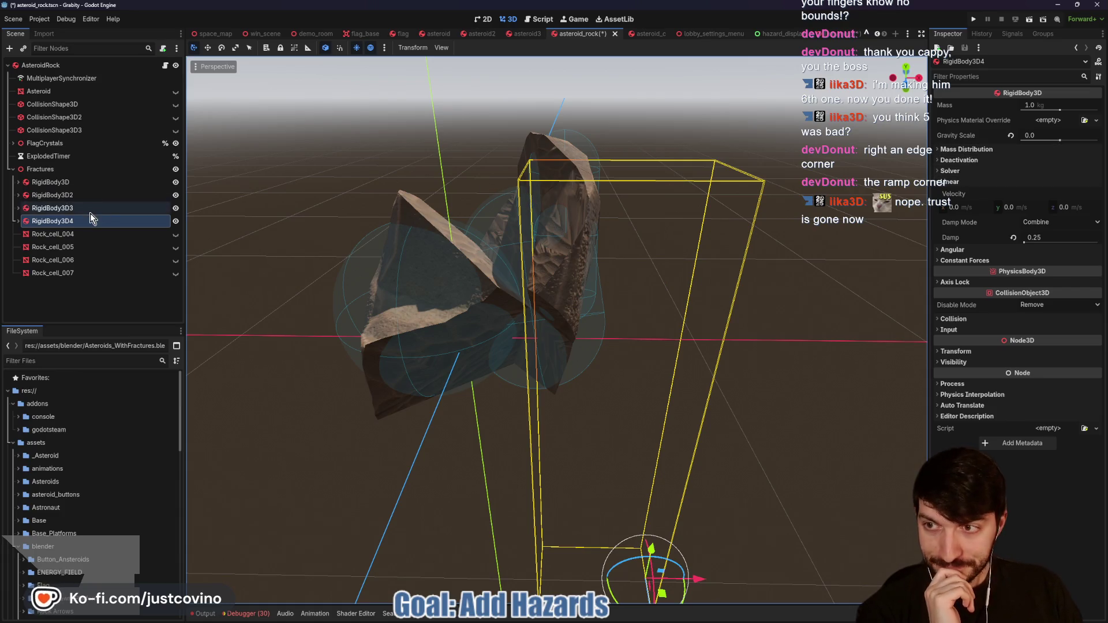
click(18, 223)
Step: Check RigidBody3D4's collider, then shrink RigidBody3D3's capsule radius and length to fit its fragment
click(98, 248)
click(62, 234)
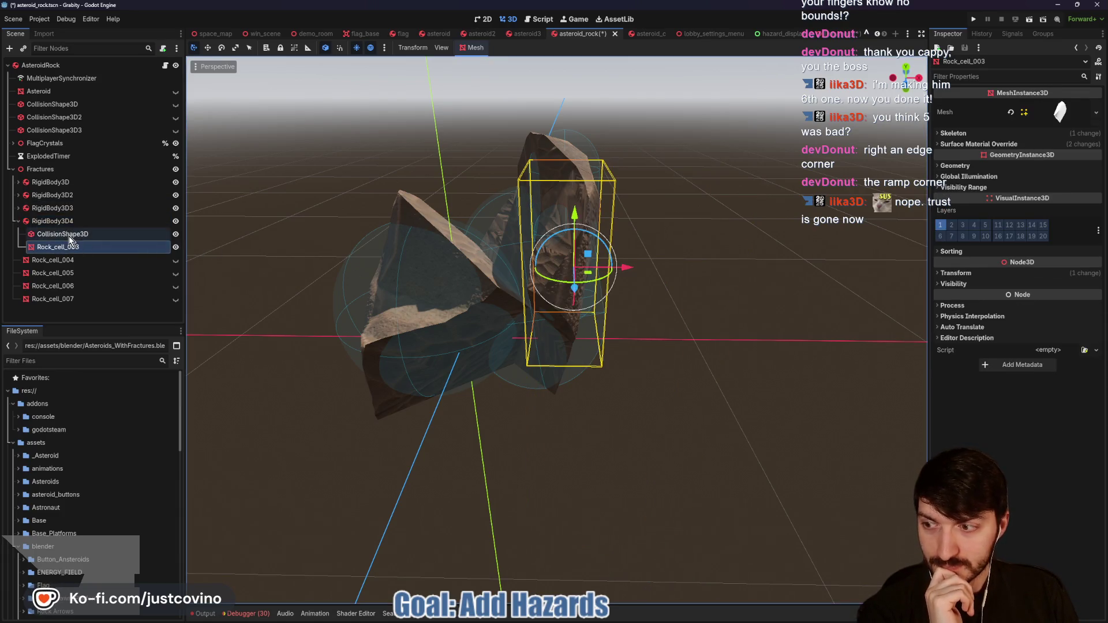
mouse_move(625, 240)
mouse_down()
mouse_move(683, 252)
mouse_move(629, 258)
mouse_move(619, 243)
mouse_move(763, 264)
mouse_up()
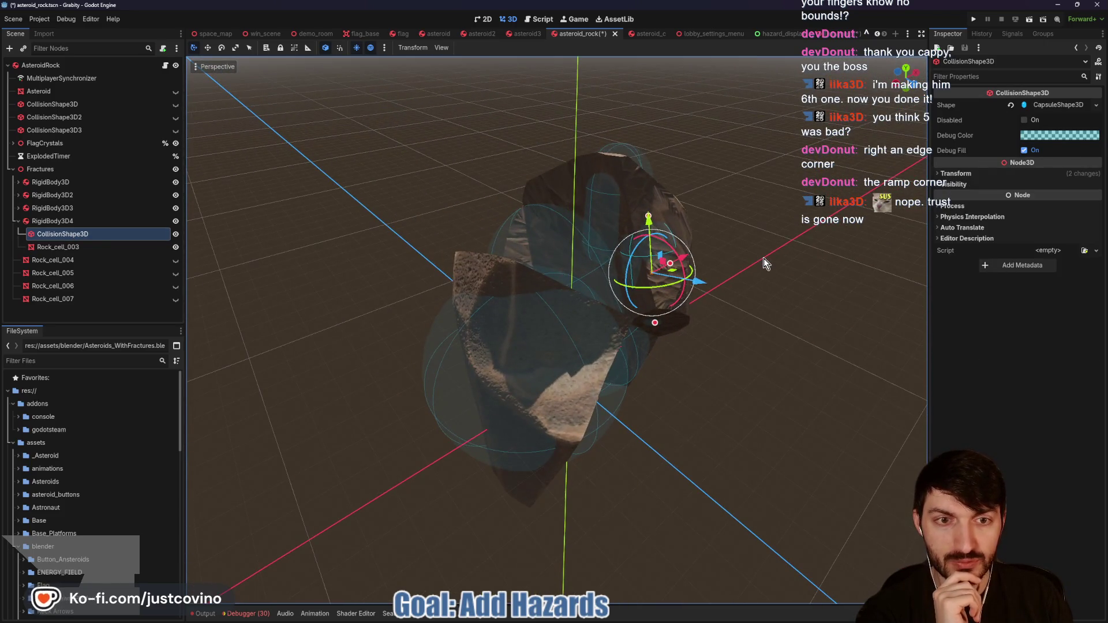
click(20, 208)
click(34, 222)
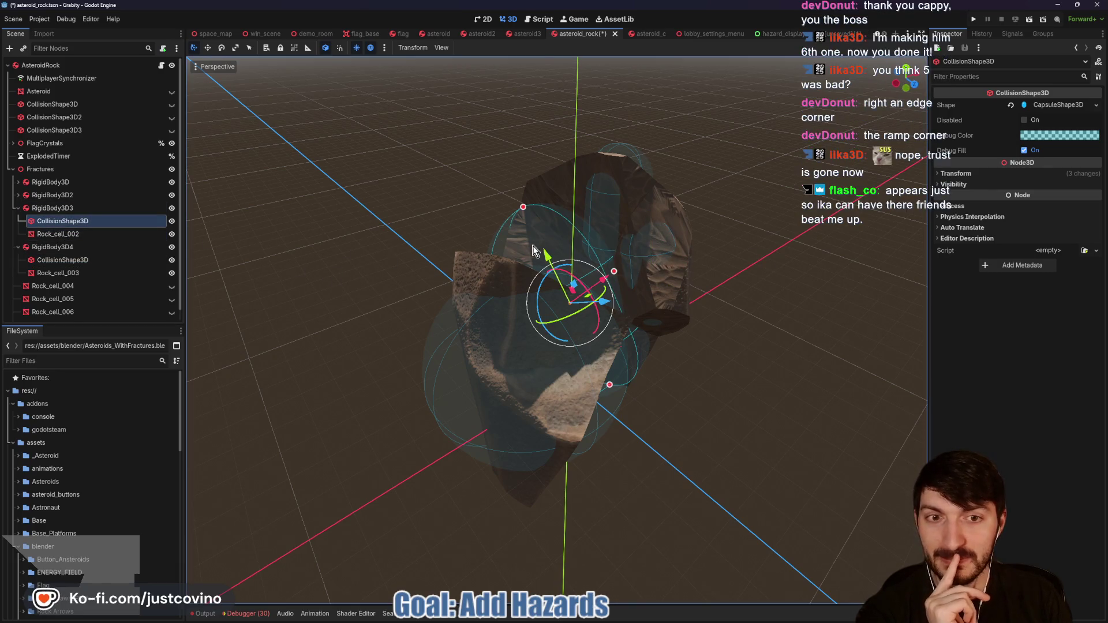
drag(615, 271, 580, 274)
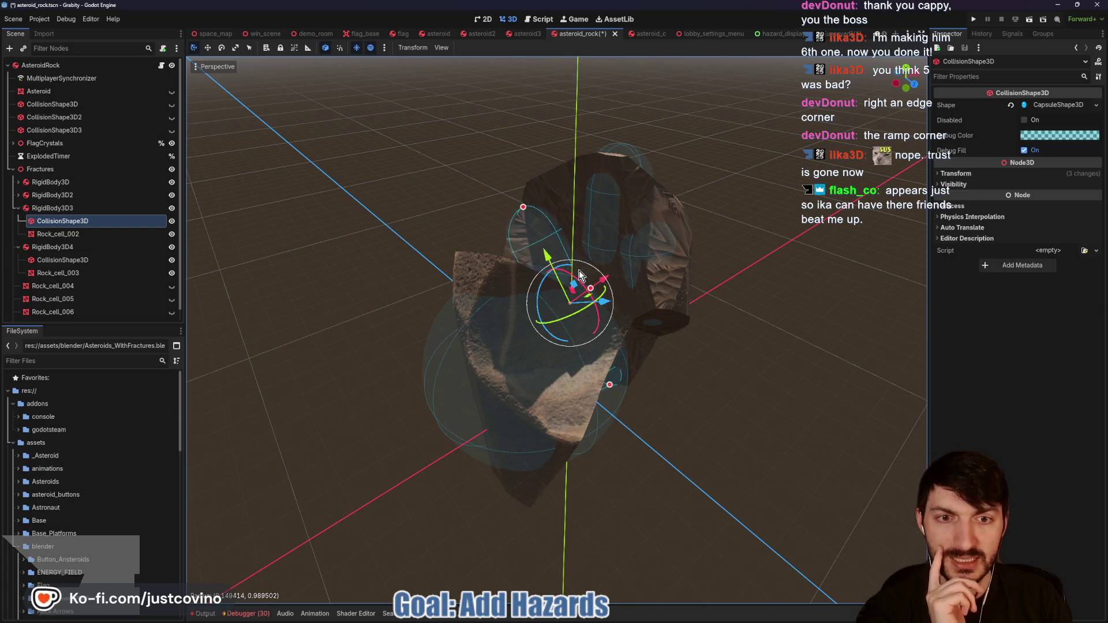
drag(524, 208, 532, 228)
mouse_move(655, 314)
mouse_down()
mouse_move(550, 378)
mouse_move(547, 366)
mouse_up()
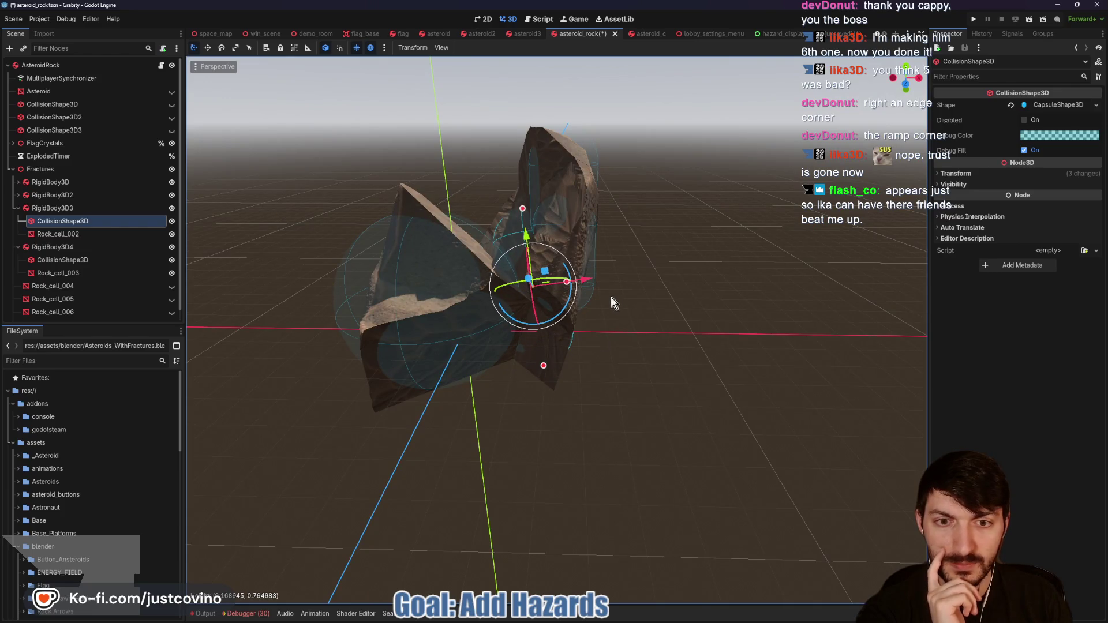
Step: Adjust RigidBody3D's sphere collider radius, save, and fold RigidBody3D, RigidBody3D3 and RigidBody3D4
click(521, 309)
drag(500, 304, 492, 306)
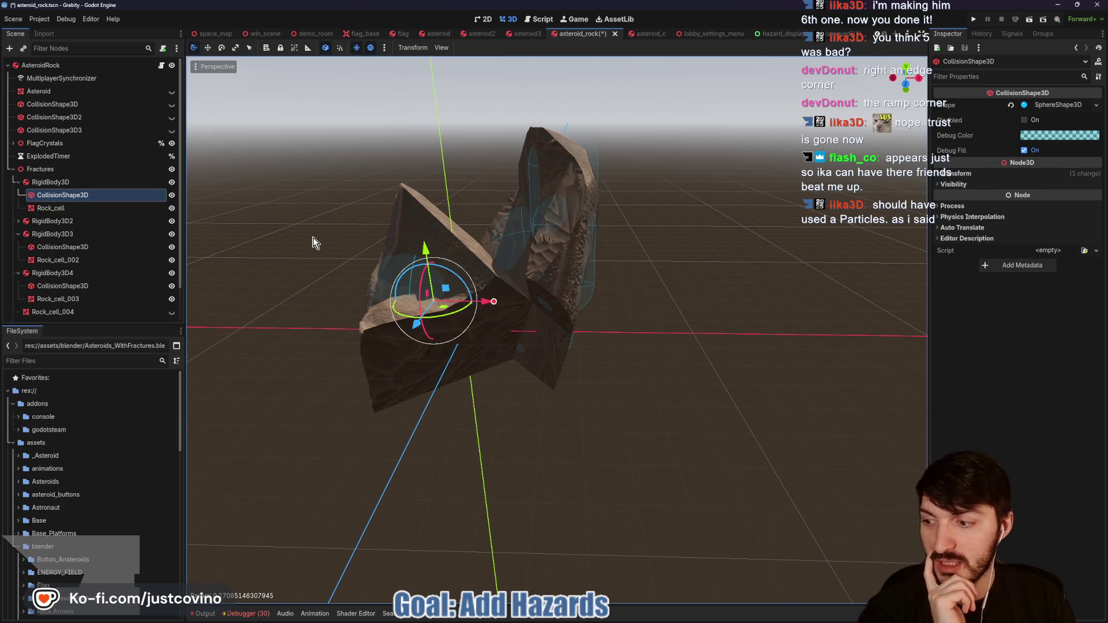
drag(310, 234, 339, 242)
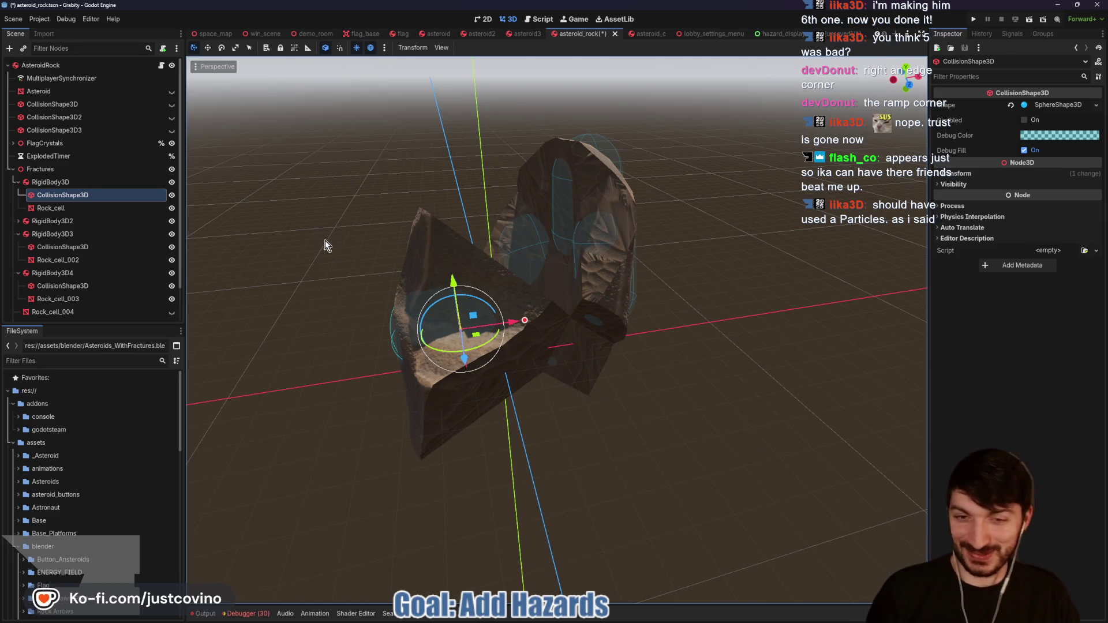
key(ctrl+s)
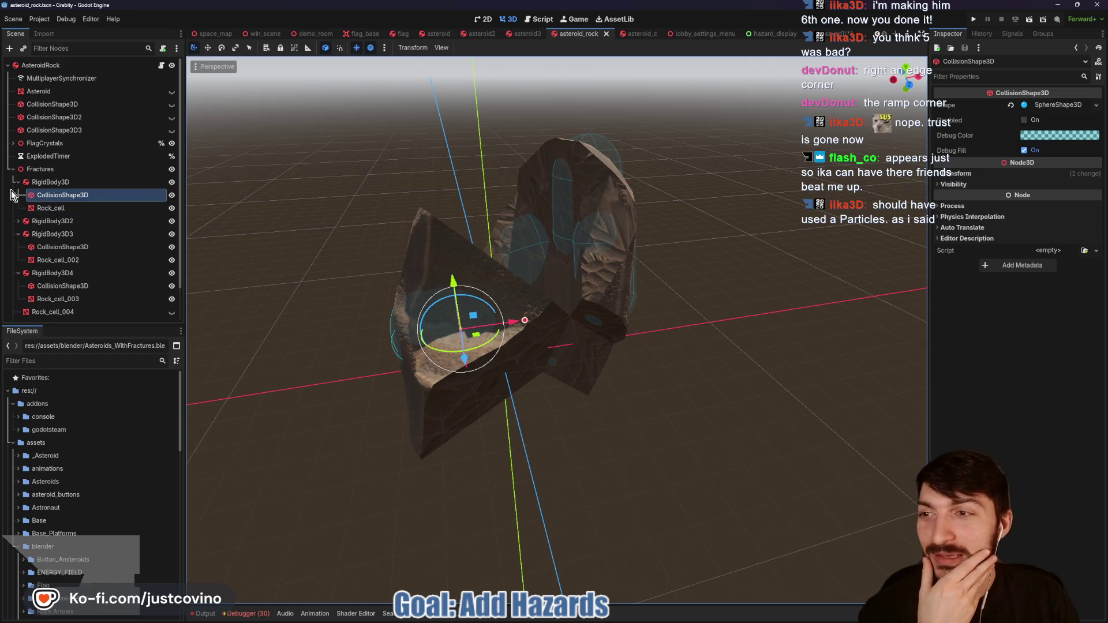
click(18, 182)
click(17, 208)
click(18, 221)
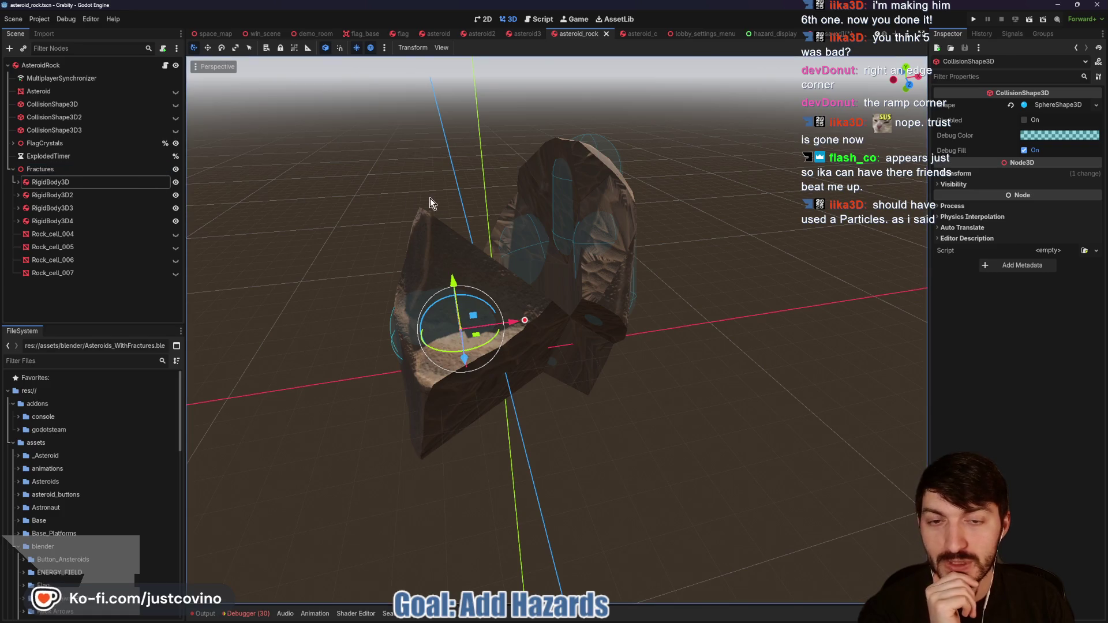
Step: Toggle the Fractures node's visibility off so no rock shards show
mouse_move(682, 249)
mouse_down()
mouse_move(583, 249)
mouse_move(654, 248)
mouse_up()
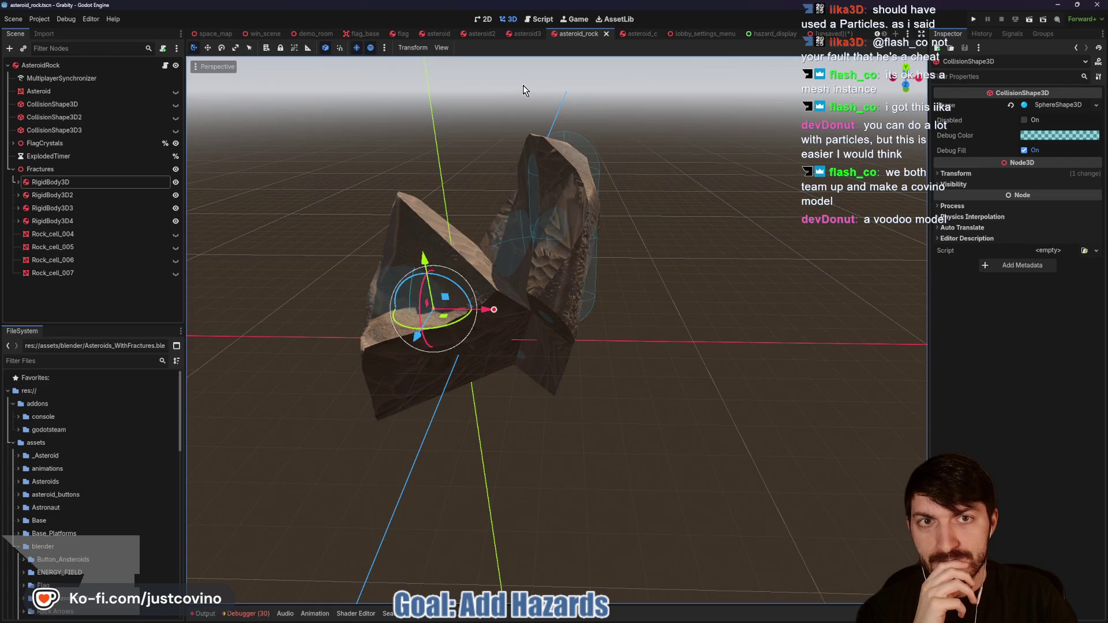
click(176, 169)
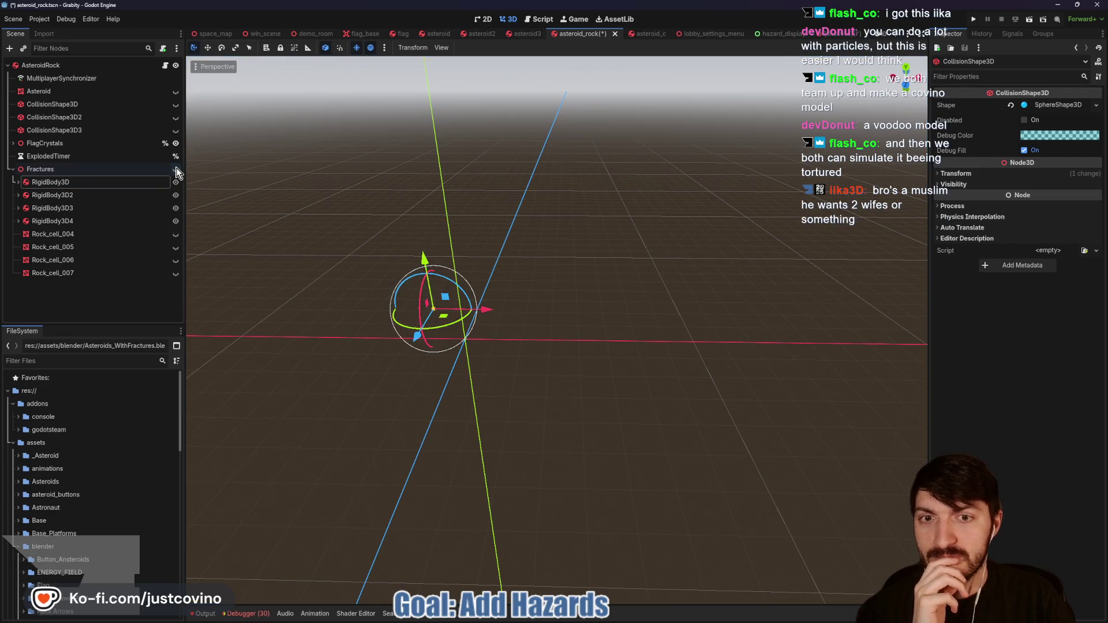
Step: Make the Asteroid node visible, inspect the intact rock, and save asteroid_rock
click(175, 92)
mouse_move(369, 200)
mouse_down()
mouse_move(344, 196)
mouse_move(707, 194)
mouse_move(682, 208)
mouse_up()
scroll(682, 208, down, 2)
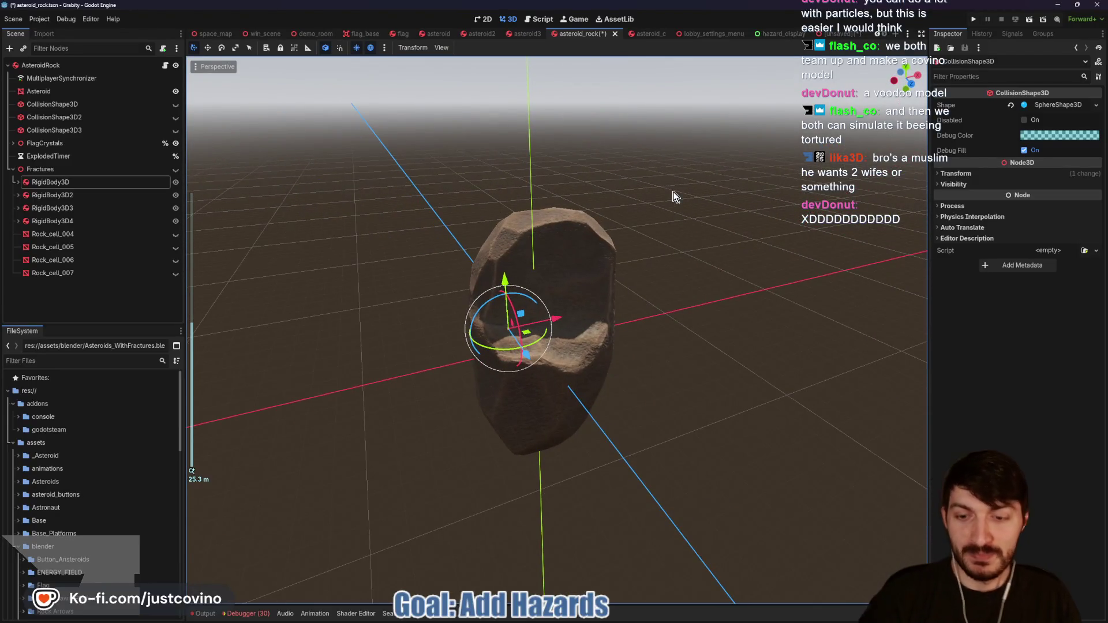
key(ctrl+s)
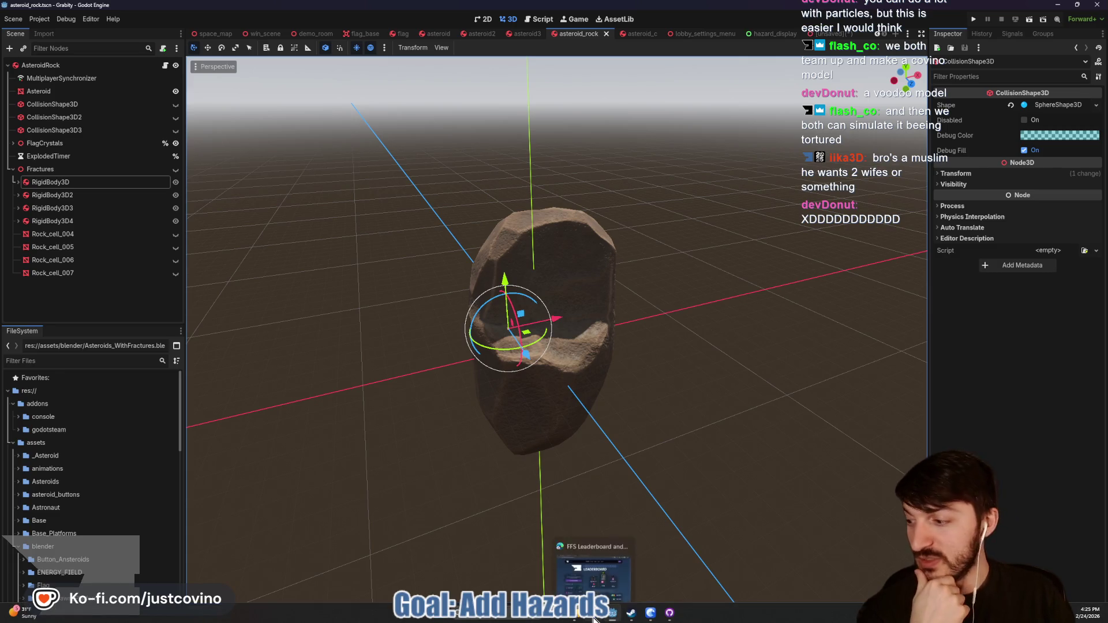
click(595, 619)
click(456, 76)
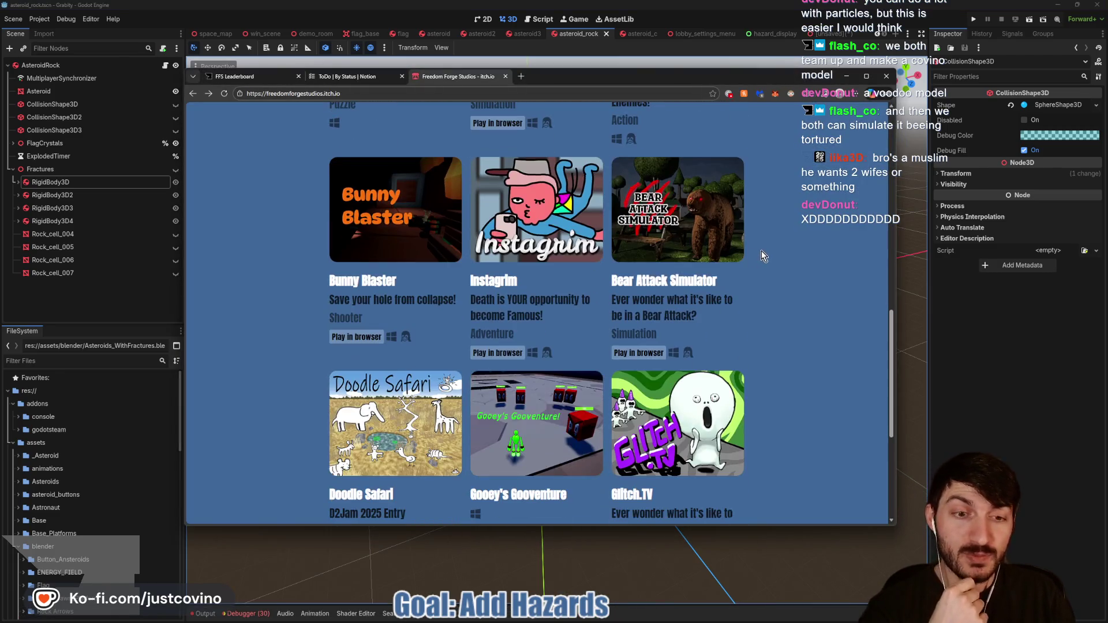
click(664, 281)
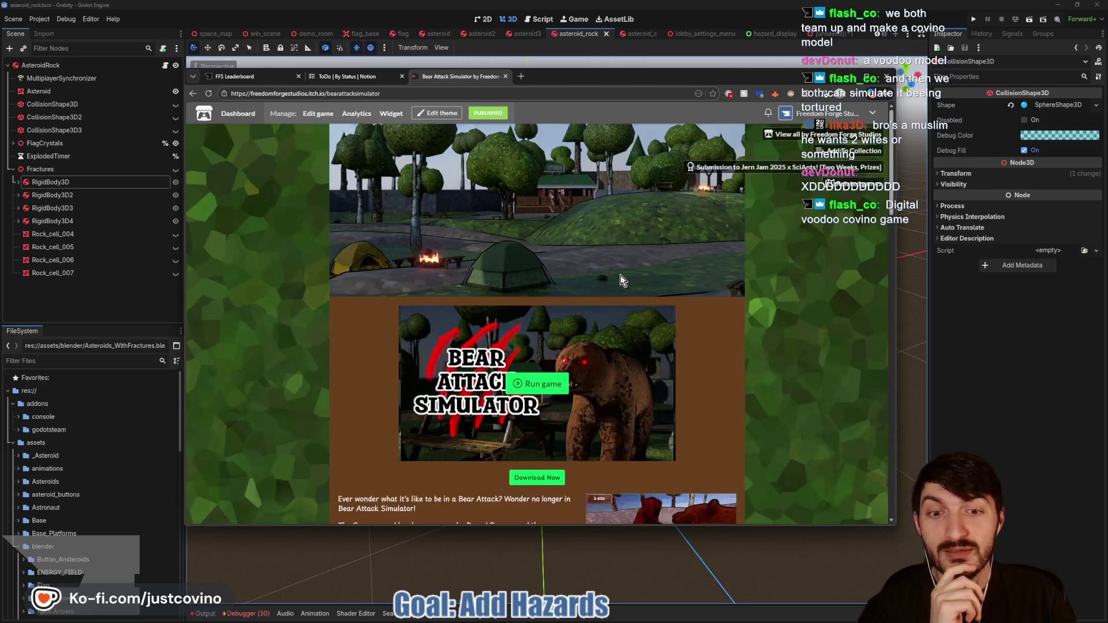
scroll(635, 277, down, 6)
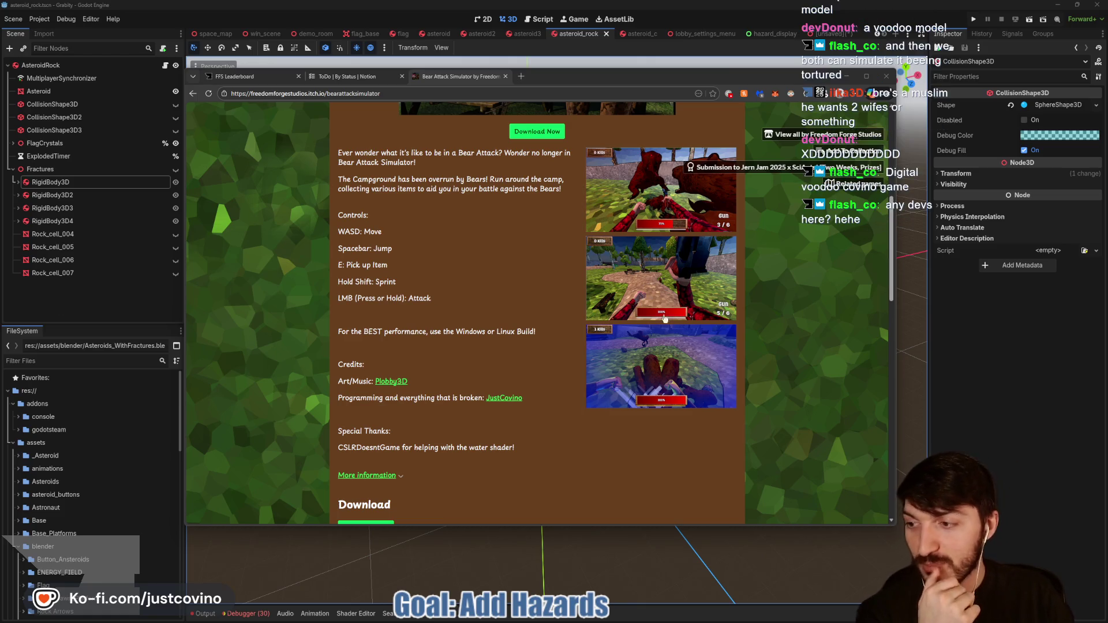
click(958, 365)
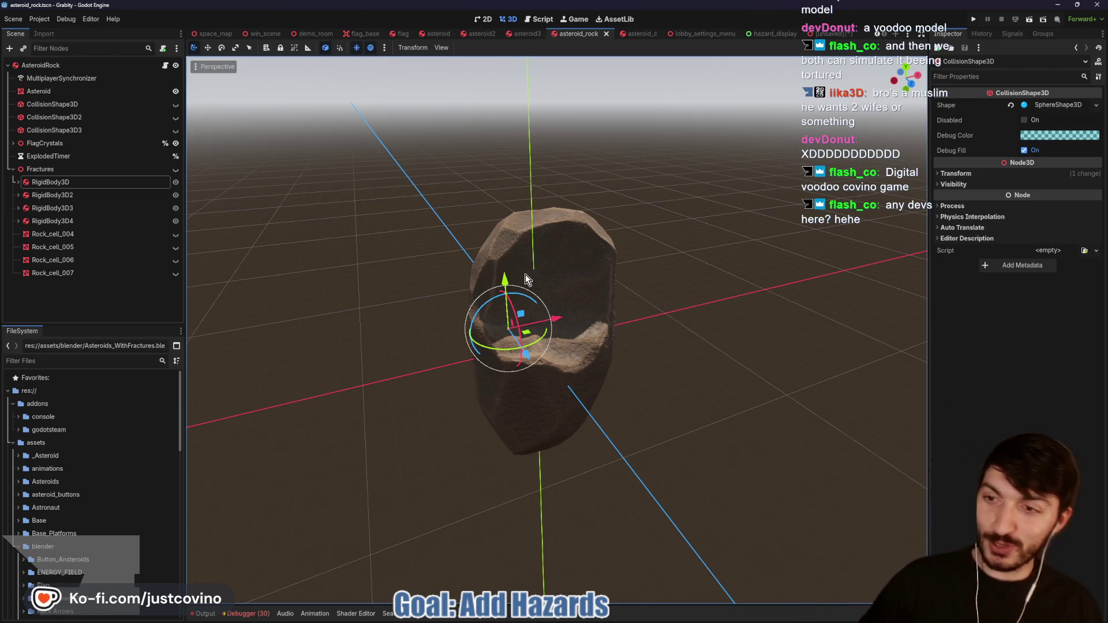
Step: Open asteroid.gd from AsteroidRock's script icon and return to the top with the is_holding_flag setter
drag(434, 229, 431, 239)
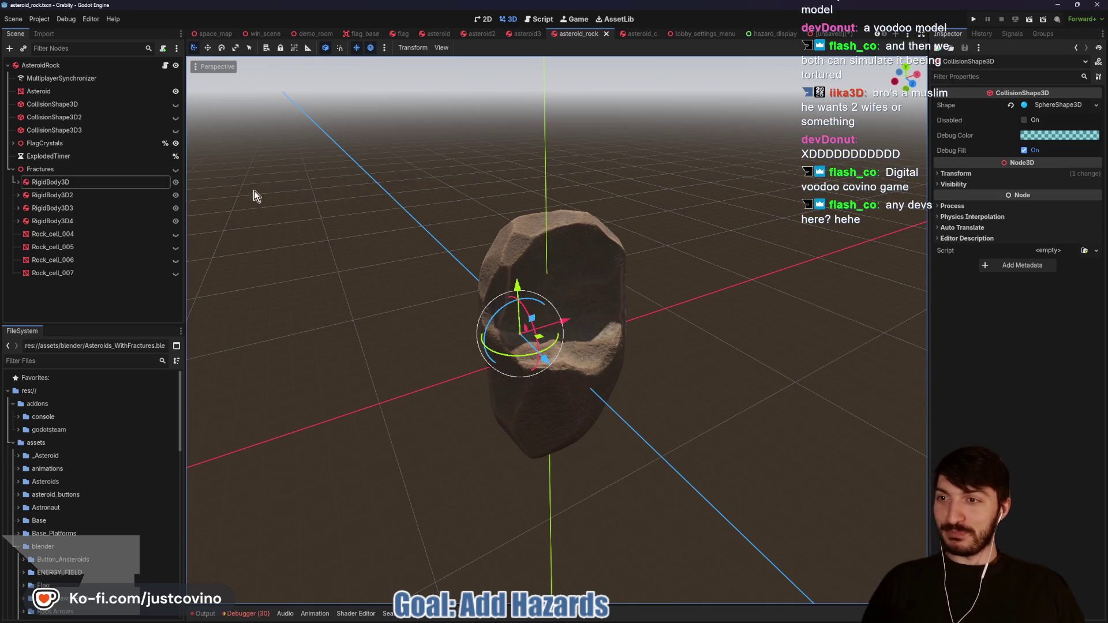
click(165, 67)
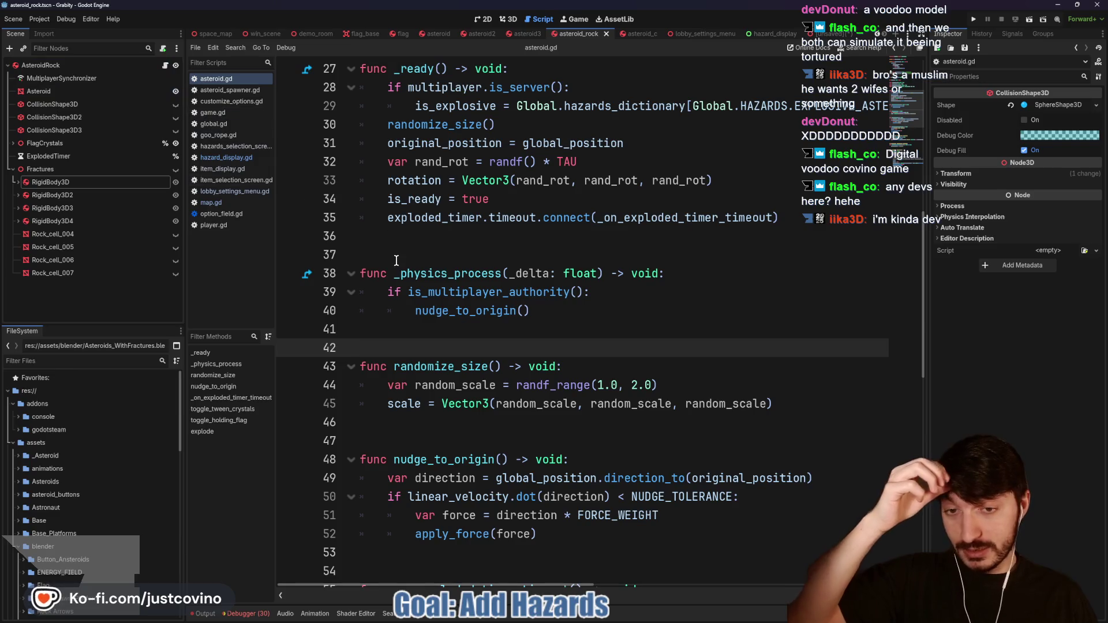
scroll(548, 323, down, 5)
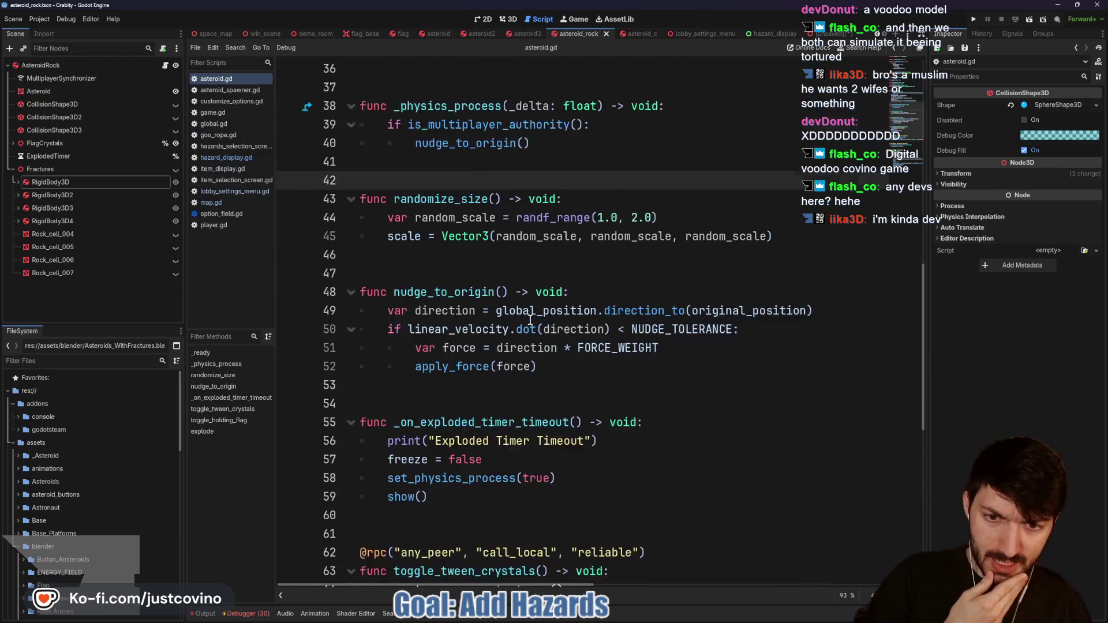
scroll(528, 326, down, 2)
scroll(531, 328, up, 9)
scroll(533, 329, up, 7)
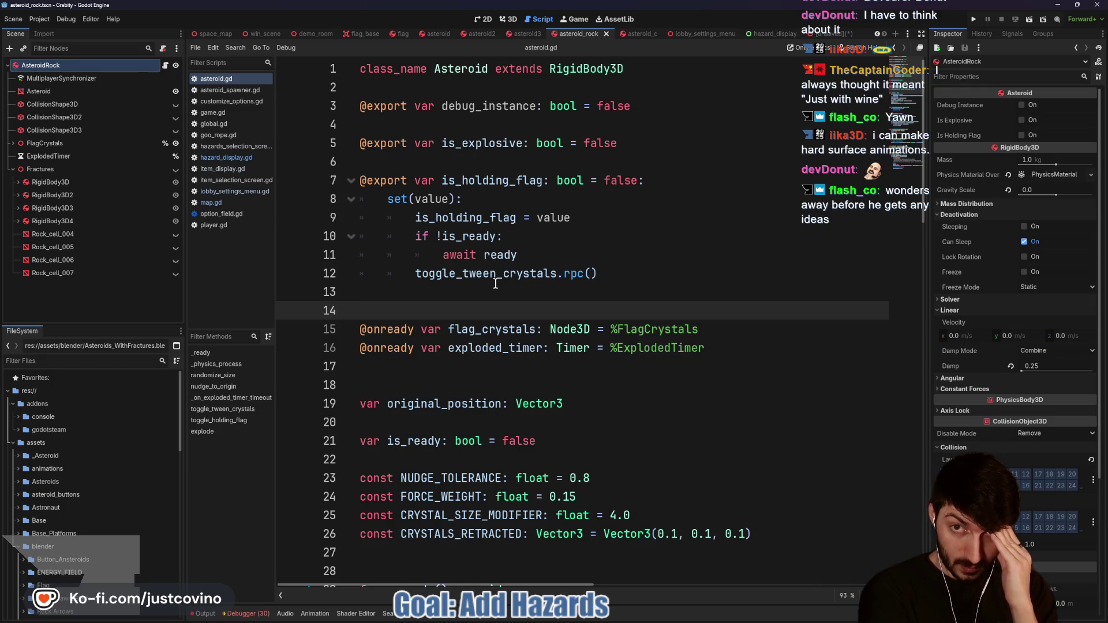
Step: Instance asteroid_rock.tscn into the demo_room scene in the 3D view
click(317, 34)
click(508, 19)
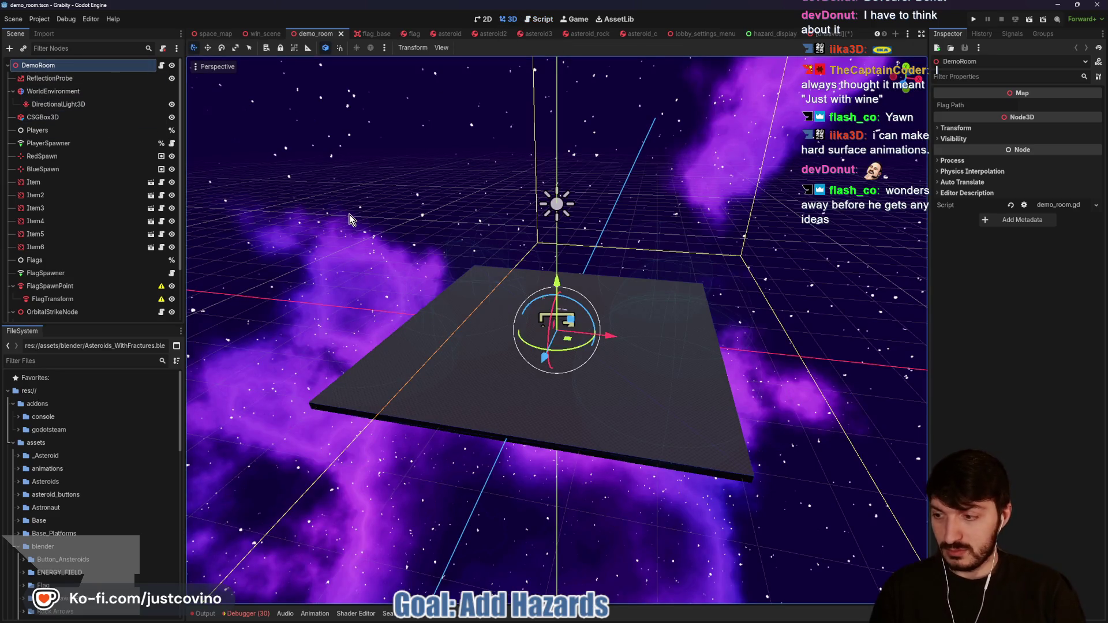
key(ctrl+shift+o)
text(asteroi)
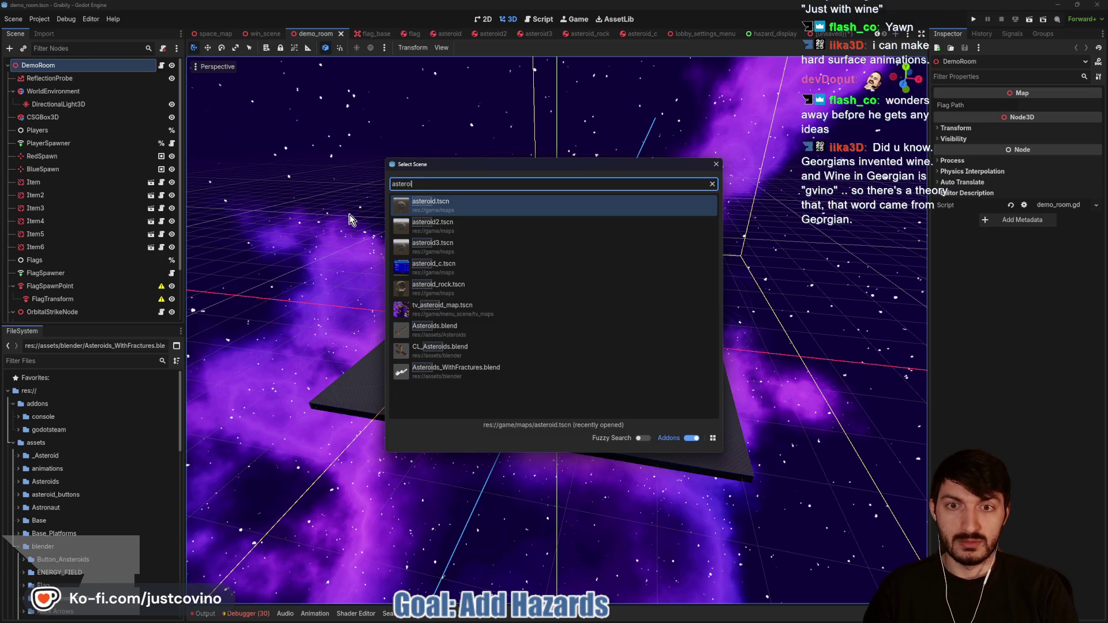
text(d_)
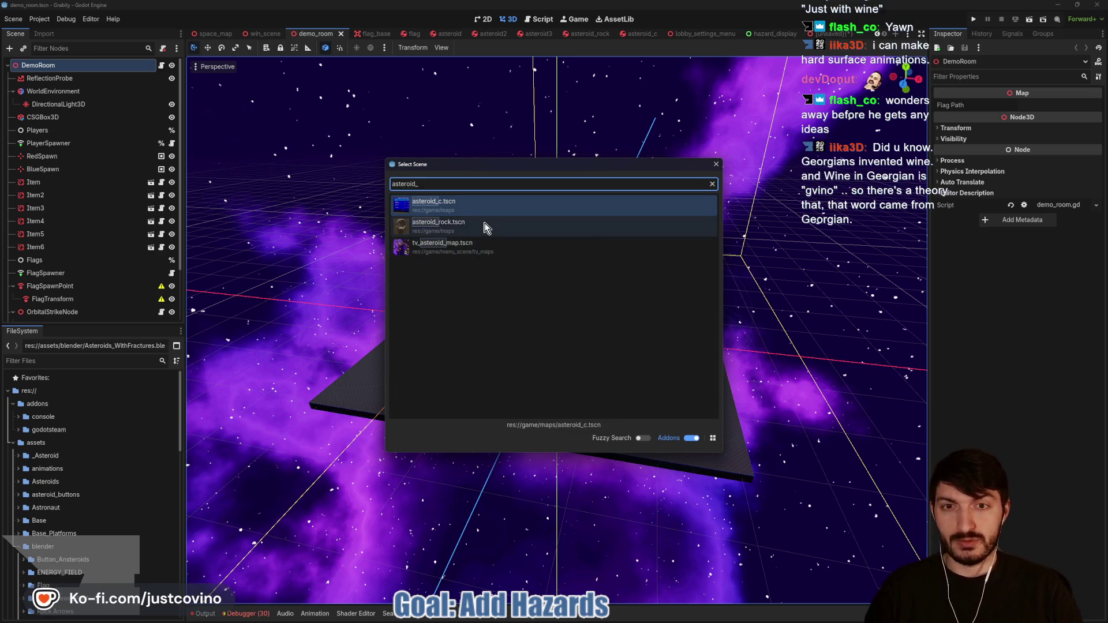
double_click(482, 227)
Step: Raise the asteroid instance above the platform and enable Debug Instance on it
drag(559, 291, 558, 92)
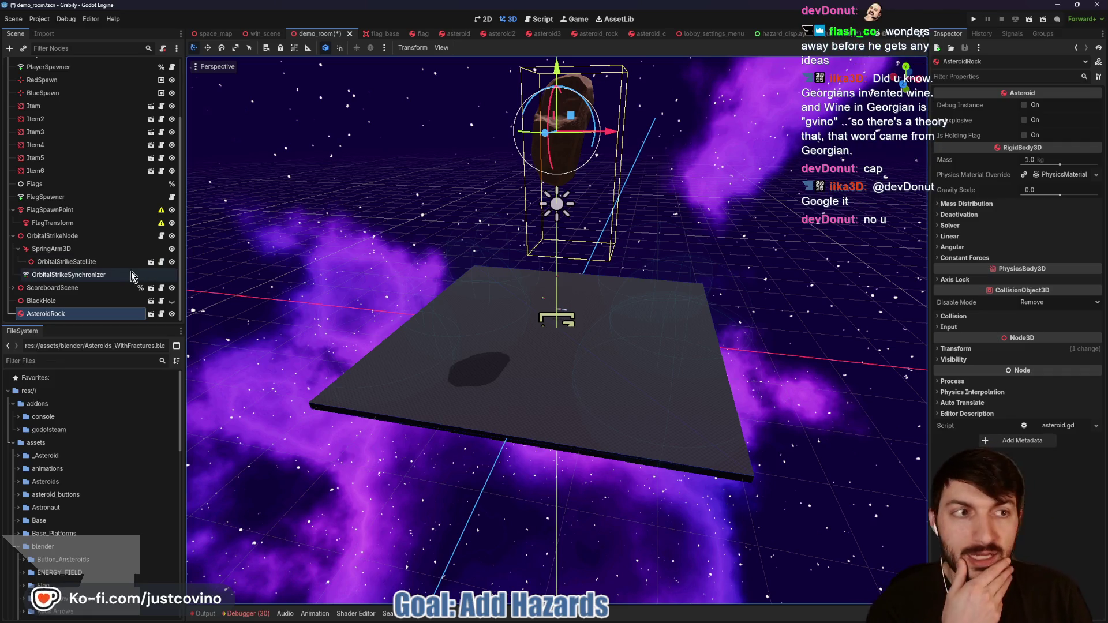
click(1025, 105)
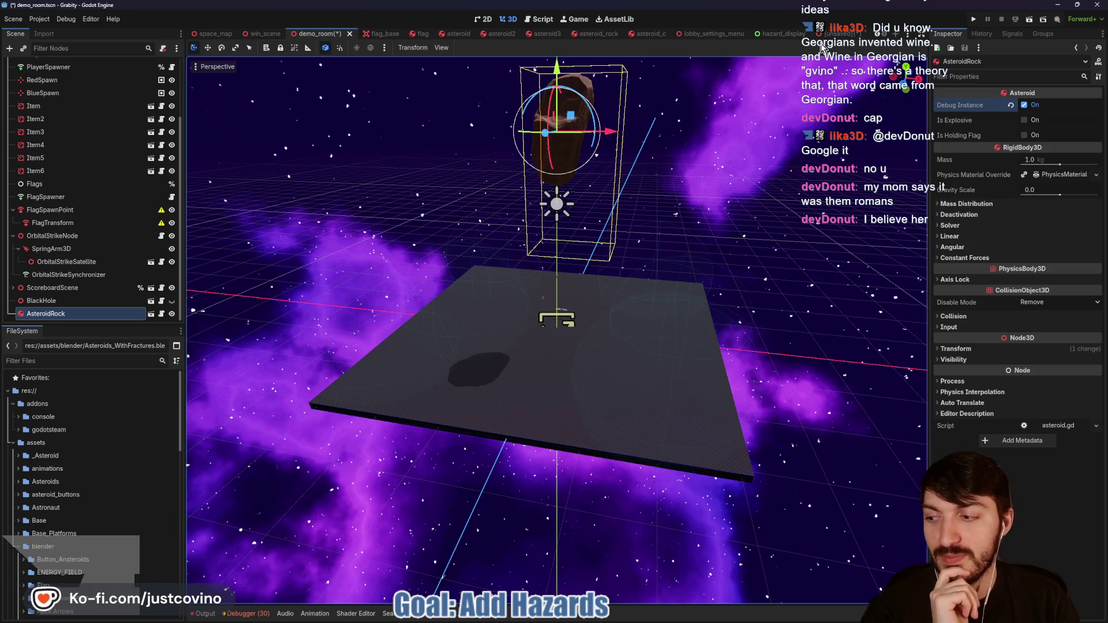
click(584, 34)
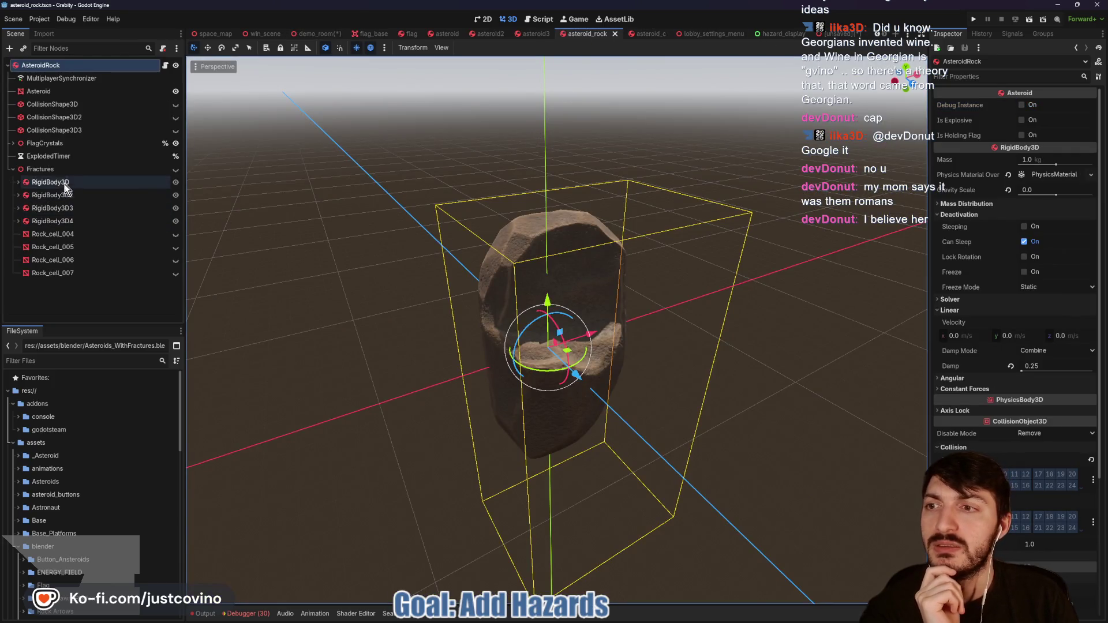
Step: In explode(), add an 'if debug_instance:' branch under the explosive check
click(165, 65)
scroll(538, 246, down, 15)
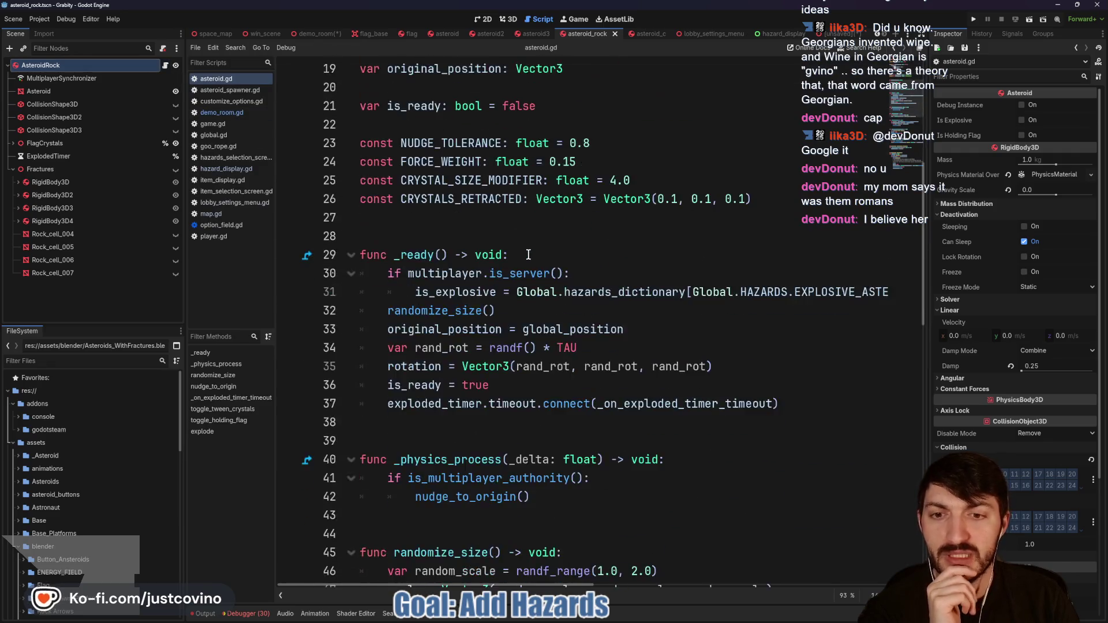
scroll(529, 252, down, 3)
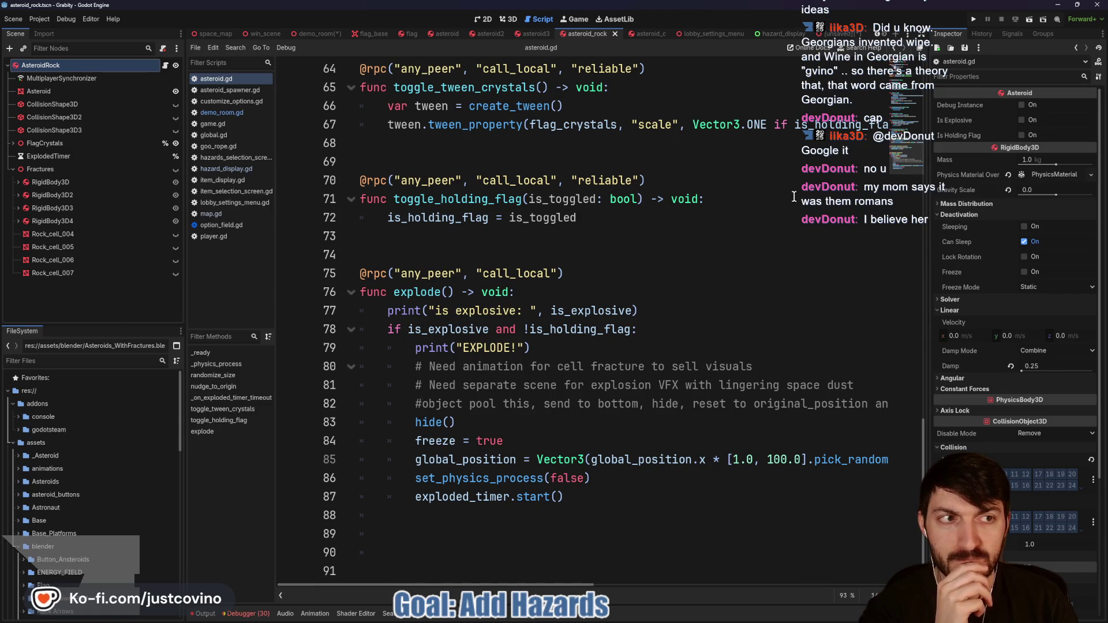
click(597, 348)
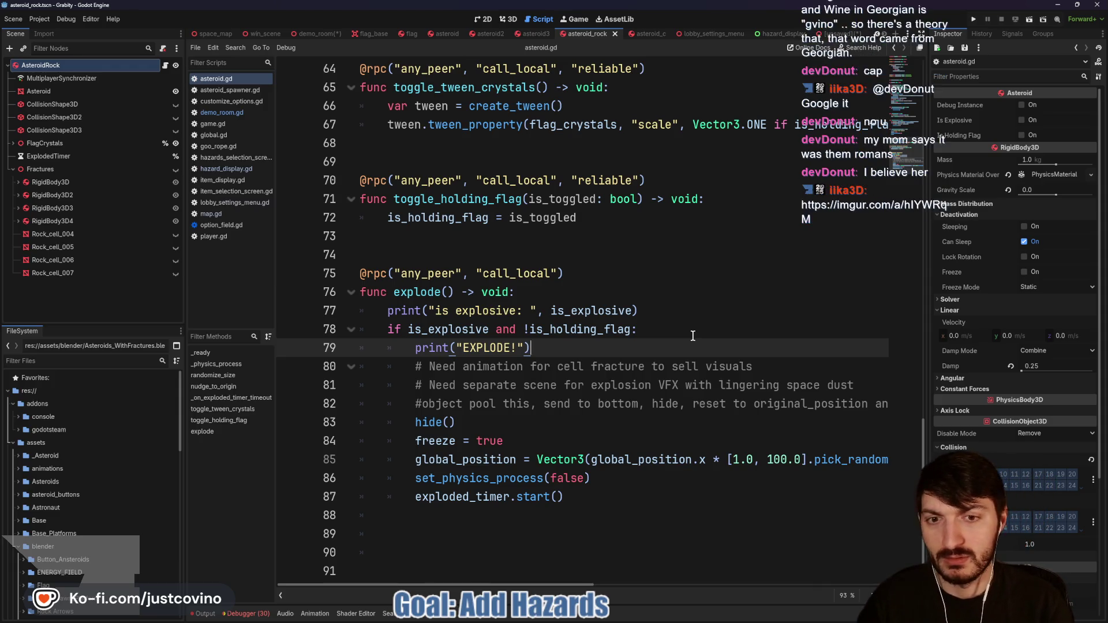
click(668, 329)
key(Return)
text(if)
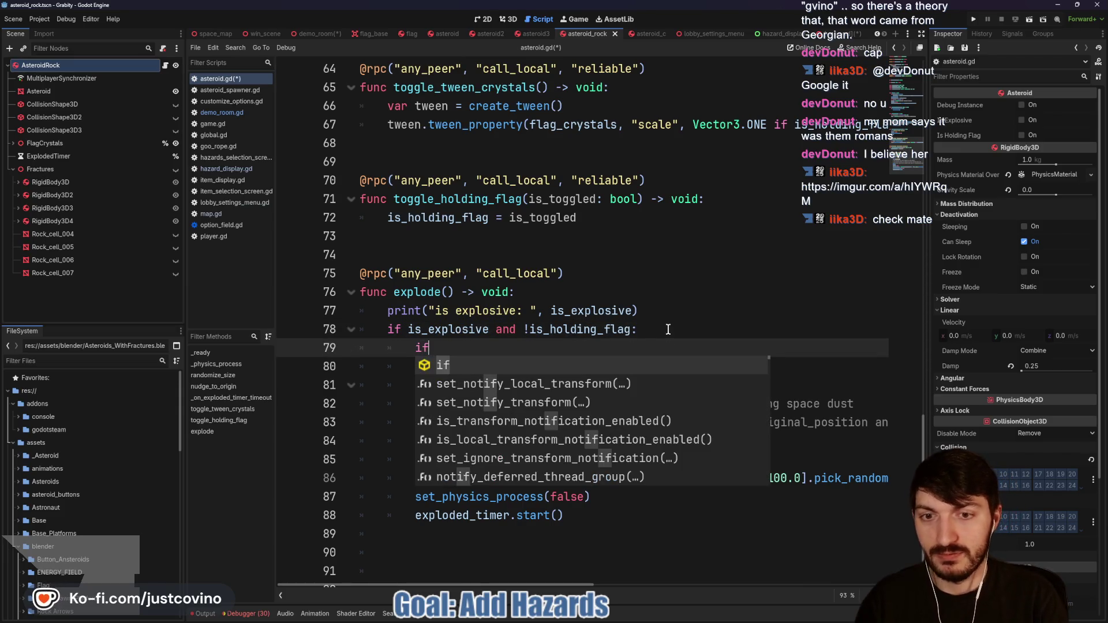
text( deb)
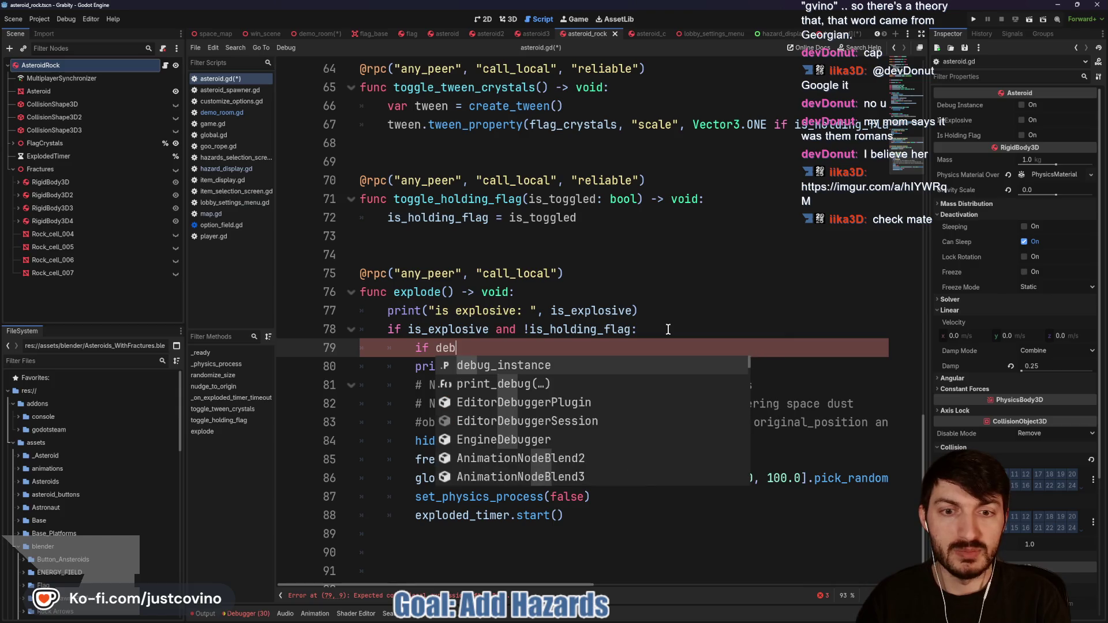
key(Return)
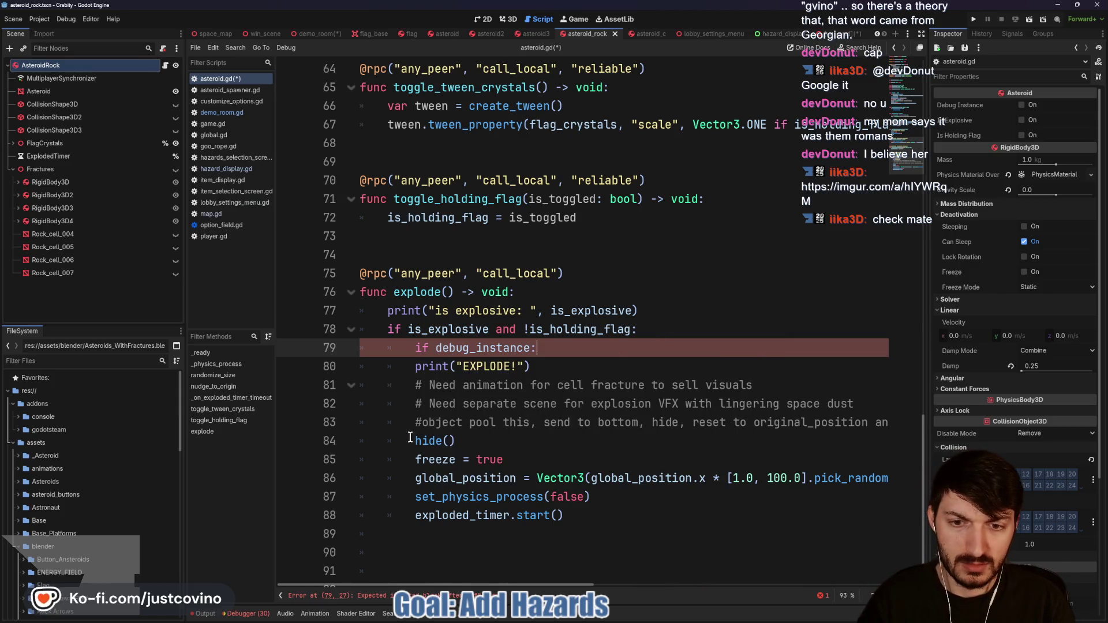
Step: Add a 'for fracture: RigidBody3D in $Fractures.get_children():' loop inside the debug branch
key(Return)
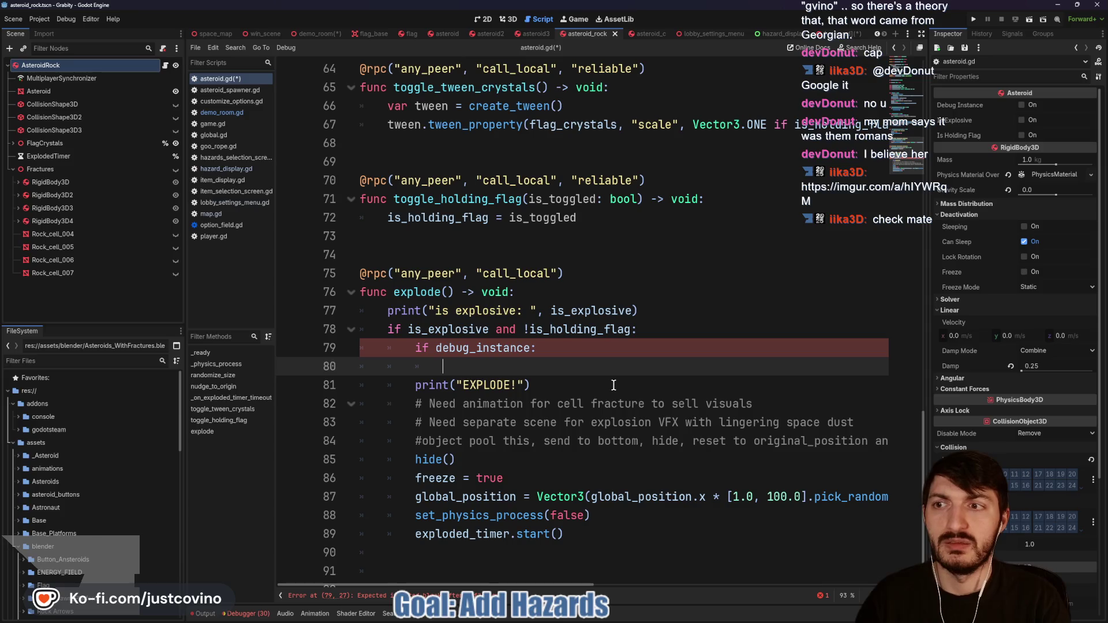
text(for)
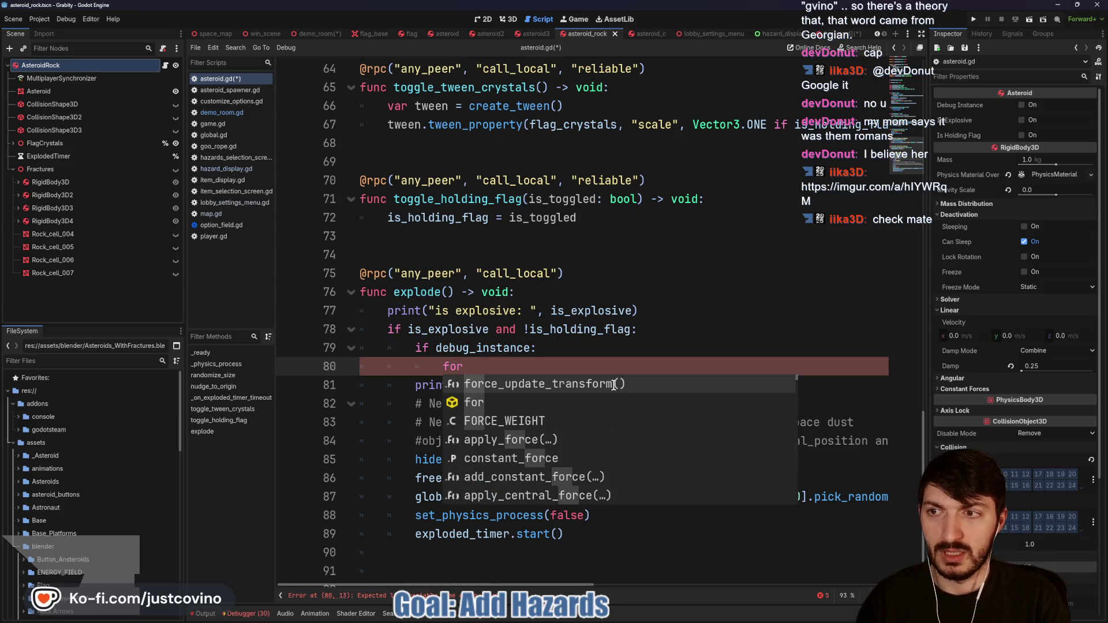
text( fractur)
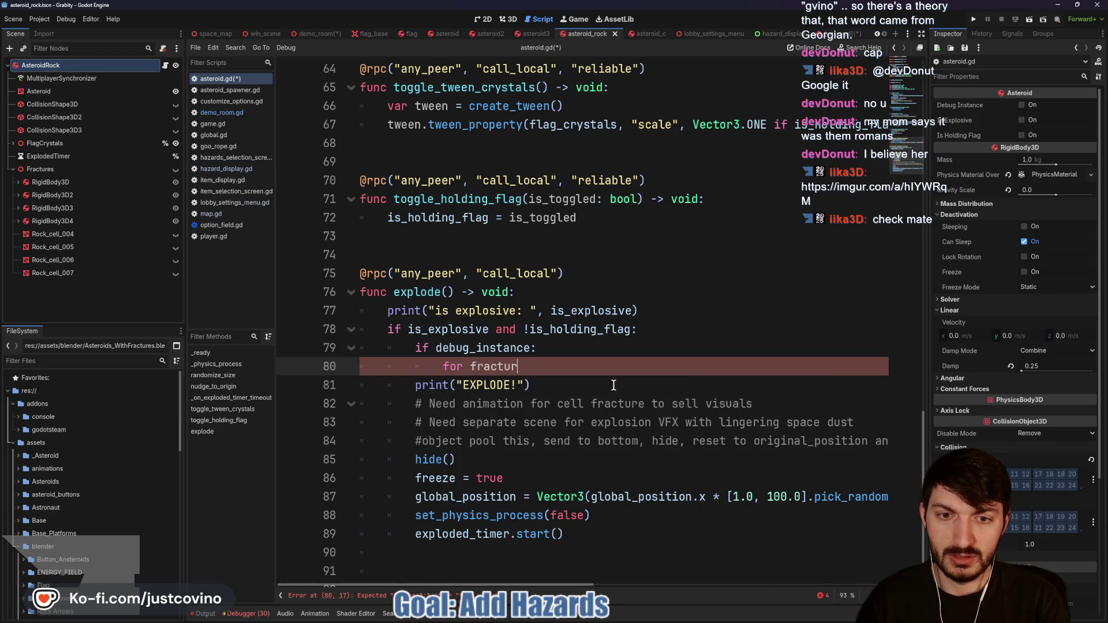
text(e: Rigidbody)
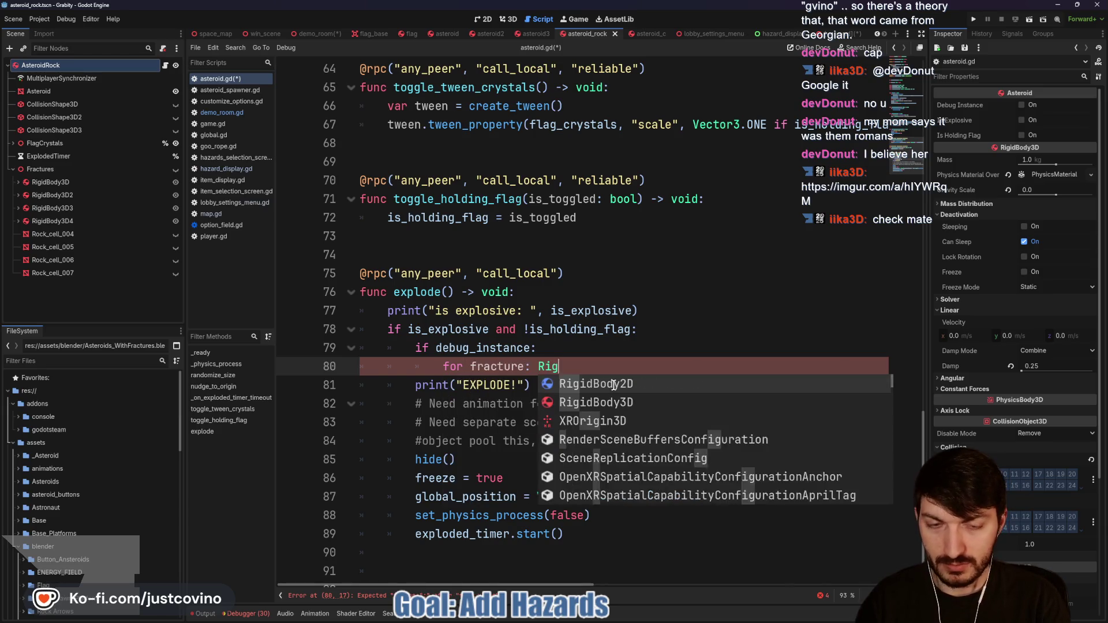
key(Down)
key(Return)
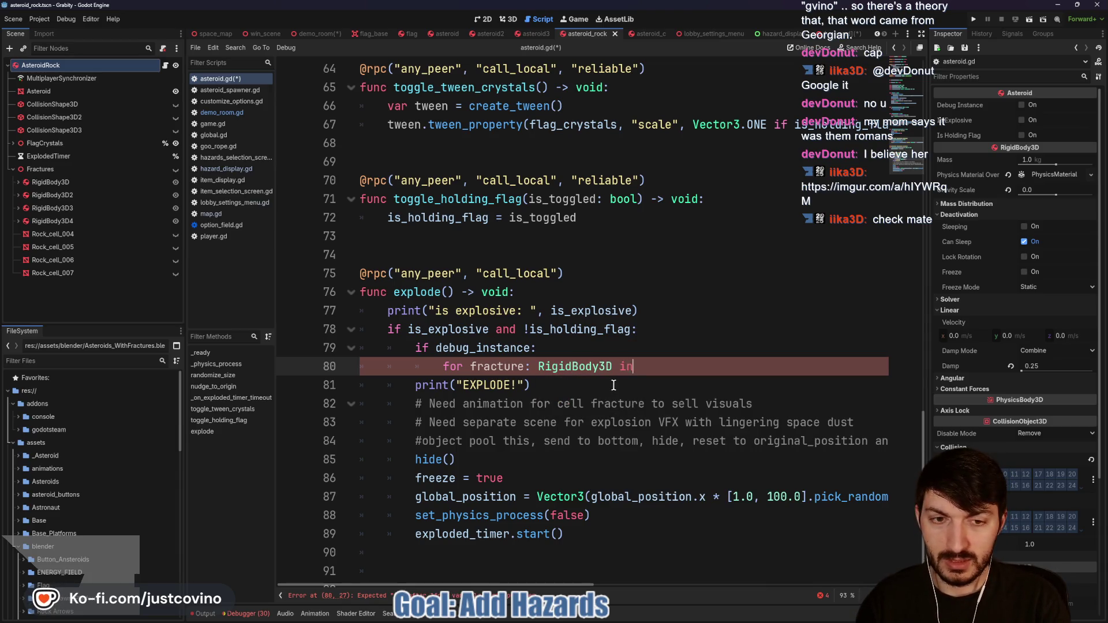
text($Fractures)
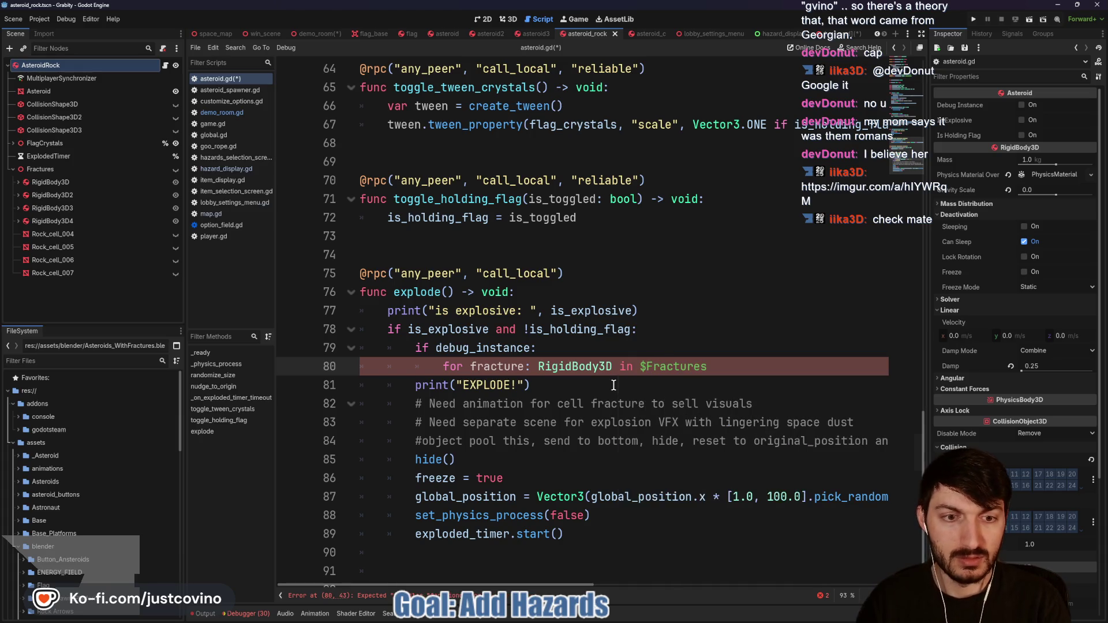
text(.get_childre)
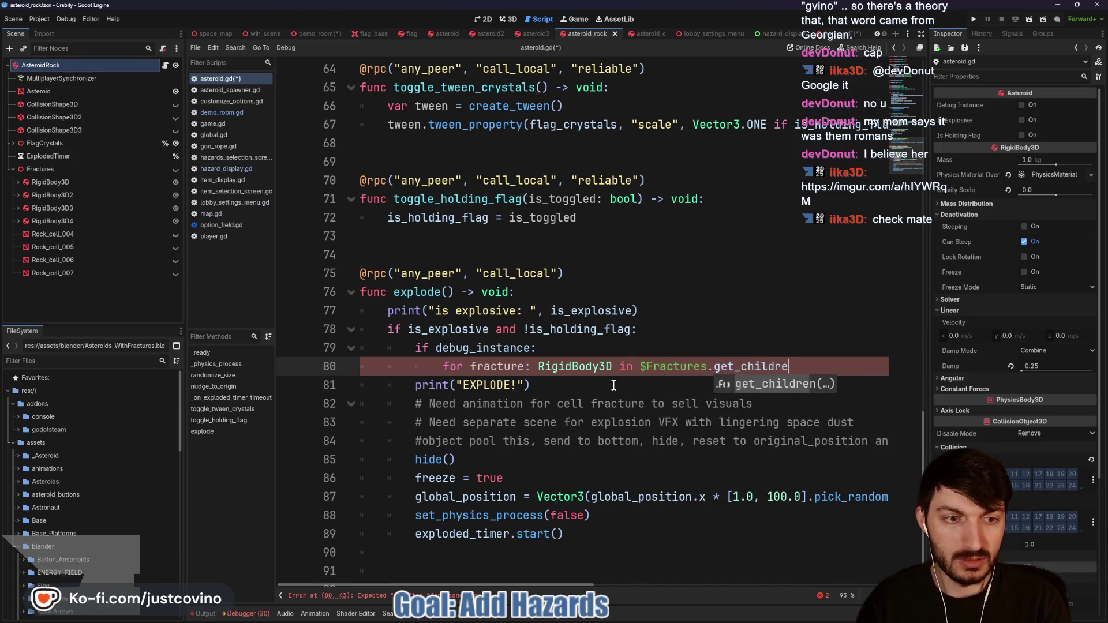
key(Return)
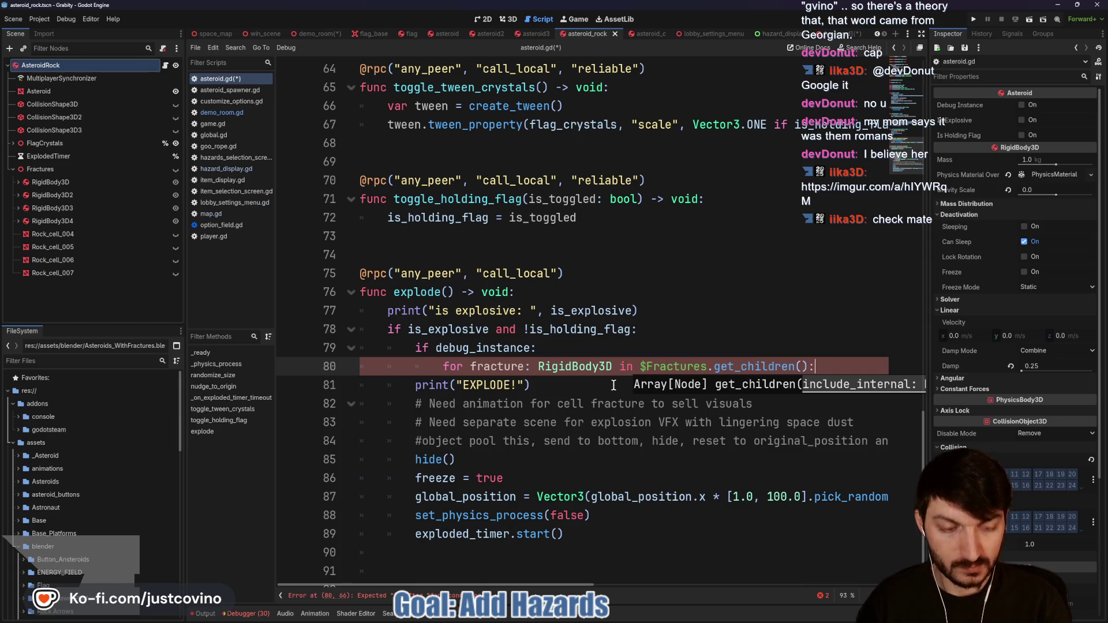
key(Return)
Step: Skip children with 'if fracture is not RigidBody3D: continue' and drop the loop's type annotation
text(if fracture)
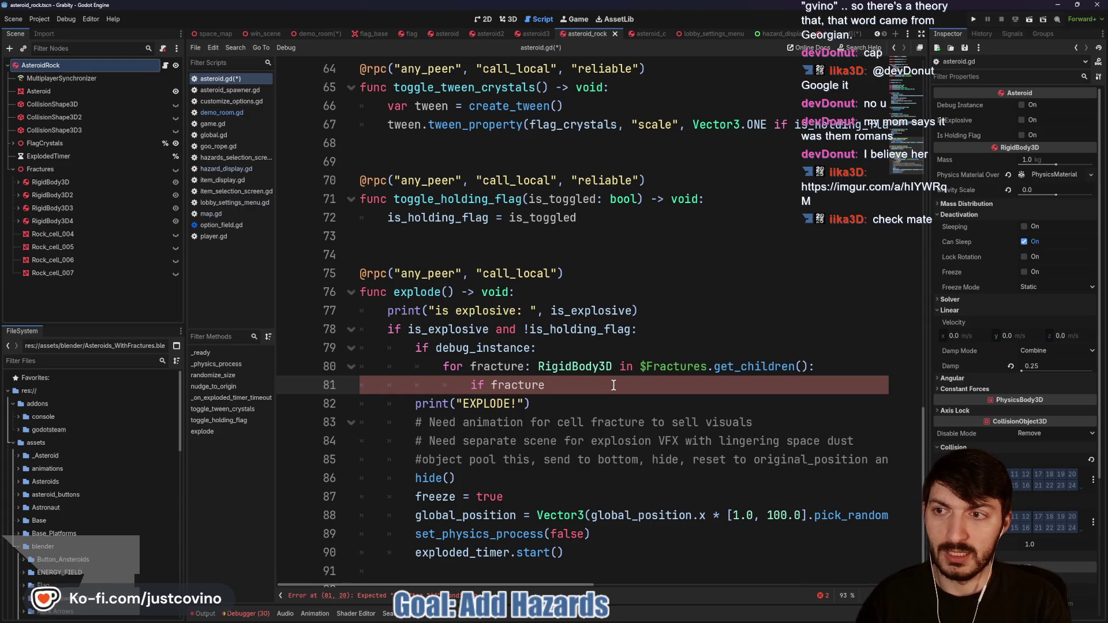
text( is not Rigid)
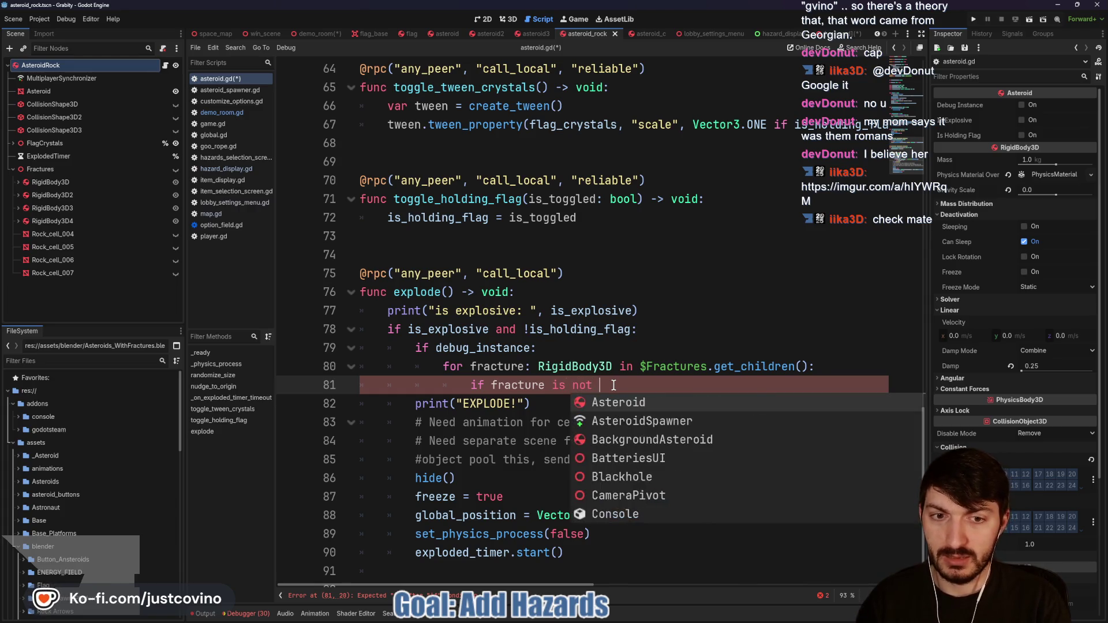
key(Return)
text(: contin)
key(Return)
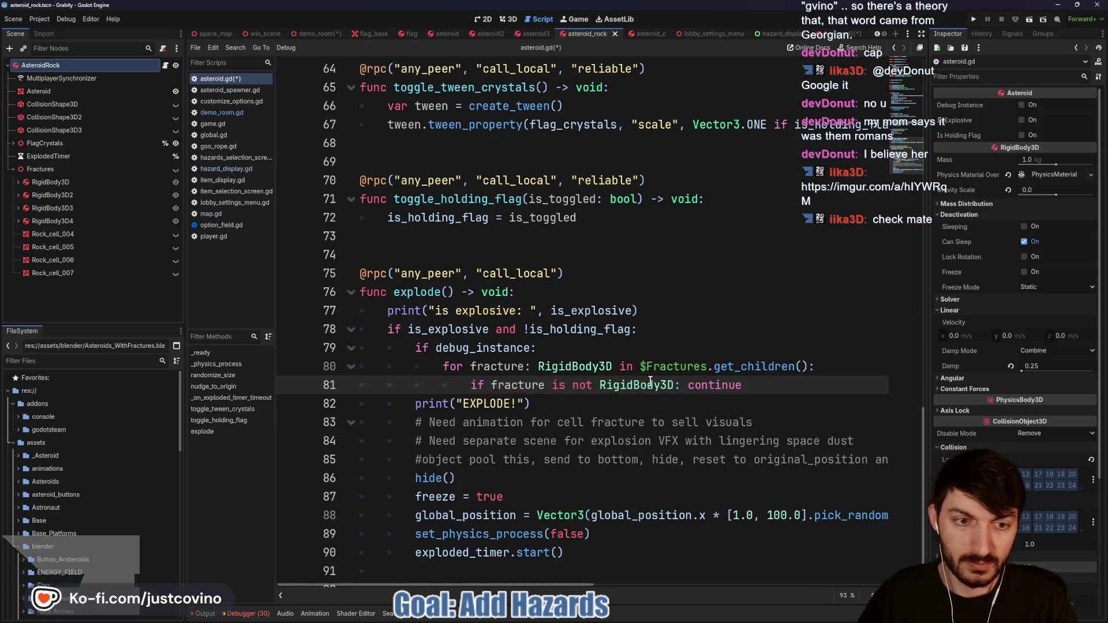
drag(612, 367, 522, 366)
key(BackSpace)
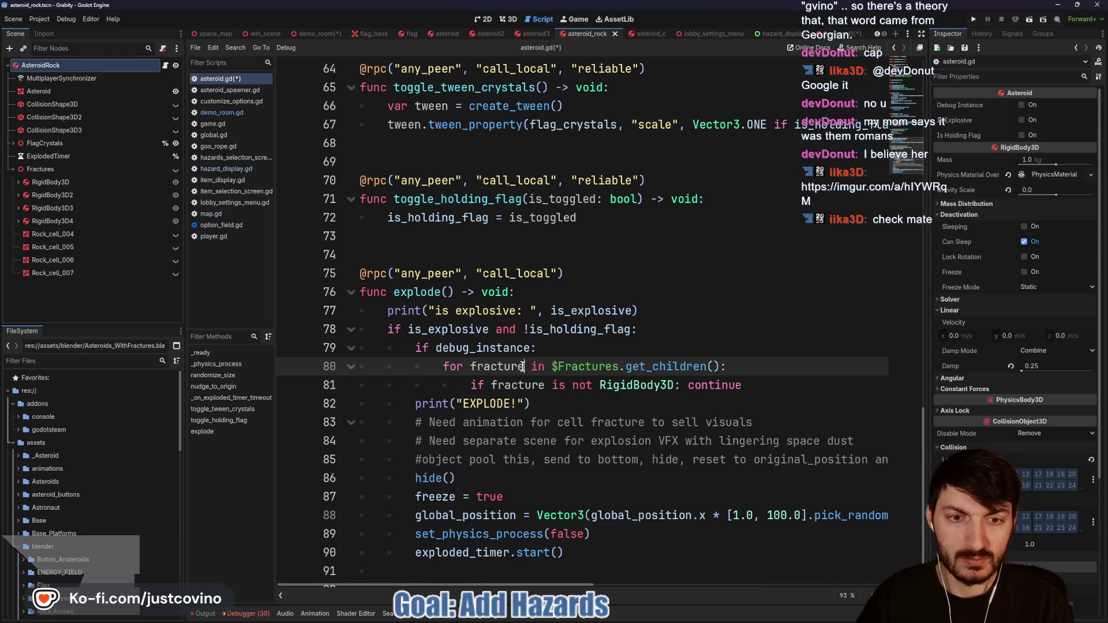
Step: Add a fracture.apply_central_force call to the loop body
click(784, 390)
key(Return)
text(fract)
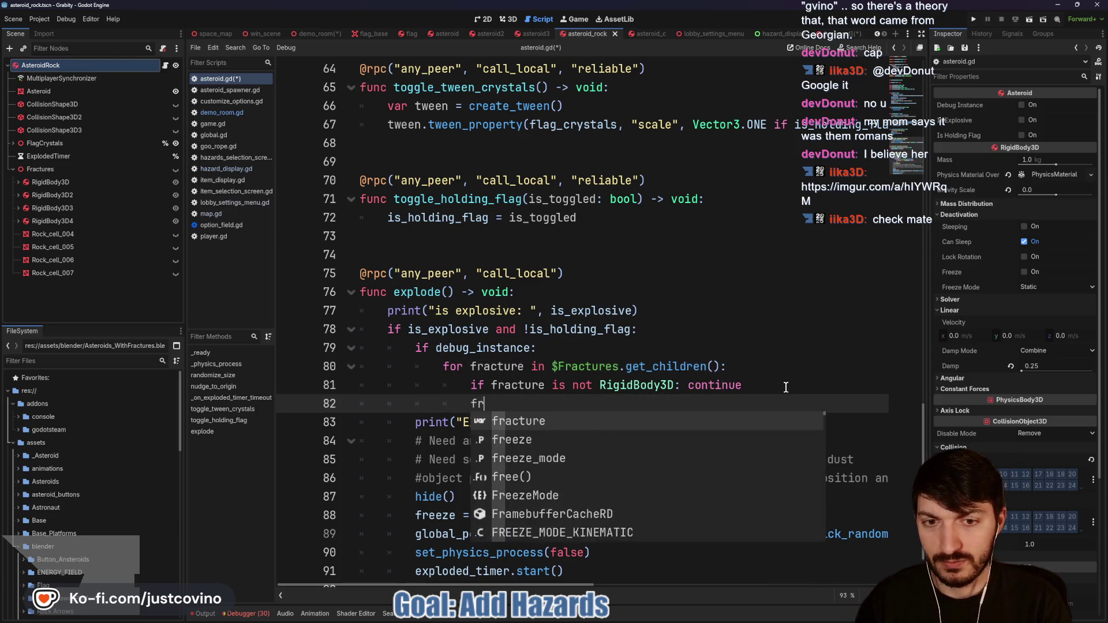
key(Return)
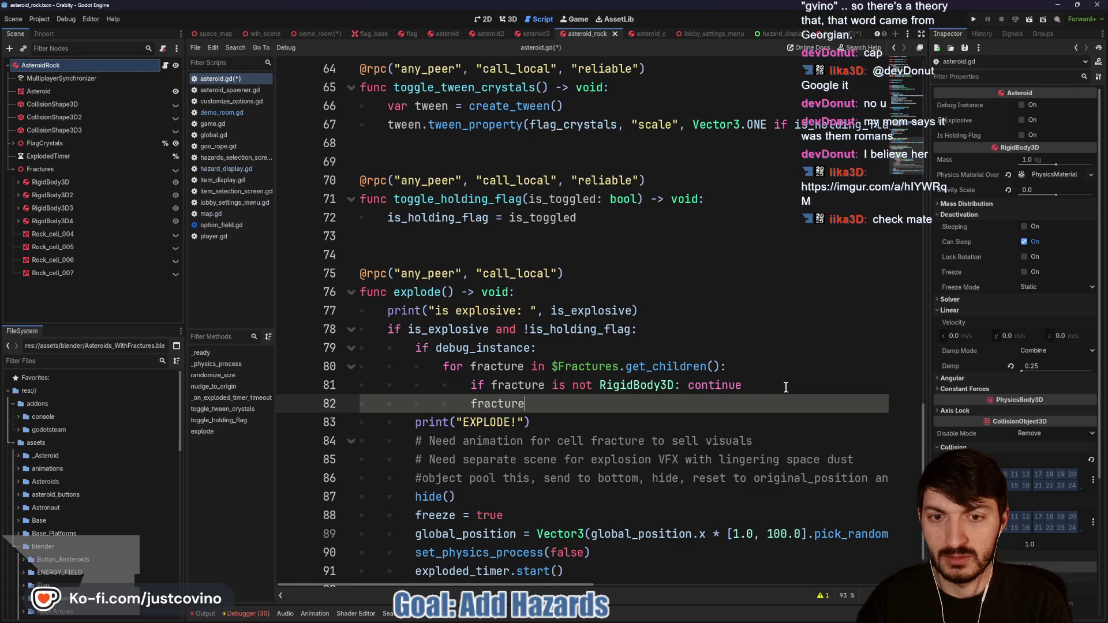
text(.)
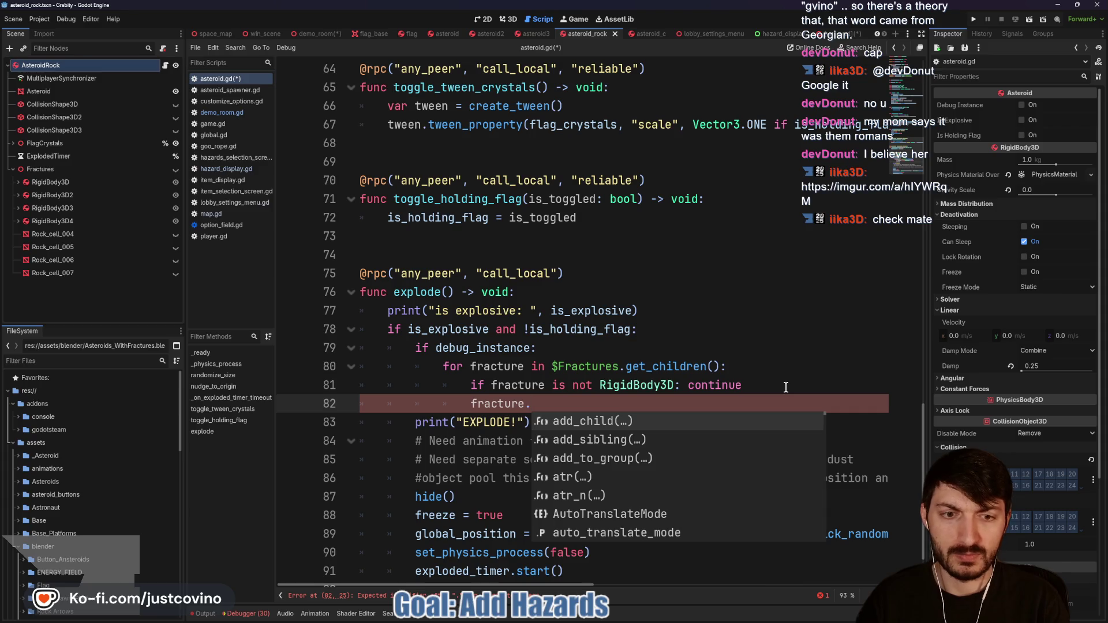
text(applu)
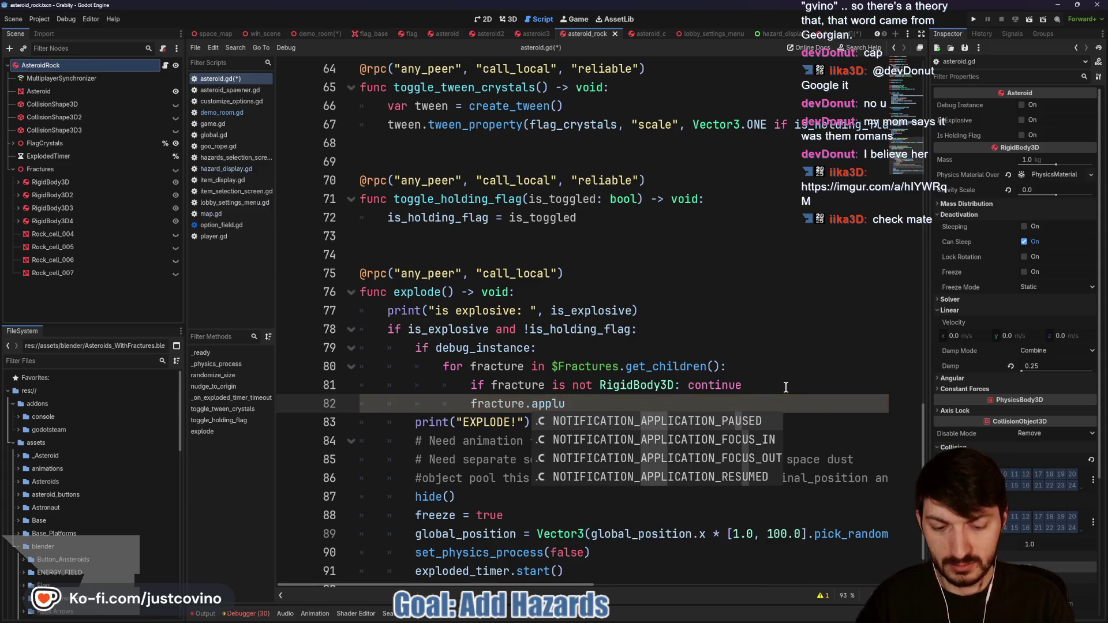
key(BackSpace)
text(y_ce)
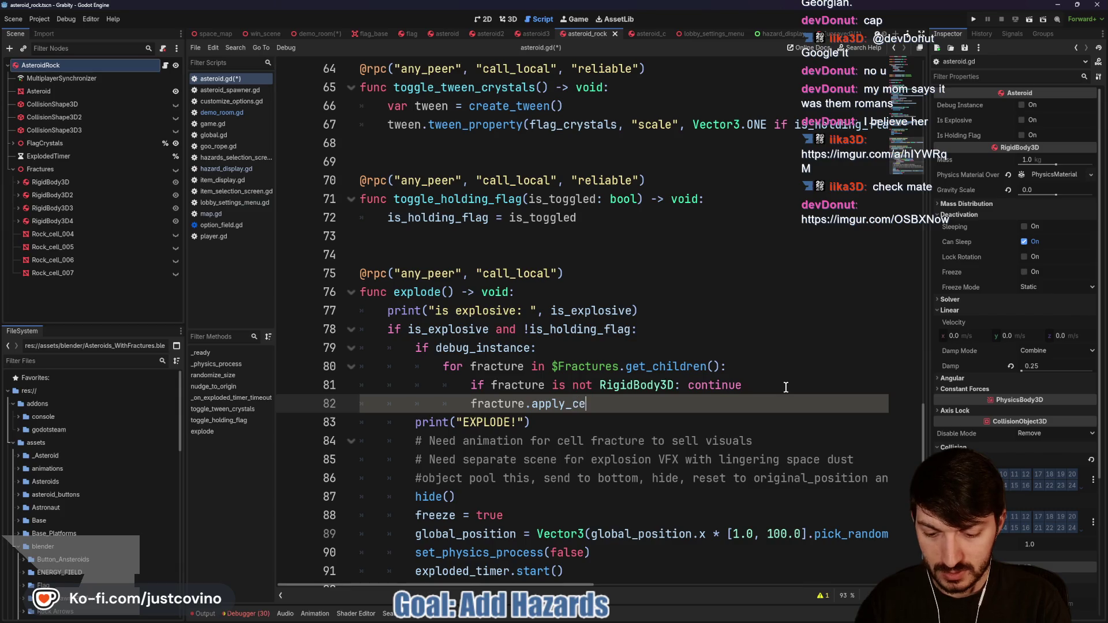
text(ntral_for)
text(ce)
key(Return)
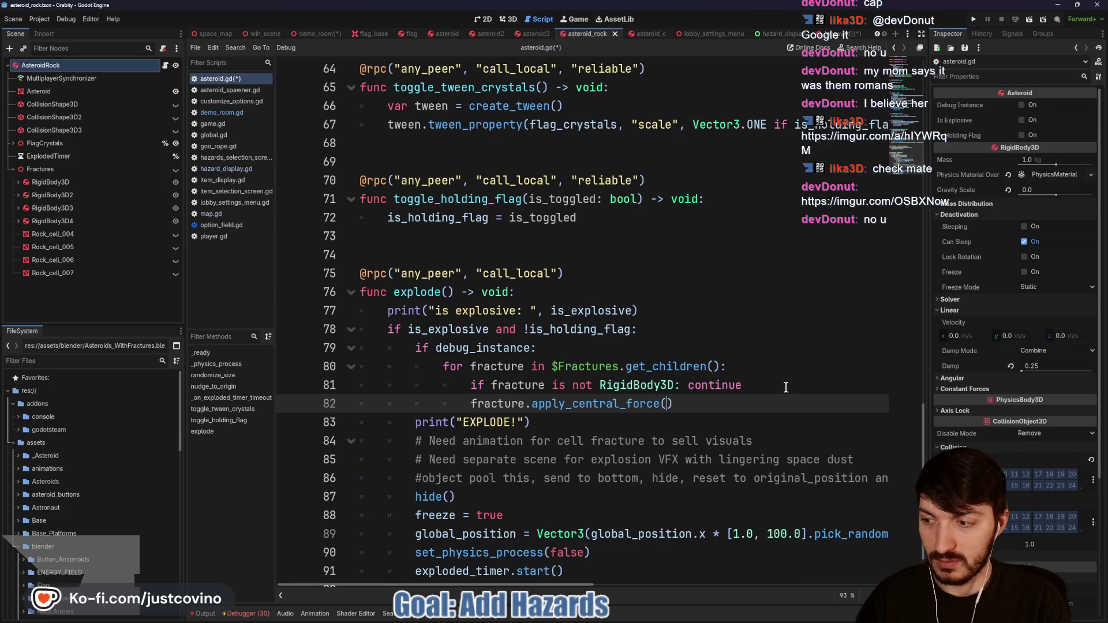
Step: Pass Vector3(10, 10, 10) to apply_central_force and leave the loop variable untyped
click(519, 370)
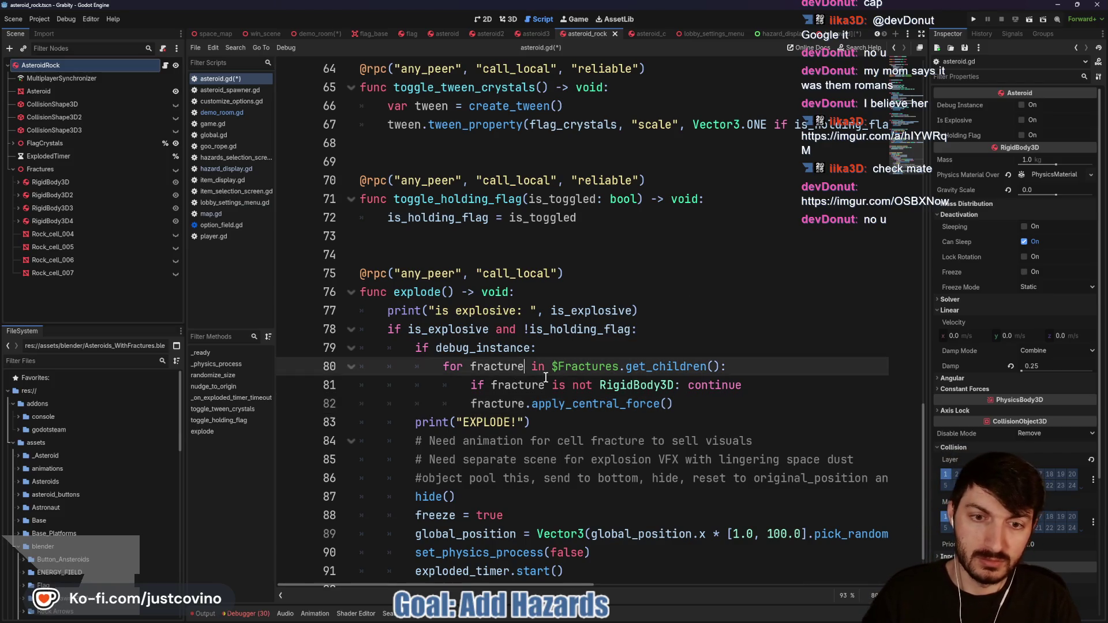
text(:Rigid)
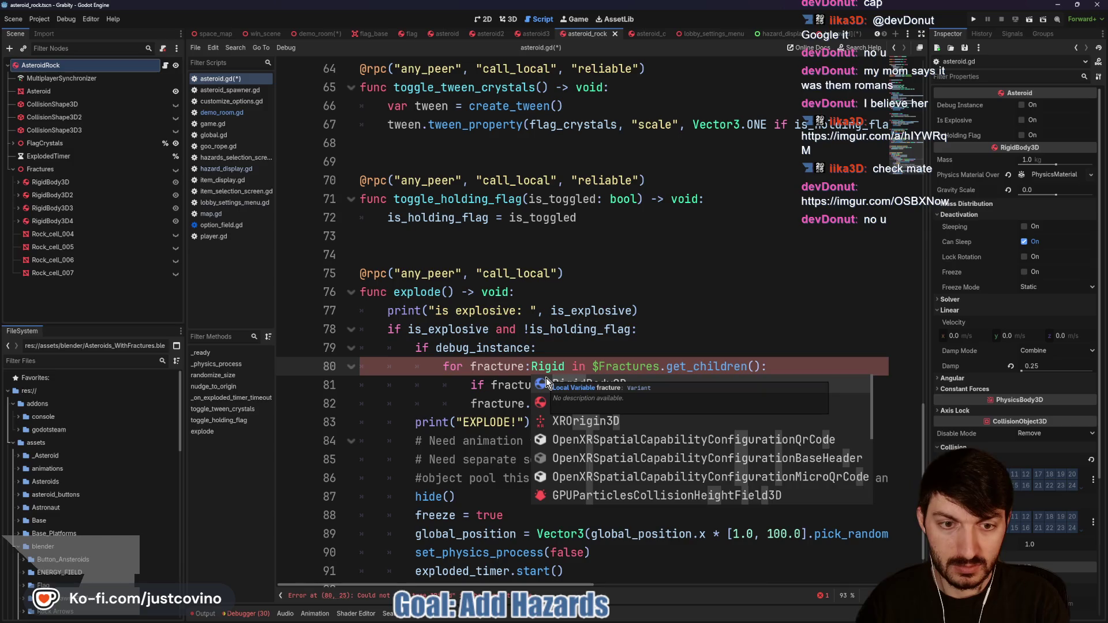
key(Return)
click(673, 403)
drag(673, 403, 532, 405)
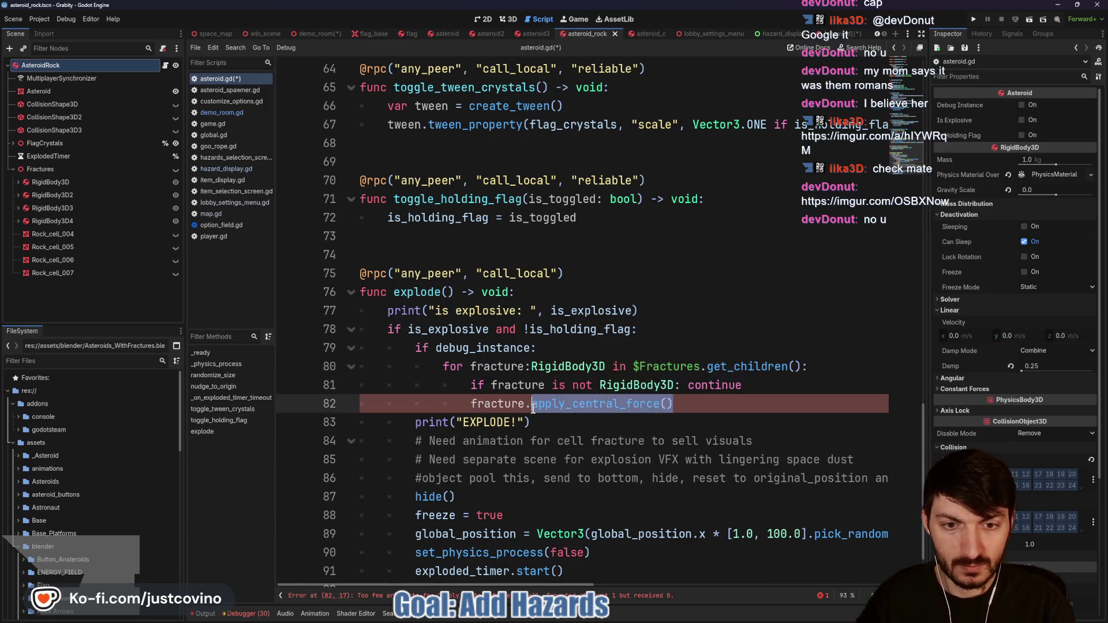
text(appl)
key(Return)
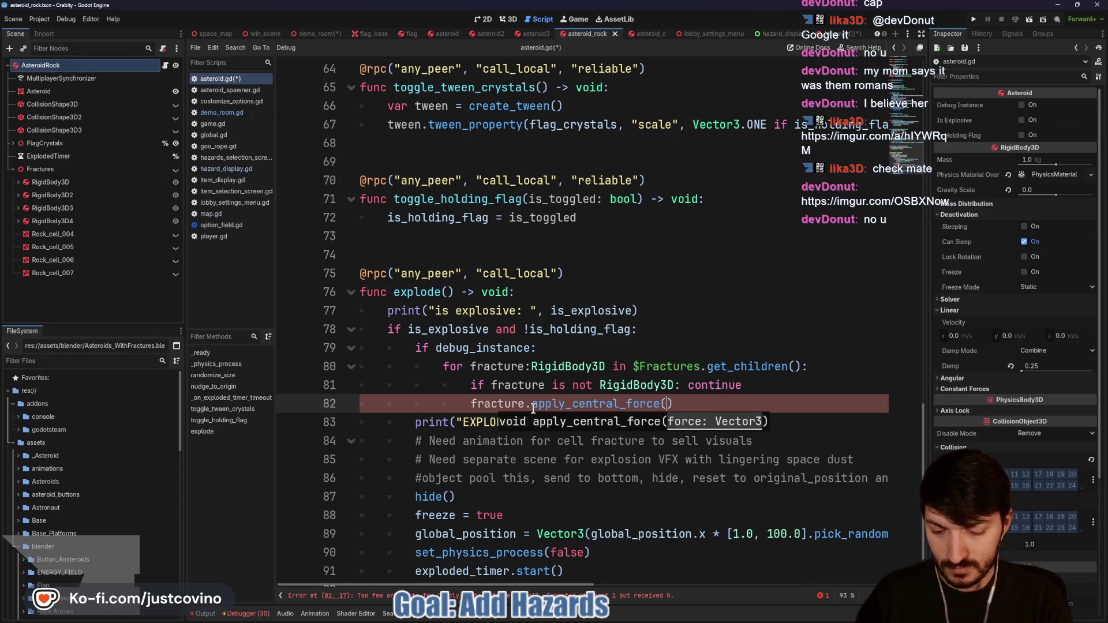
text(Vector3()
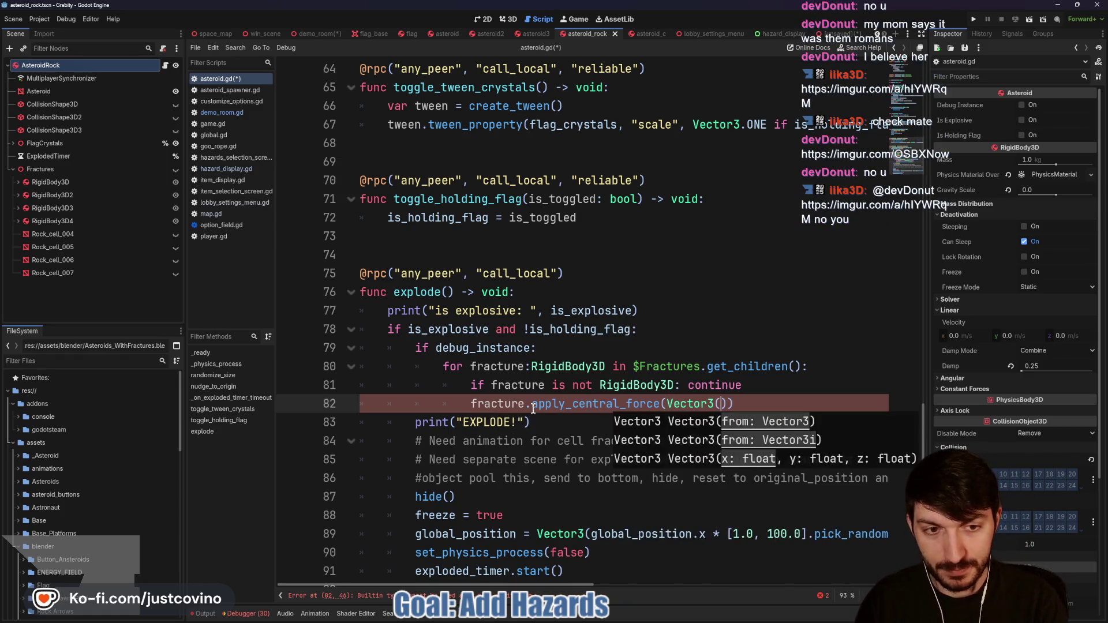
text(10,)
text( 10)
text(, 10)
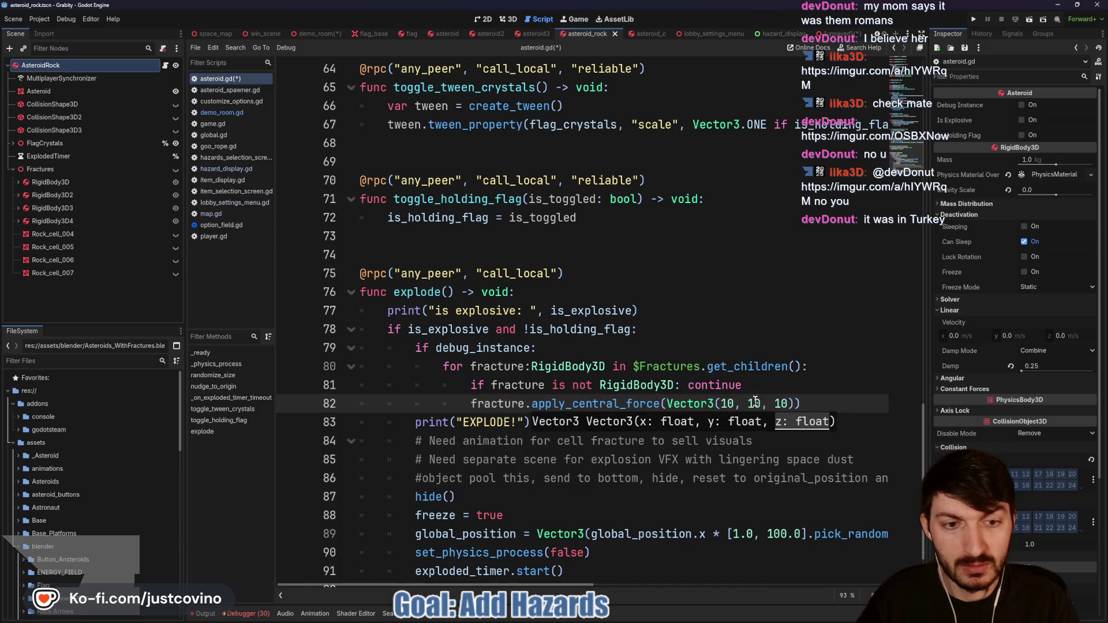
key(End)
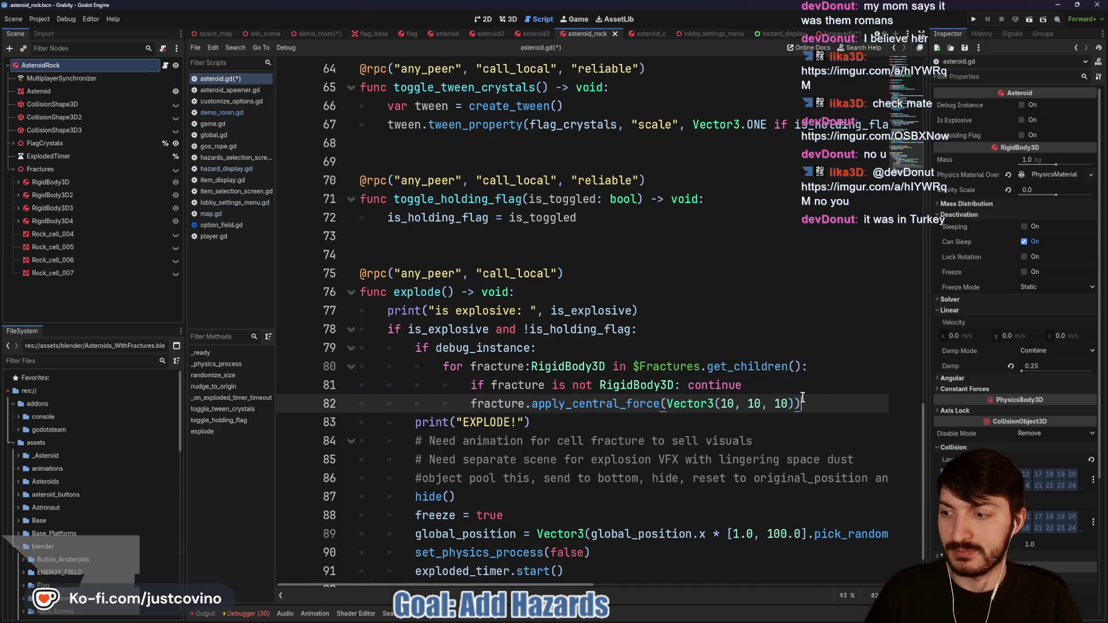
drag(605, 366, 527, 362)
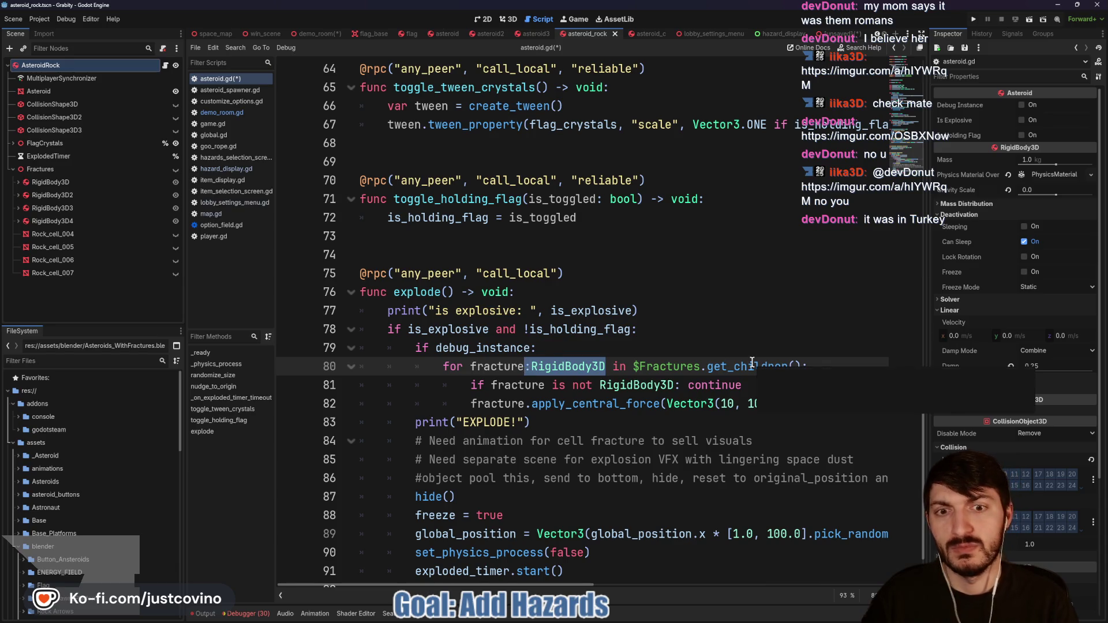
key(BackSpace)
click(659, 329)
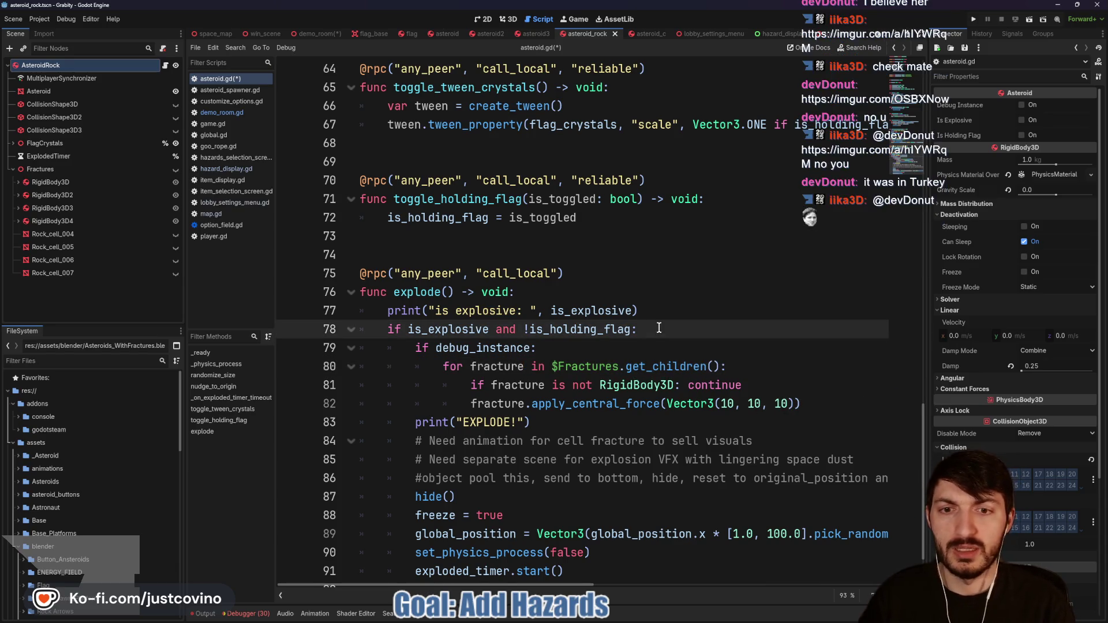
key(Return)
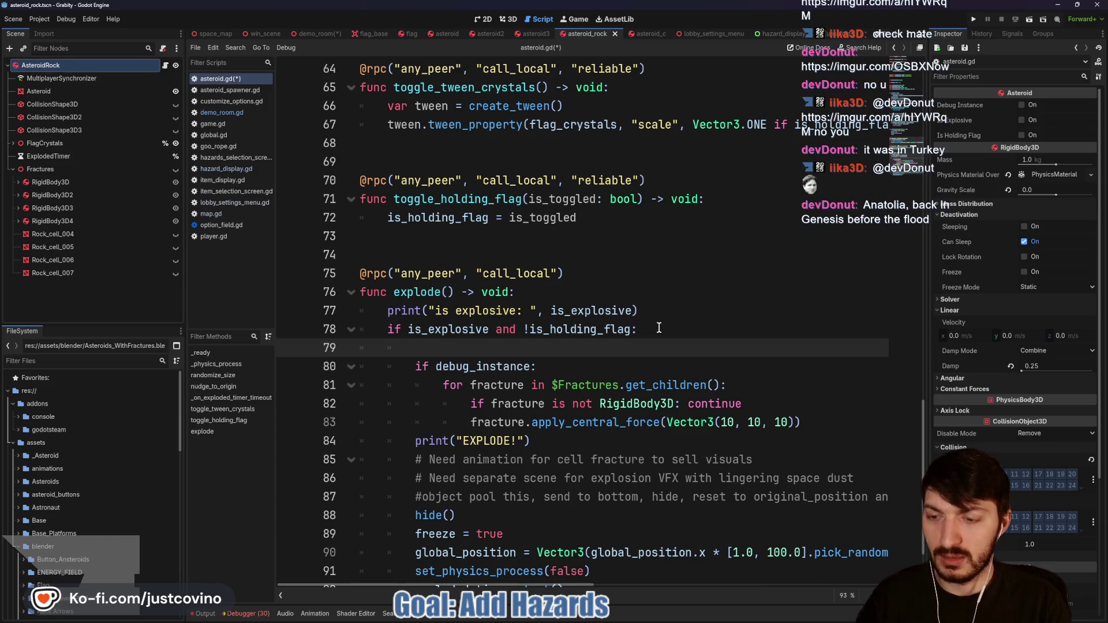
text($aste)
key(Return)
text(.hide)
key(Return)
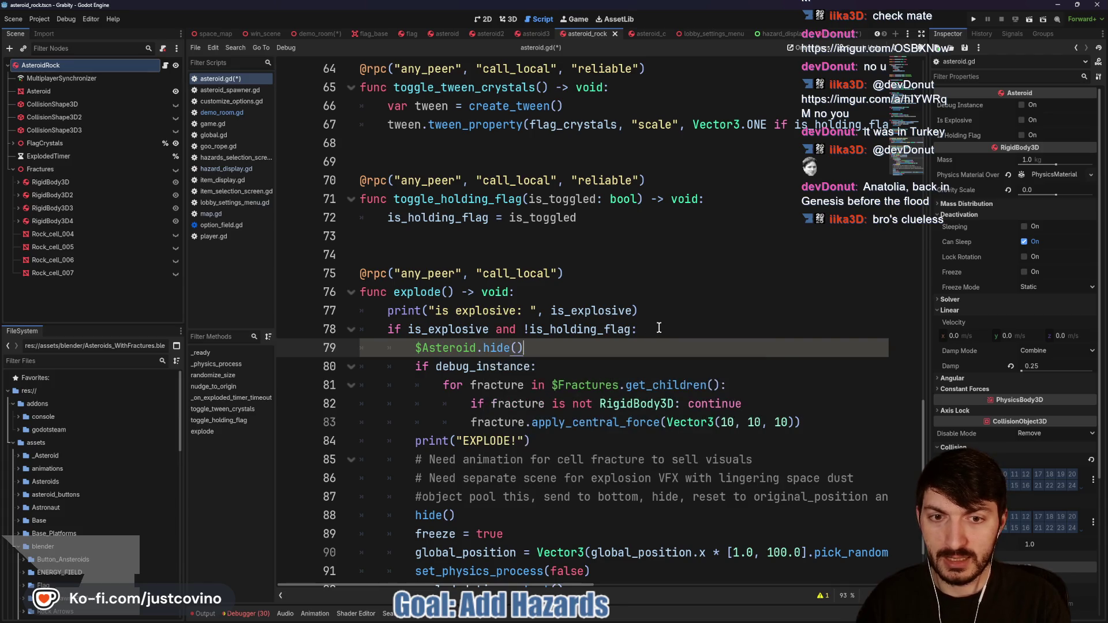
key(Return)
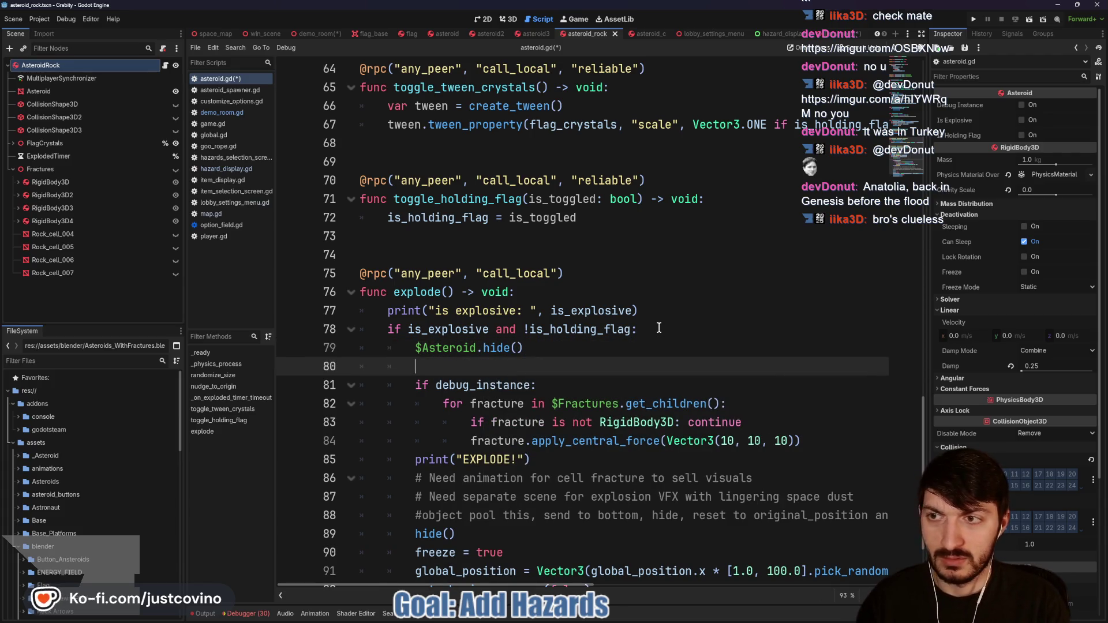
text($Fra)
key(Return)
text(.sh)
key(Return)
key(ctrl+s)
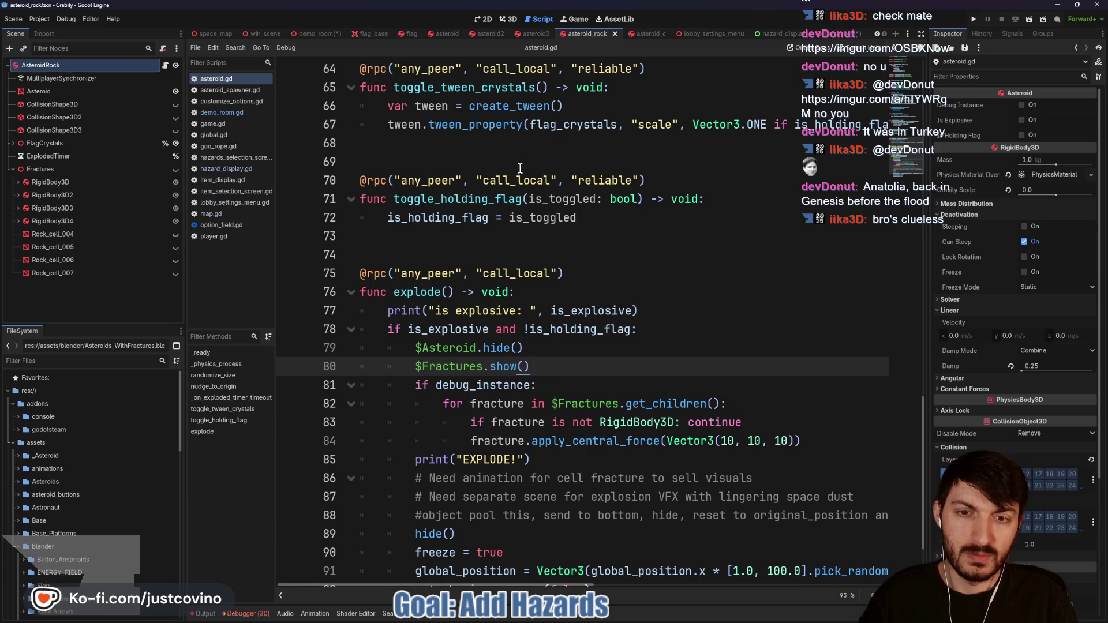
Step: In demo_room, turn on Is Explosive for the AsteroidRock instance and launch the game
click(314, 34)
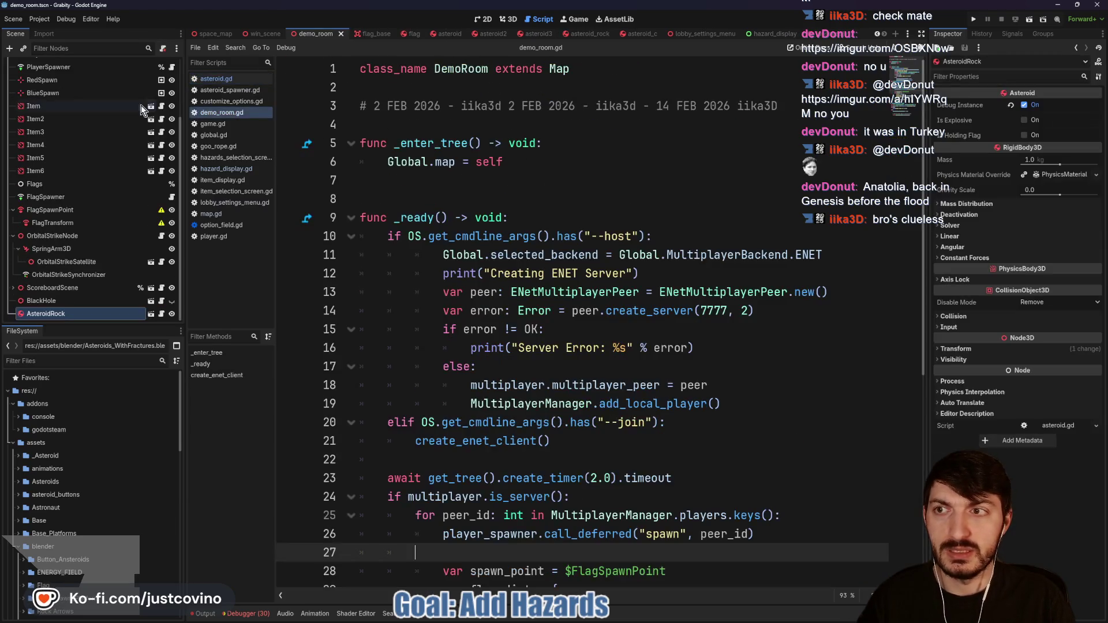
click(1024, 120)
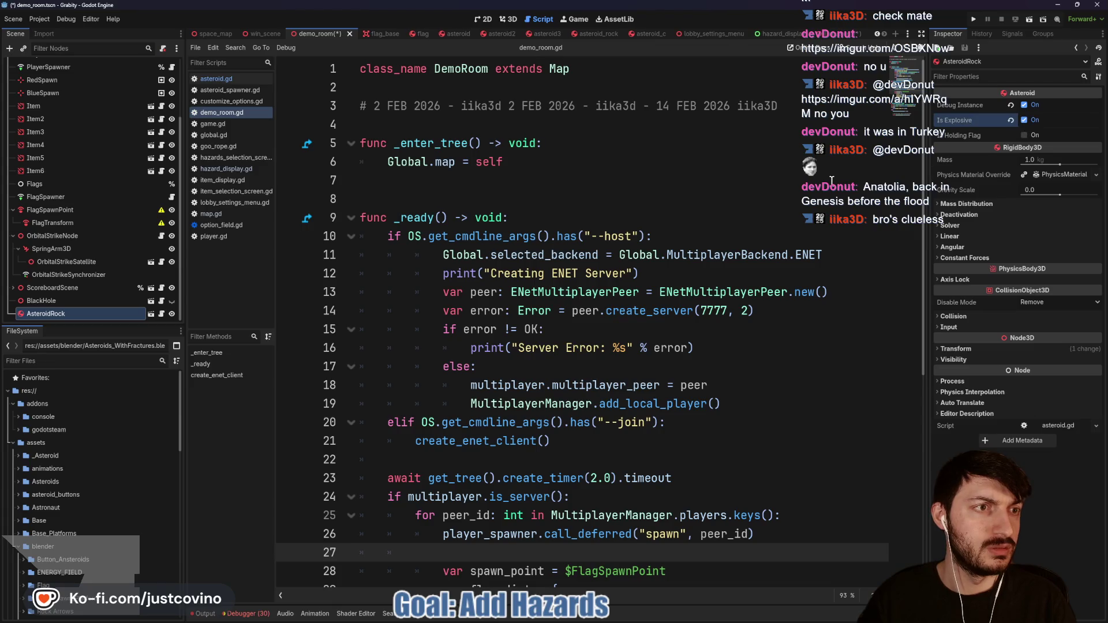
click(491, 181)
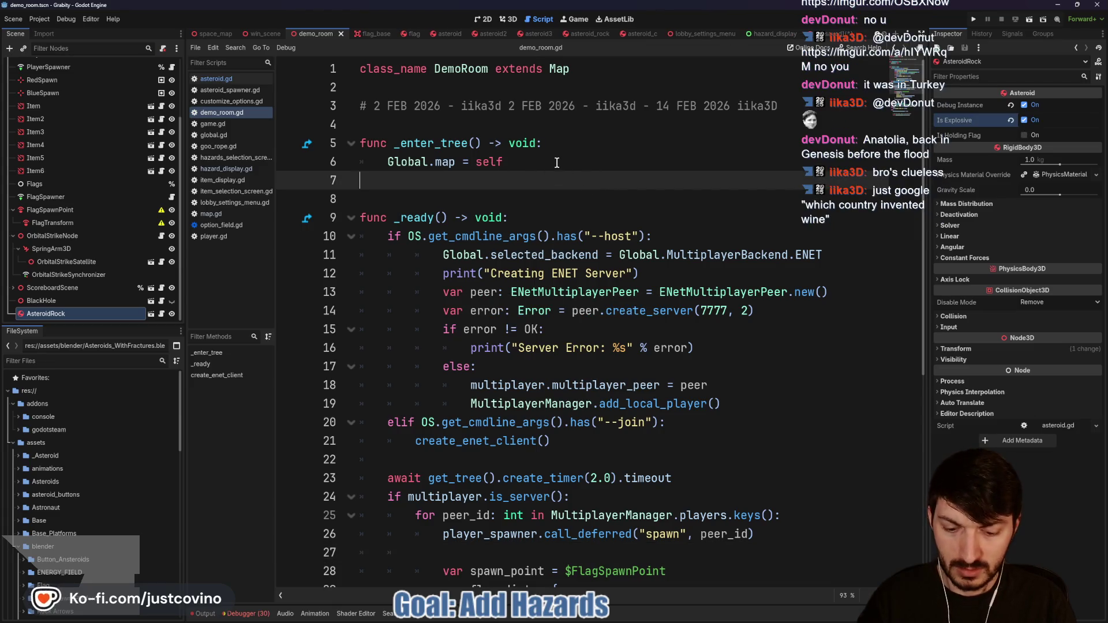
key(ctrl+s)
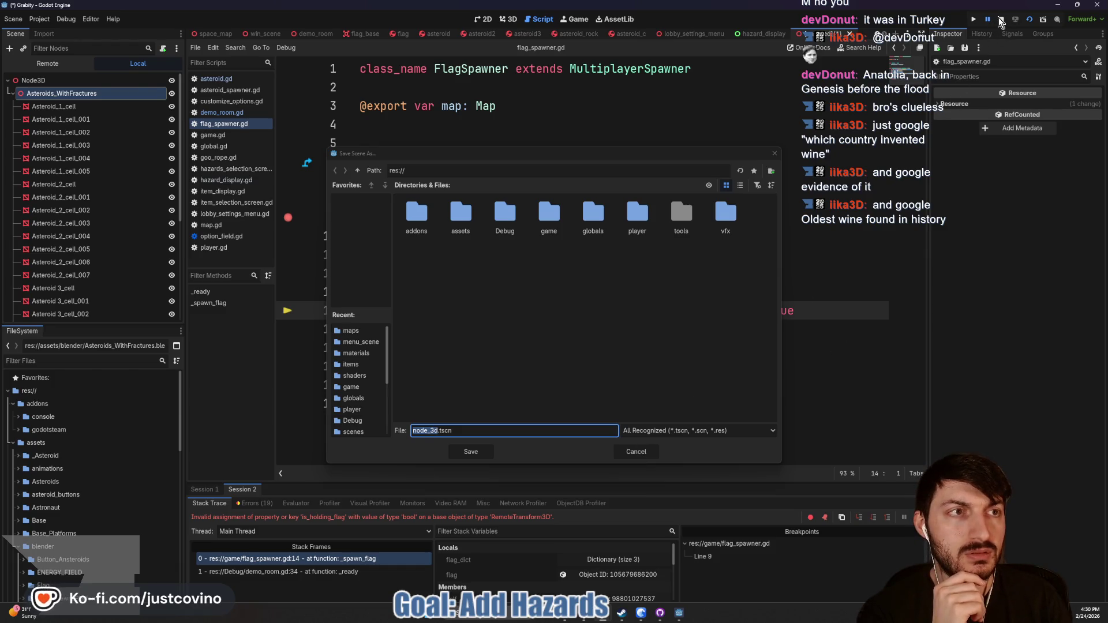
Step: Dismiss the save prompt, stop the errored game session, and open flag_spawner.gd
key(Escape)
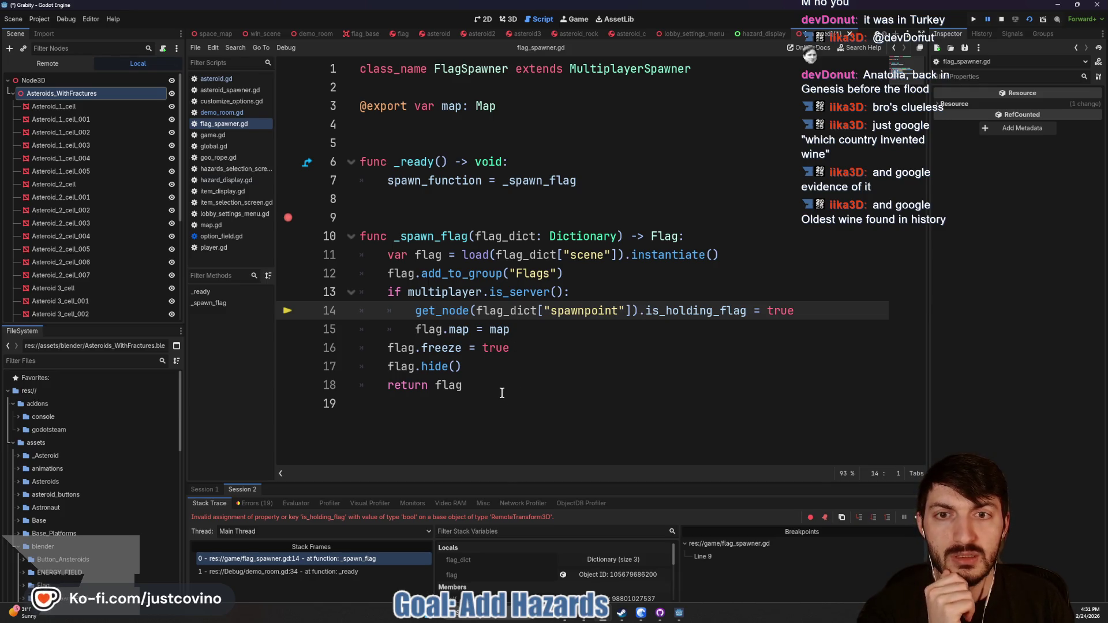
click(1002, 22)
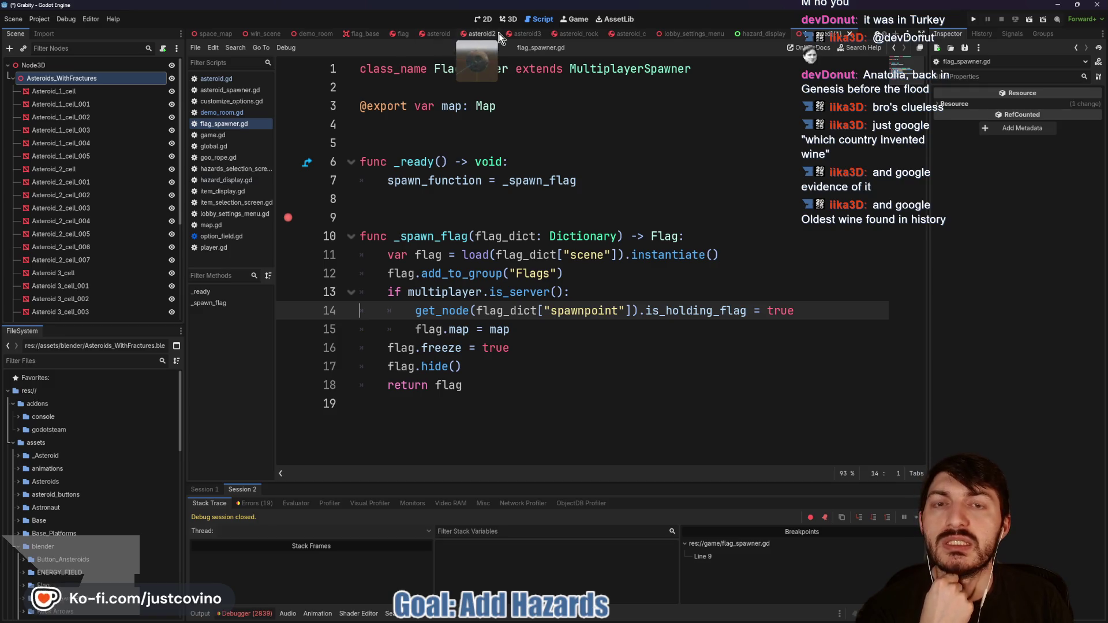
click(315, 34)
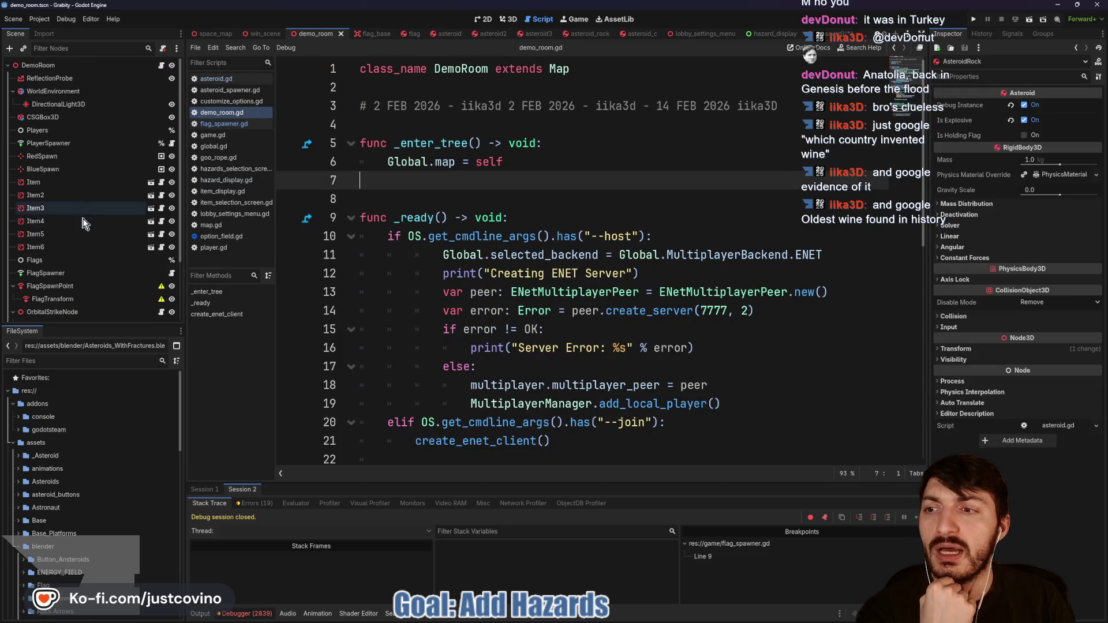
click(172, 274)
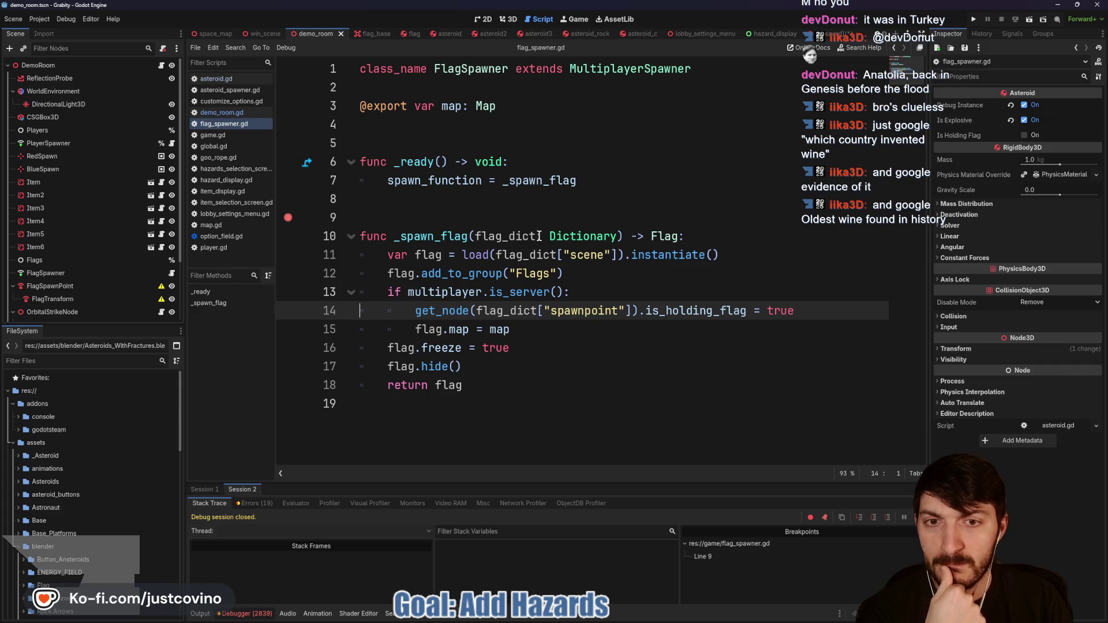
Step: Open demo_room.gd from DemoRoom and scroll down to the flag-spawning code in _ready()
click(465, 218)
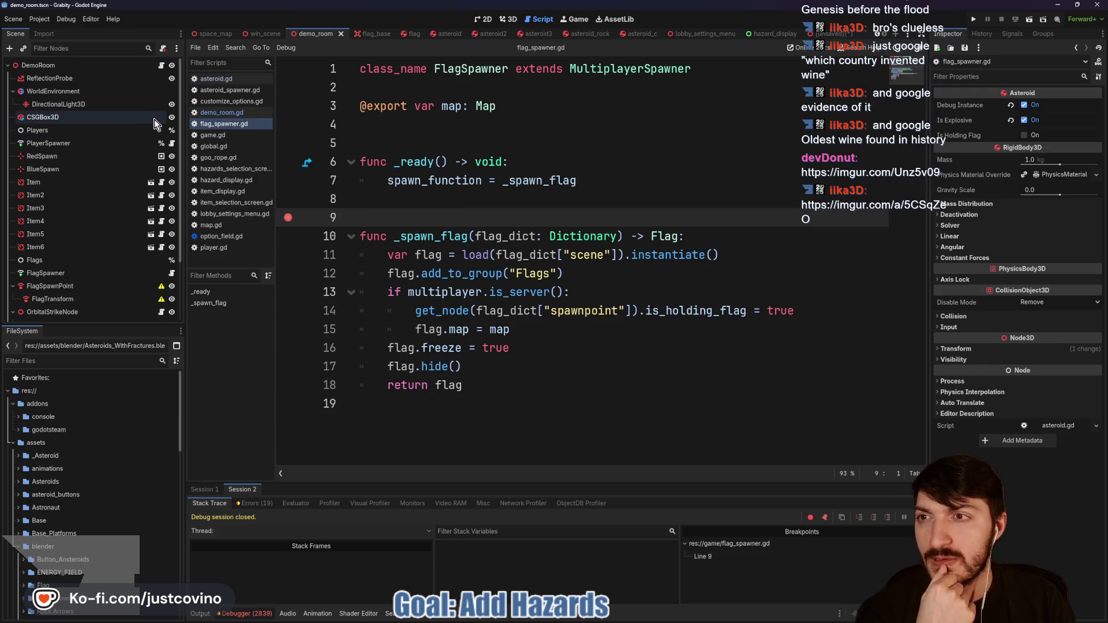
click(161, 65)
scroll(536, 239, down, 4)
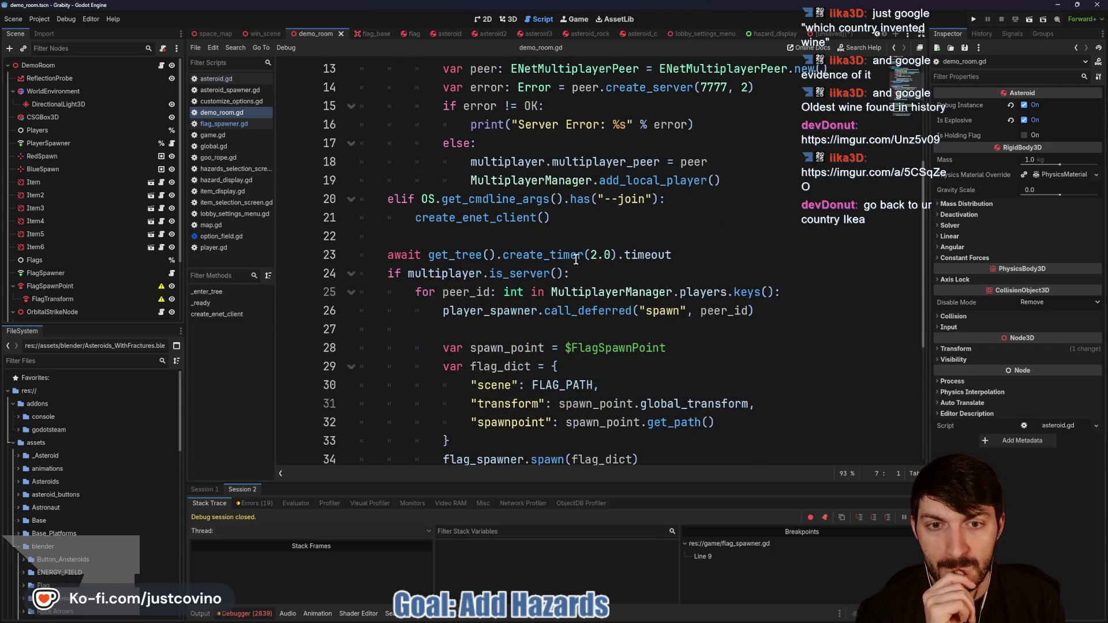
scroll(575, 259, down, 1)
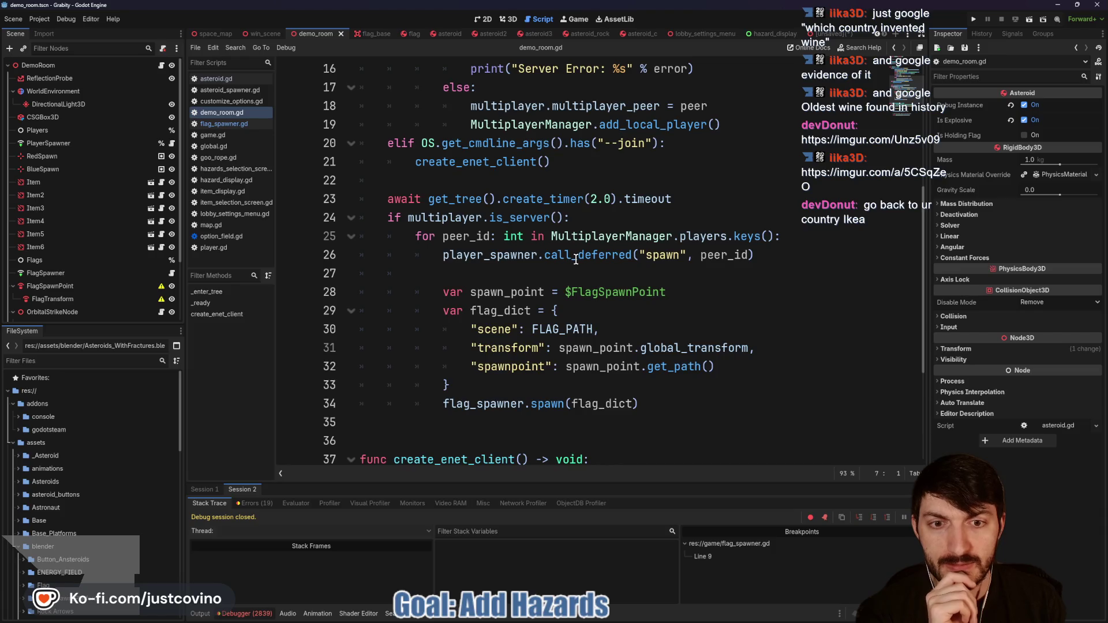
Step: Comment out the flag-spawning lines 28–34 in demo_room.gd, save it, and run the game
scroll(575, 259, down, 1)
double_click(608, 317)
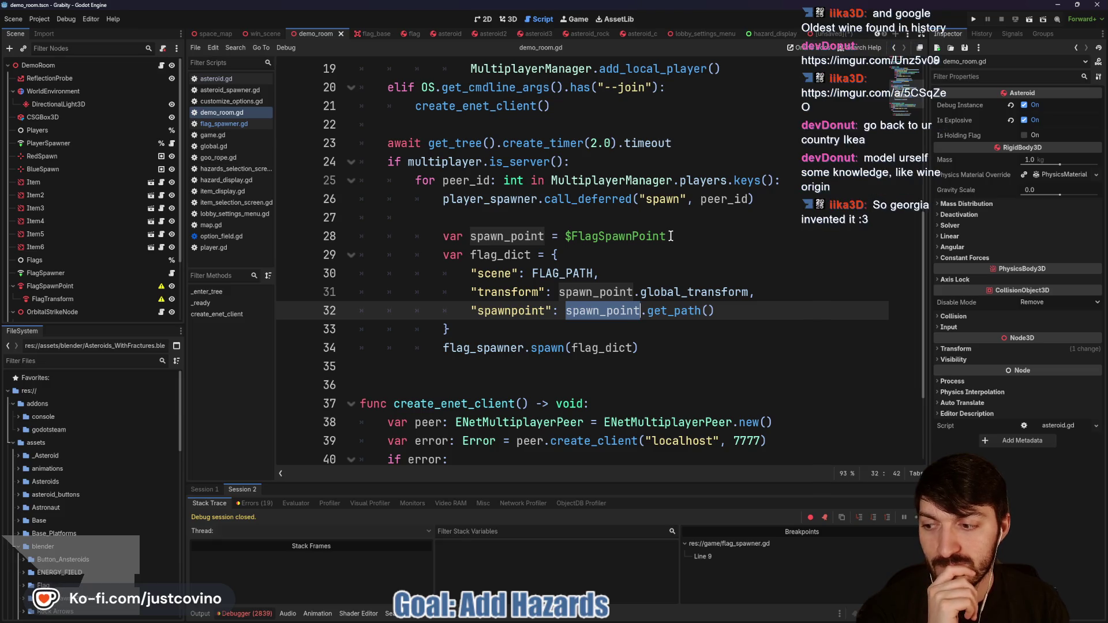
mouse_move(657, 344)
mouse_down()
mouse_move(569, 348)
mouse_move(400, 240)
mouse_up()
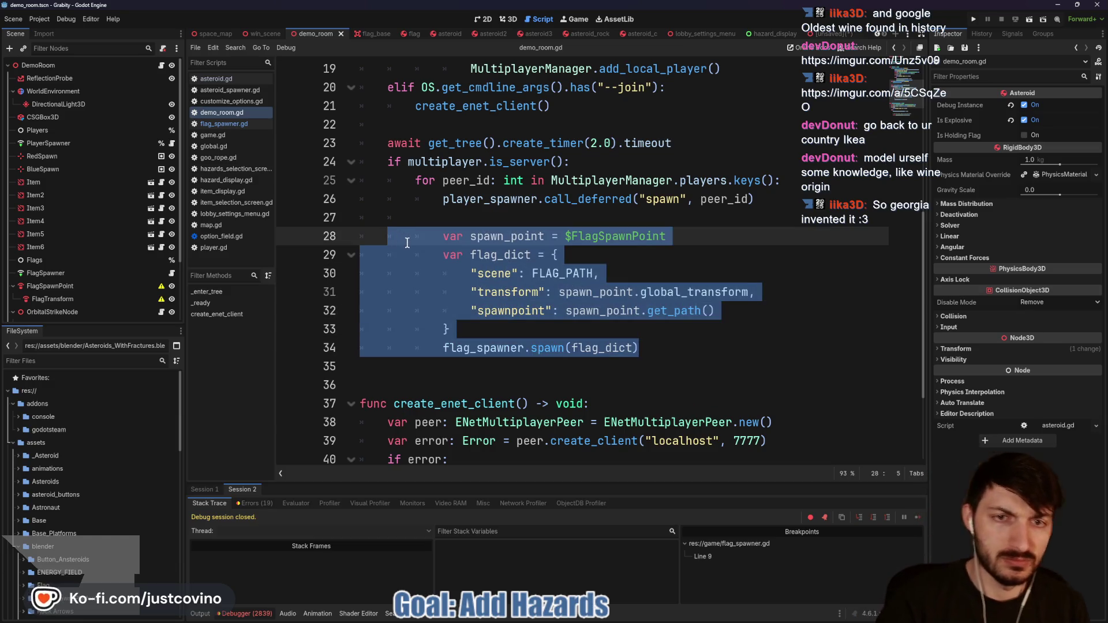
key(ctrl+k)
click(410, 250)
key(ctrl+s)
key(F5)
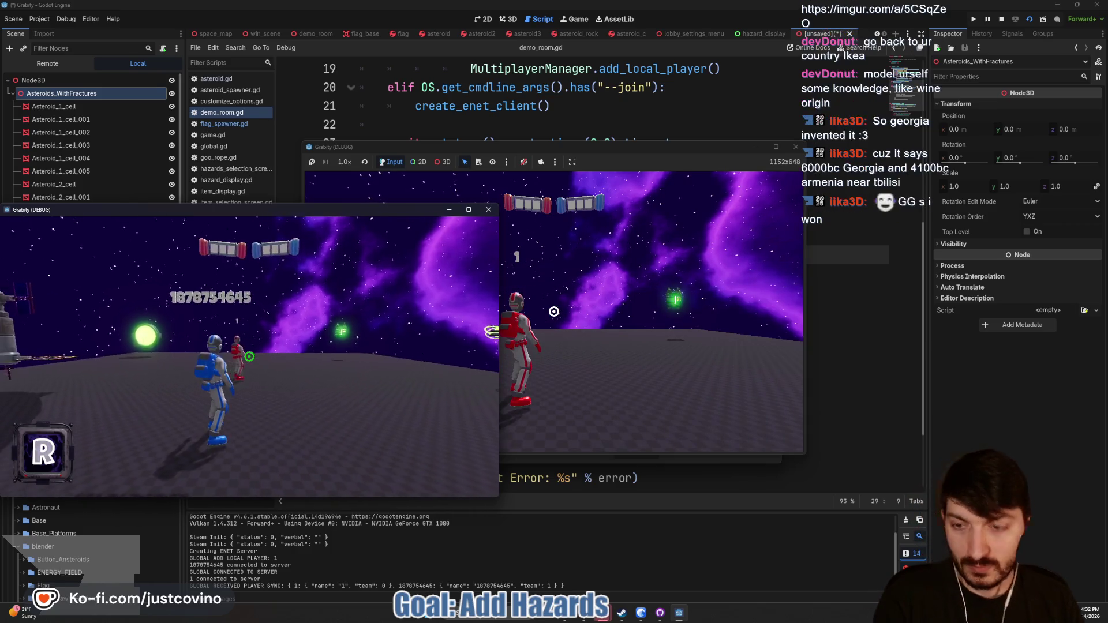
Step: Switch back and forth between the two Grabity (DEBUG) windows through the taskbar
click(487, 165)
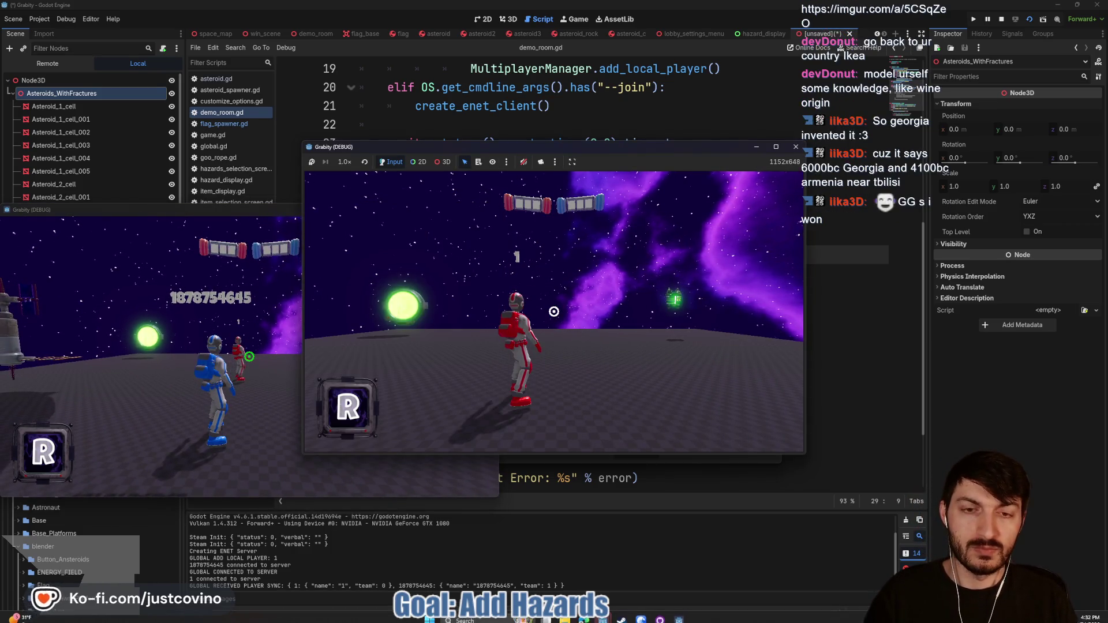
key(super)
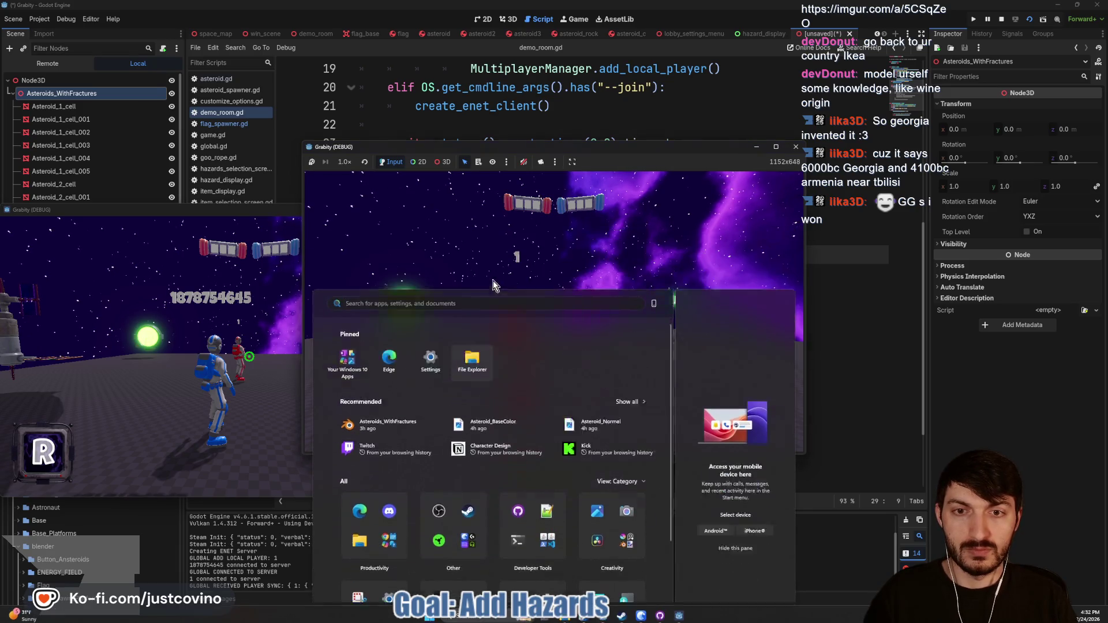
click(493, 281)
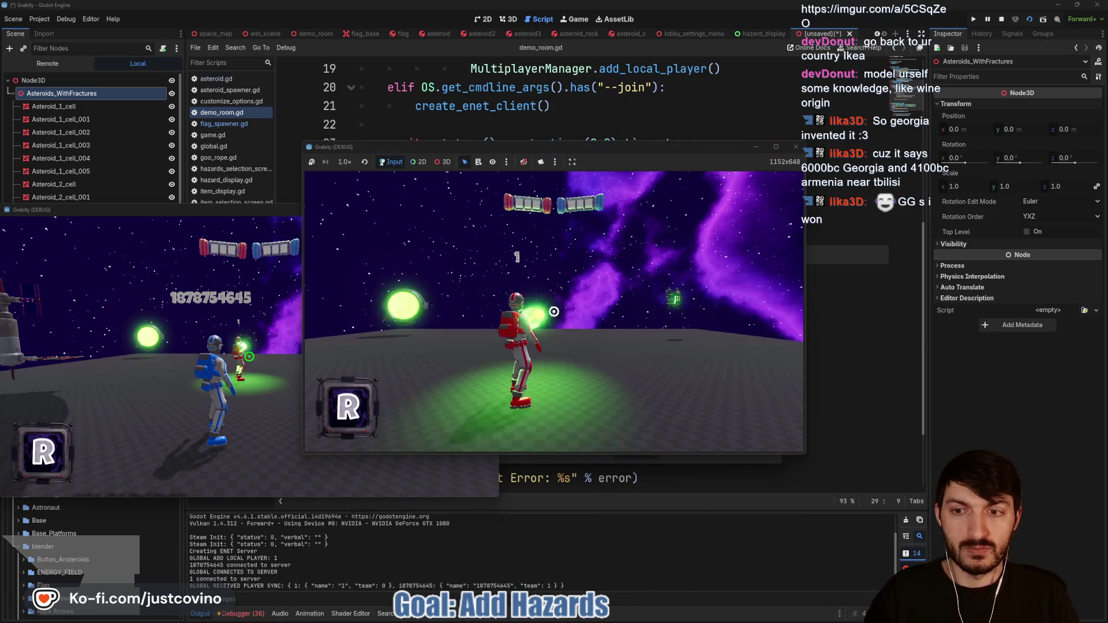
key(super)
key(super)
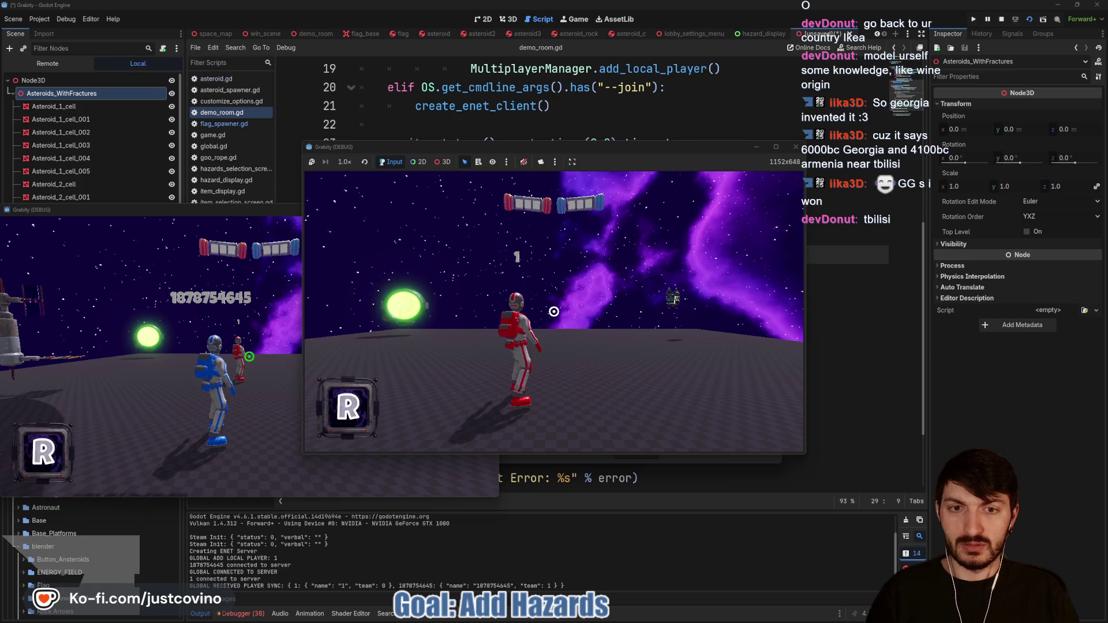
key(super)
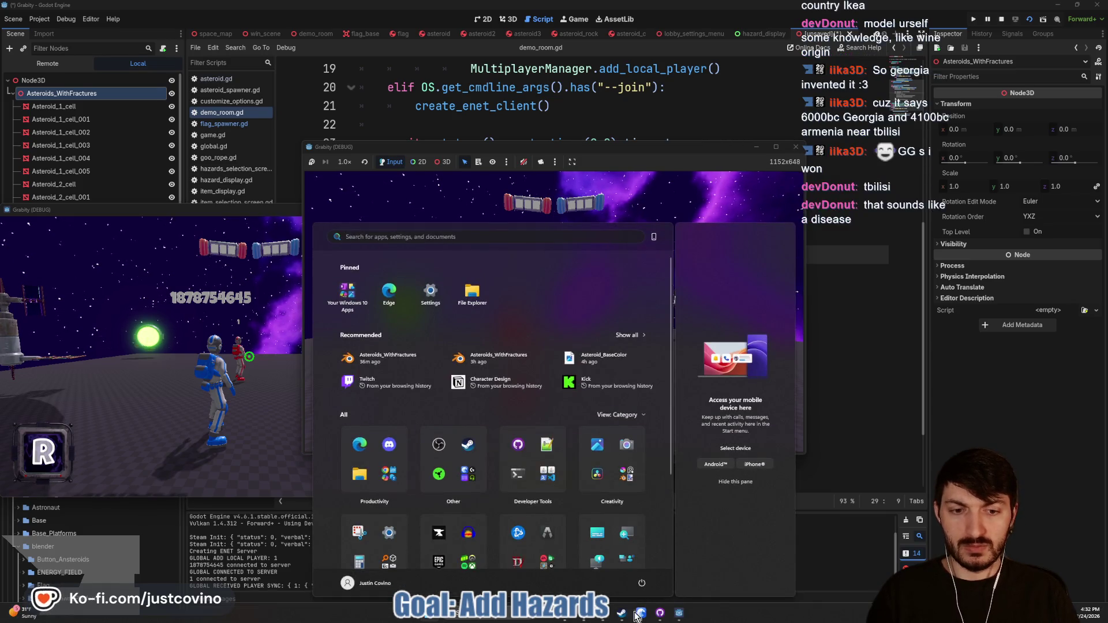
mouse_move(639, 614)
click(650, 568)
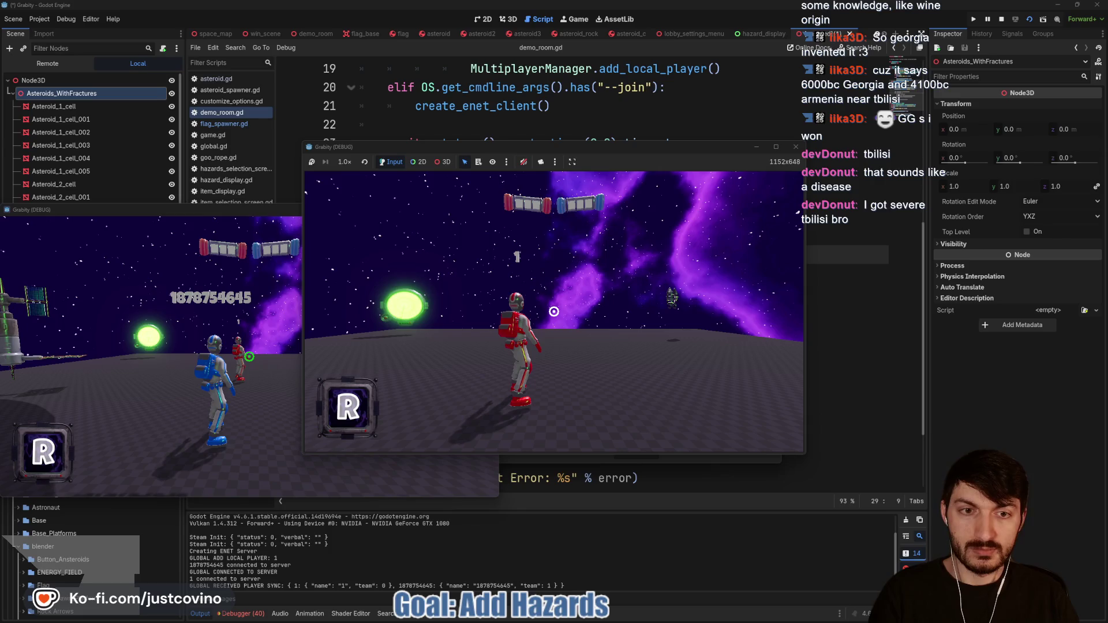
key(super)
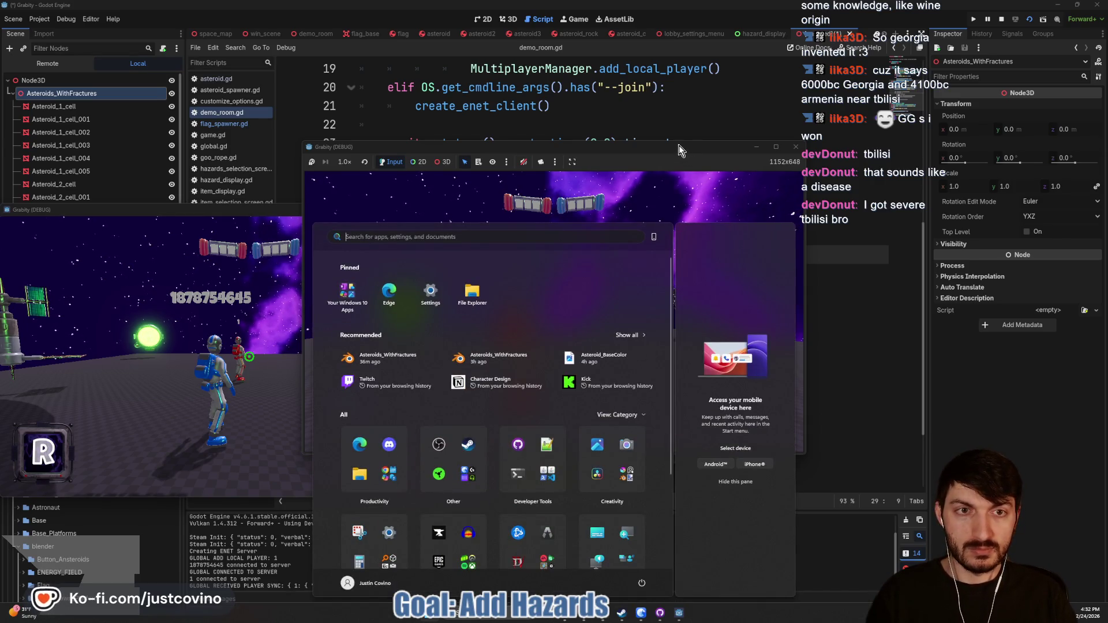
key(Escape)
Step: Bring the second Grabity game window to the front and maximize it to full screen
key(ctrl+s)
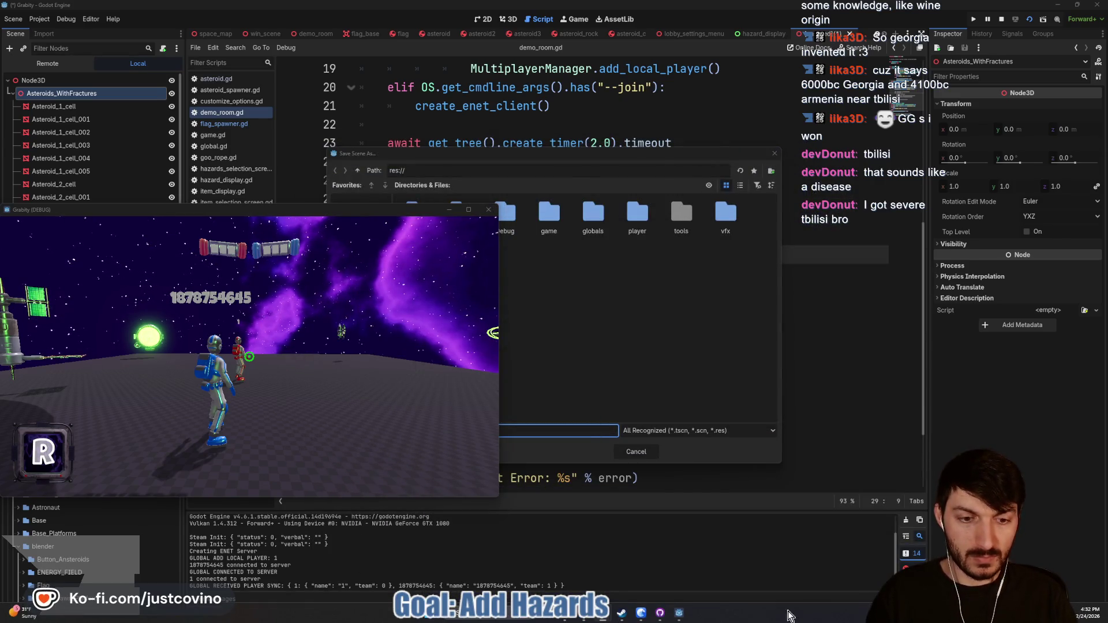
mouse_move(682, 616)
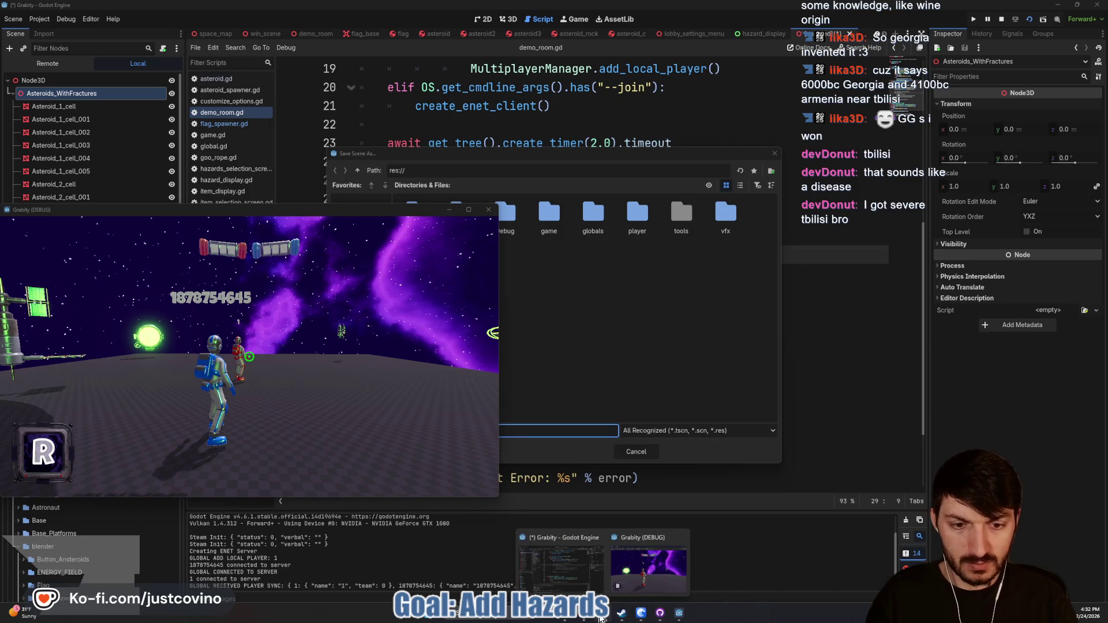
click(645, 560)
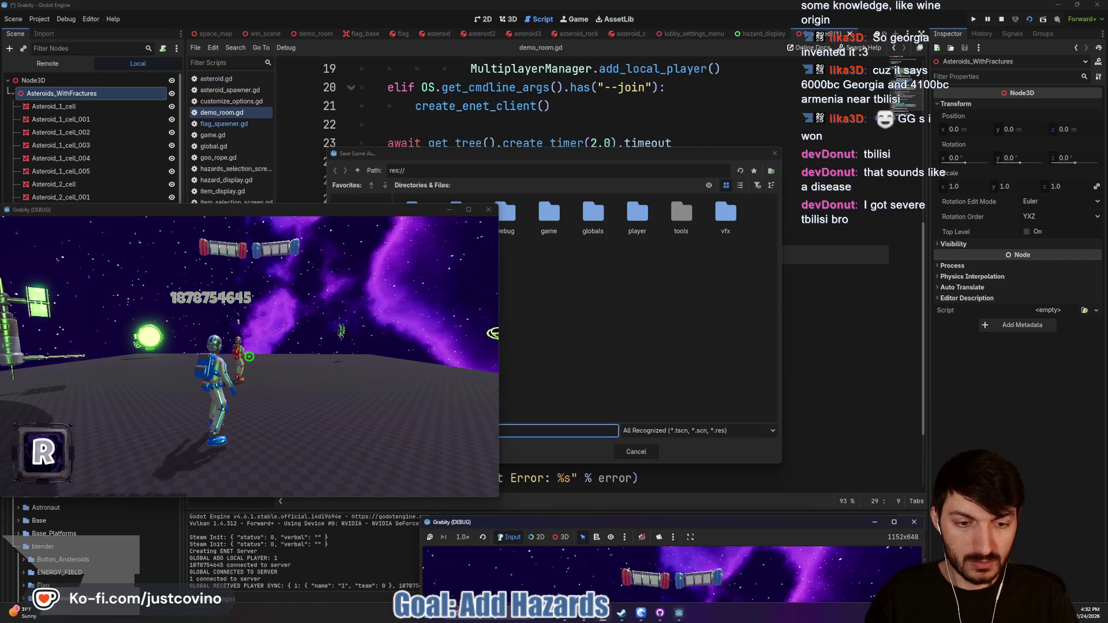
click(688, 620)
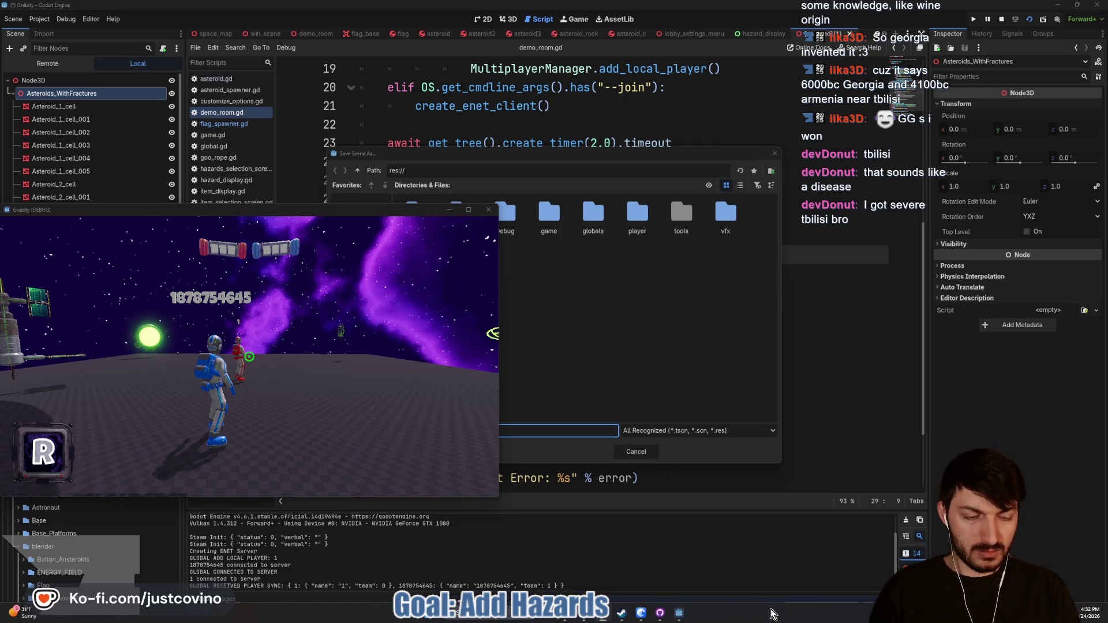
click(679, 613)
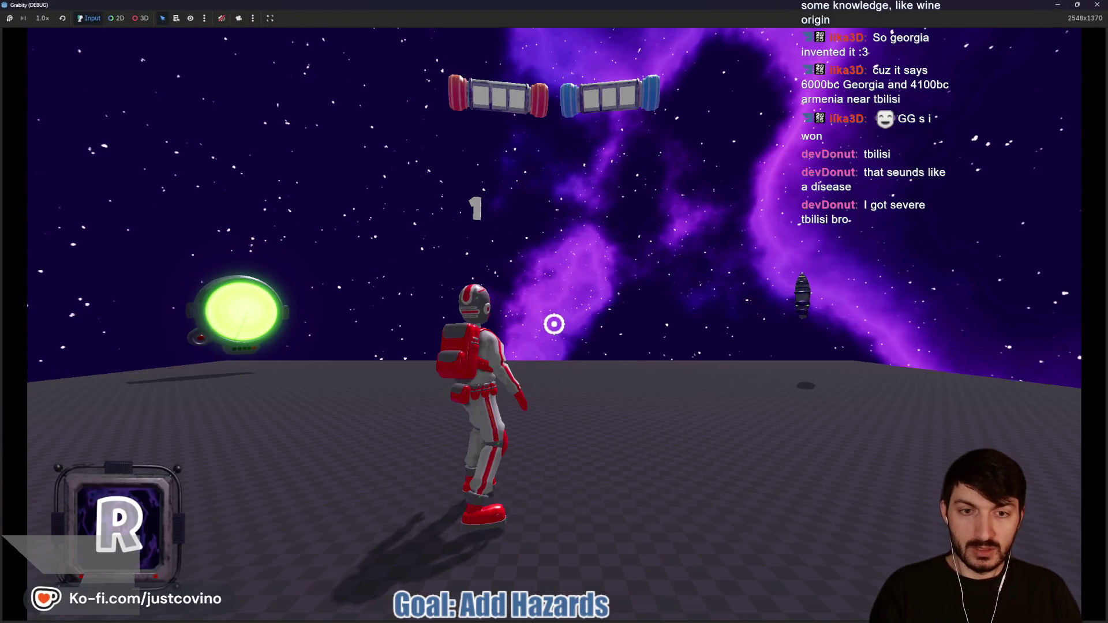
Step: Close the Grabity (DEBUG) window from its taskbar preview and return to the Godot editor
key(super)
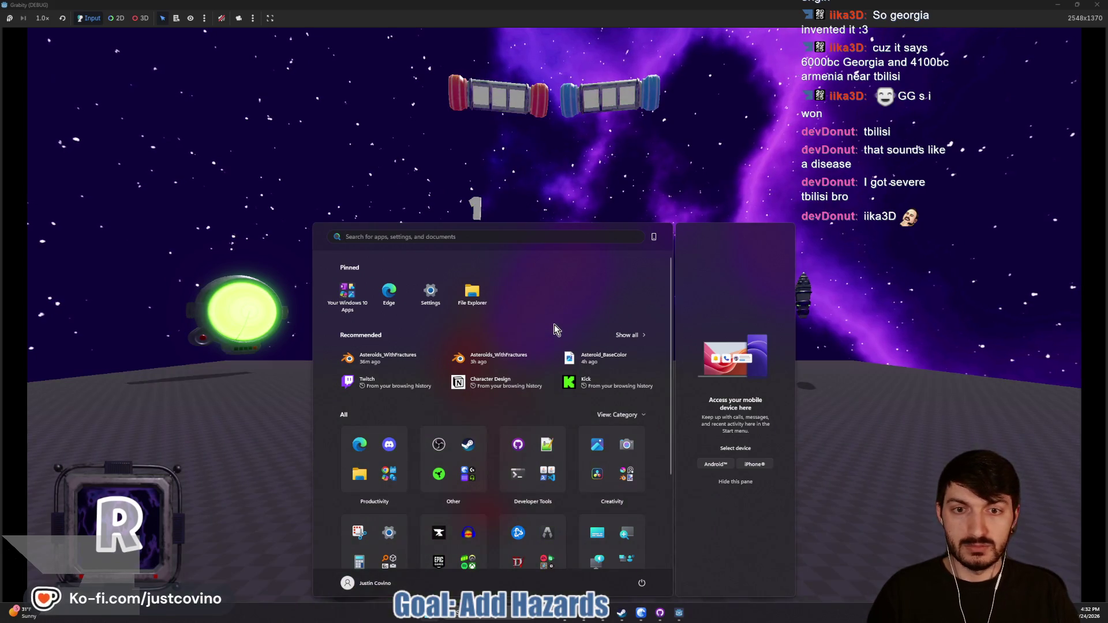
key(super)
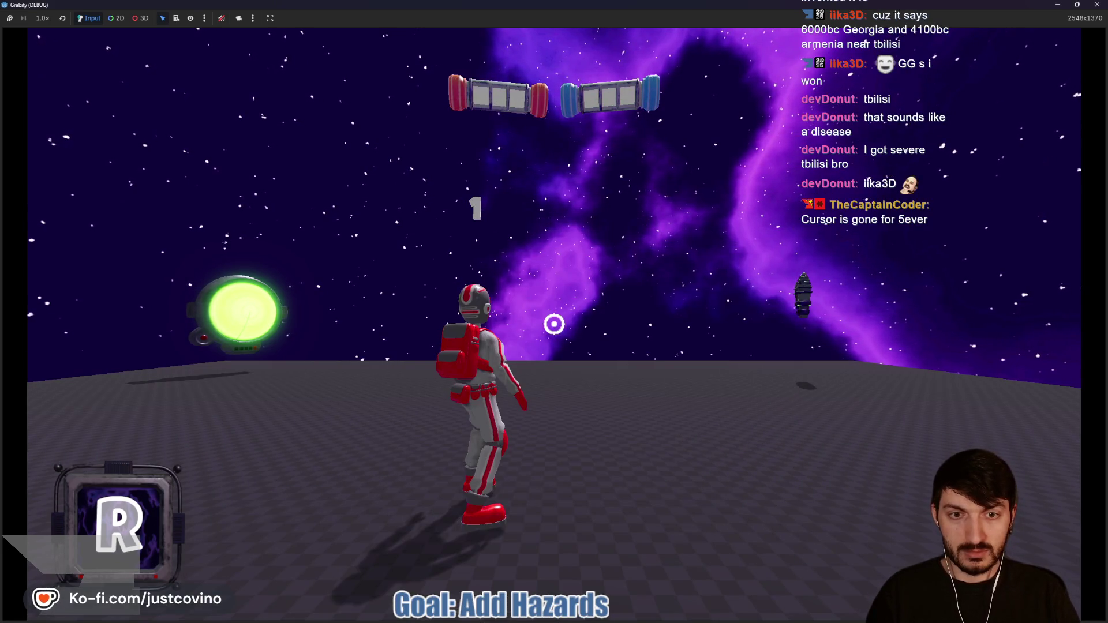
key(super)
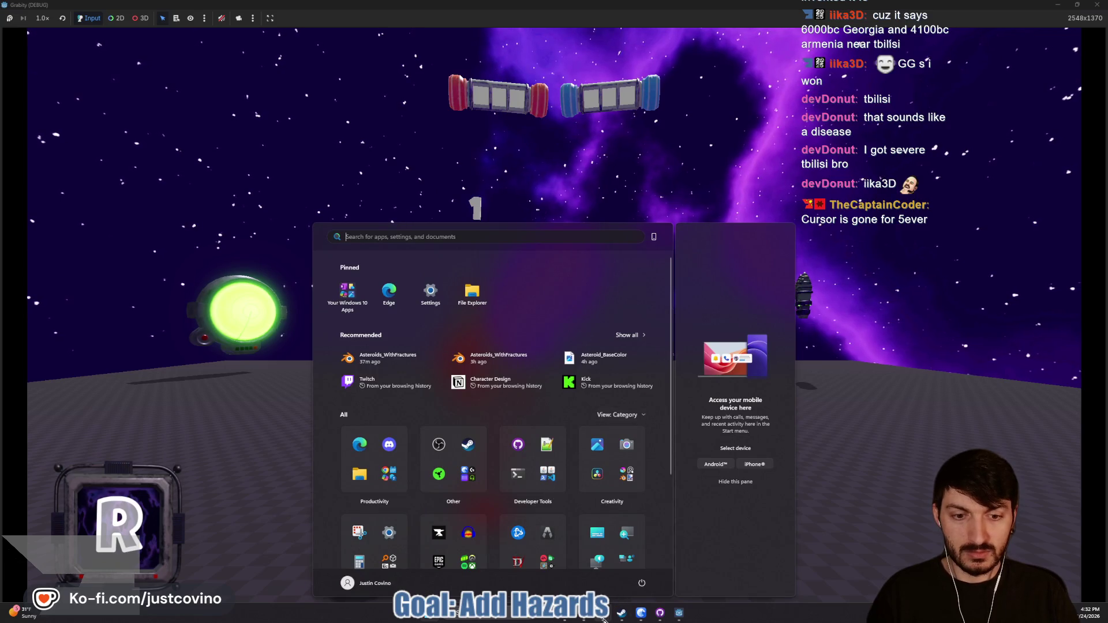
mouse_move(678, 616)
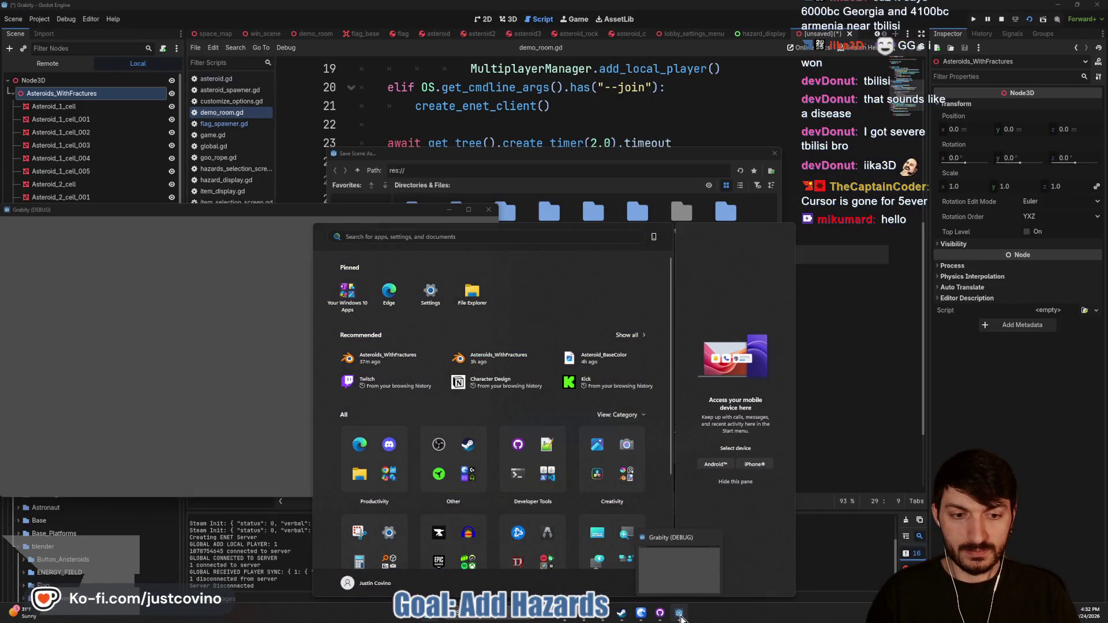
click(716, 535)
click(799, 524)
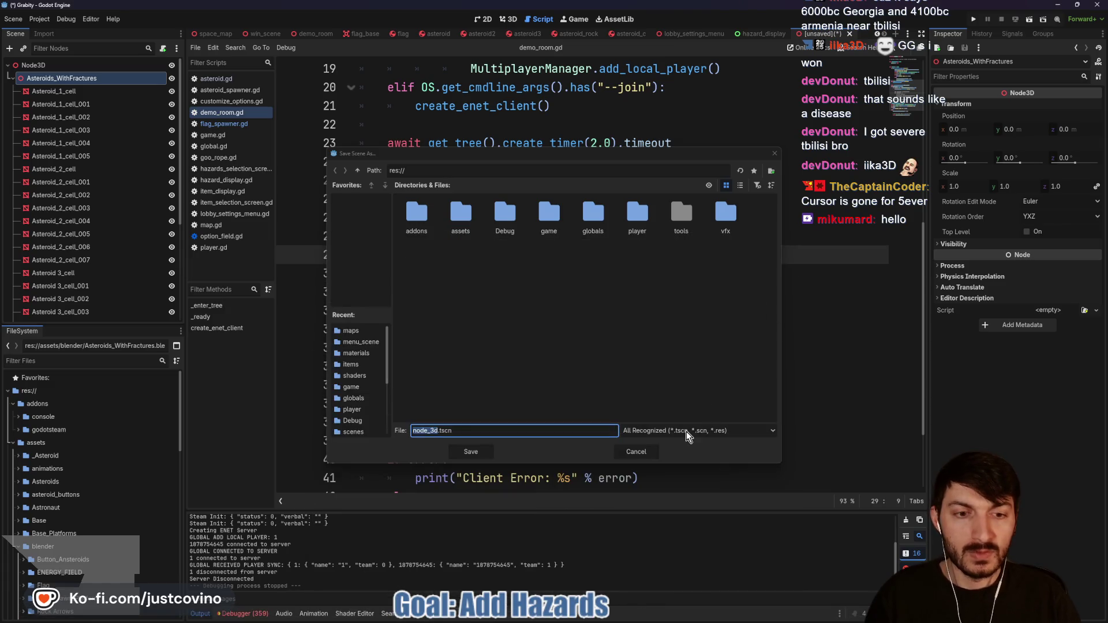
Step: Discard the unsaved fracture scene without saving, then open AsteroidRock's asteroid.gd from demo_room
key(Escape)
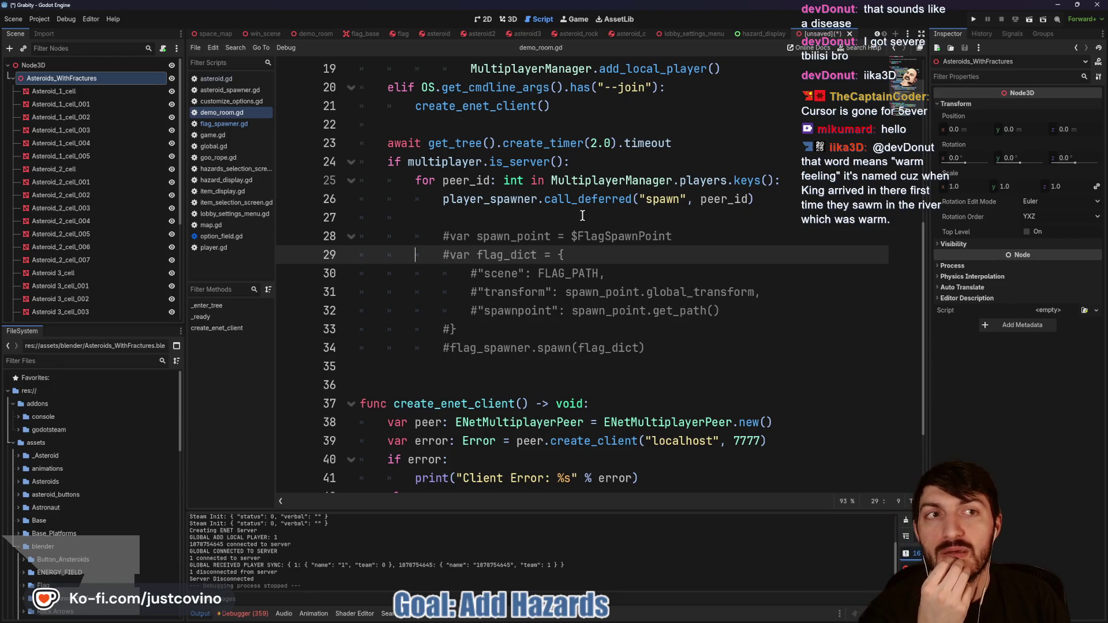
click(506, 19)
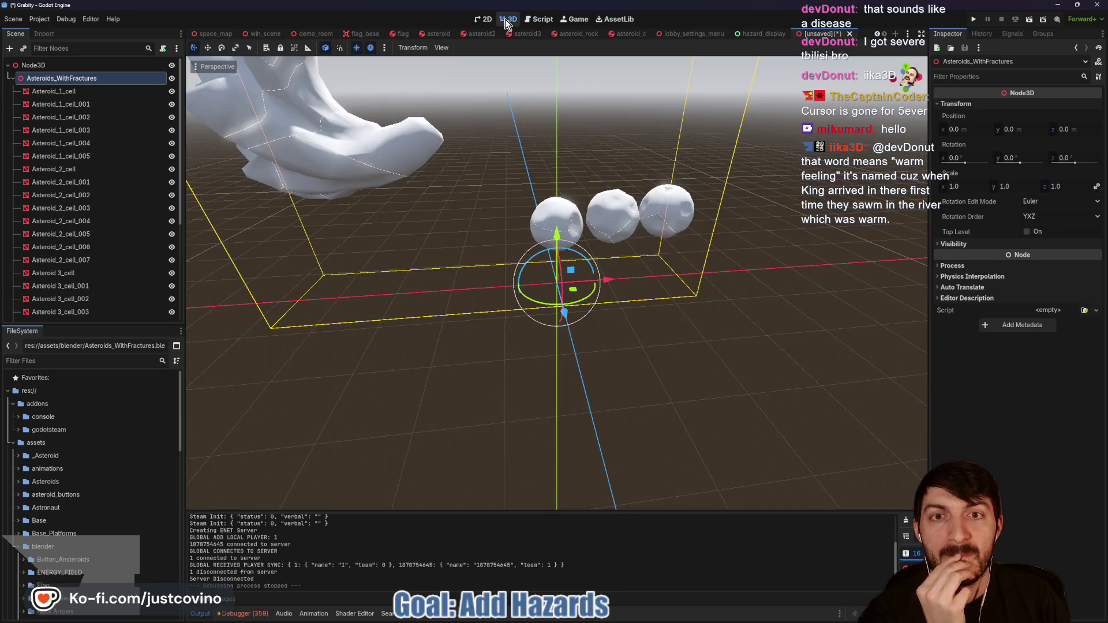
click(850, 36)
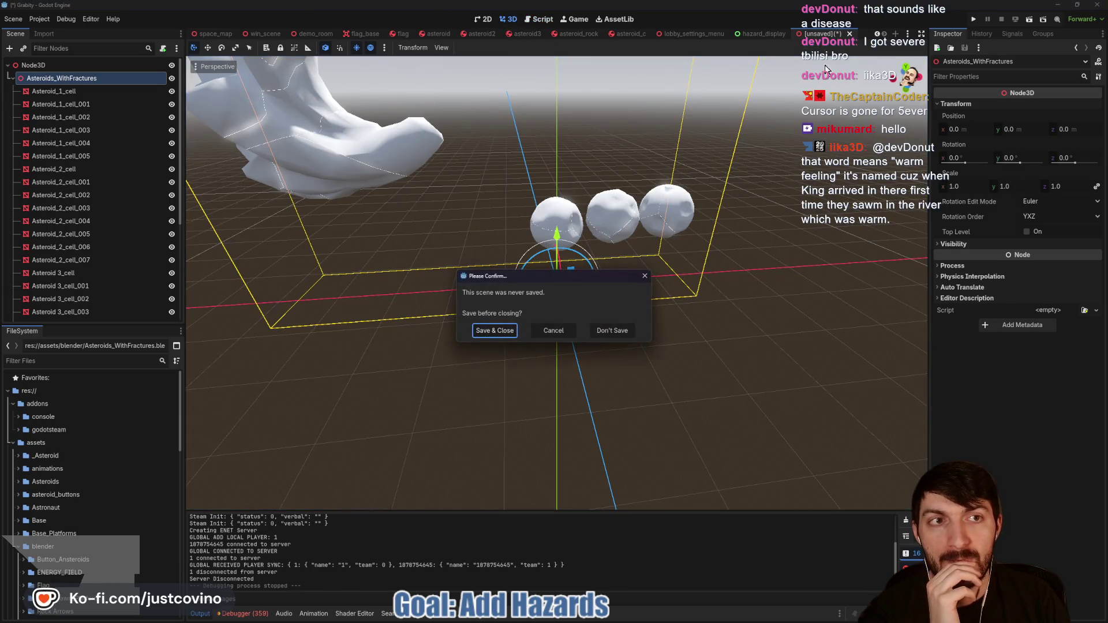
click(611, 330)
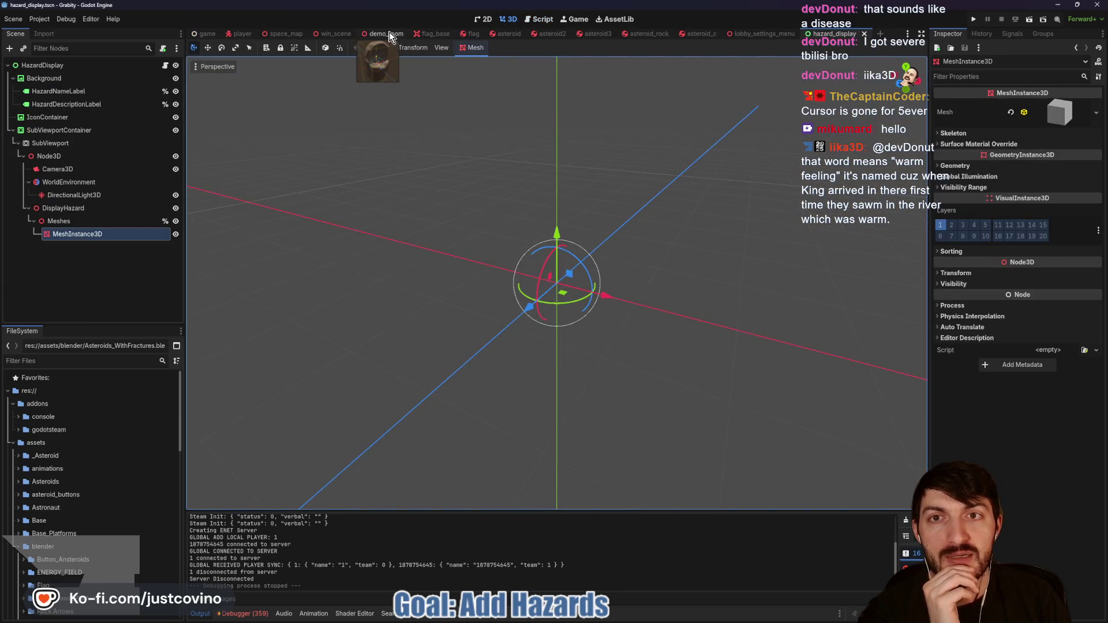
click(385, 34)
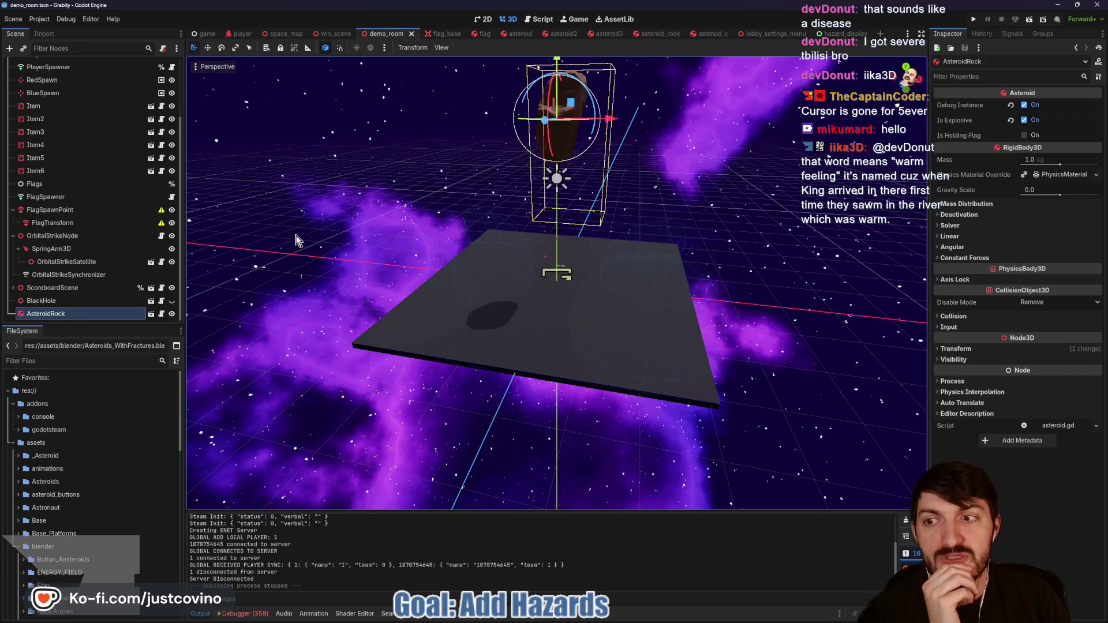
click(162, 315)
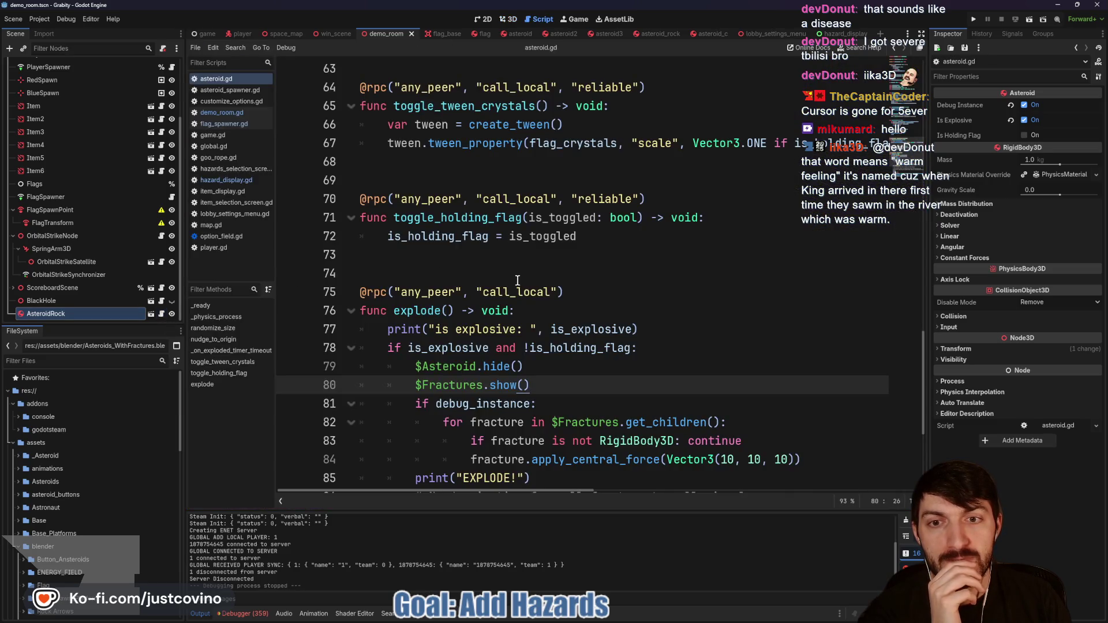
Step: Scroll asteroid.gd back up to _ready() and run the project with F5
scroll(519, 280, down, 1)
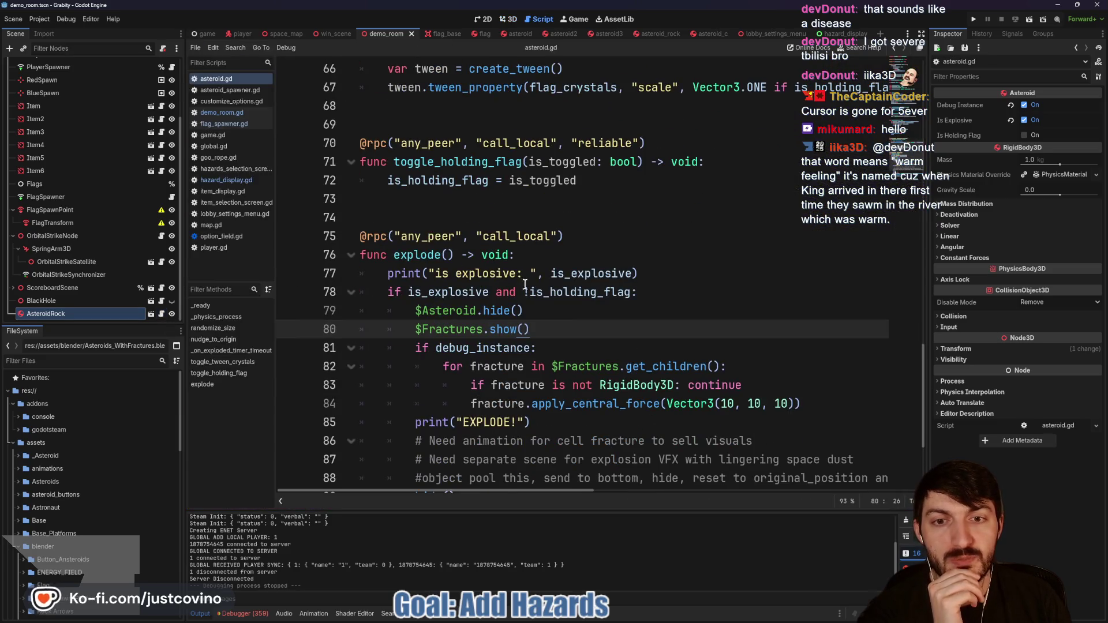
scroll(538, 296, up, 8)
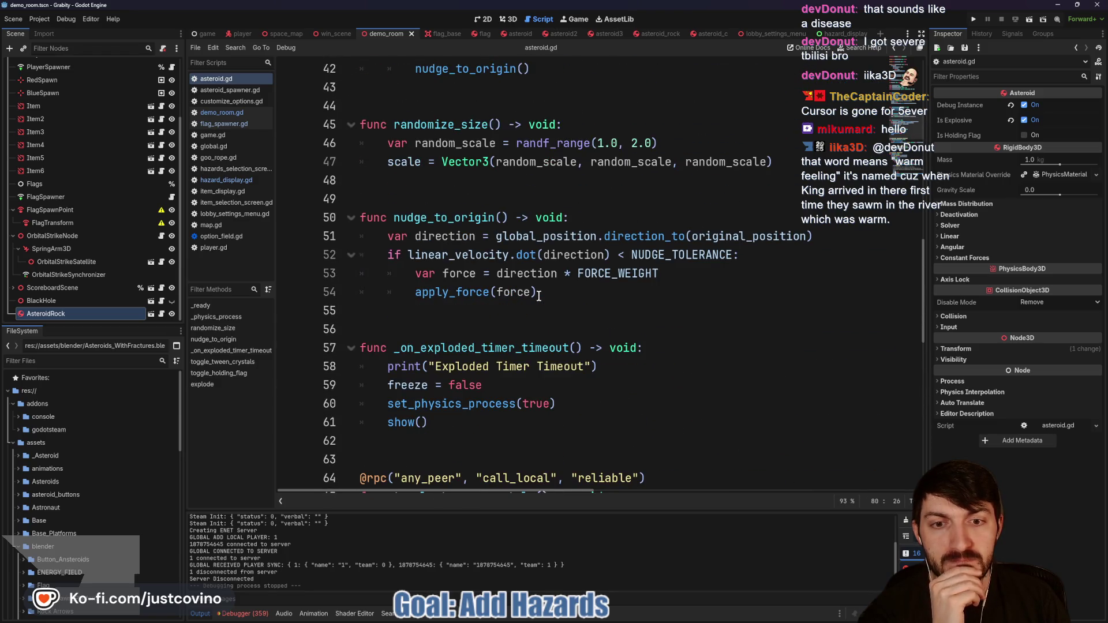
scroll(539, 296, up, 1)
scroll(532, 291, up, 3)
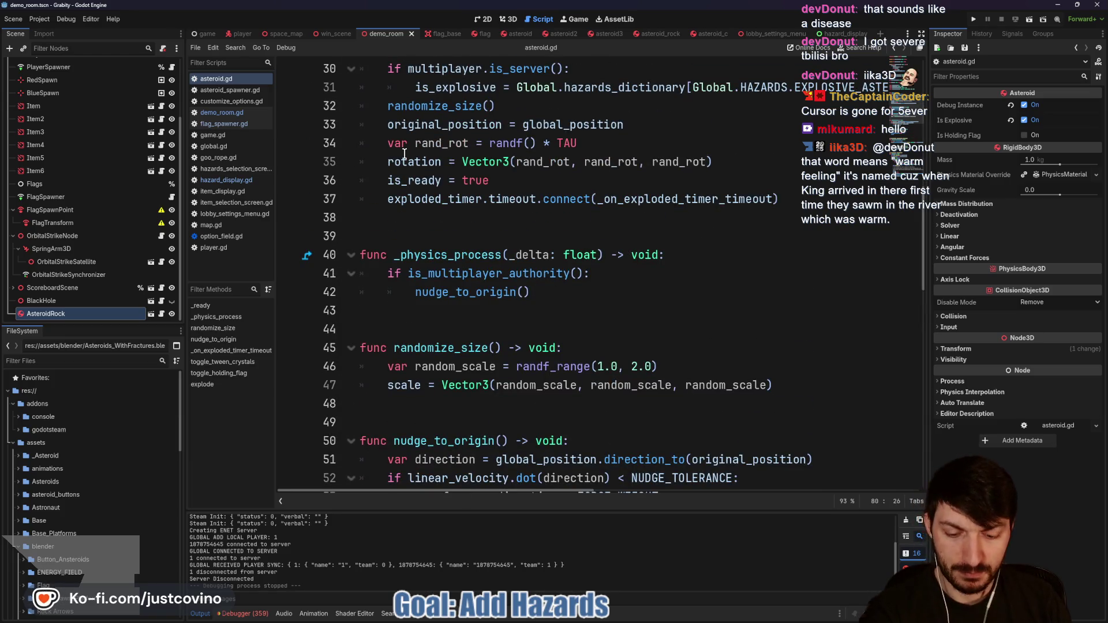
key(F5)
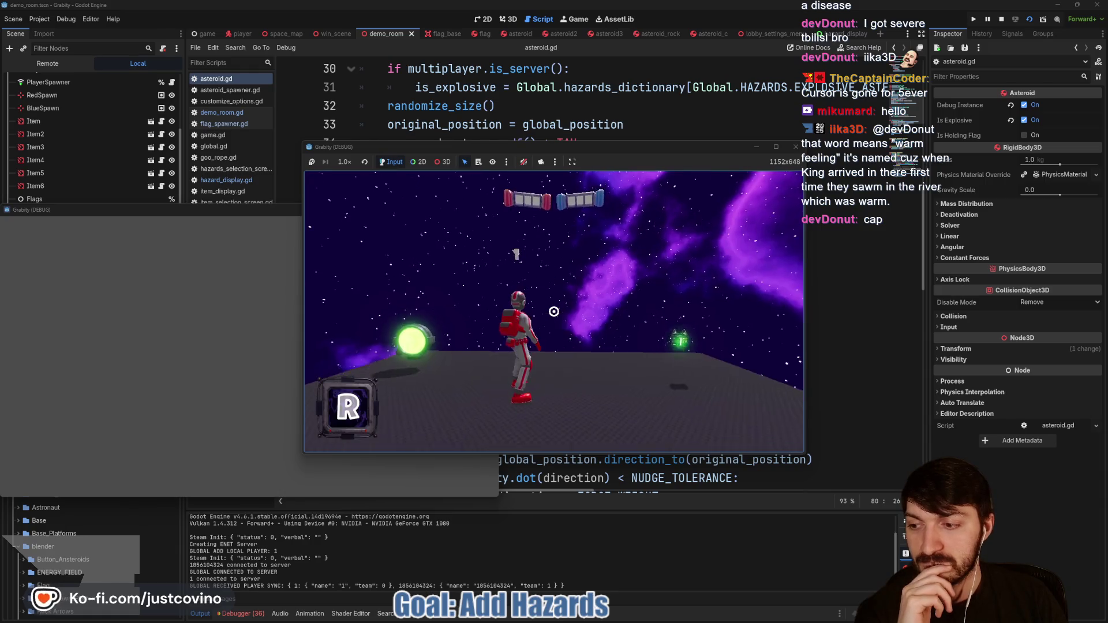
Step: Fly the astronaut around and above the brown asteroid, then stop the game with F8
key(w)
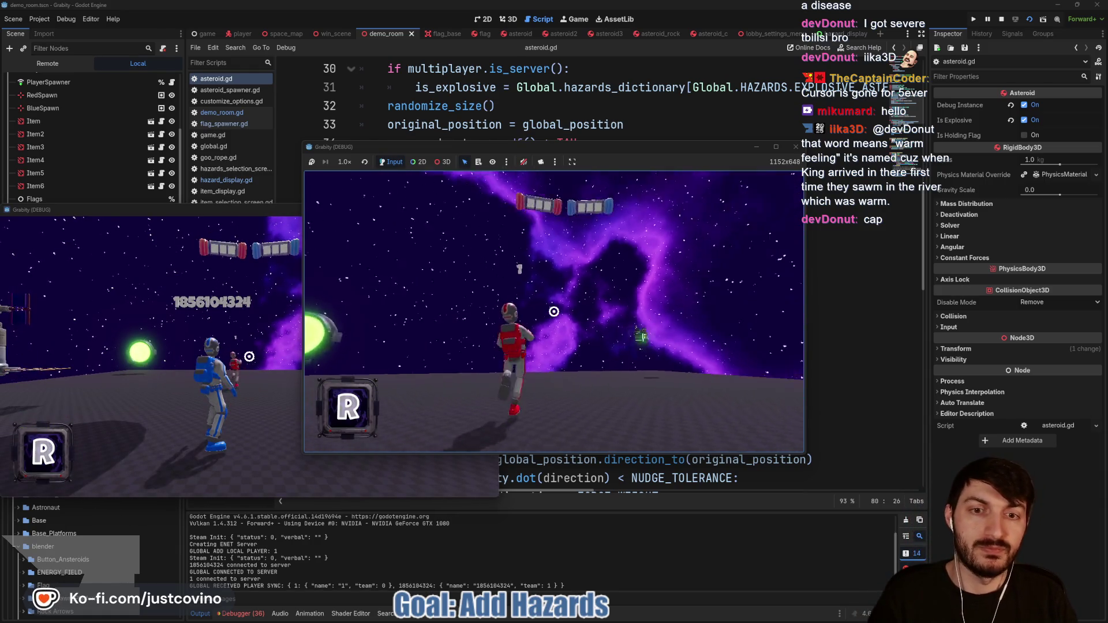
key(w)
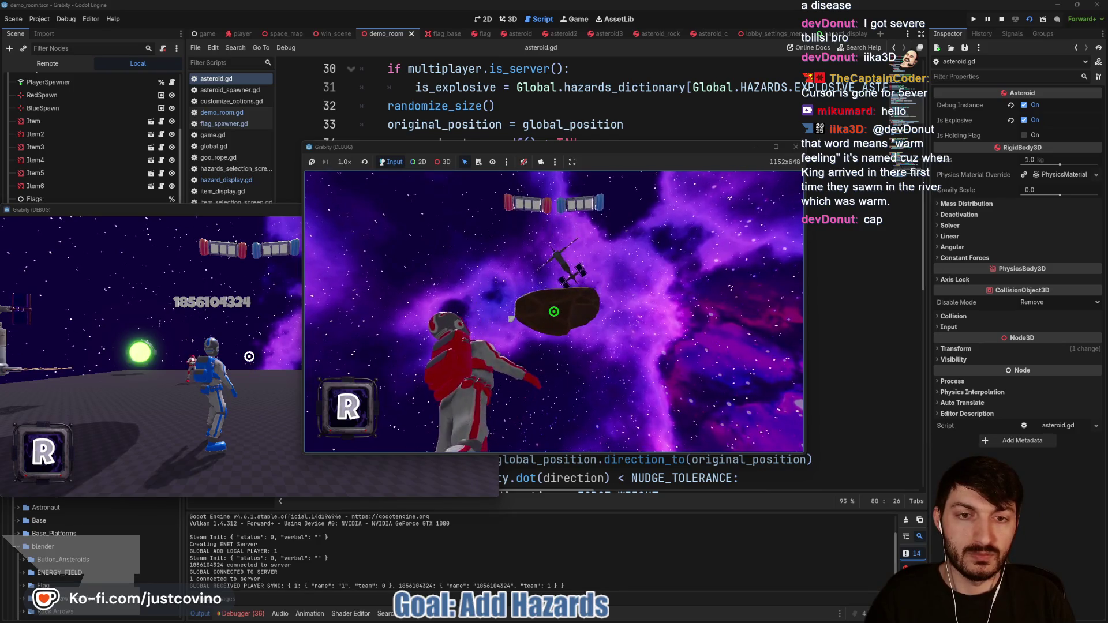
key(w)
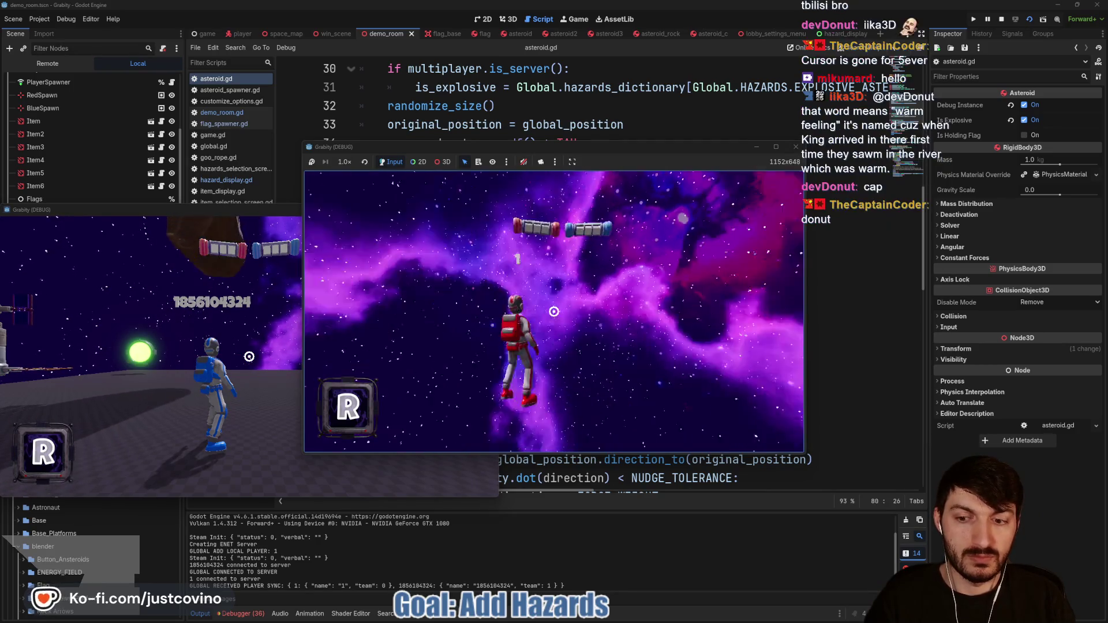
key(w)
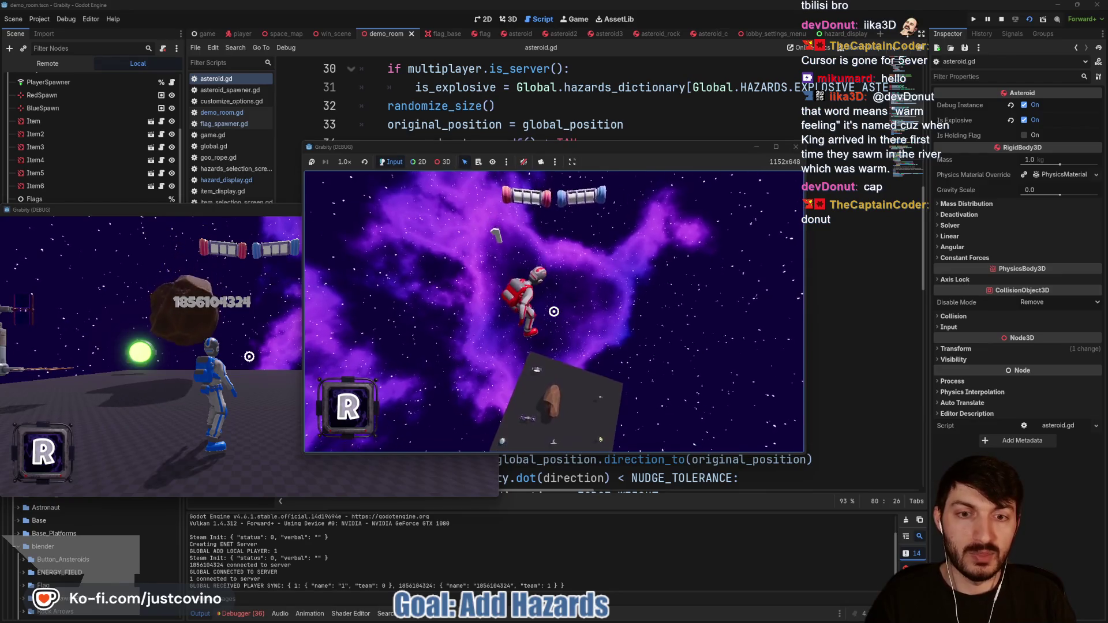
key(w)
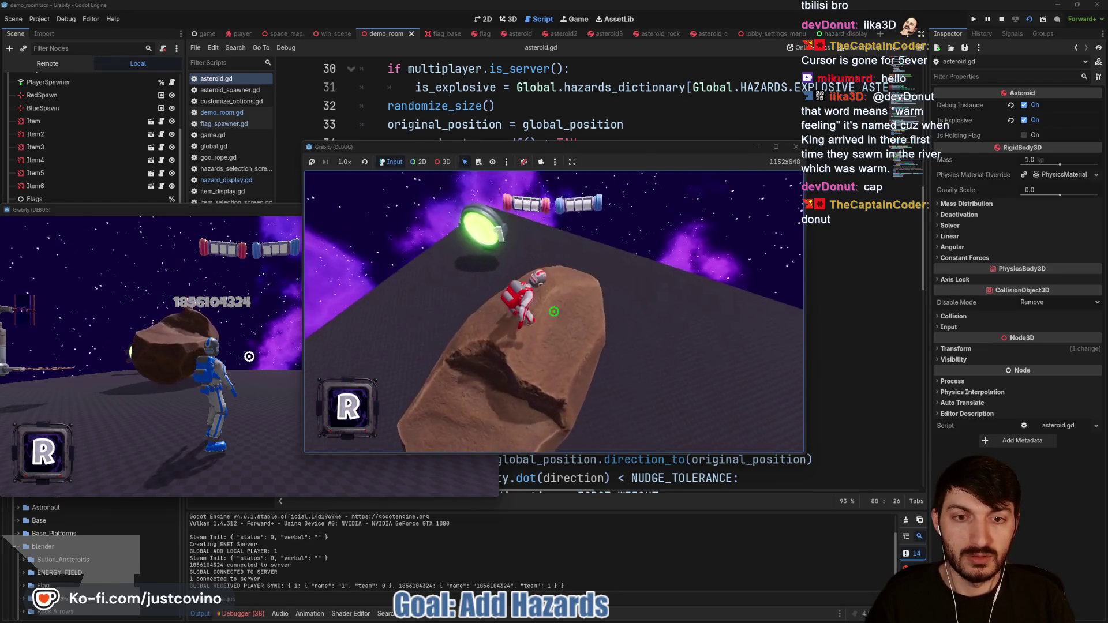
key(w)
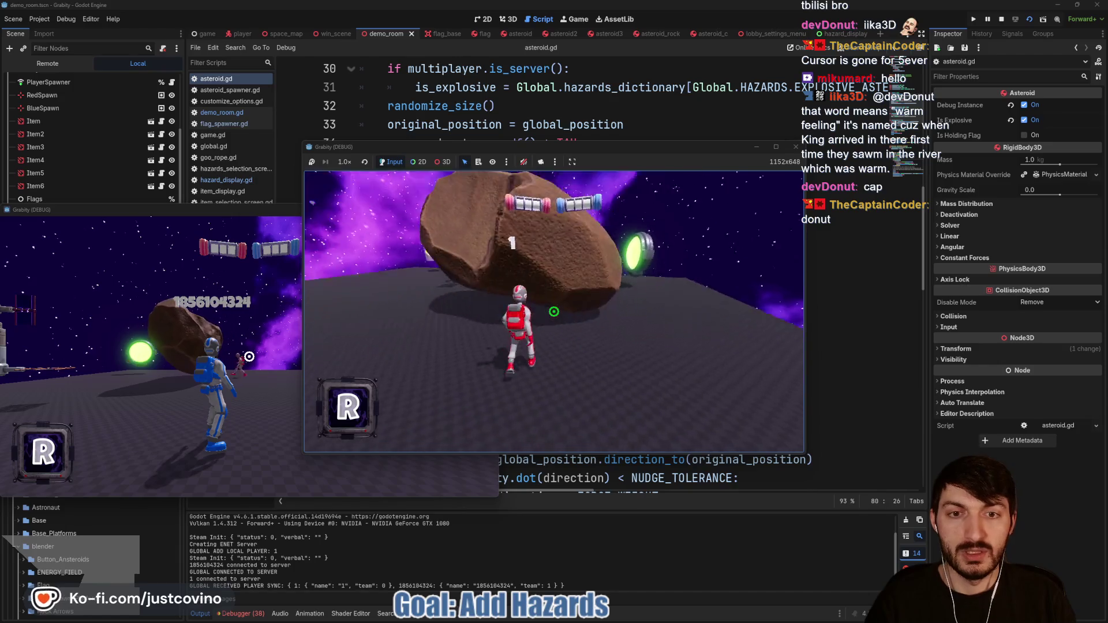
key(w)
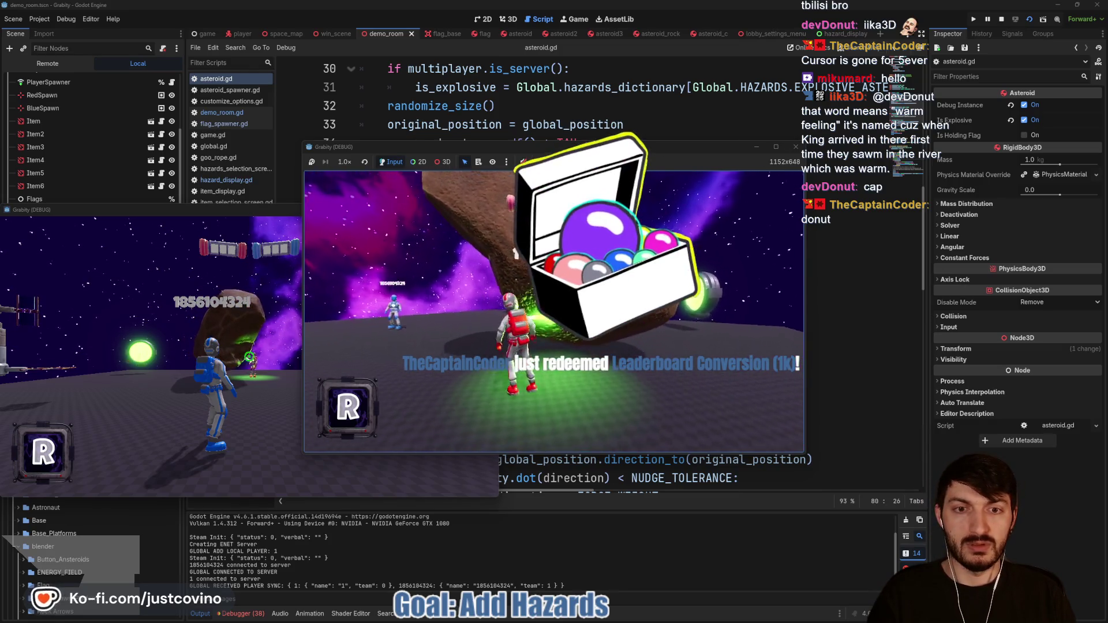
key(space)
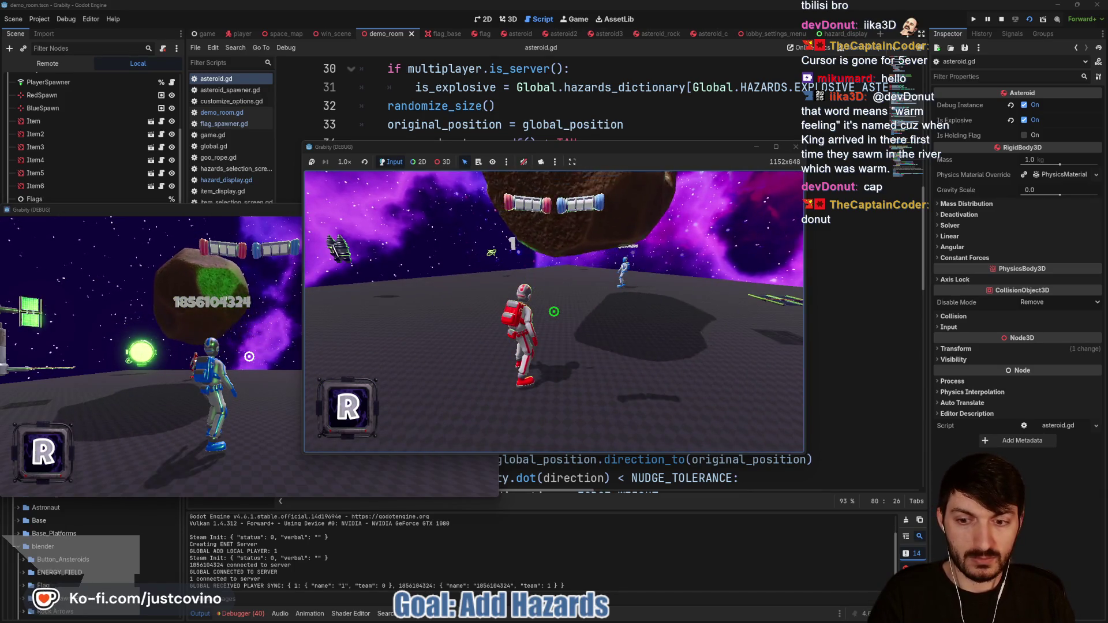
key(F8)
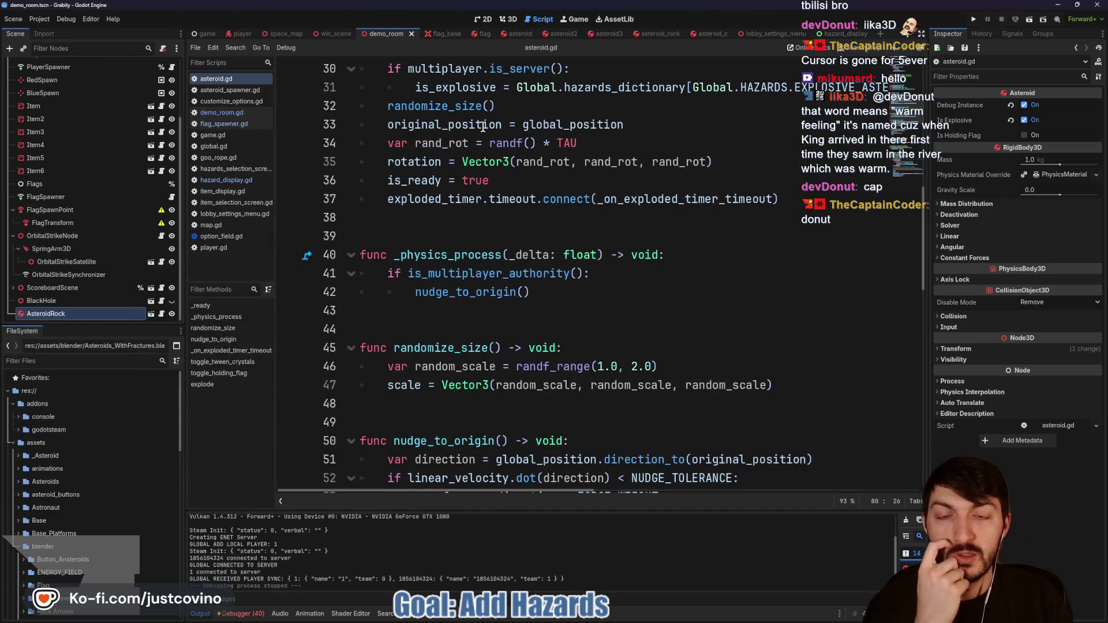
Step: On line 38 of _ready(), add an 'if debug_instance:' block with get_tree().create_timer(5.0).timeout
scroll(483, 127, up, 3)
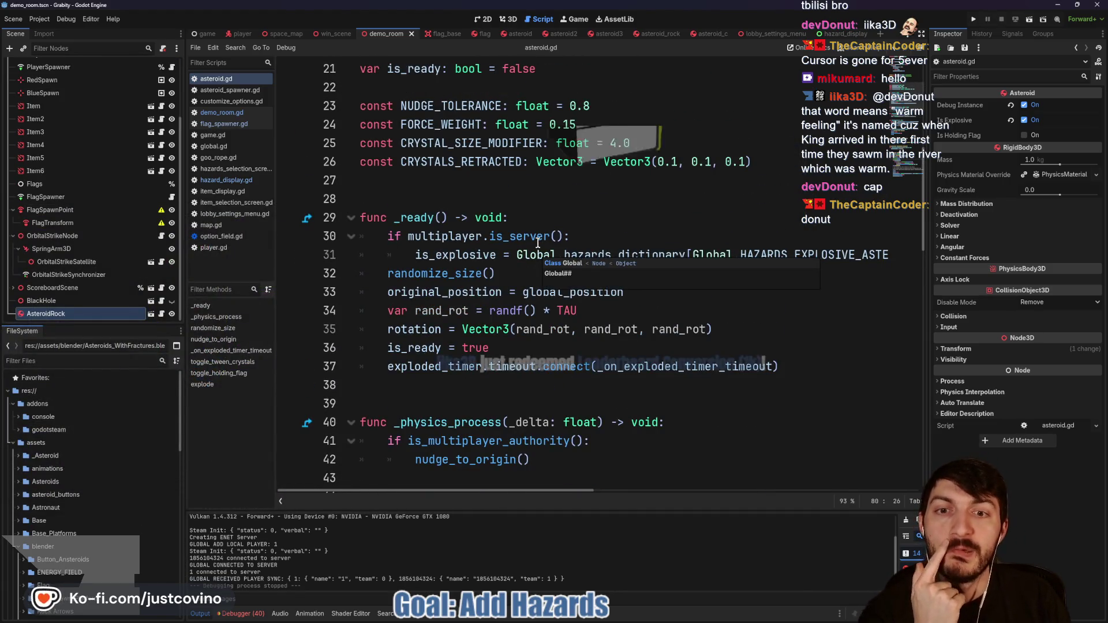
click(479, 388)
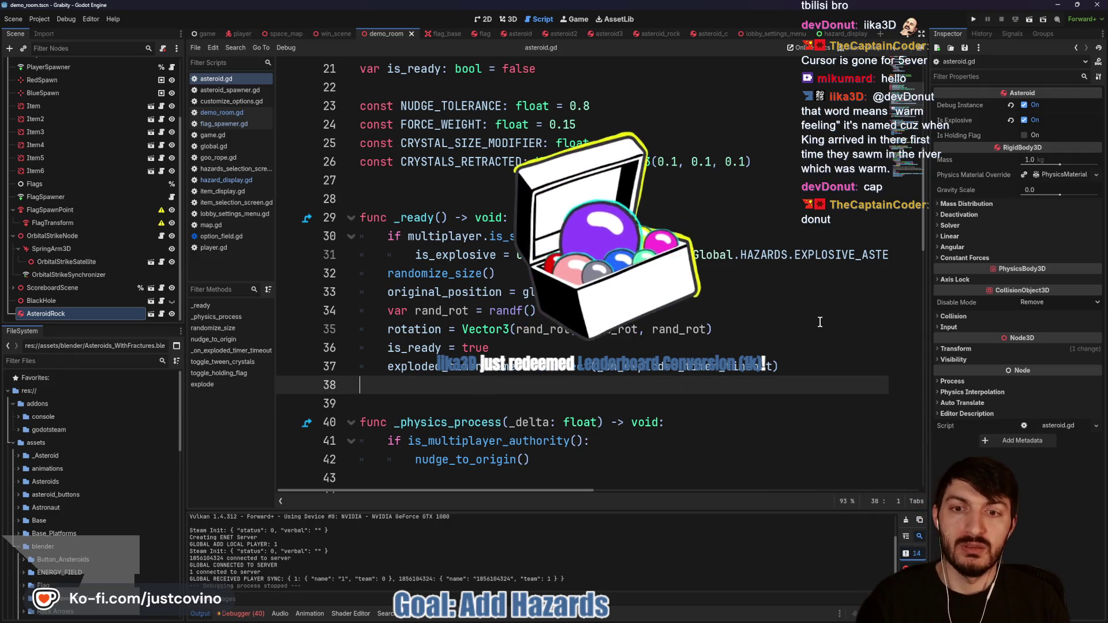
key(Tab)
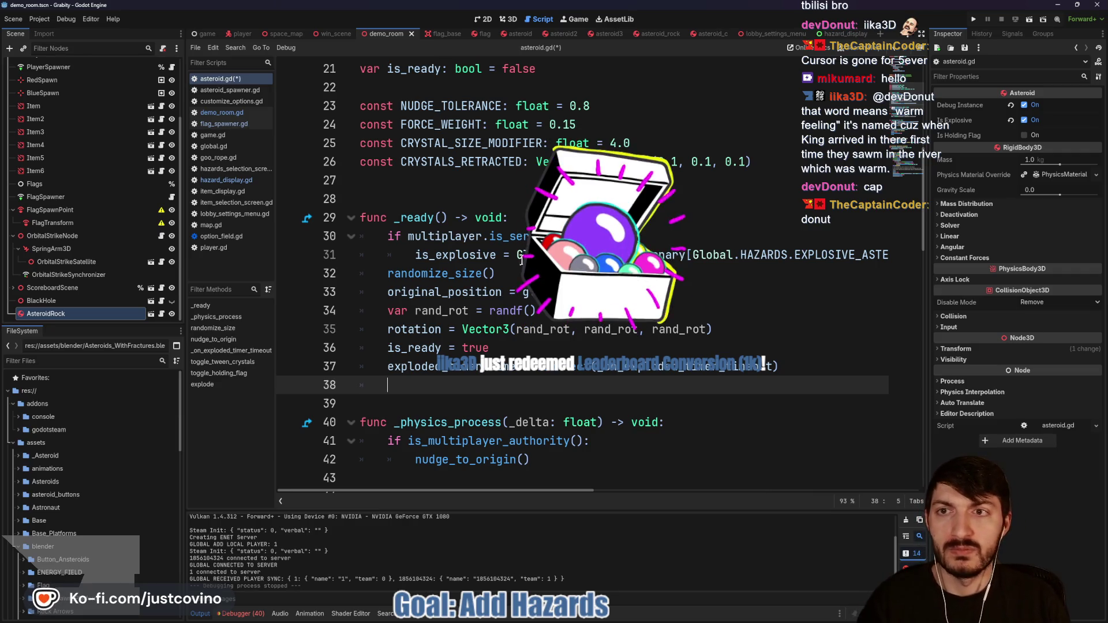
text(if)
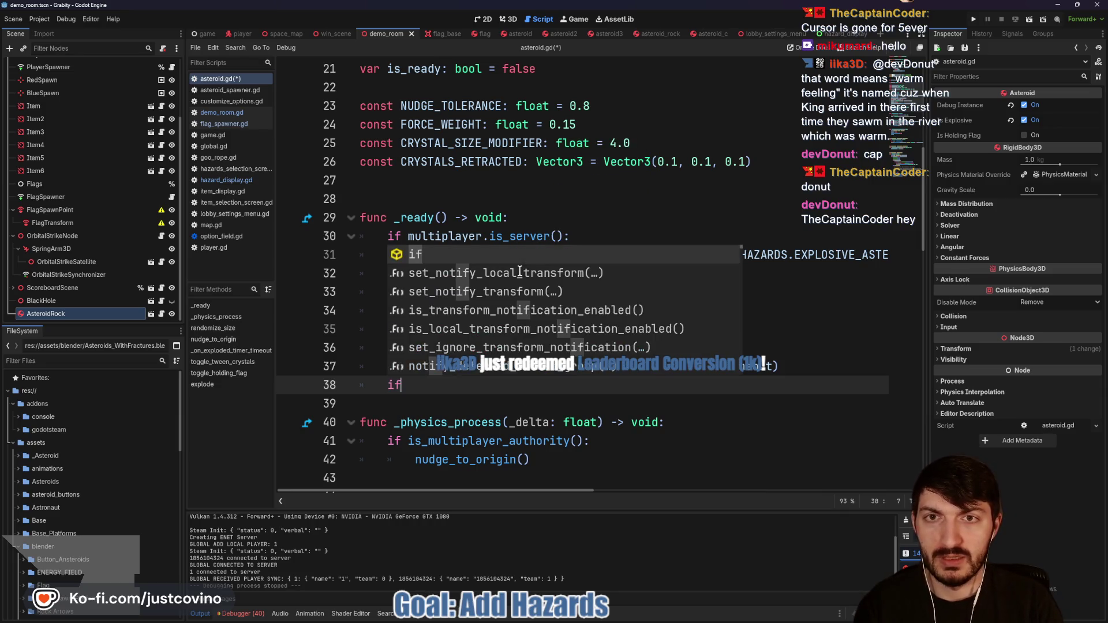
text( debug_instance:)
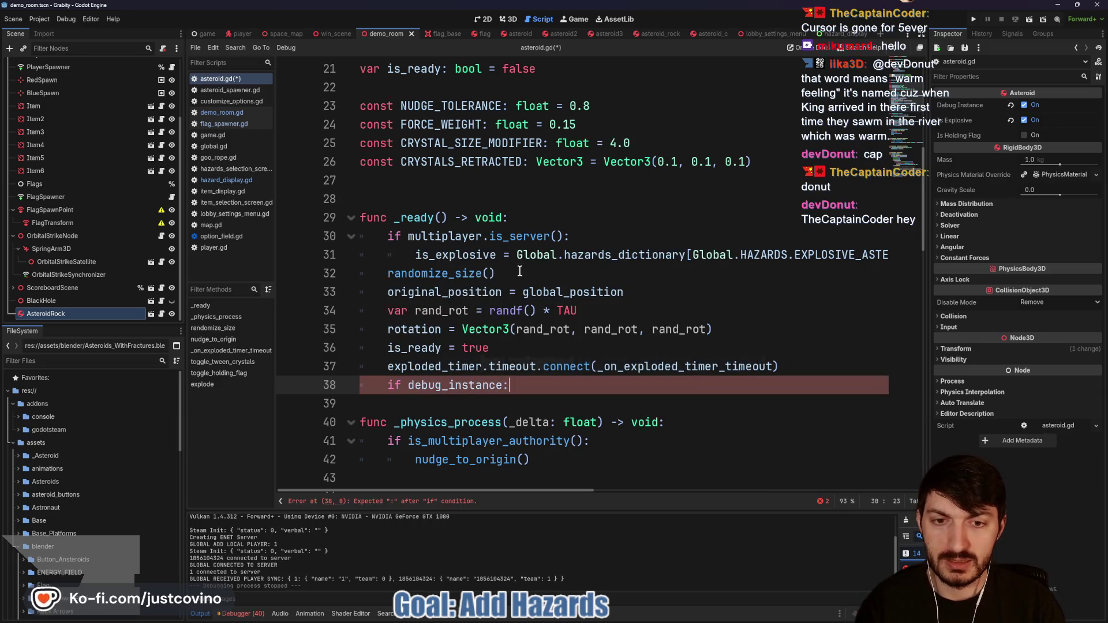
key(Return)
text(get_t)
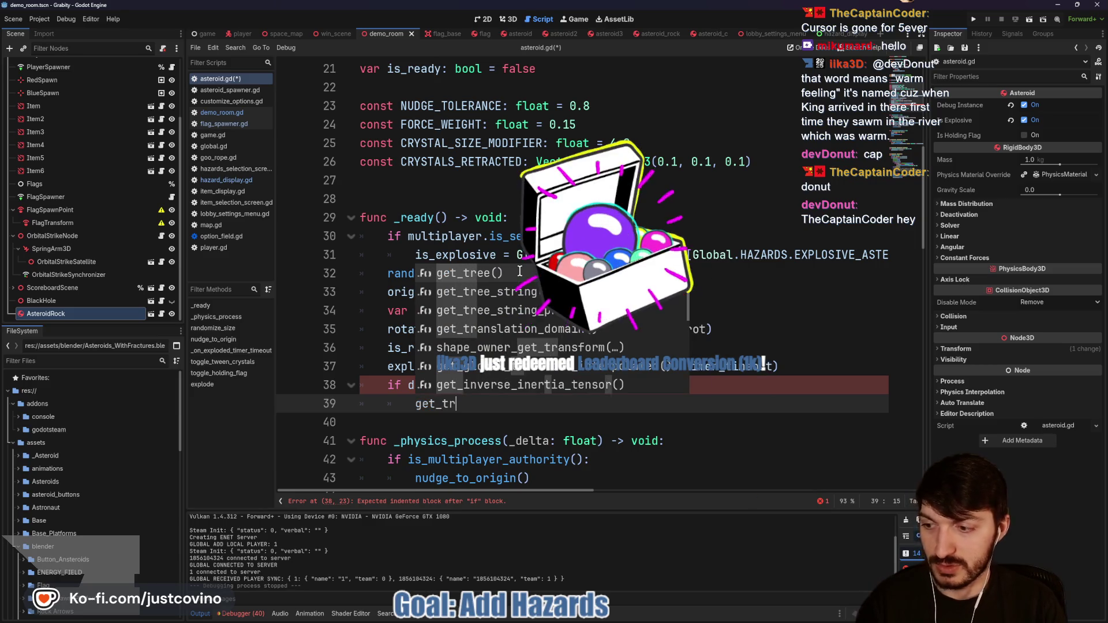
text(r)
key(Return)
text(.cre)
key(Return)
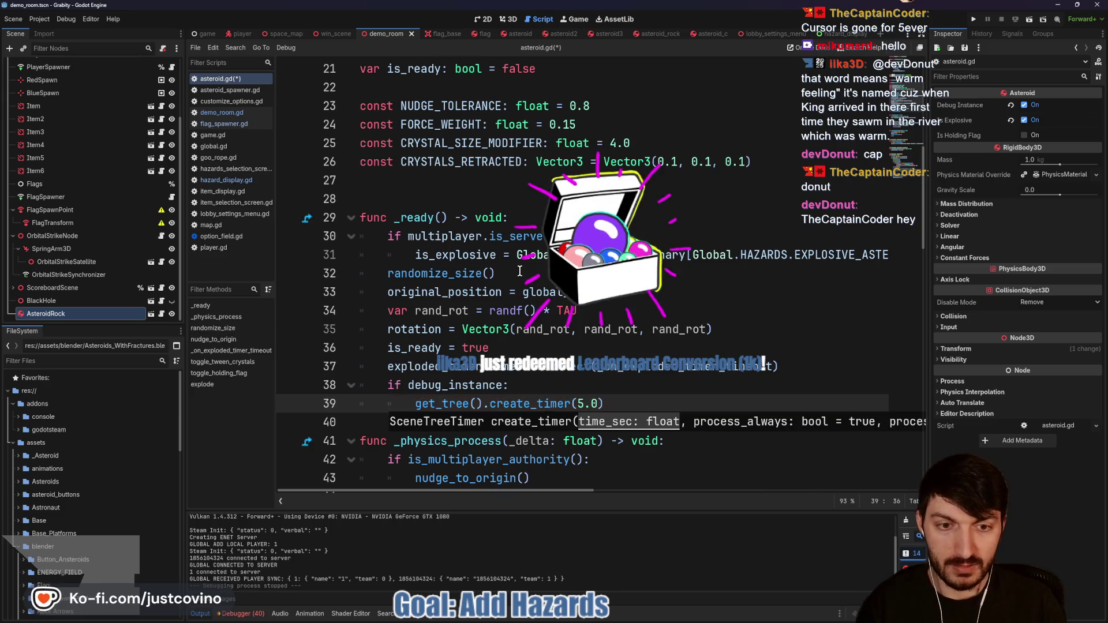
text(.timeout)
Step: Await the timer, call explode() on the next line, save asteroid.gd, and run the game
click(413, 404)
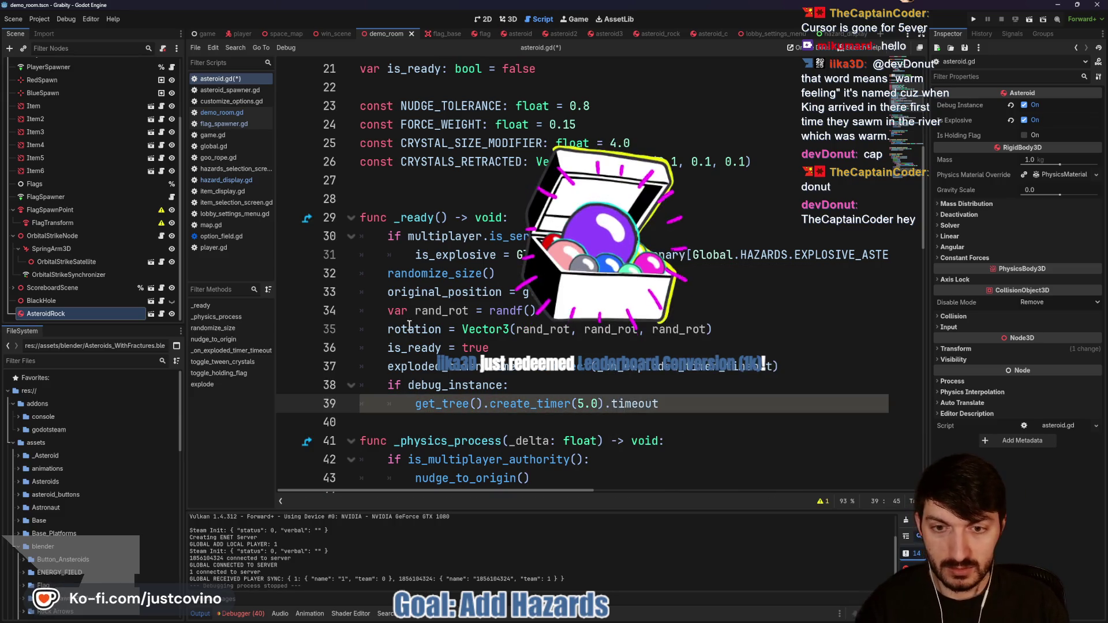
text(await)
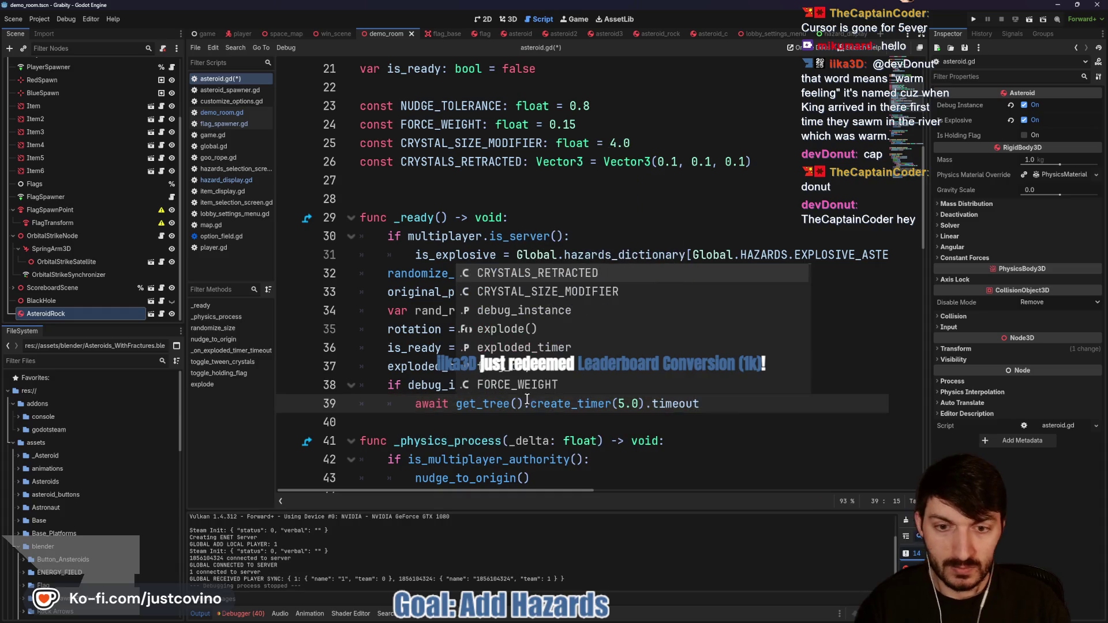
click(753, 403)
key(Return)
text(explode)
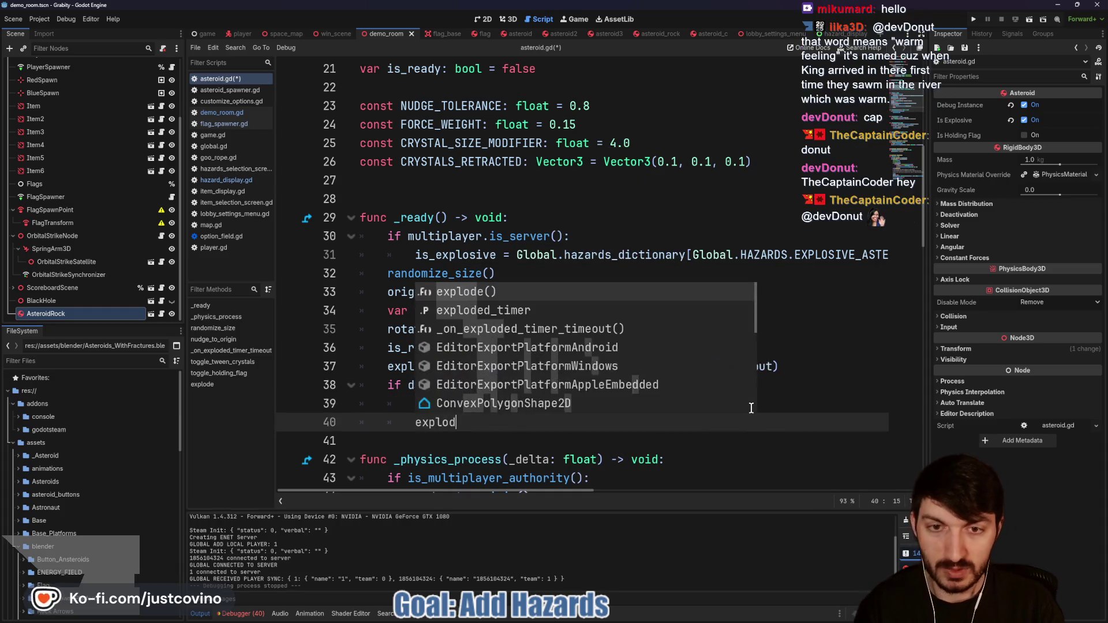
key(Return)
key(ctrl+s)
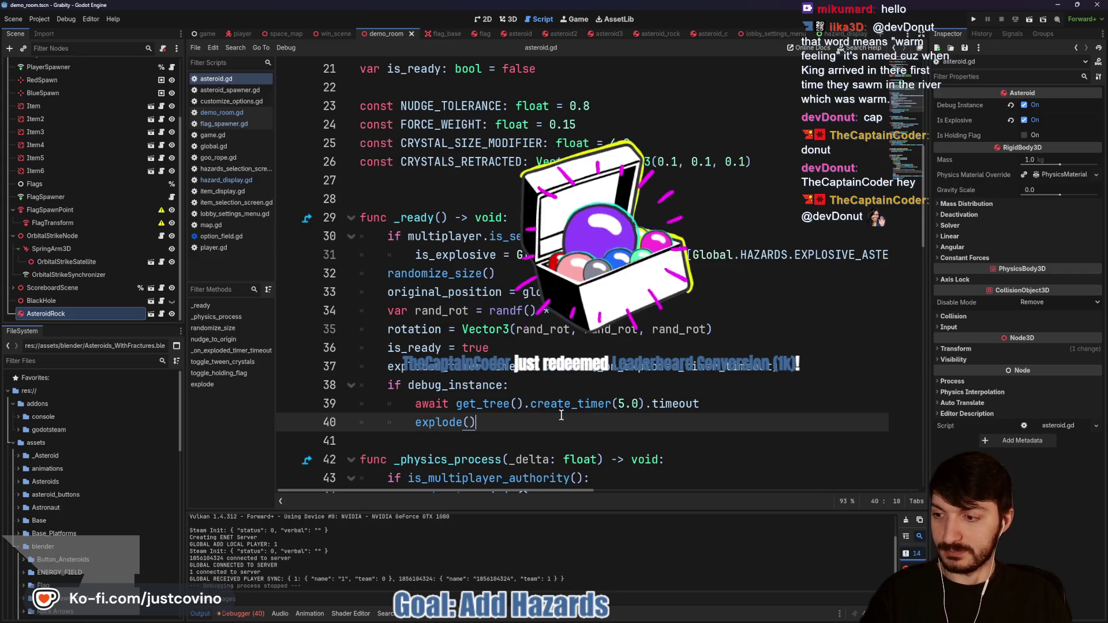
key(F5)
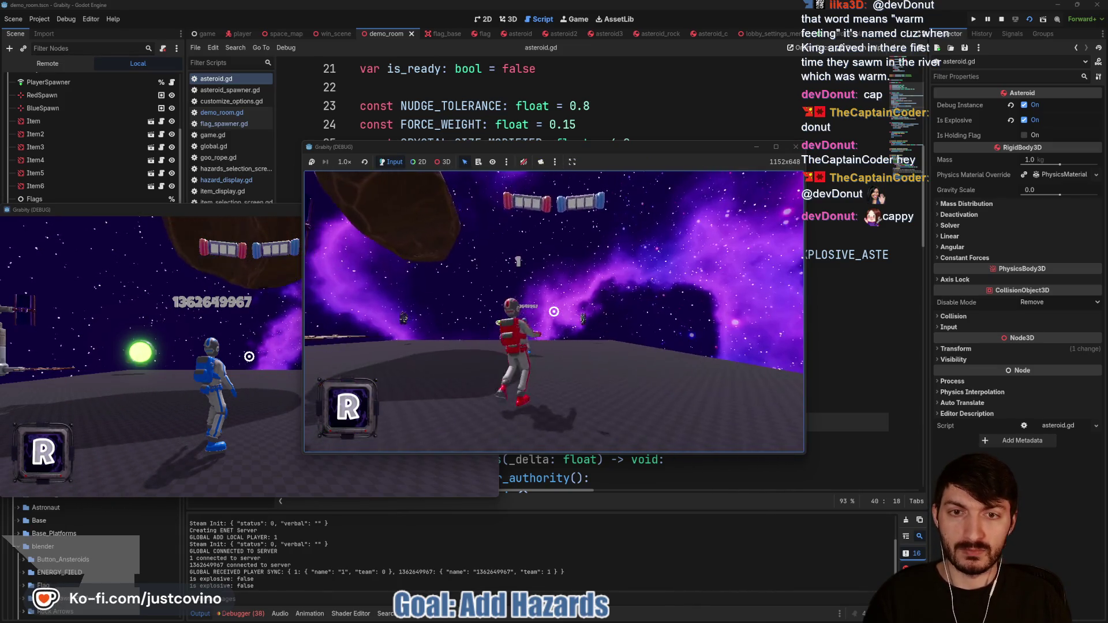
key(F8)
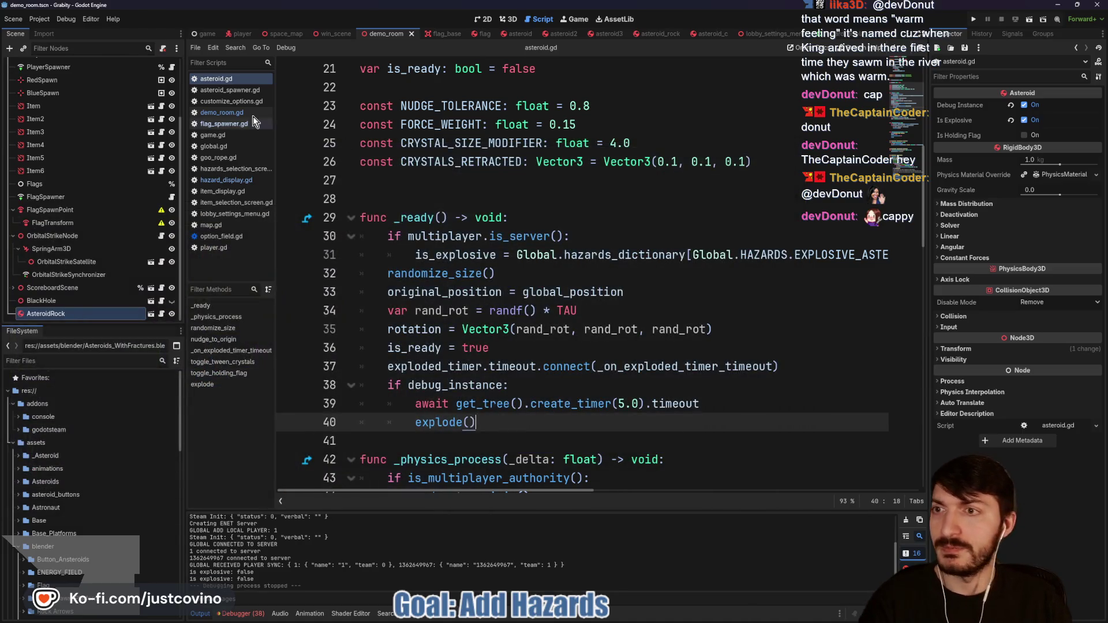
Step: Insert 'is_explosive = true' above explode() in _ready(), save the script, and run the game
click(61, 314)
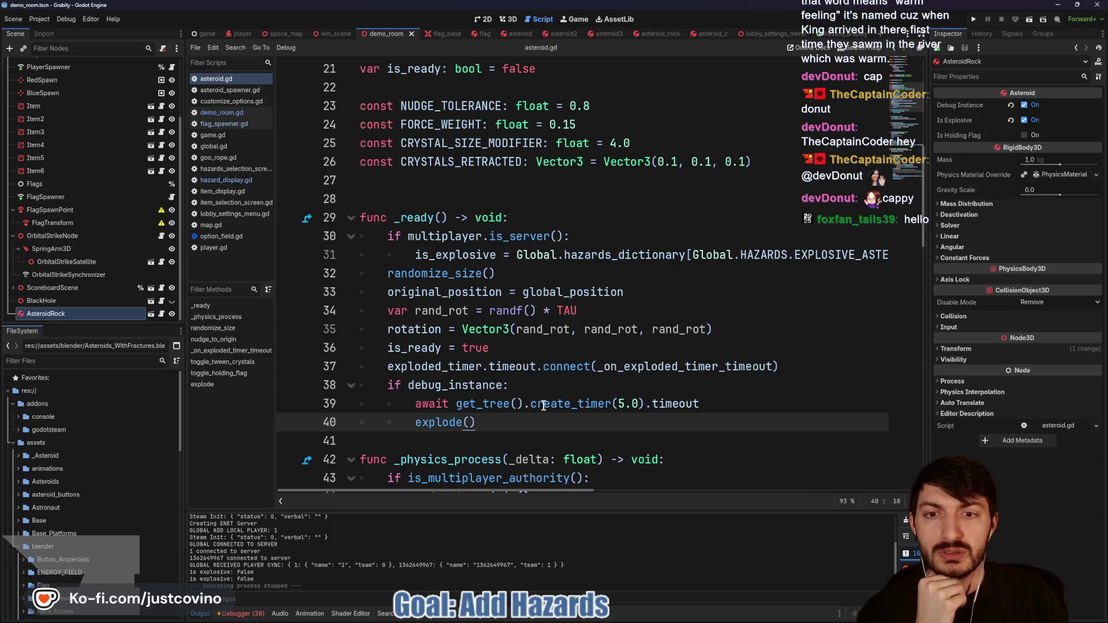
click(689, 407)
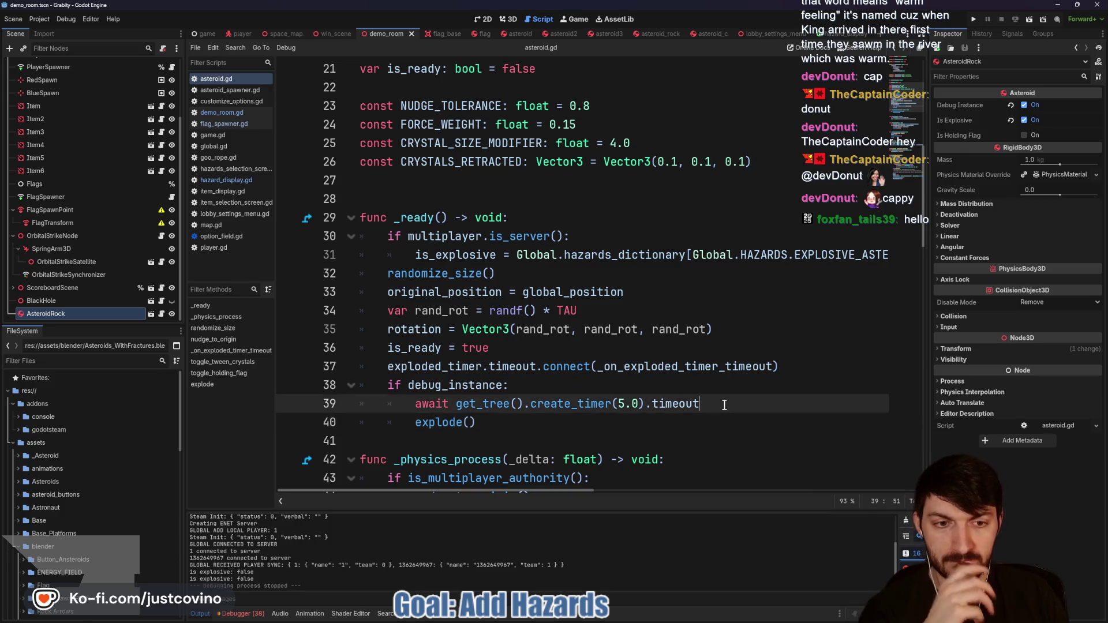
key(Return)
text(is_explosive = true)
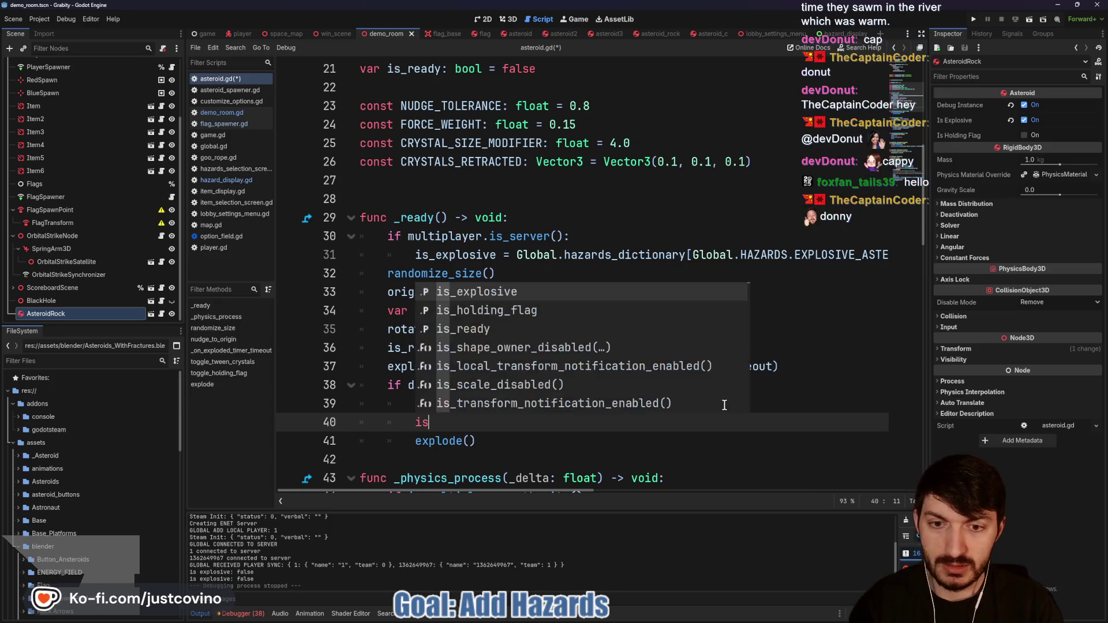
click(673, 424)
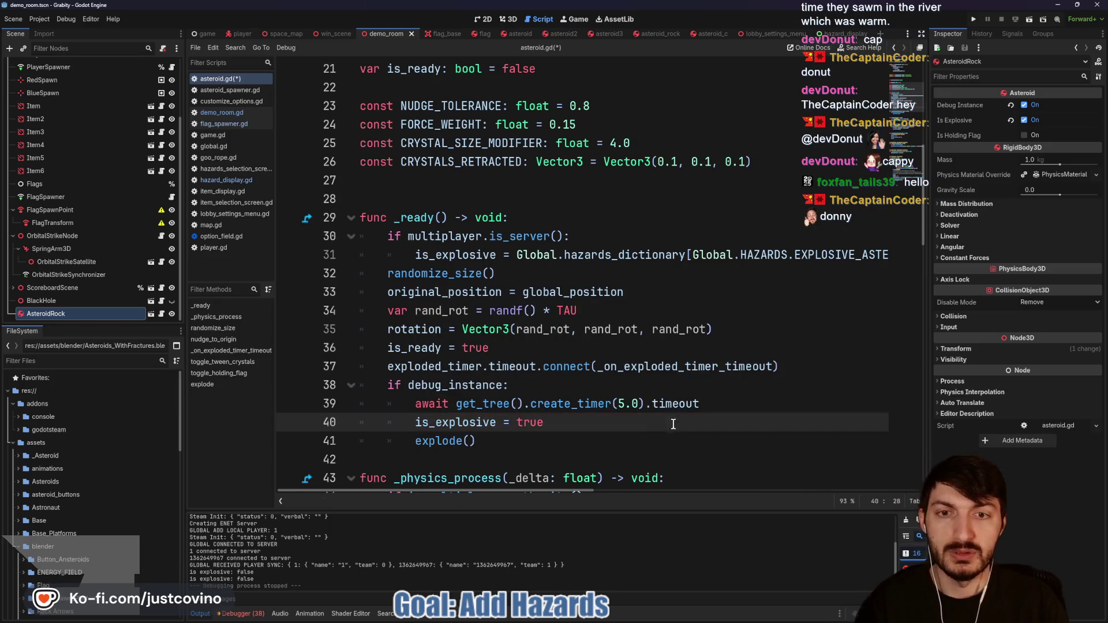
key(ctrl+s)
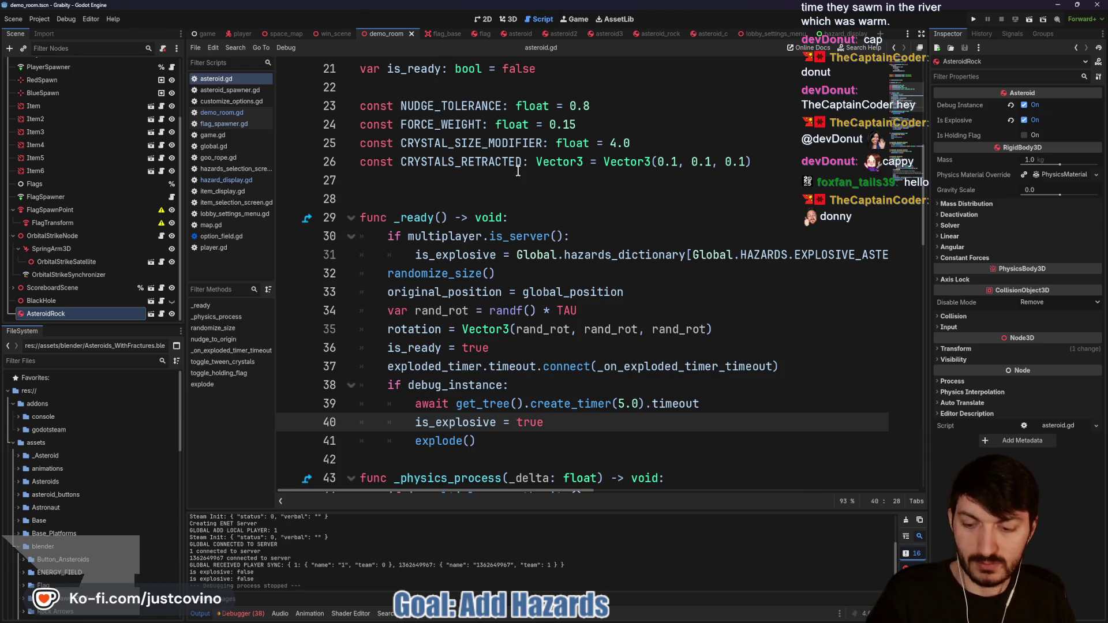
key(F5)
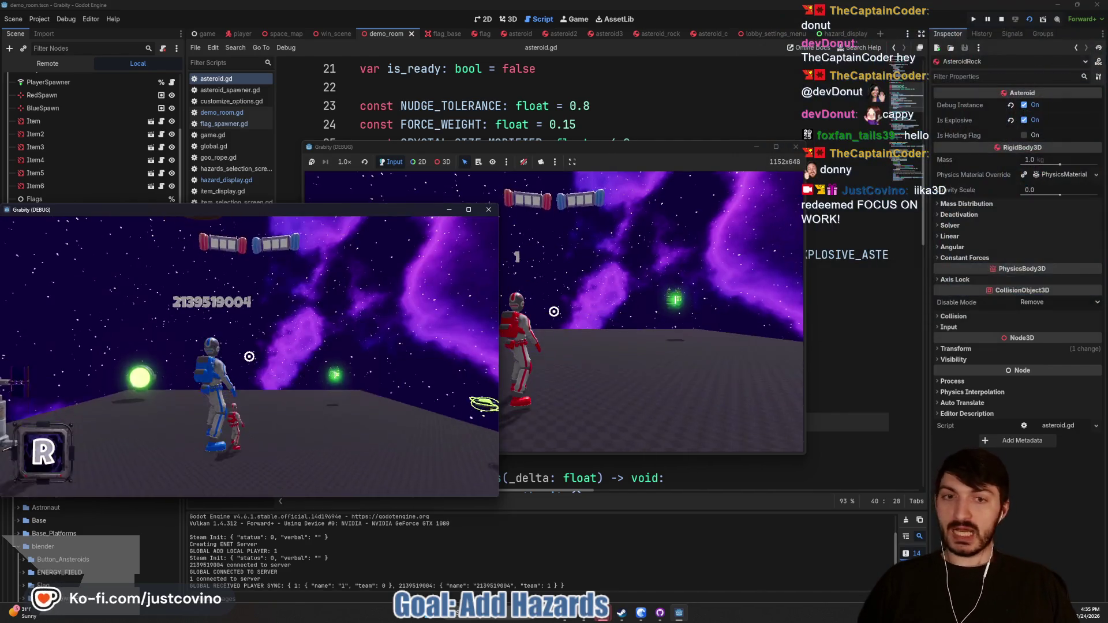
Step: Move both players in the two game windows until EXPLODE! logs, then stop and scroll to explode()
key(w)
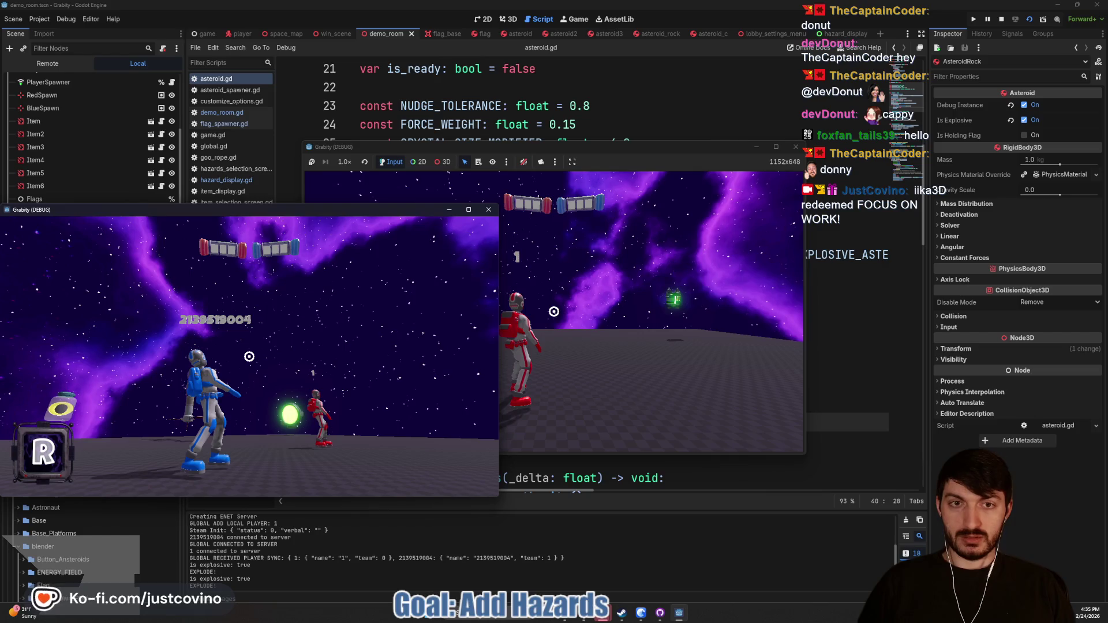
click(674, 150)
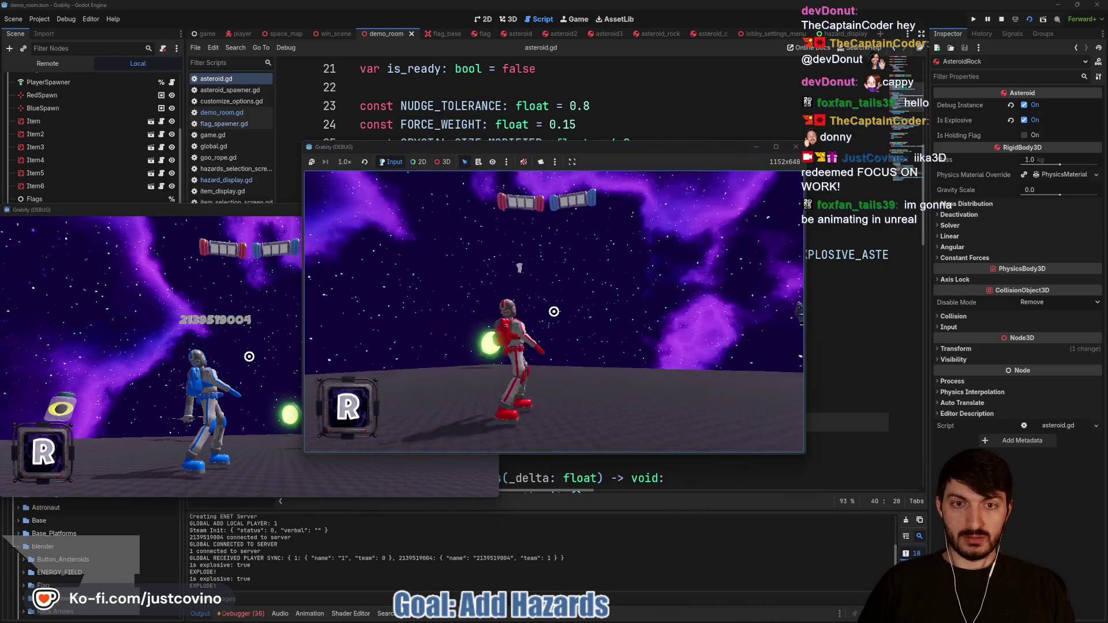
key(space)
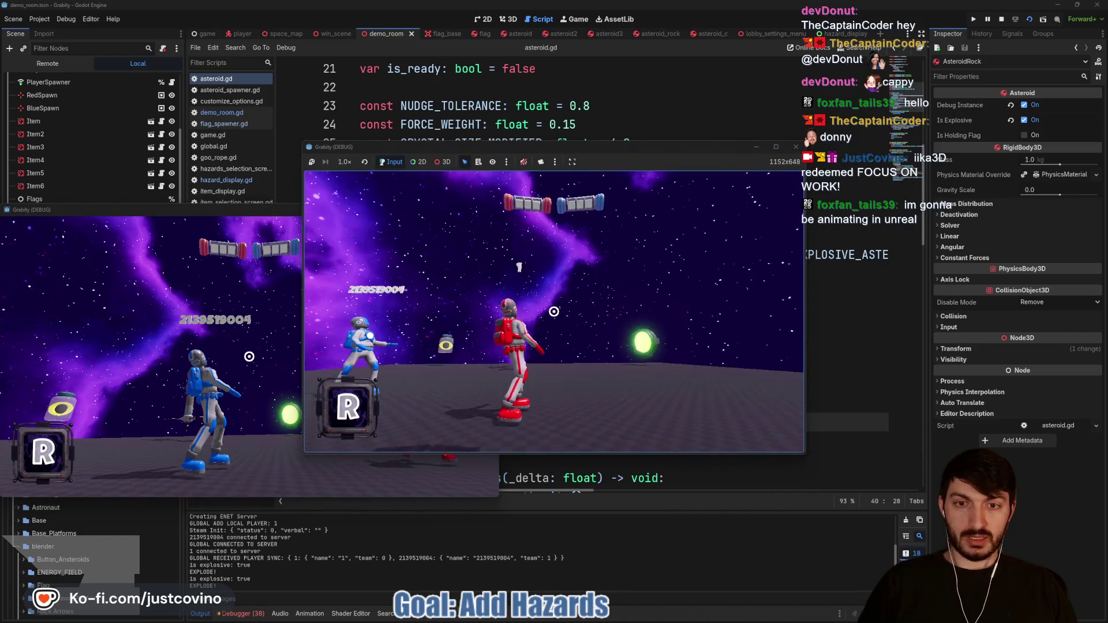
key(F8)
scroll(627, 411, down, 15)
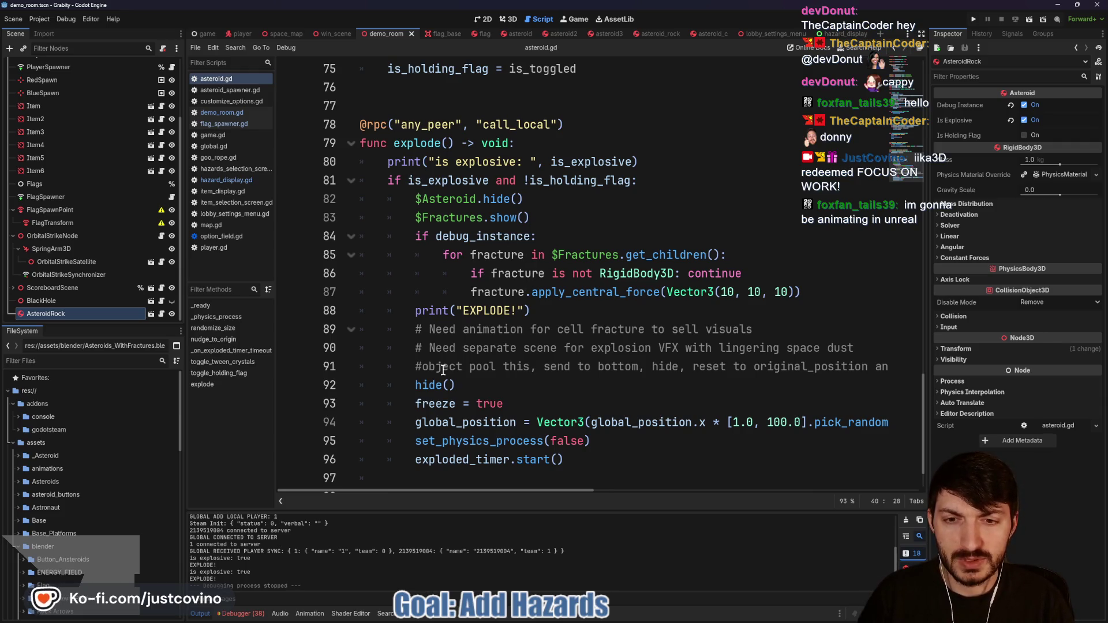
Step: Comment out the freeze, global_position and set_physics_process(false) lines in explode(), then save and launch
click(410, 385)
text(#)
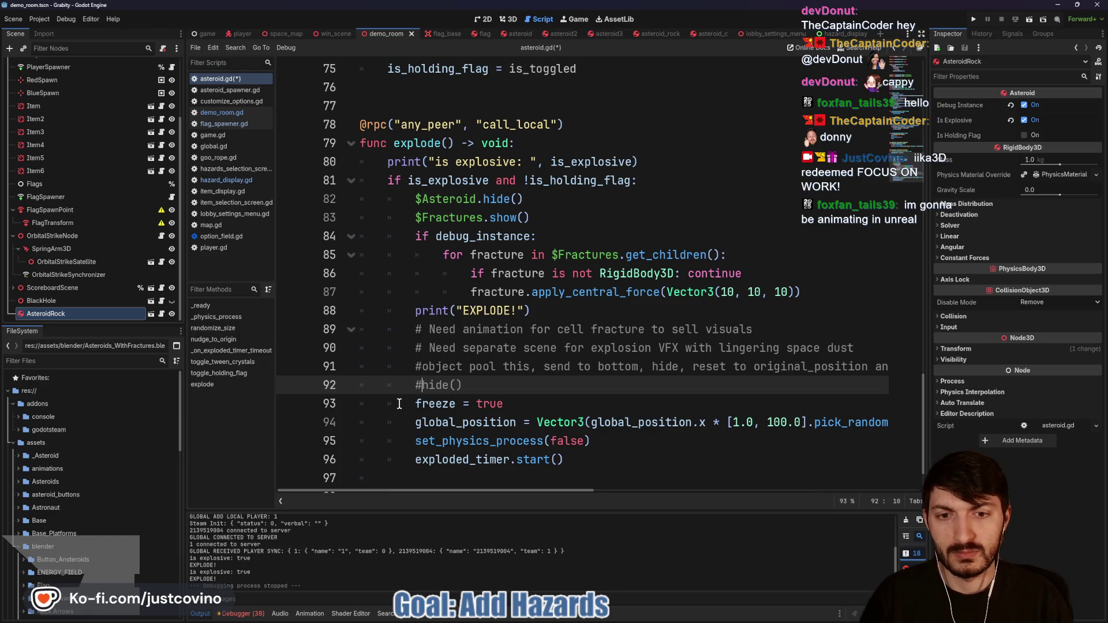
click(417, 403)
text(#)
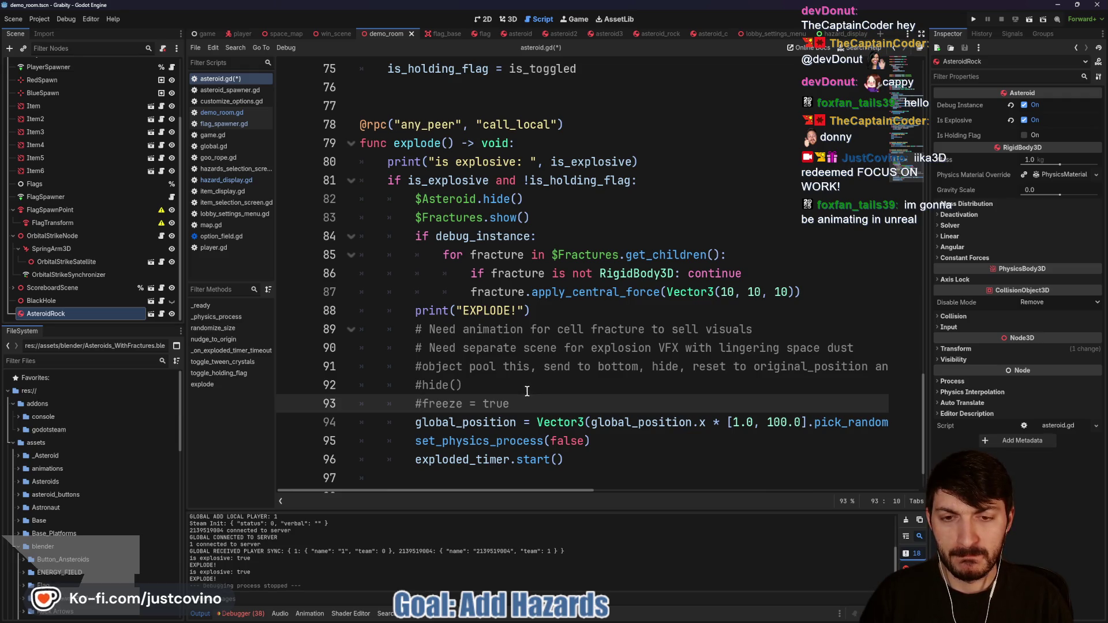
click(412, 422)
text(#)
click(412, 441)
text(#)
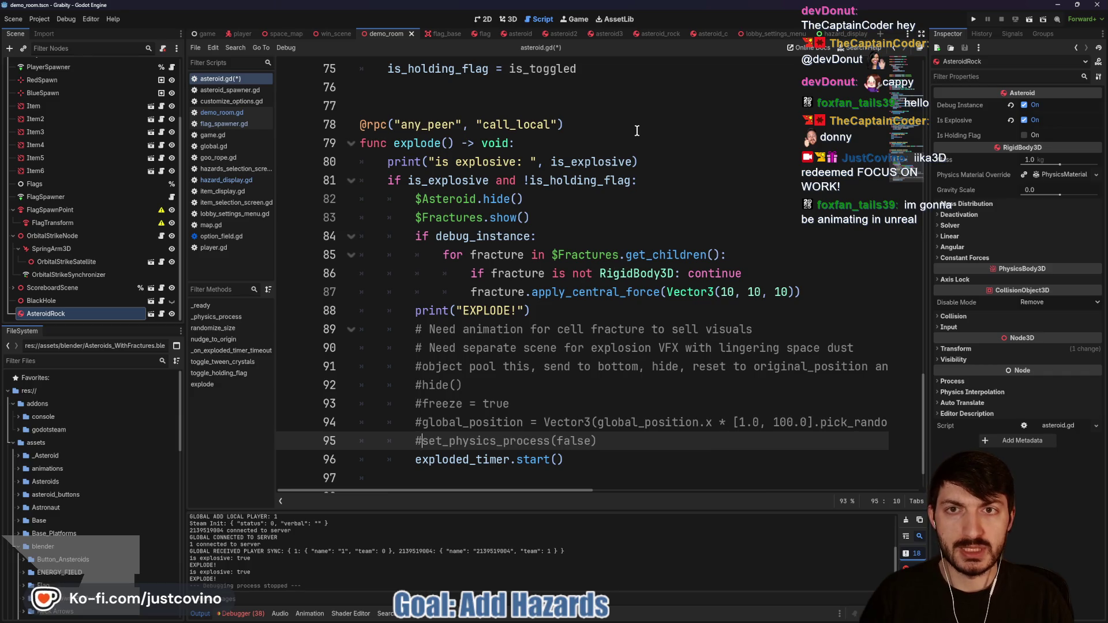
key(F5)
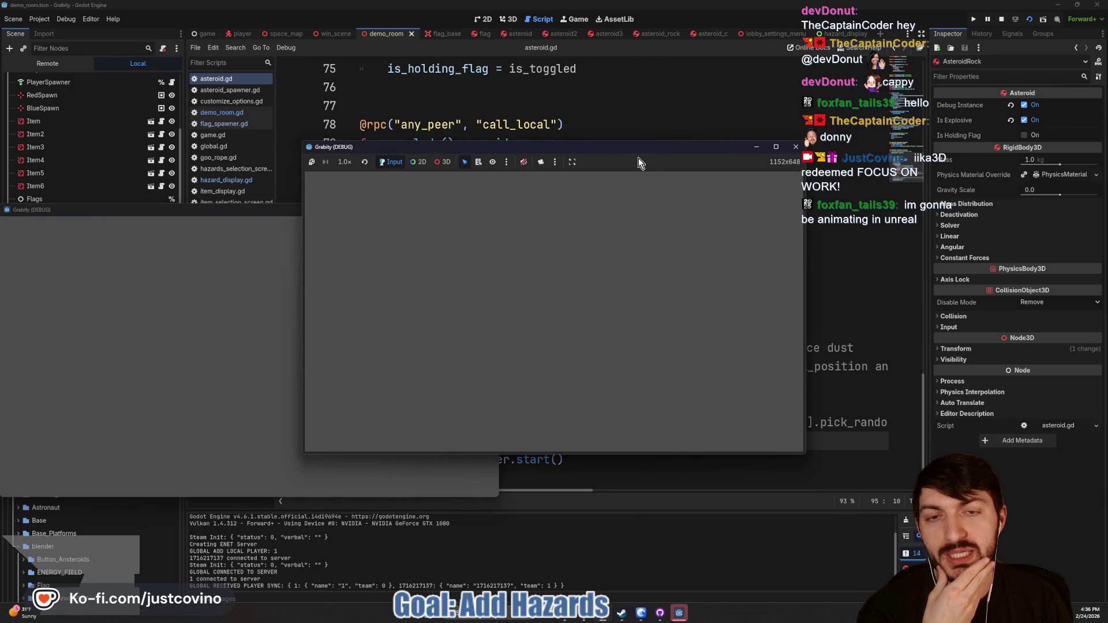
Step: Watch the asteroid burst into drifting rock fragments in the game window, then stop the game
mouse_move(554, 312)
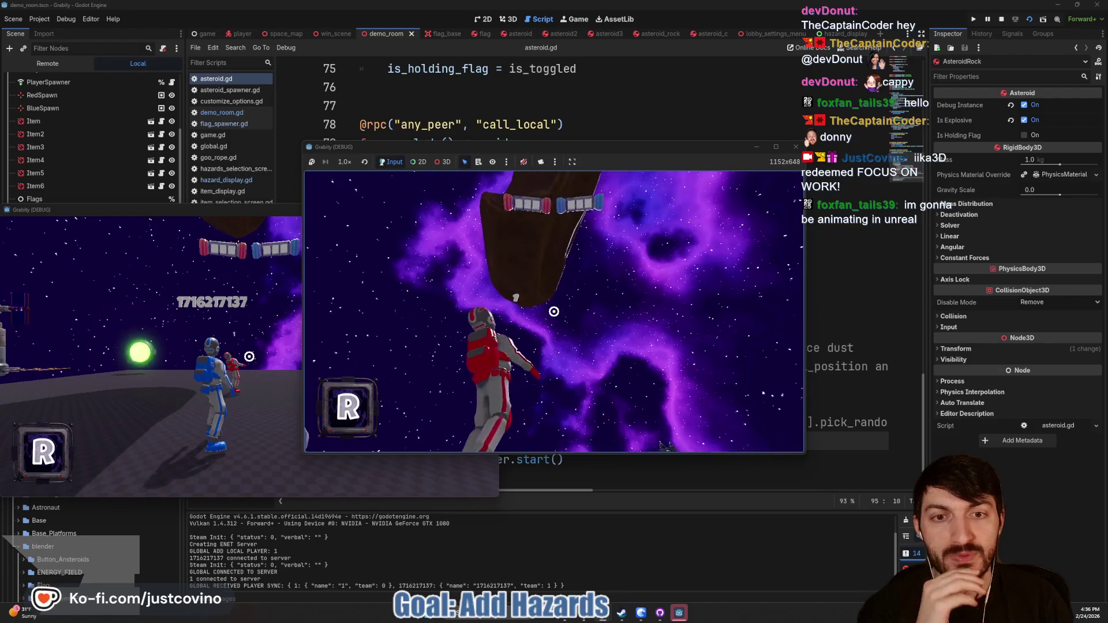
click(554, 312)
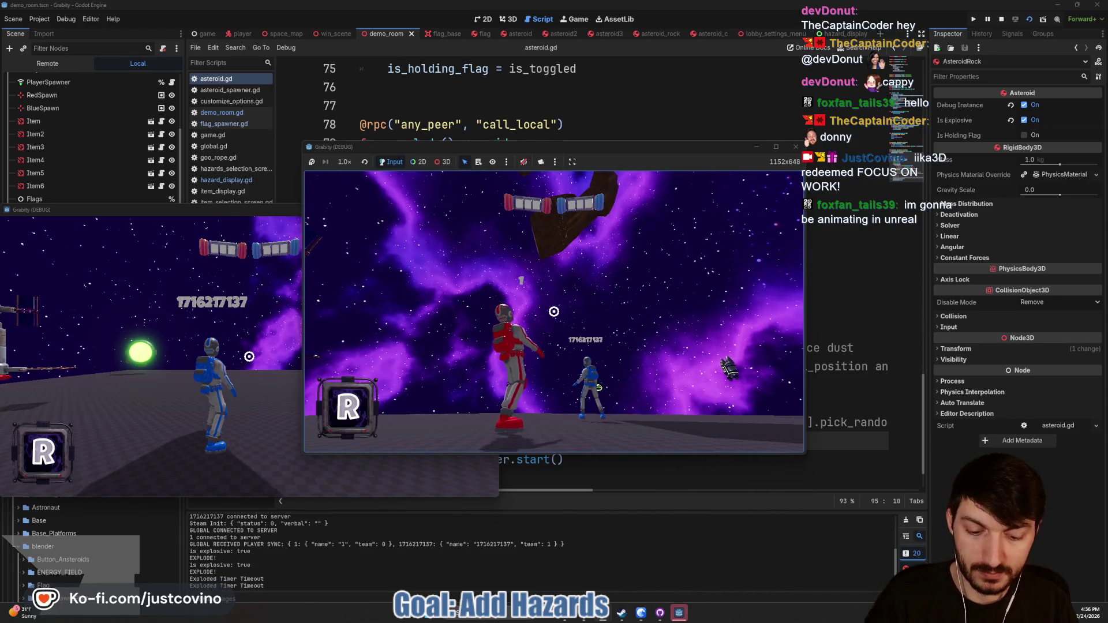
key(F8)
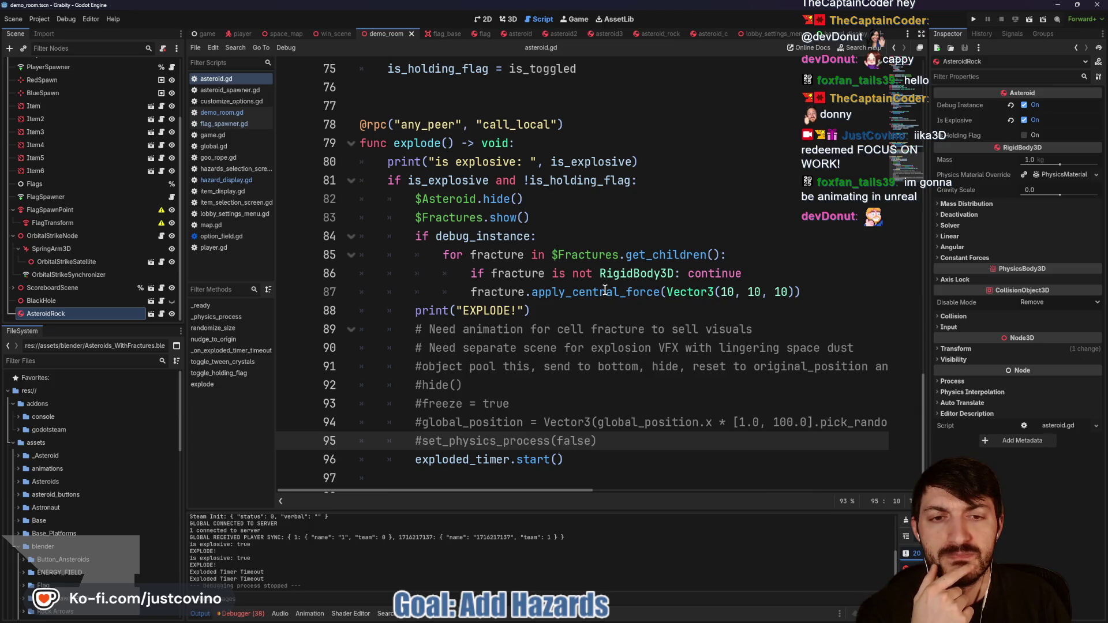
Step: Change the fracture force from Vector3(10, 10, 10) to Vector3(50, 50, 50), save, and relaunch
click(732, 292)
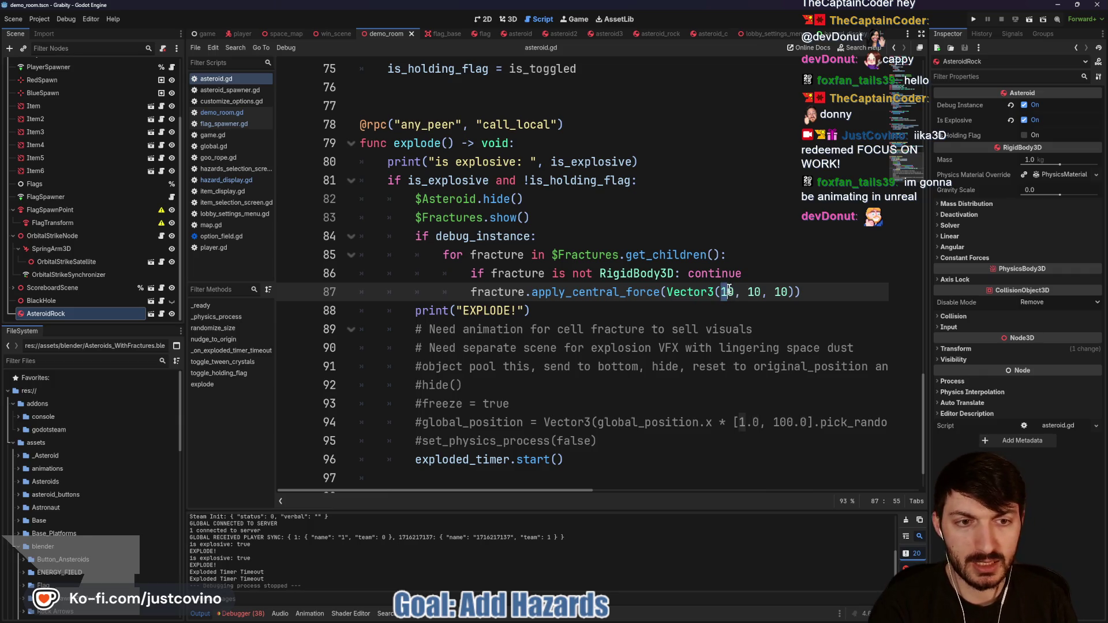
double_click(729, 291)
key(ctrl+d)
key(ctrl+d)
text(50)
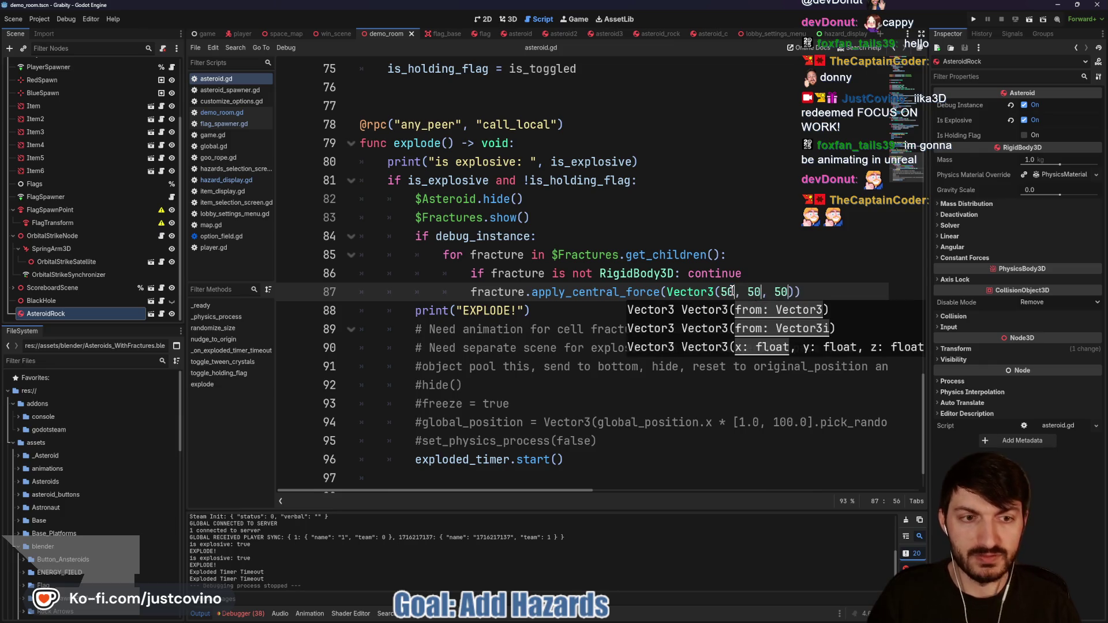
click(768, 269)
key(ctrl+s)
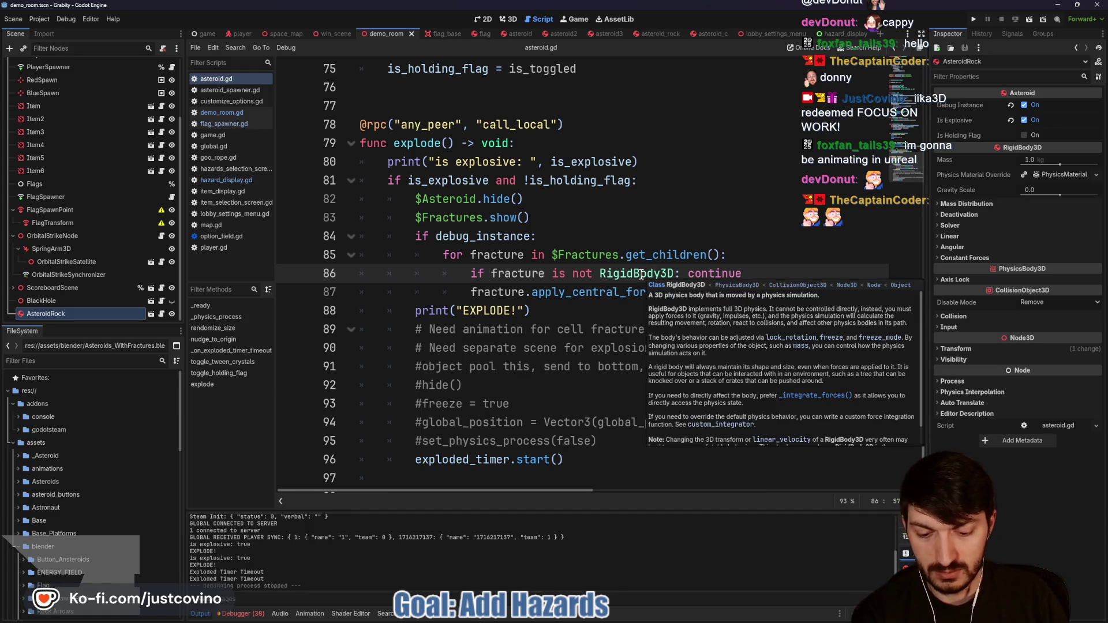
key(F5)
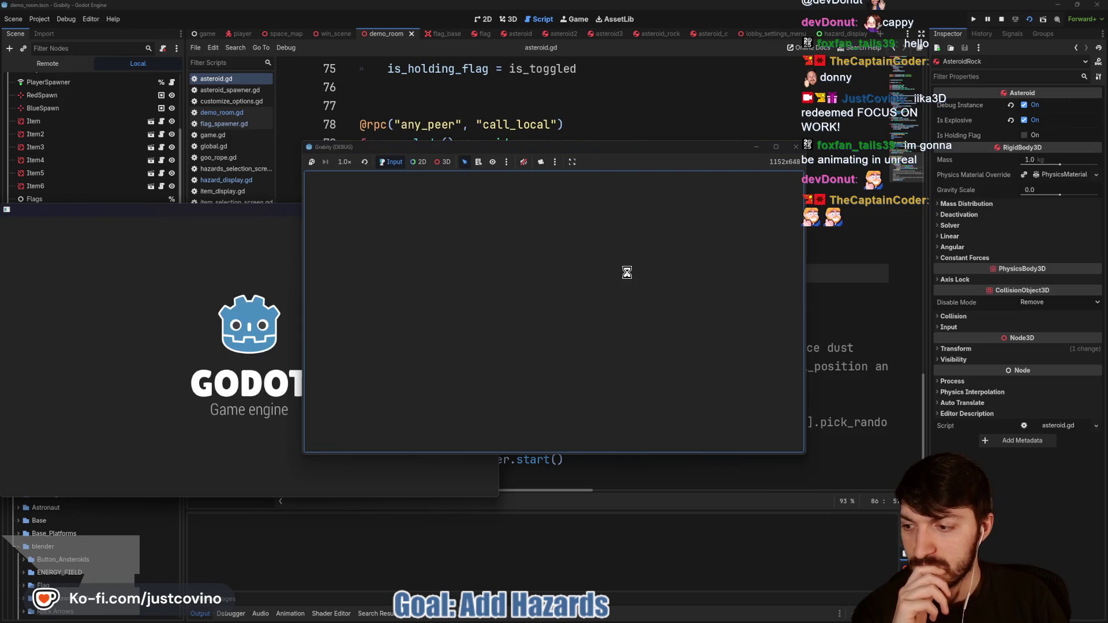